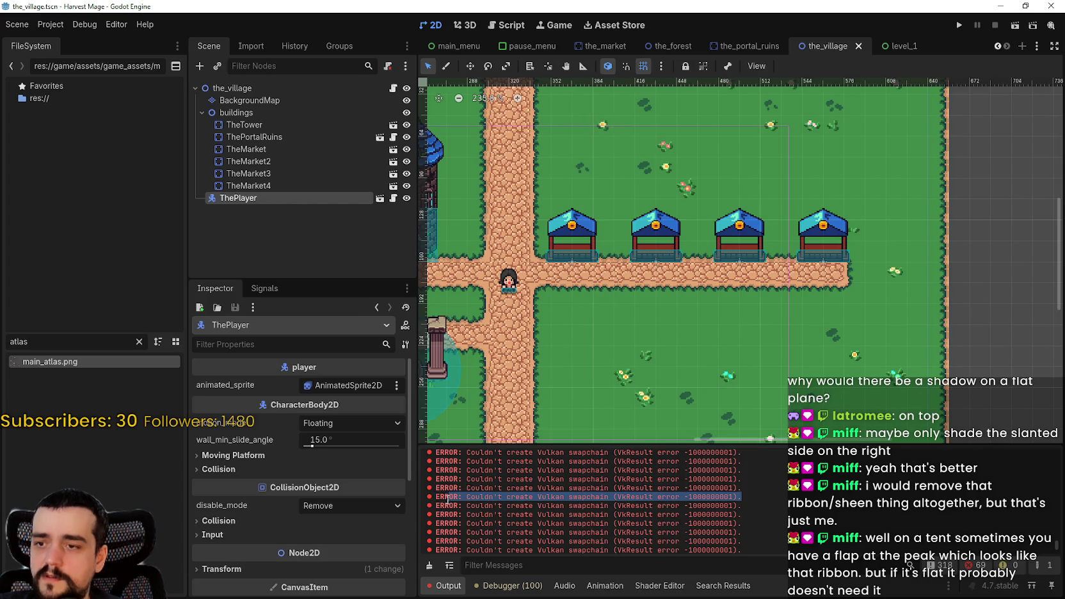
- Copy the Vulkan swapchain error line from the output panel
right_click(441, 497)
click(454, 505)
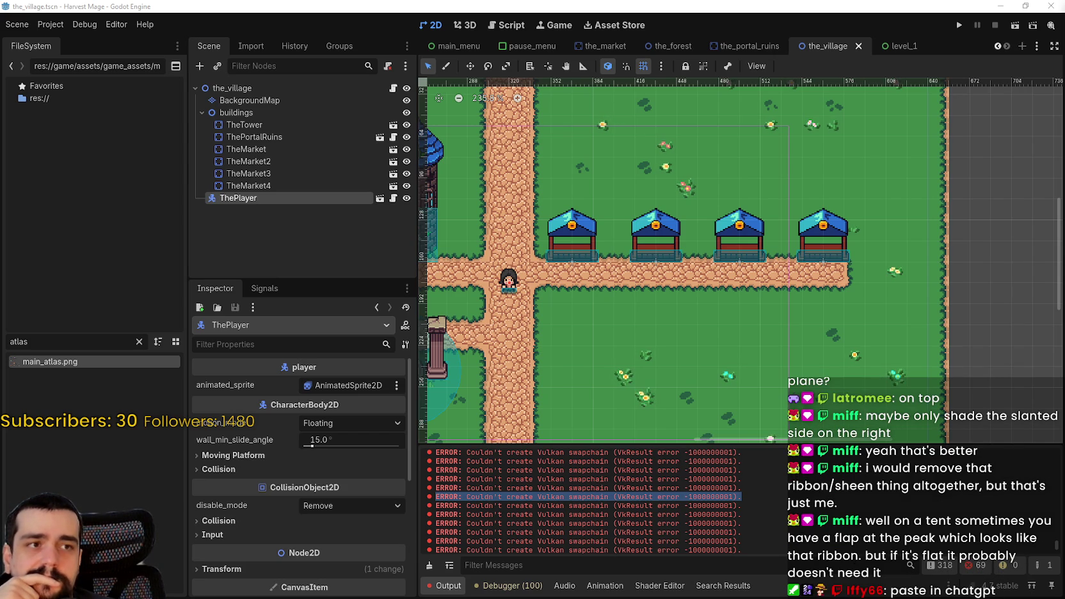
scroll(759, 349, down, 1)
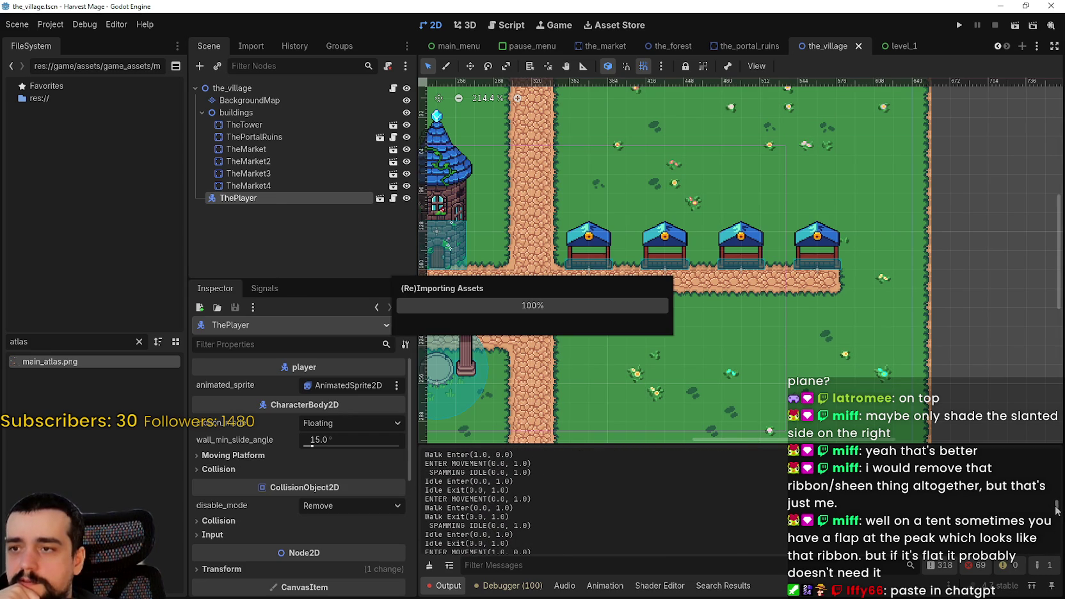
- Look through the editor's main menus, including Help and Editor
click(96, 25)
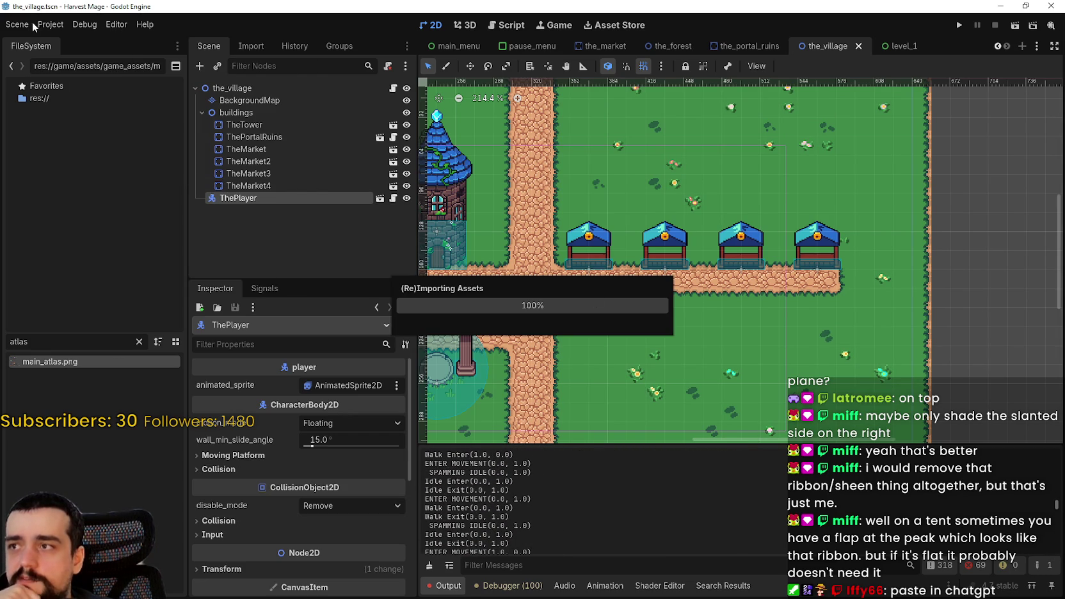
click(17, 24)
click(103, 27)
click(111, 27)
click(84, 26)
click(144, 24)
click(85, 24)
click(50, 24)
click(85, 25)
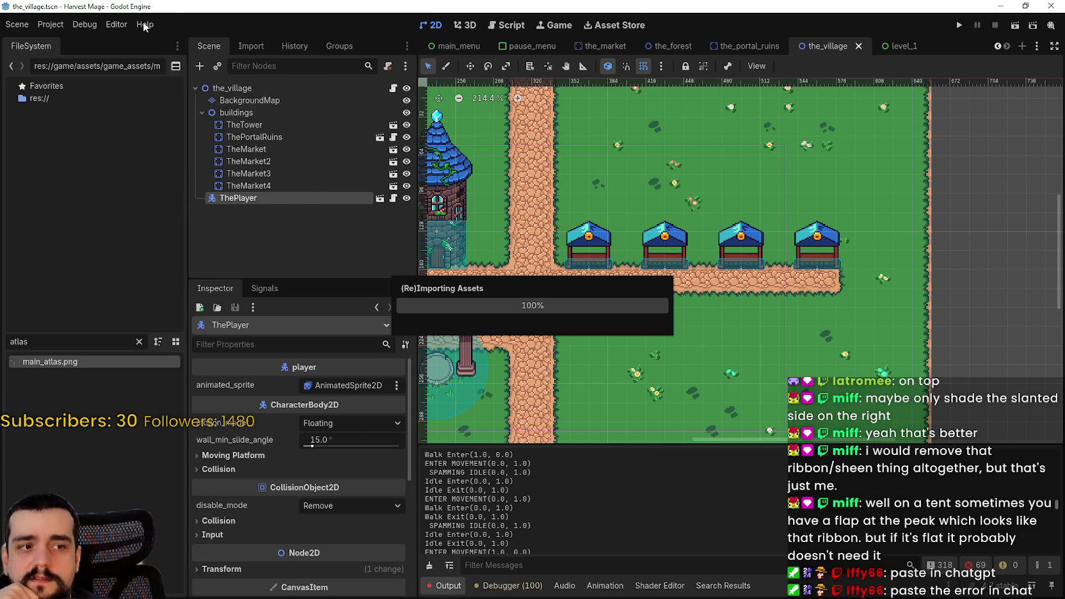
click(146, 25)
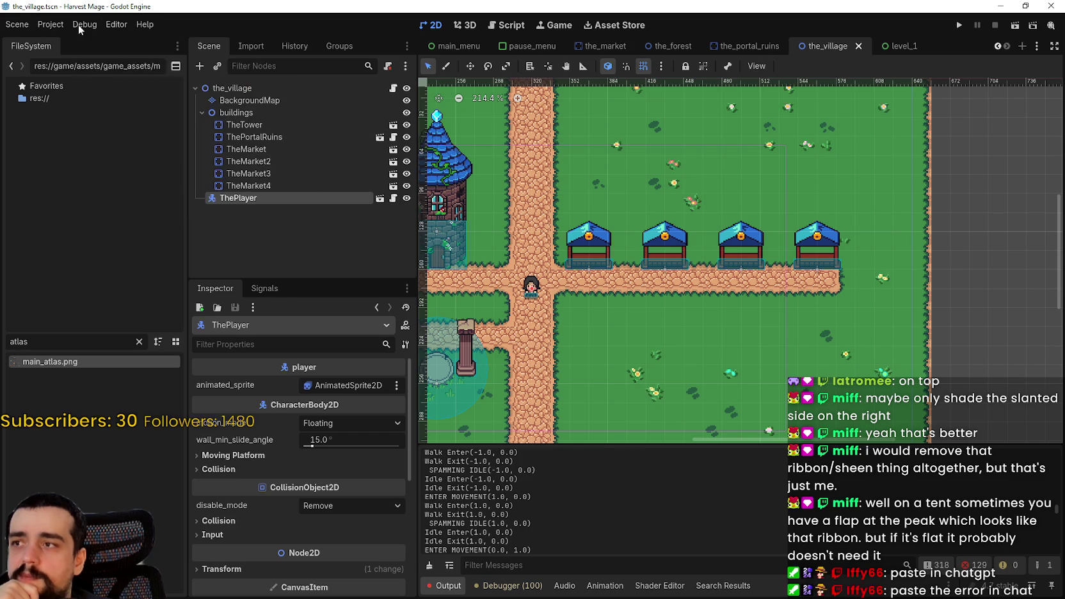
click(116, 24)
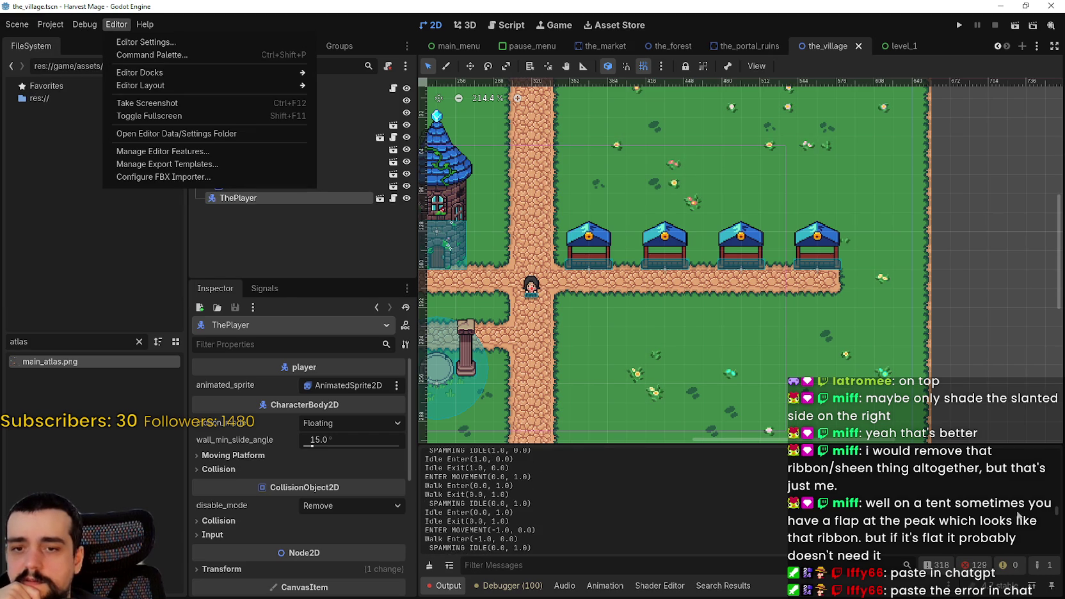
key(Escape)
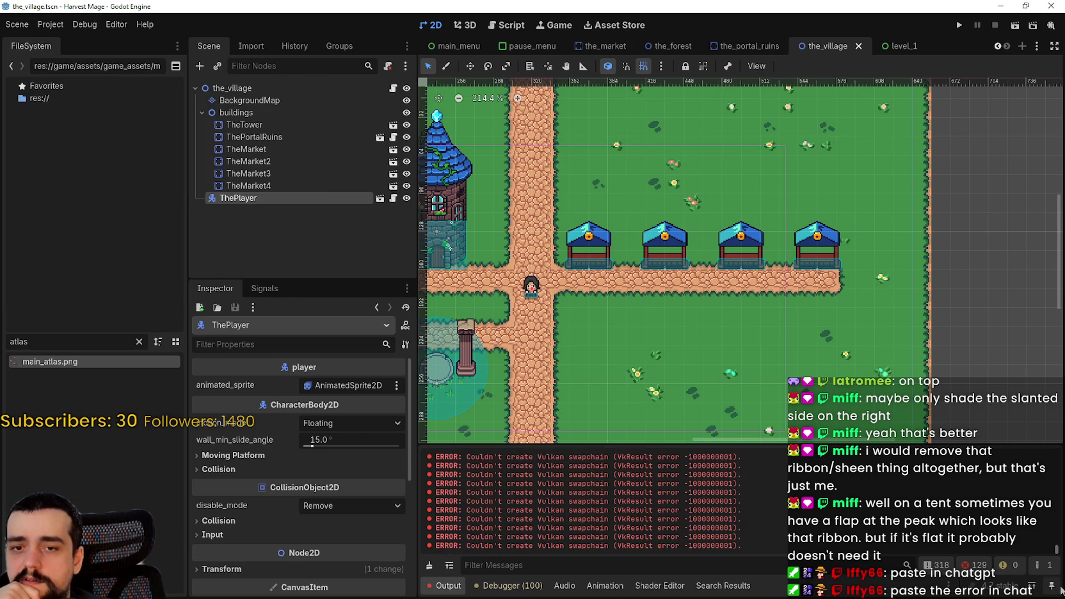
- Save the village scene
scroll(643, 193, down, 3)
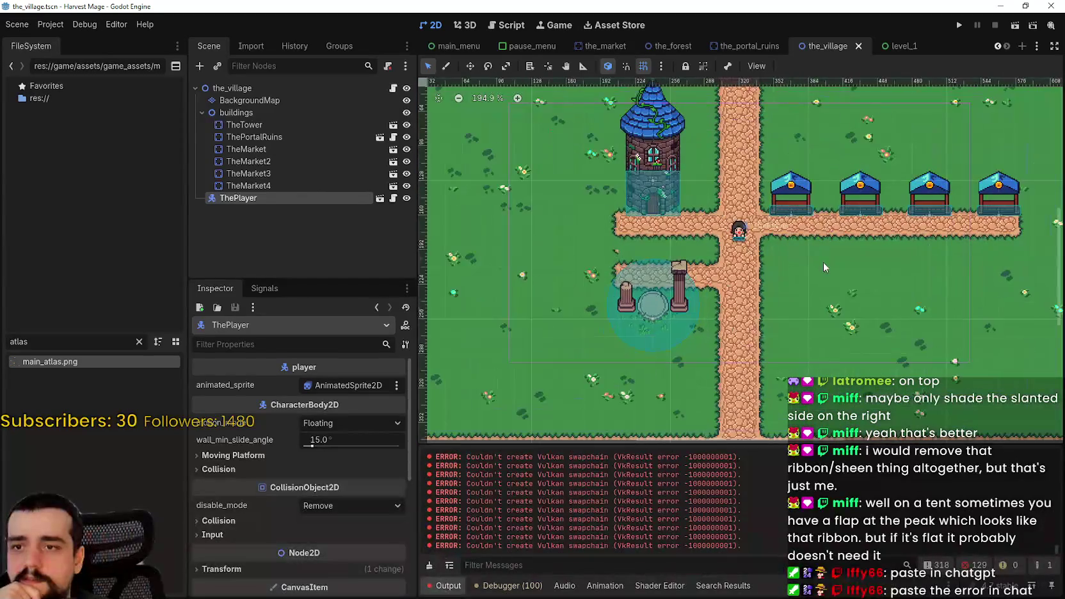
scroll(770, 254, up, 2)
scroll(755, 251, up, 2)
scroll(645, 268, down, 5)
key(ctrl+s)
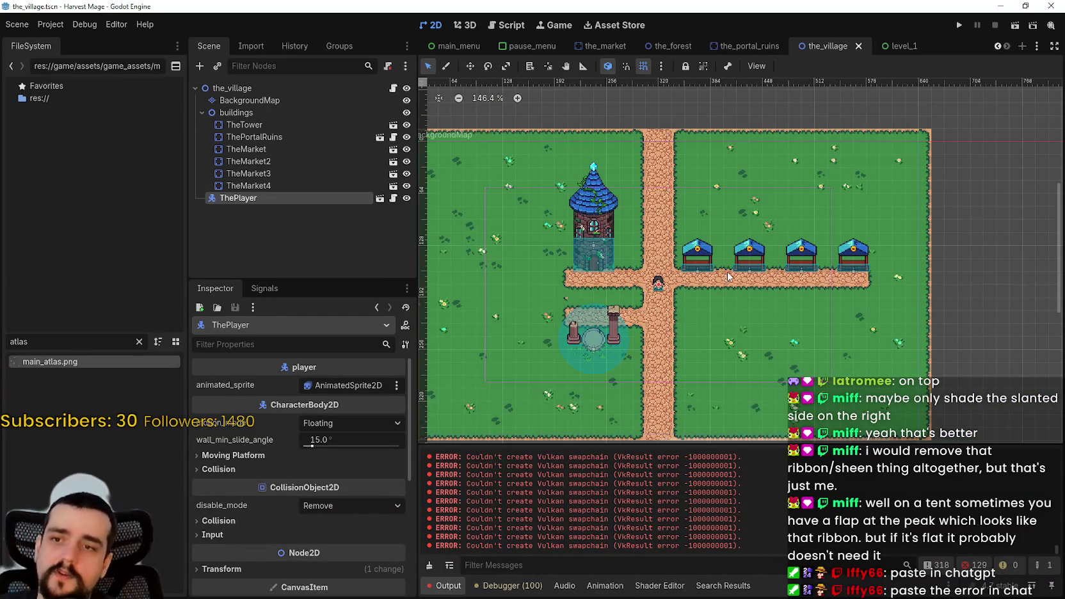
- Select TheMarket4 under buildings and open the_market.tscn, the scene it's instanced from
scroll(645, 268, up, 2)
click(248, 173)
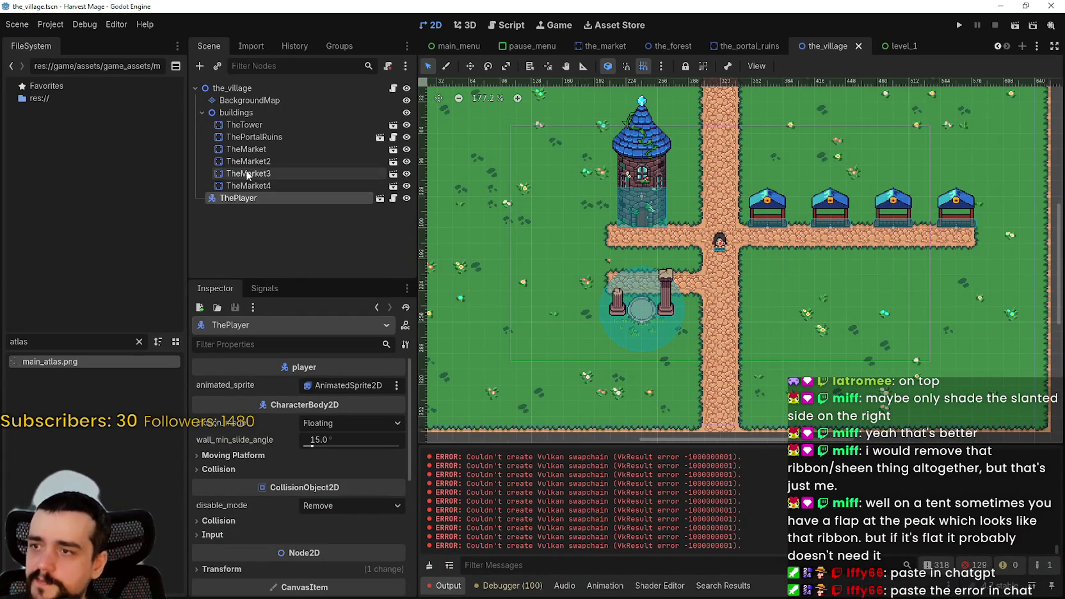
click(246, 113)
right_click(248, 115)
key(Escape)
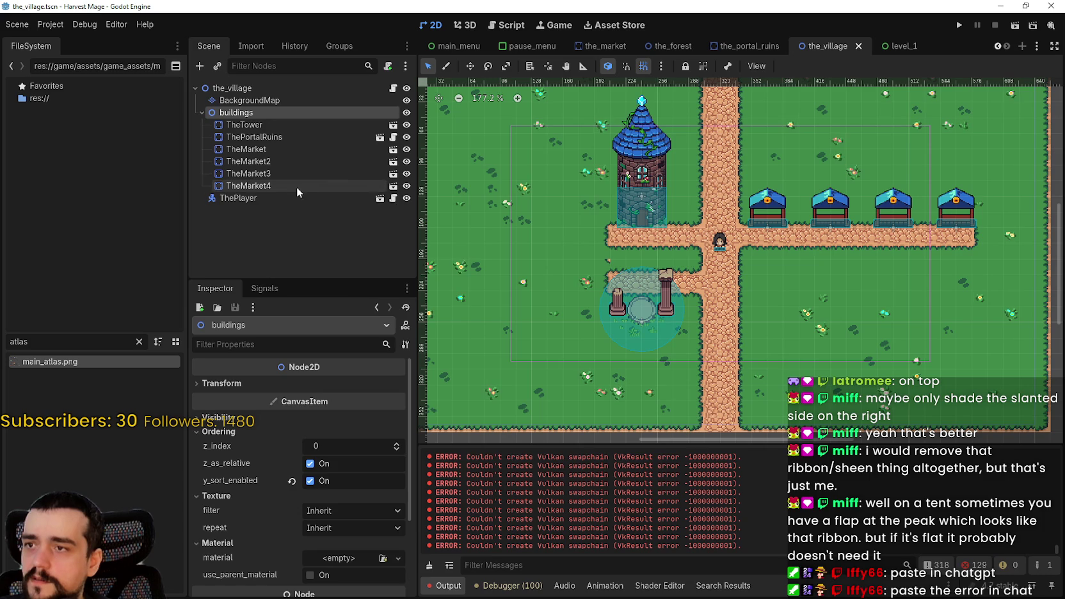
click(256, 185)
scroll(794, 230, right, 2)
scroll(794, 231, up, 2)
scroll(794, 230, left, 2)
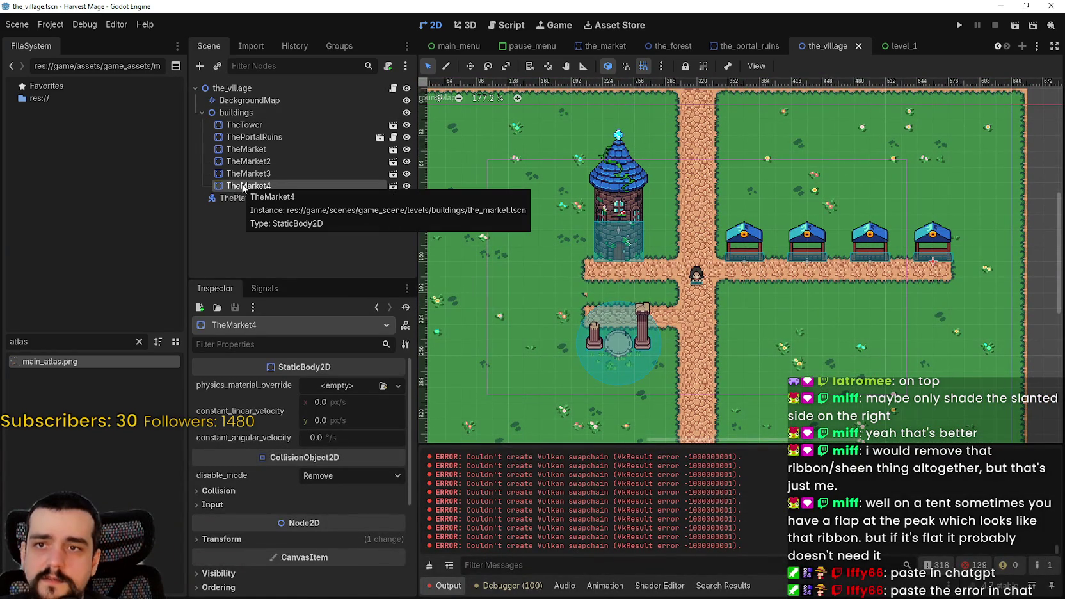
click(394, 187)
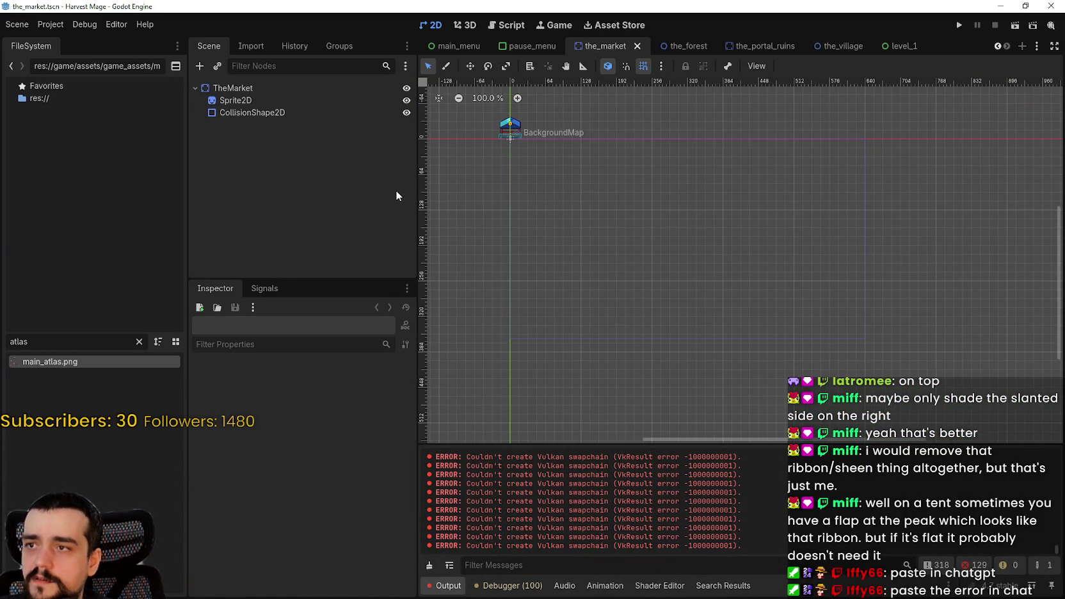
- Filter the FileSystem dock for 'the_m' and pick the_market.tscn
click(266, 89)
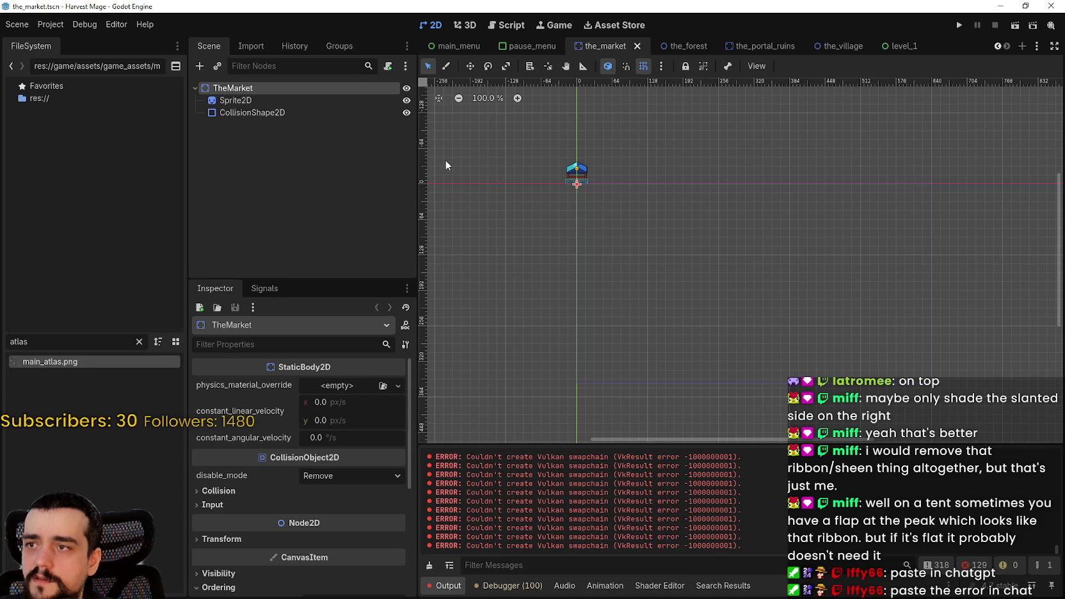
click(139, 343)
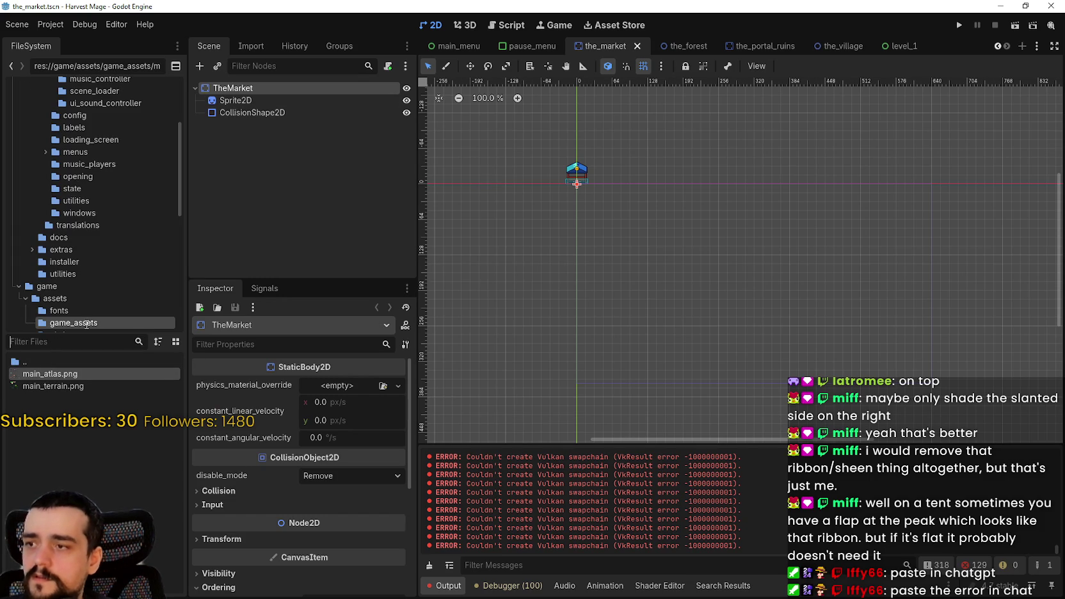
text(the)
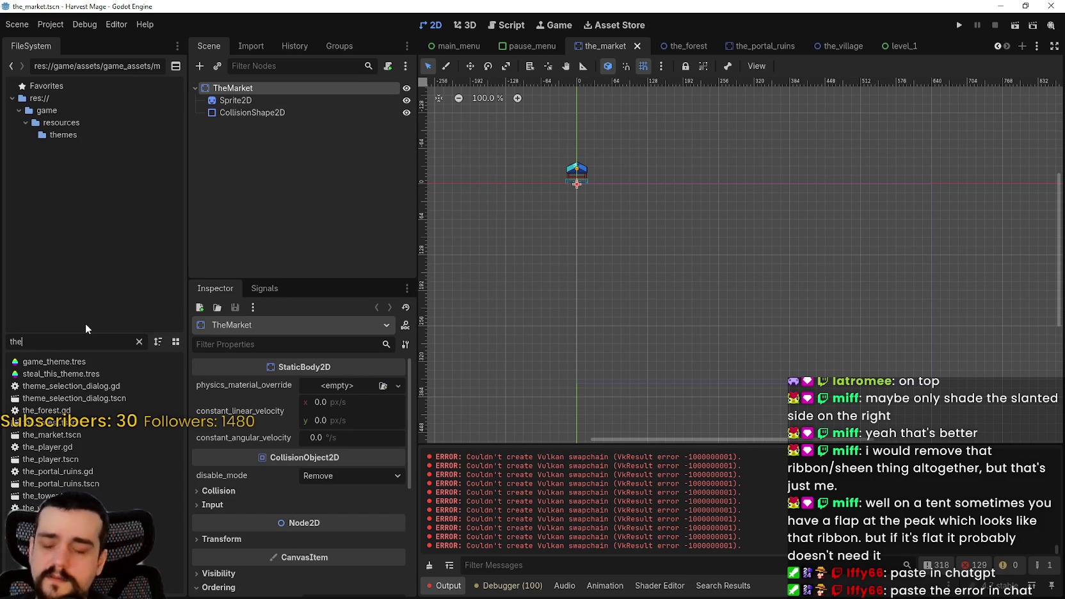
text(_m)
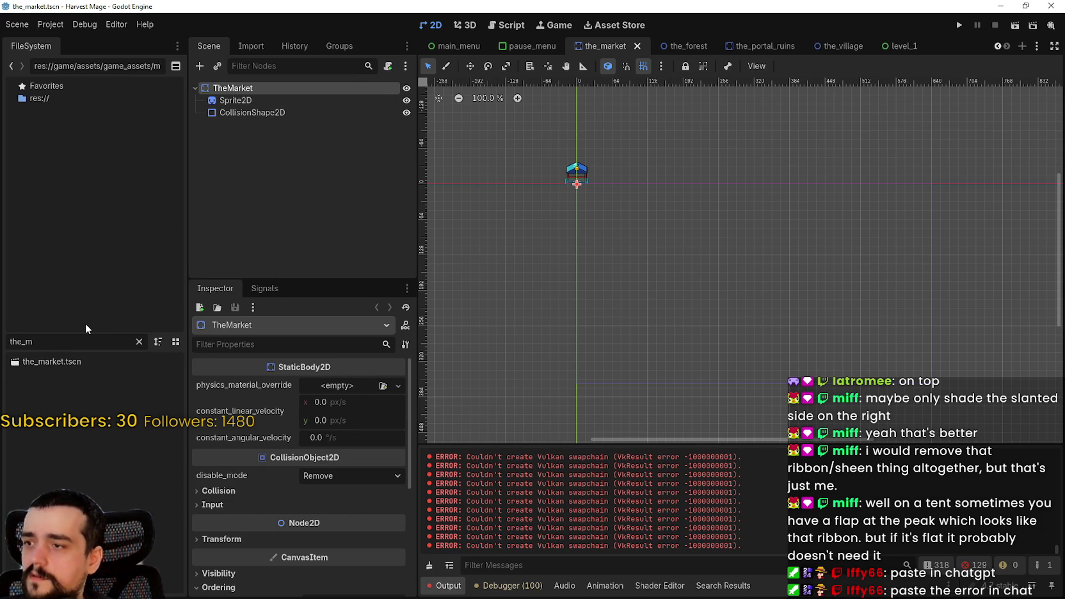
click(84, 361)
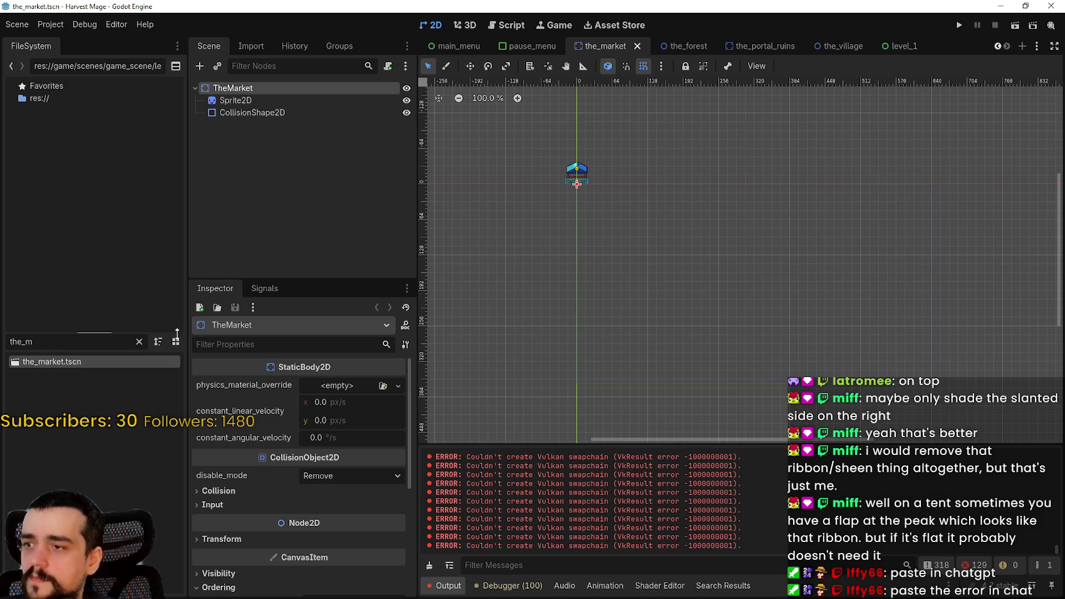
- Locate the_market.tscn in levels/buildings and choose Duplicate from its file menu
click(139, 341)
scroll(98, 243, down, 3)
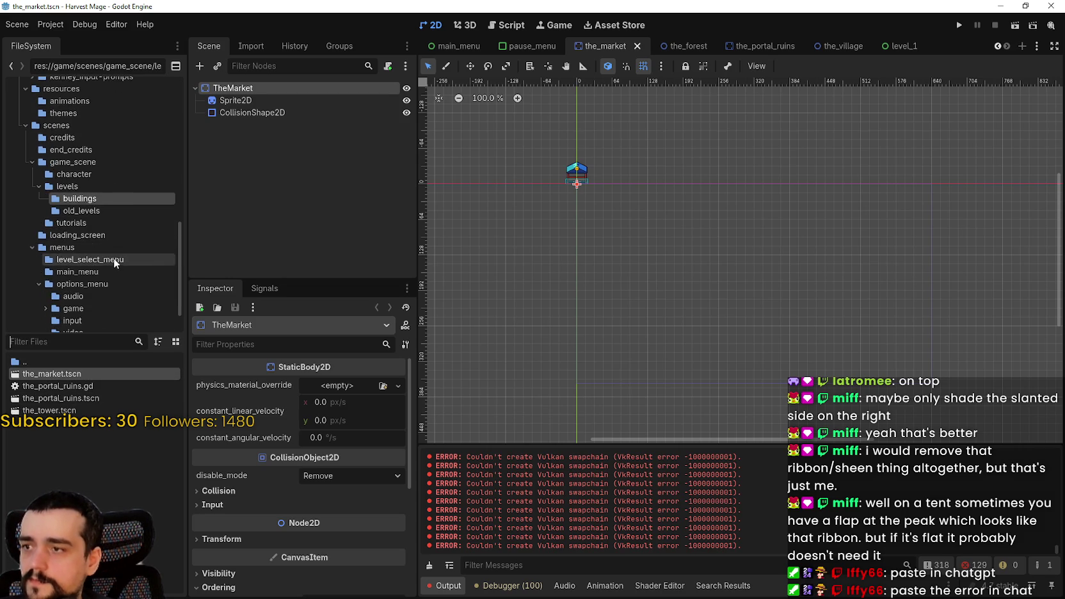
right_click(88, 374)
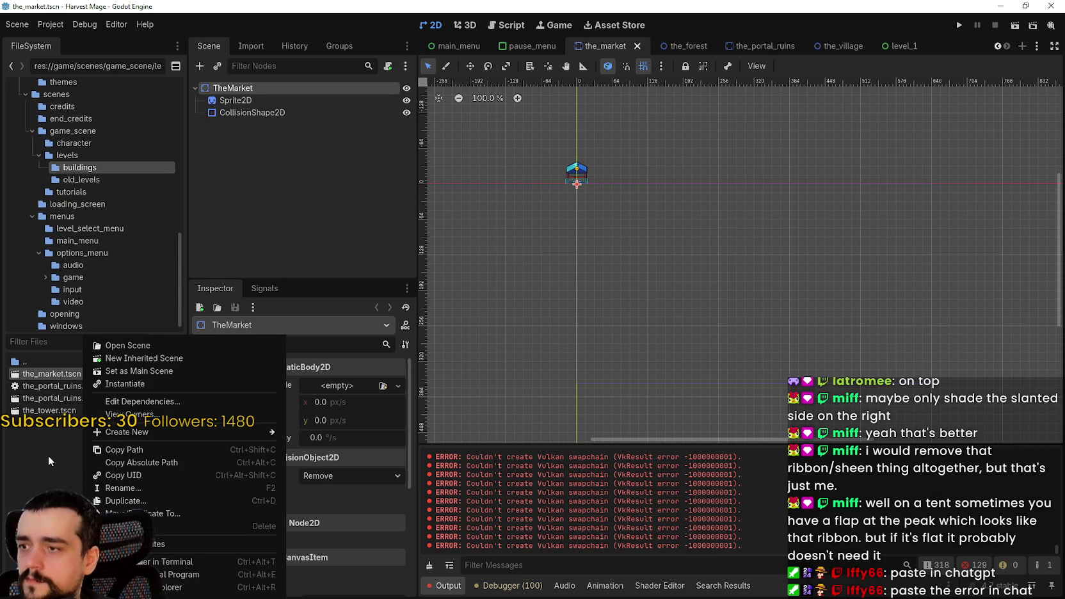
click(48, 457)
right_click(80, 374)
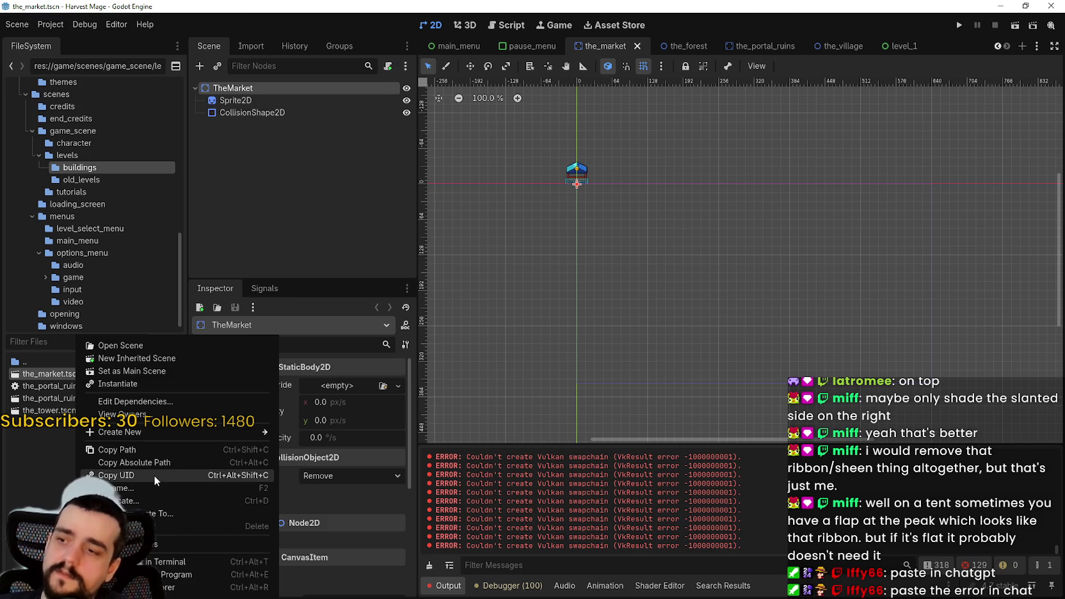
click(153, 501)
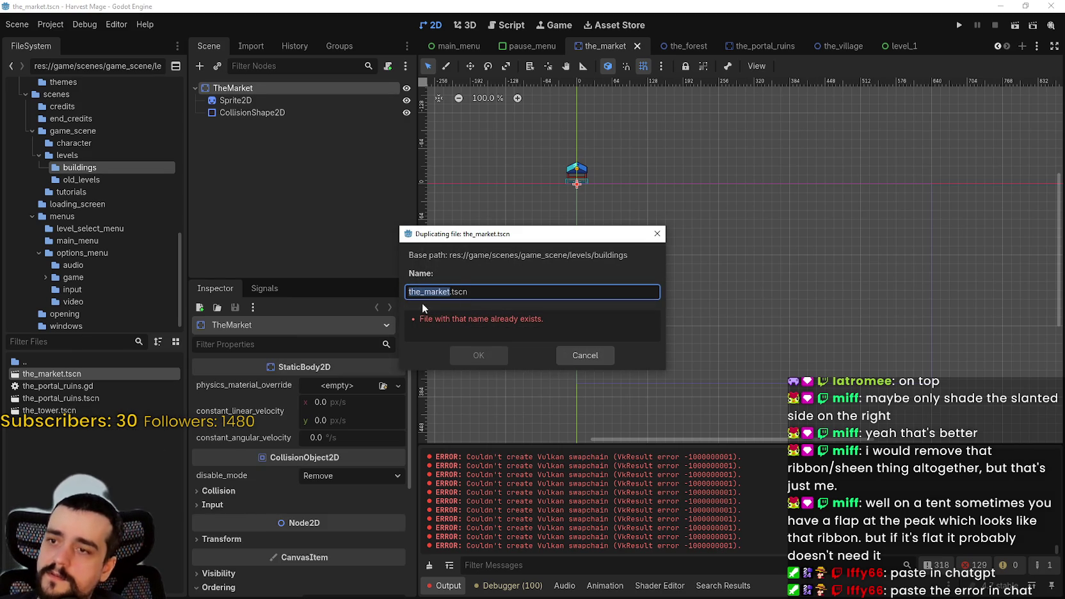
- Name the copy the_bag_spot.tscn, confirm it, and open the new scene
click(459, 289)
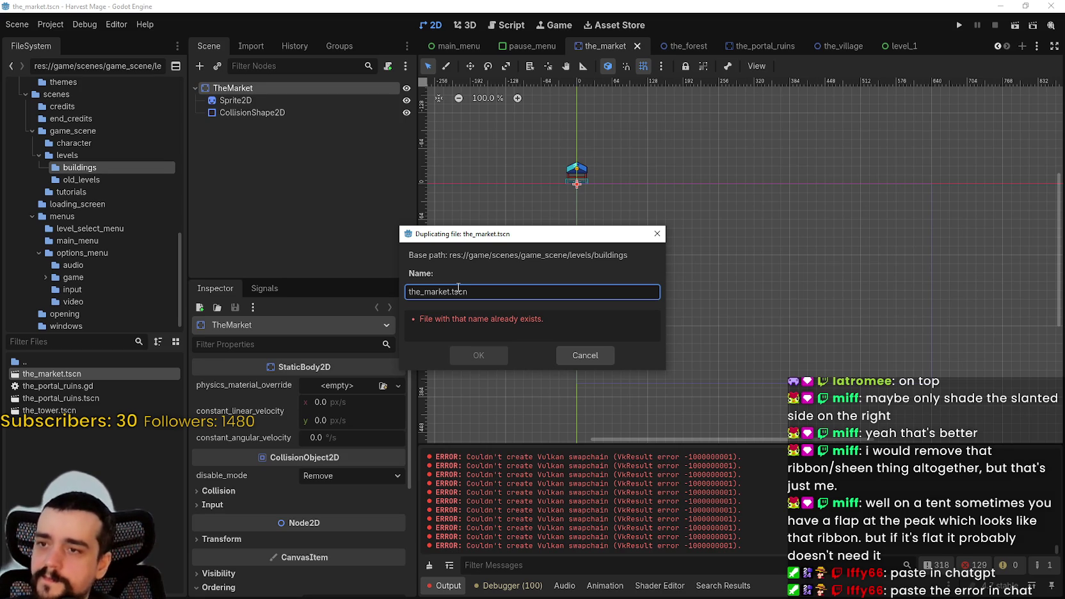
key(BackSpace)
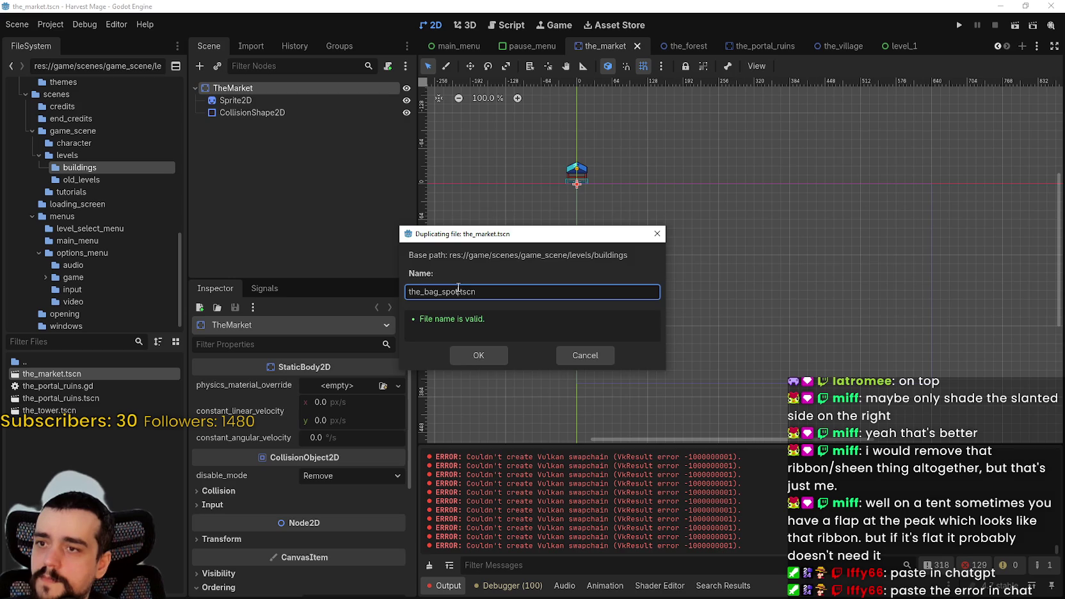
key(Return)
double_click(46, 375)
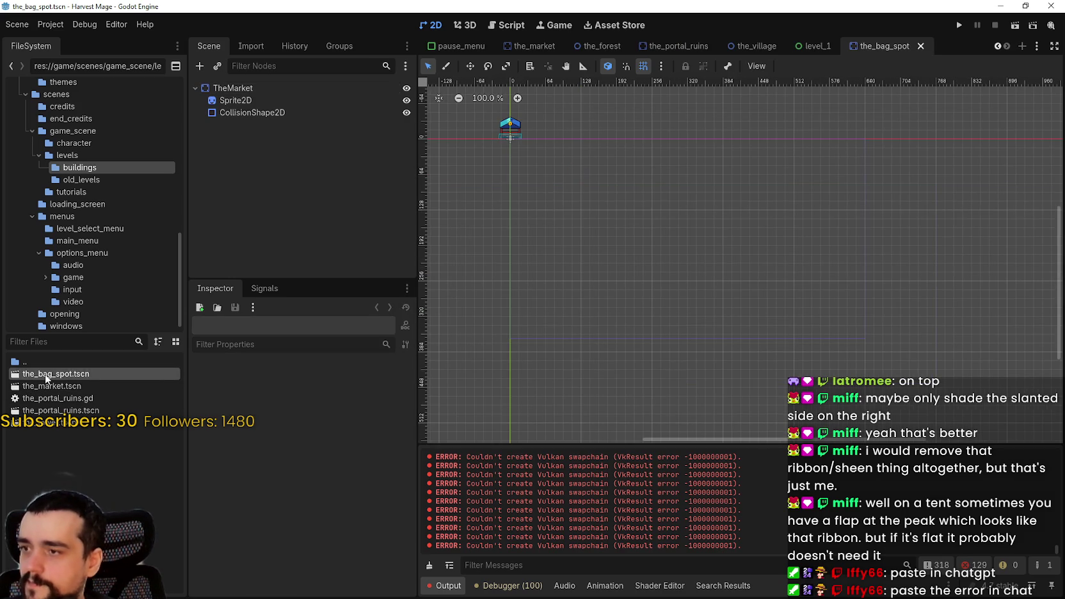
- Rename the root node from TheMarket to TheBagSpot
scroll(623, 174, up, 1)
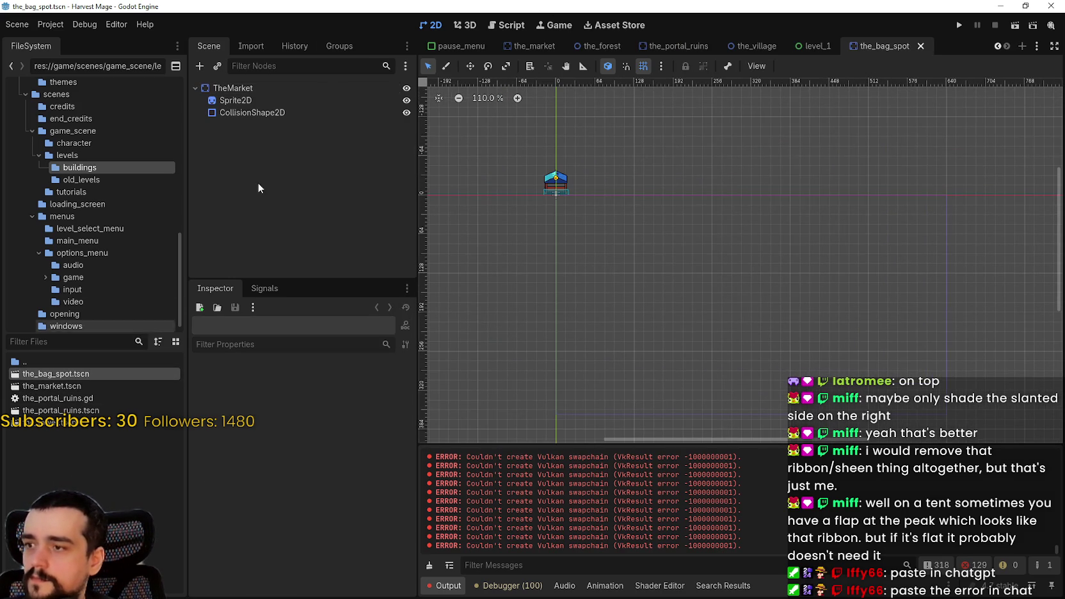
double_click(237, 88)
text(TheBa)
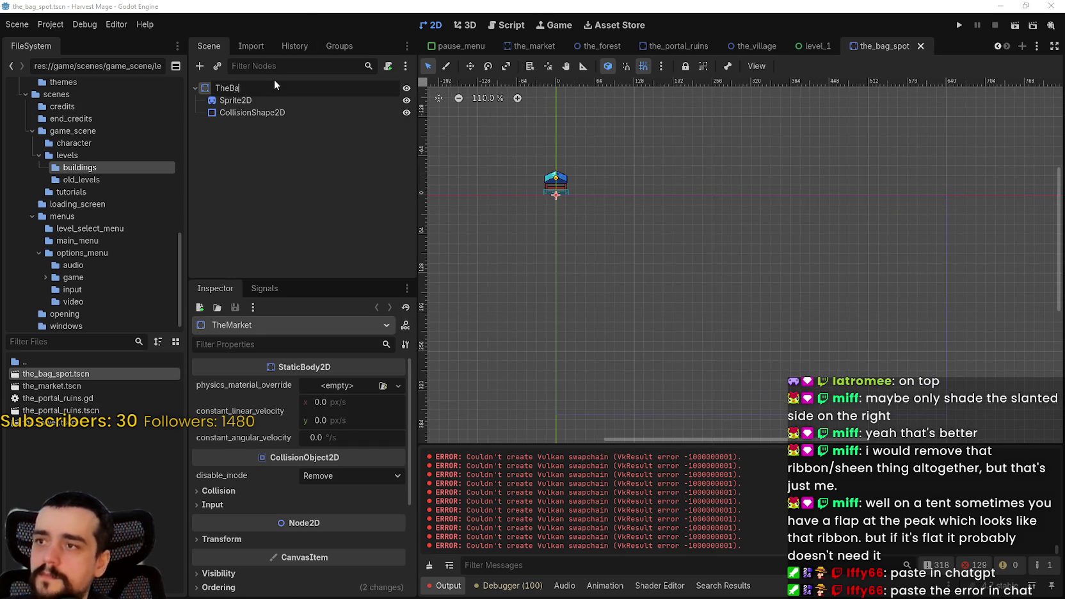
text(gSpot)
key(Return)
- Select Sprite2D and expand its AtlasTexture to reach the 48×48 region editor
scroll(547, 169, up, 15)
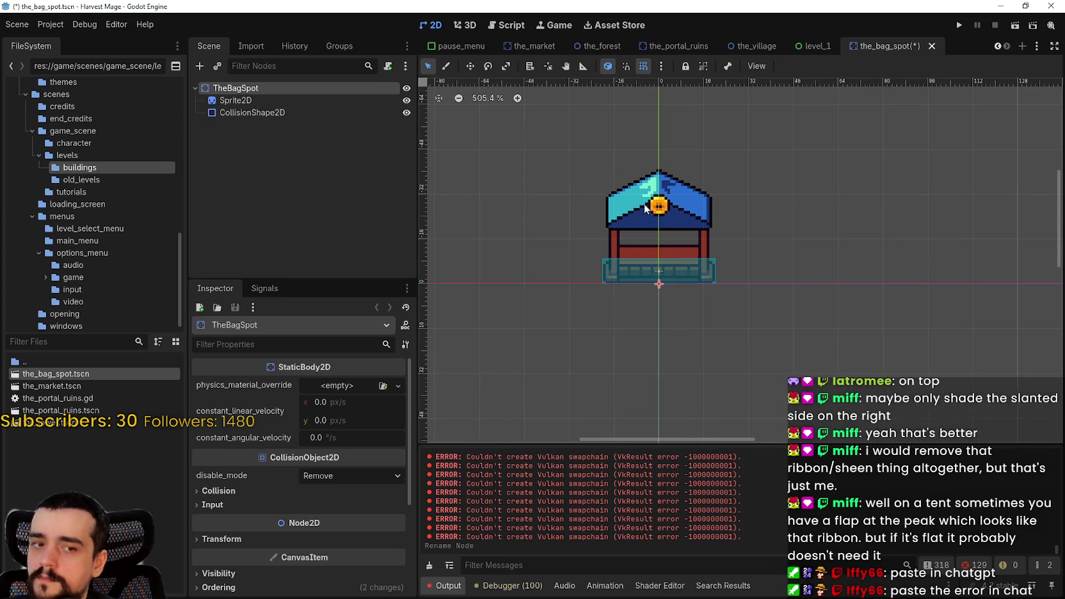
click(237, 101)
click(242, 114)
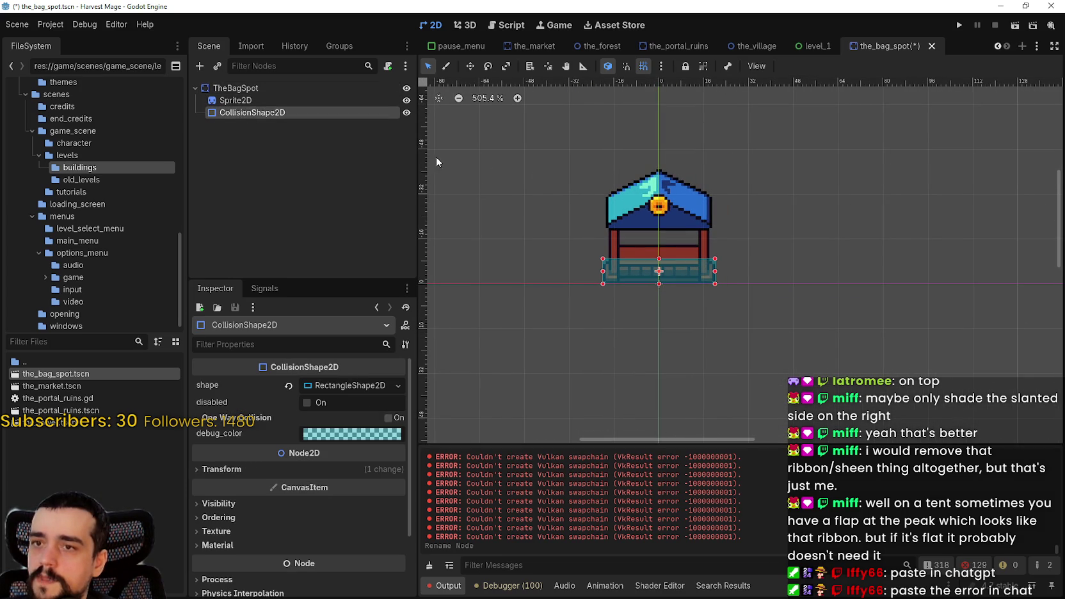
click(235, 101)
scroll(763, 228, down, 1)
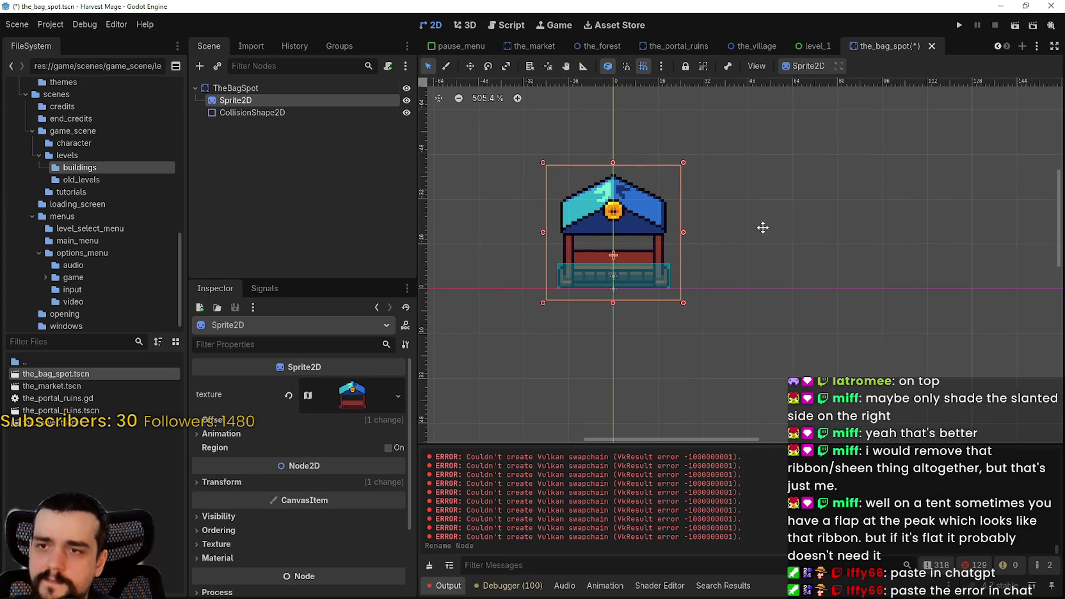
scroll(764, 227, down, 3)
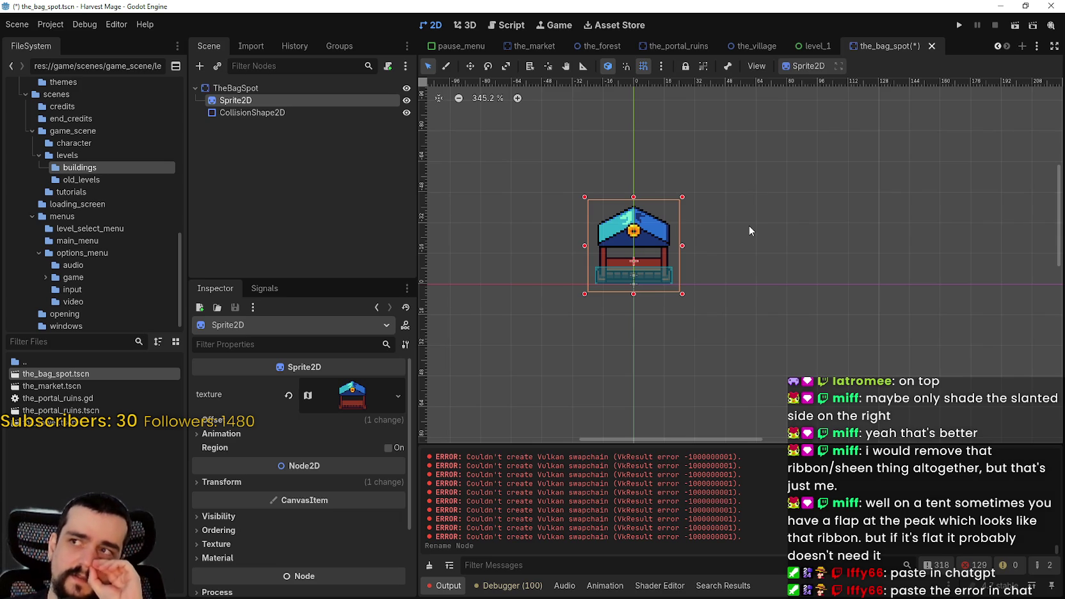
right_click(280, 100)
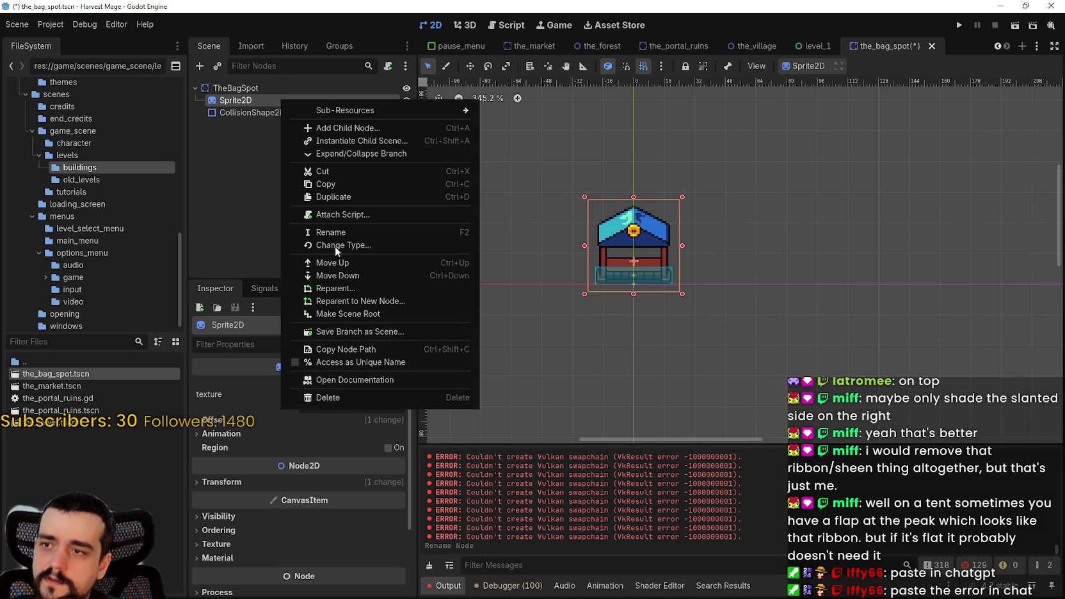
click(266, 197)
click(306, 409)
scroll(330, 576, down, 3)
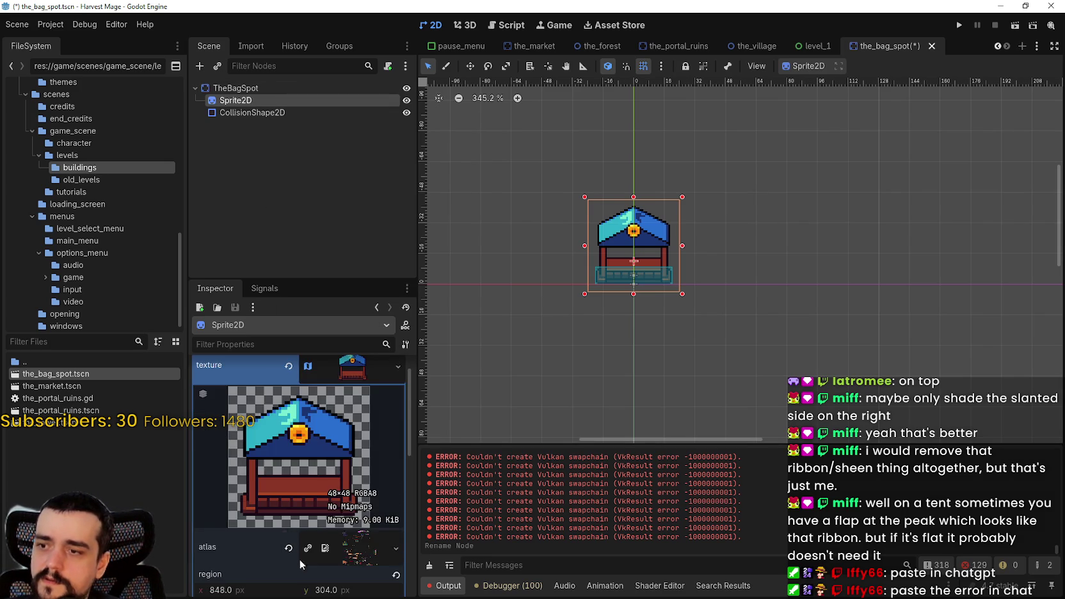
click(304, 539)
- Mark out the left pot in the atlas as the sprite's new region
scroll(530, 333, down, 5)
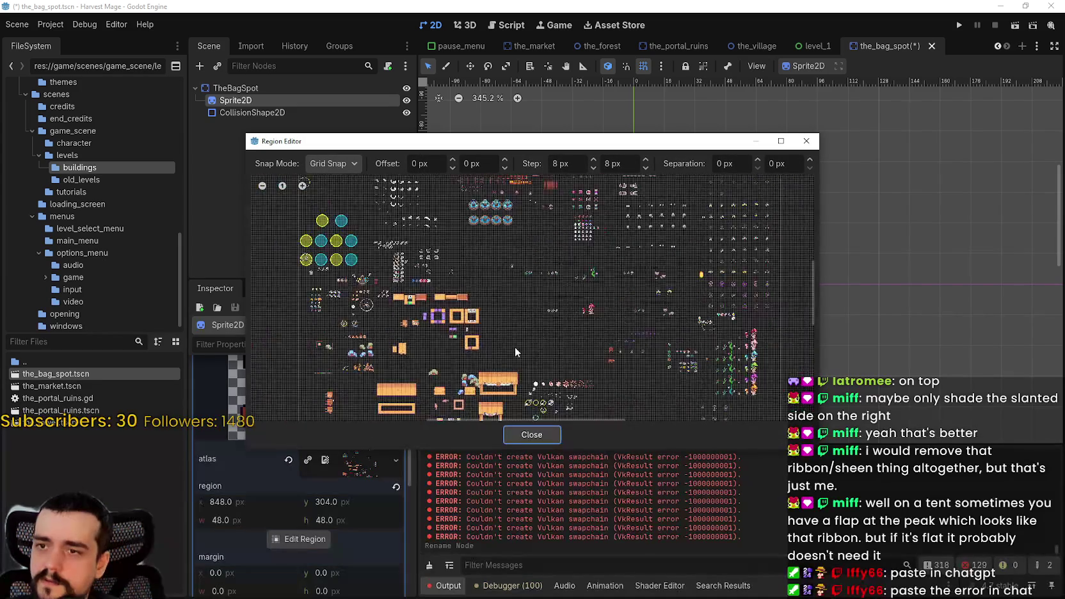
scroll(518, 324, up, 5)
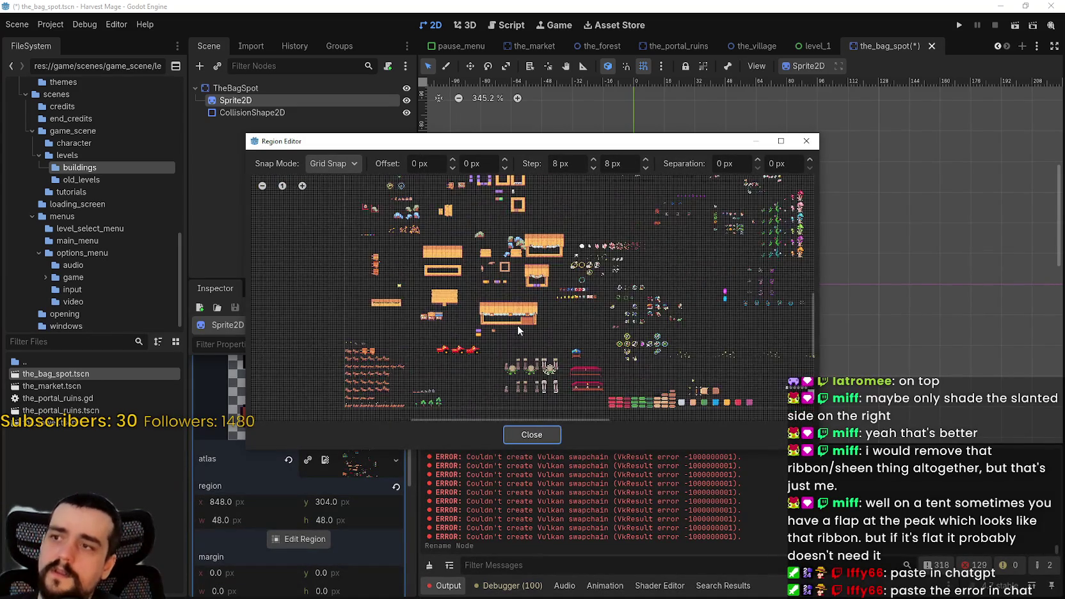
scroll(540, 333, down, 3)
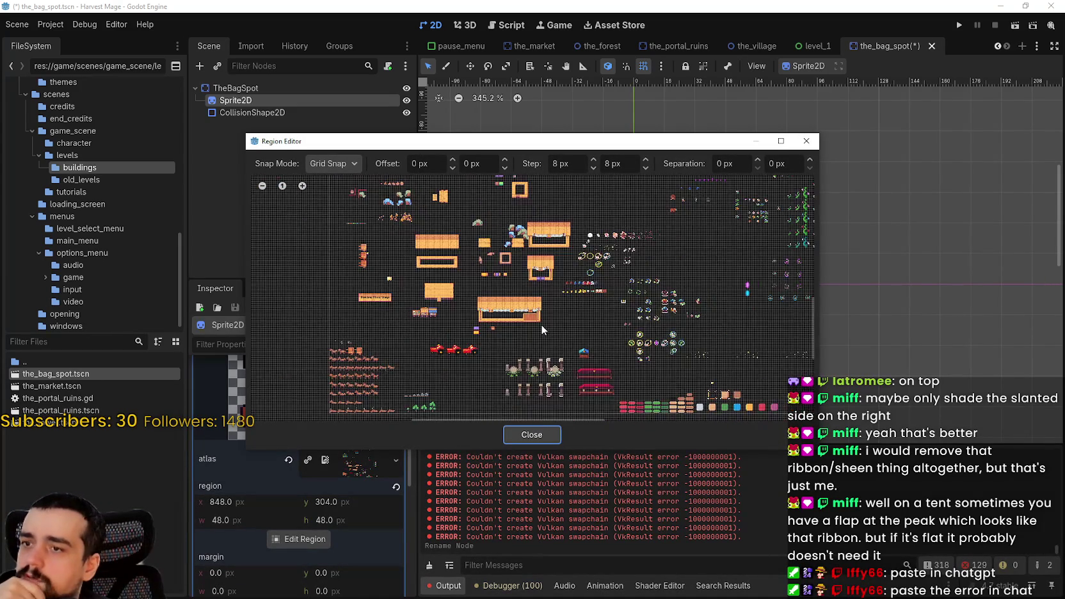
scroll(543, 329, up, 1)
scroll(541, 323, up, 4)
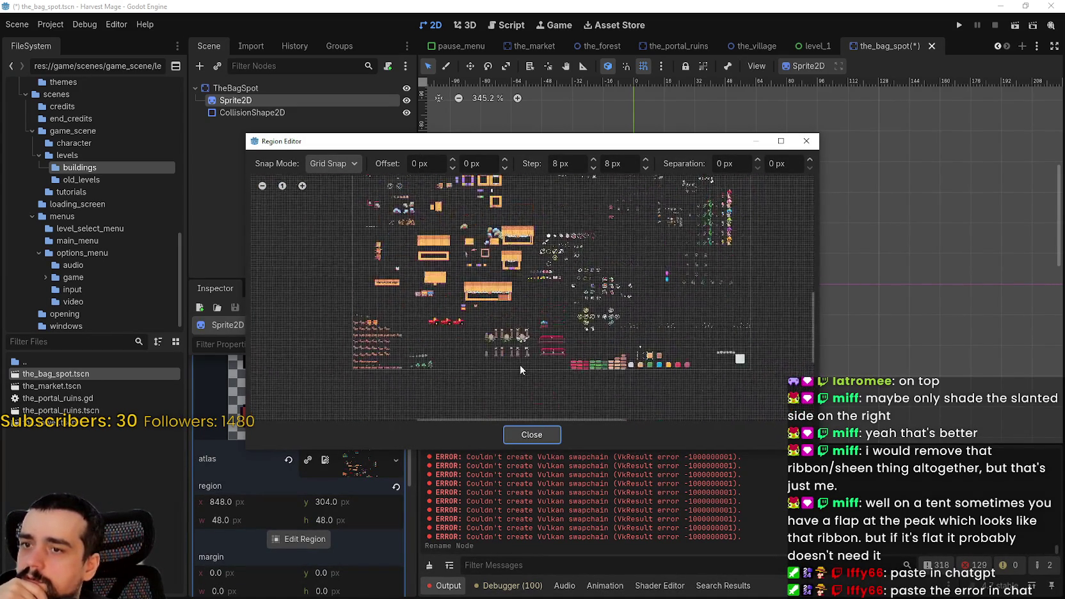
scroll(636, 269, up, 6)
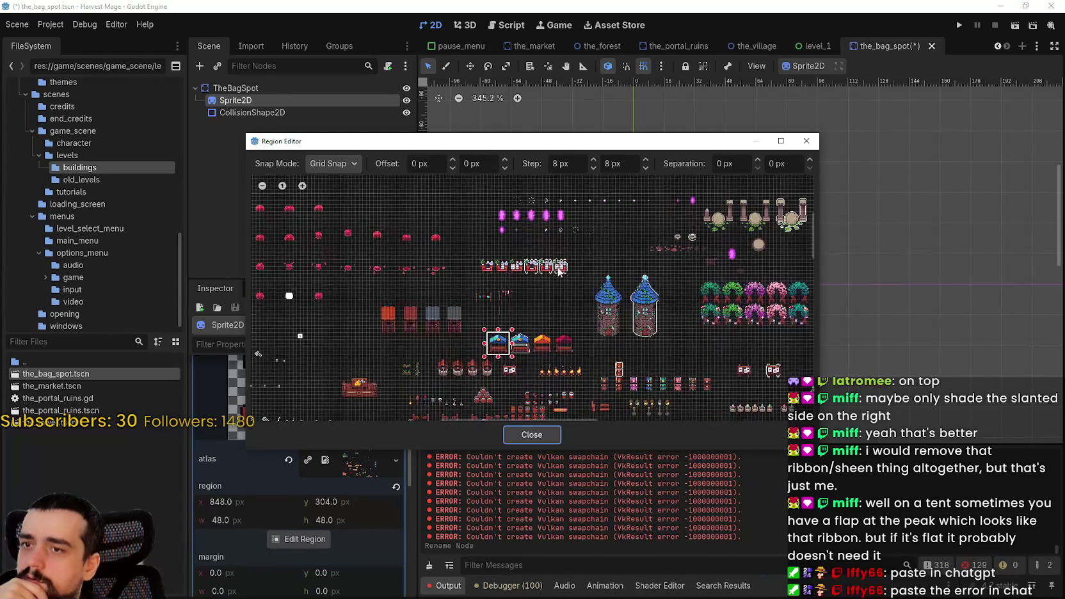
scroll(442, 288, up, 4)
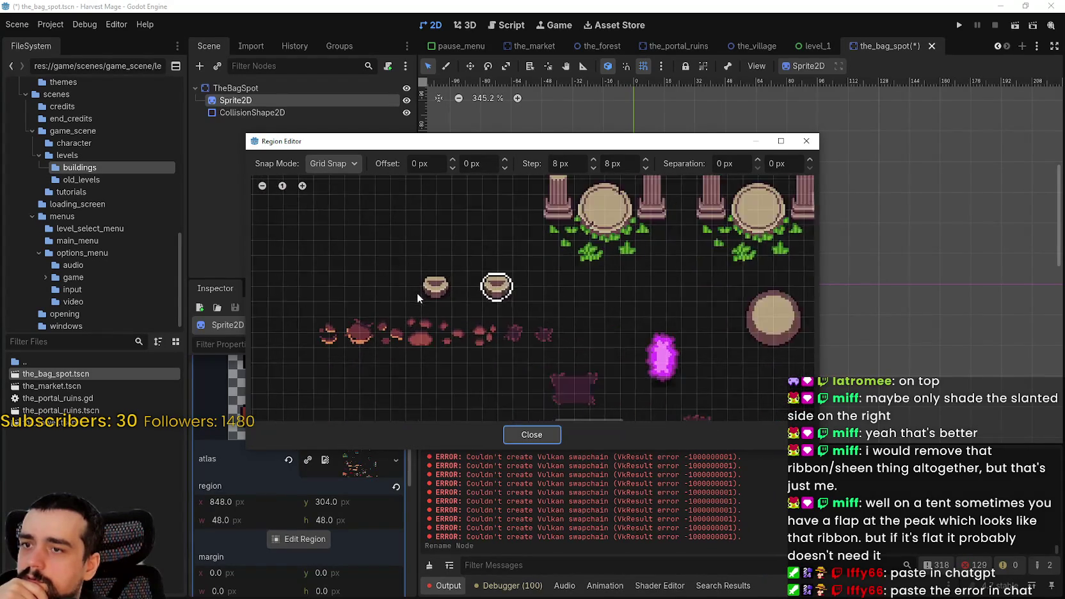
drag(420, 257, 473, 310)
scroll(473, 310, down, 2)
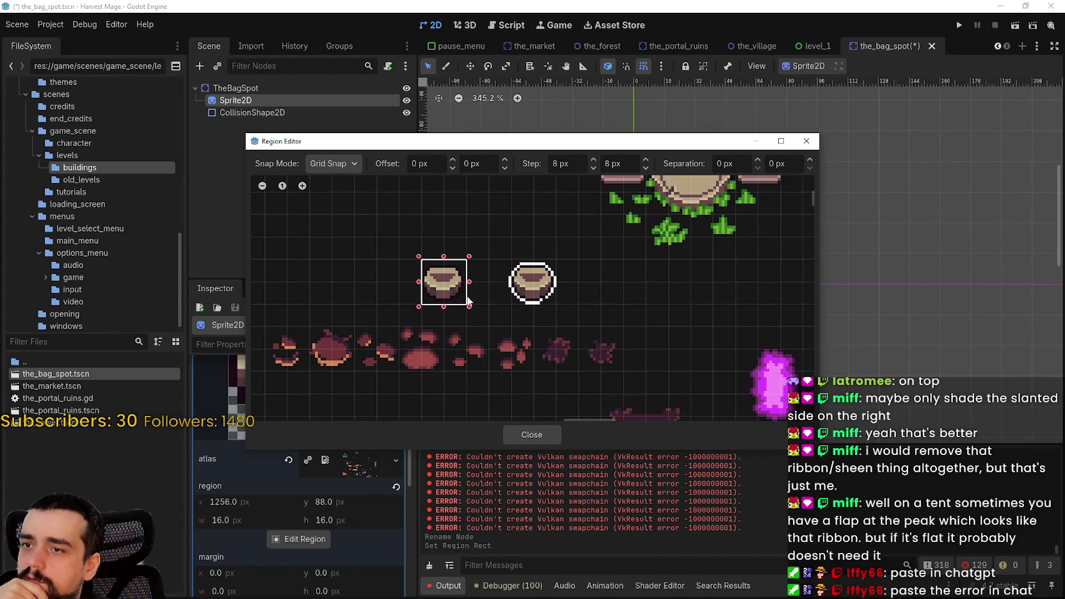
scroll(603, 314, up, 3)
scroll(532, 292, up, 2)
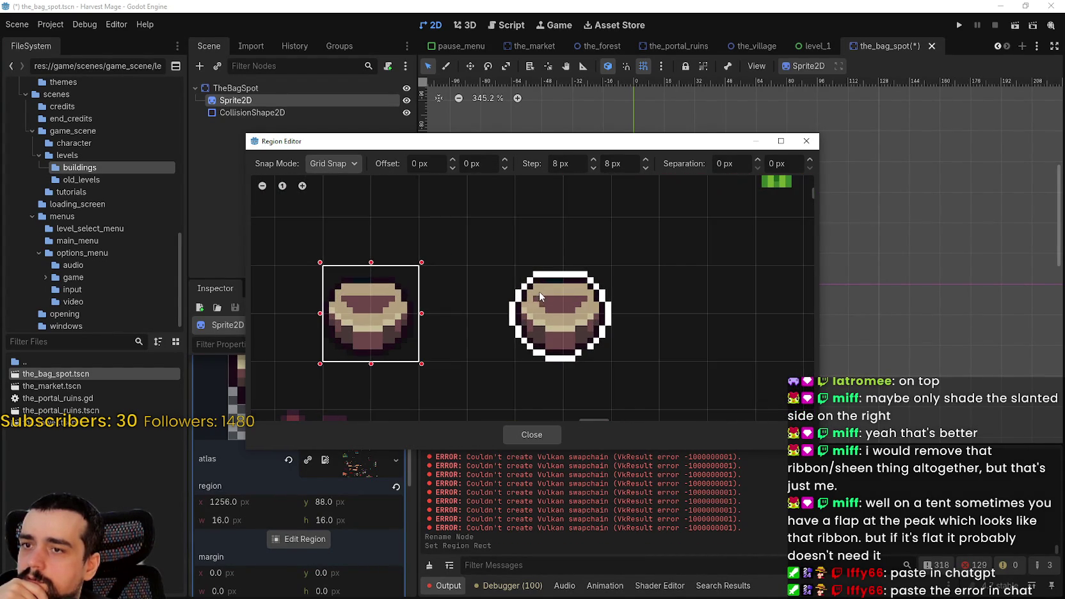
scroll(501, 307, up, 1)
scroll(424, 304, down, 1)
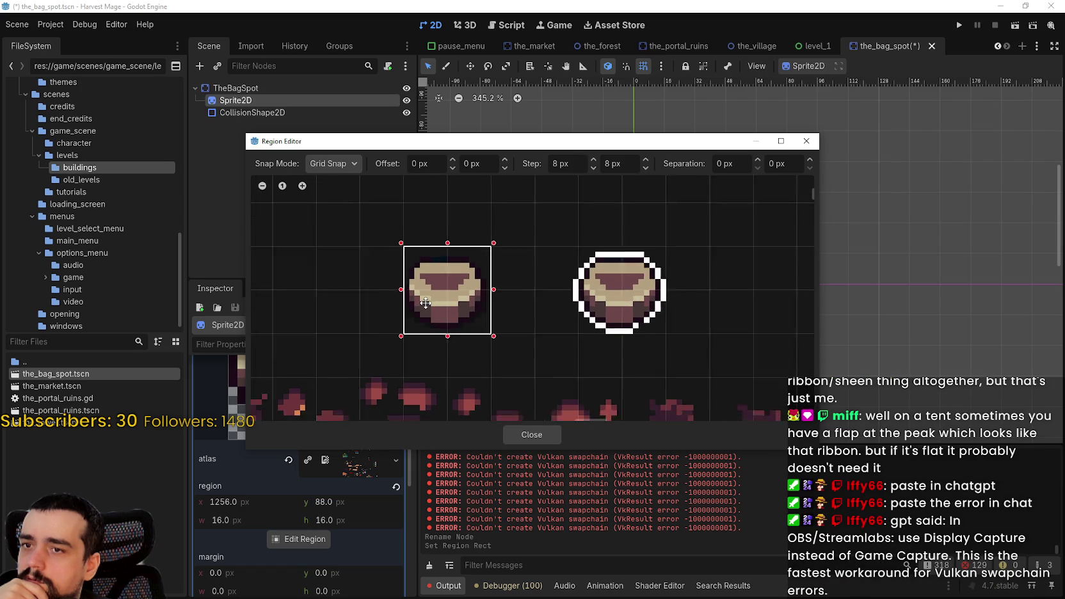
scroll(426, 303, up, 2)
- Switch to Pixel Snap and trim the pot region to 17×15 at 1255, 89
click(322, 166)
click(337, 200)
scroll(414, 299, up, 1)
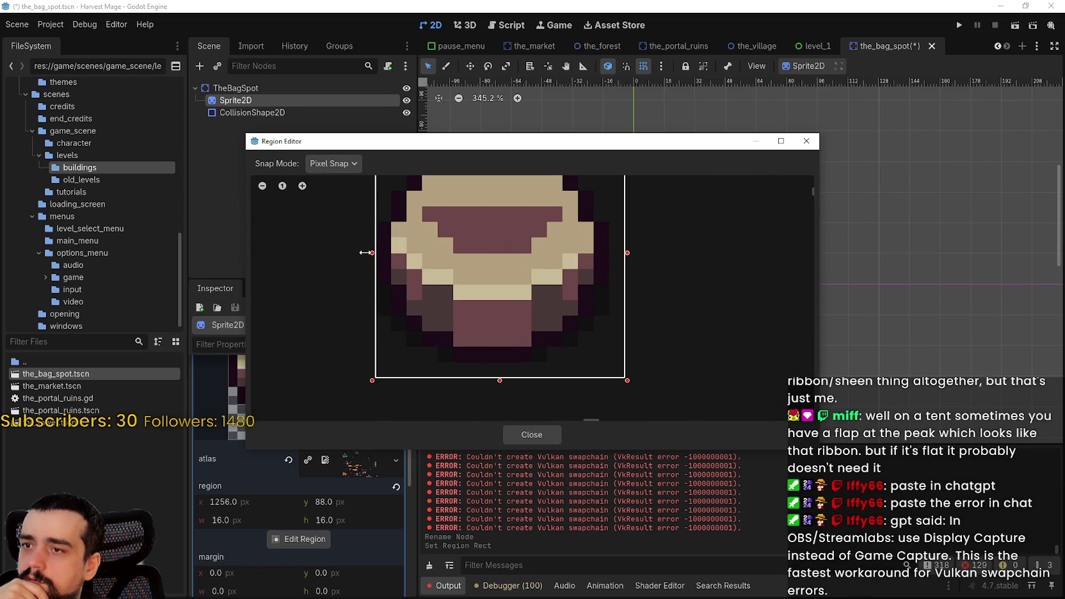
drag(365, 252, 350, 253)
drag(442, 236, 422, 361)
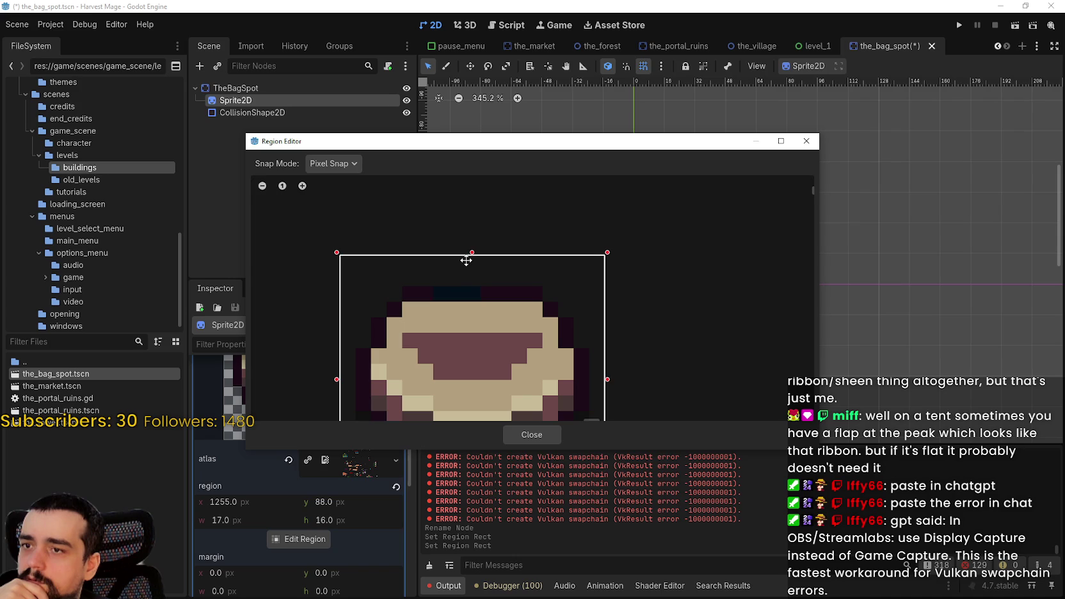
drag(472, 259, 471, 274)
scroll(515, 349, down, 2)
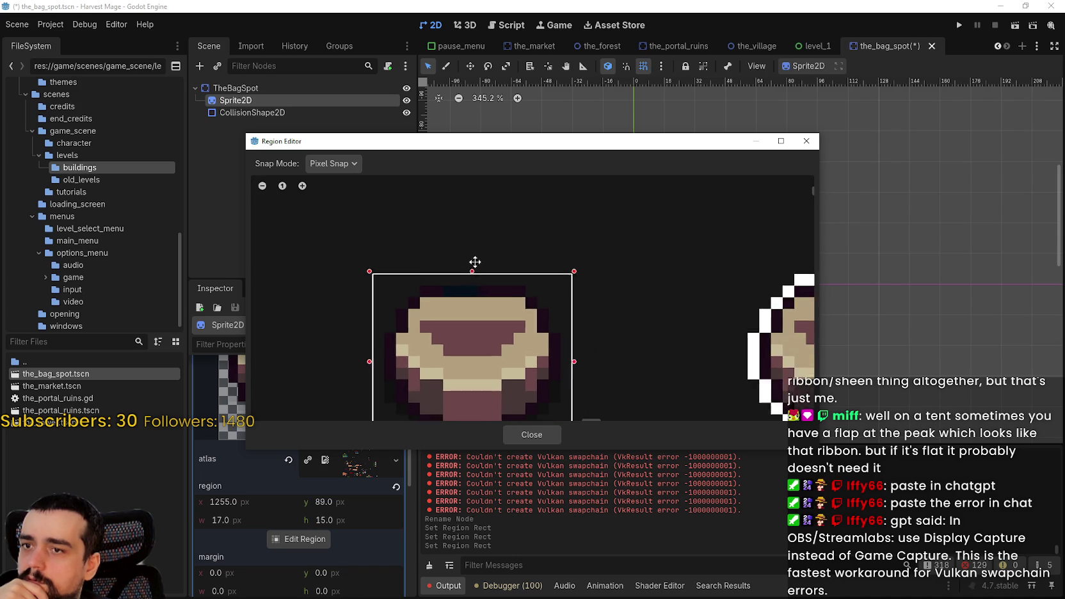
click(531, 435)
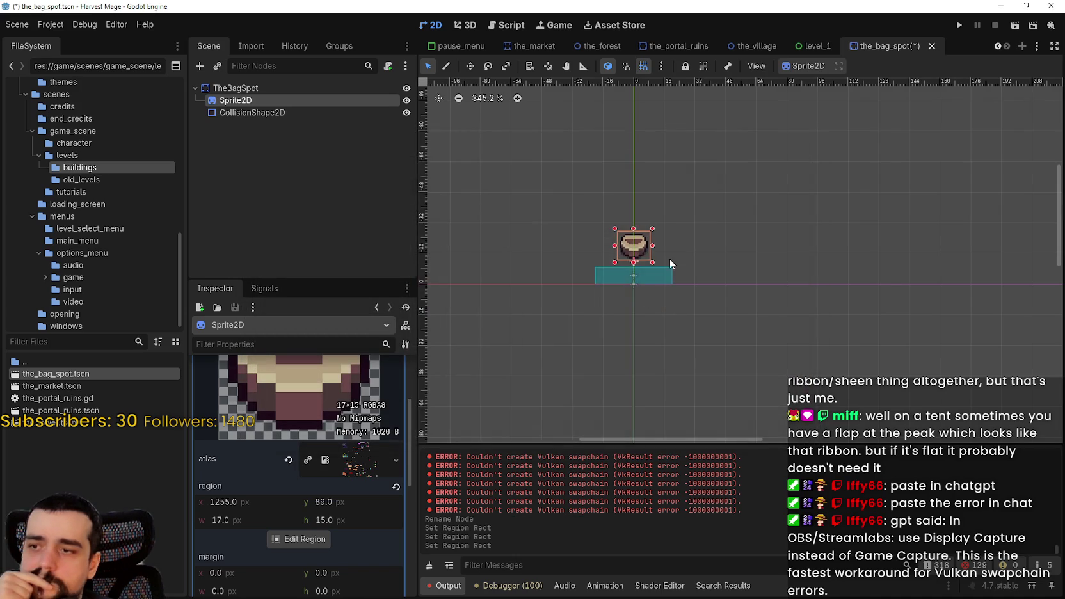
- Nudge the pot sprite down to (0, 0) onto the collision rectangle, then select CollisionShape2D
scroll(623, 241, up, 3)
scroll(624, 241, down, 3)
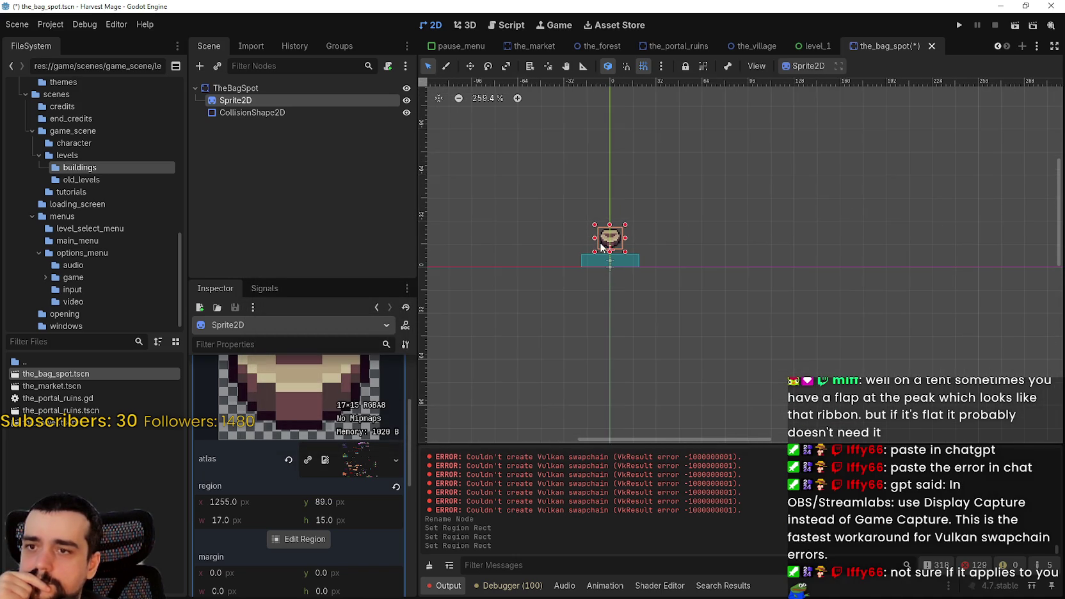
key(Down)
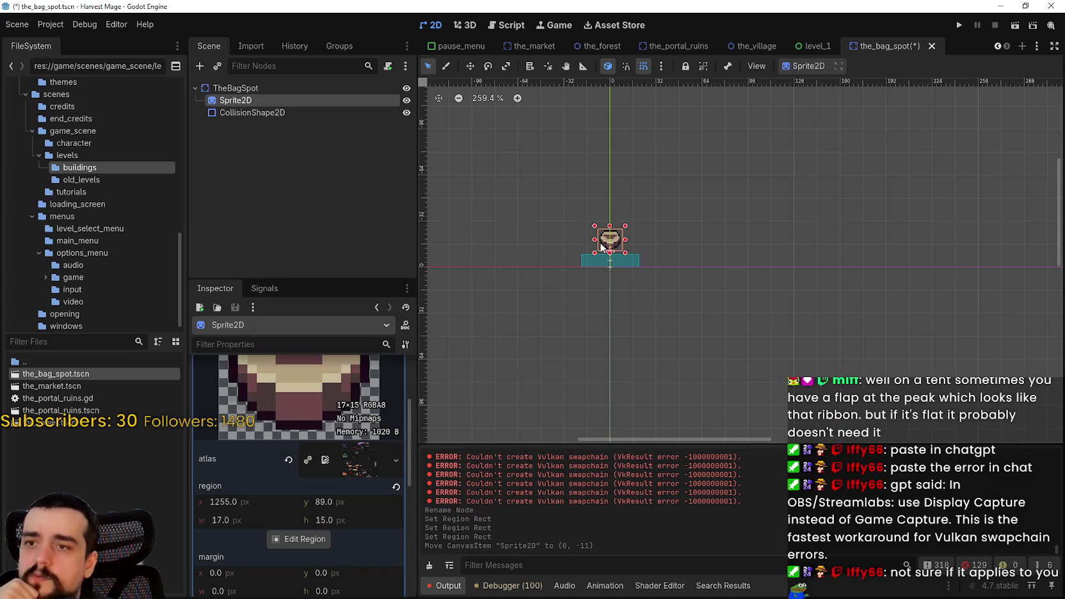
key(Down)
key(Down)
key(Down)
key(Down)
key(Down)
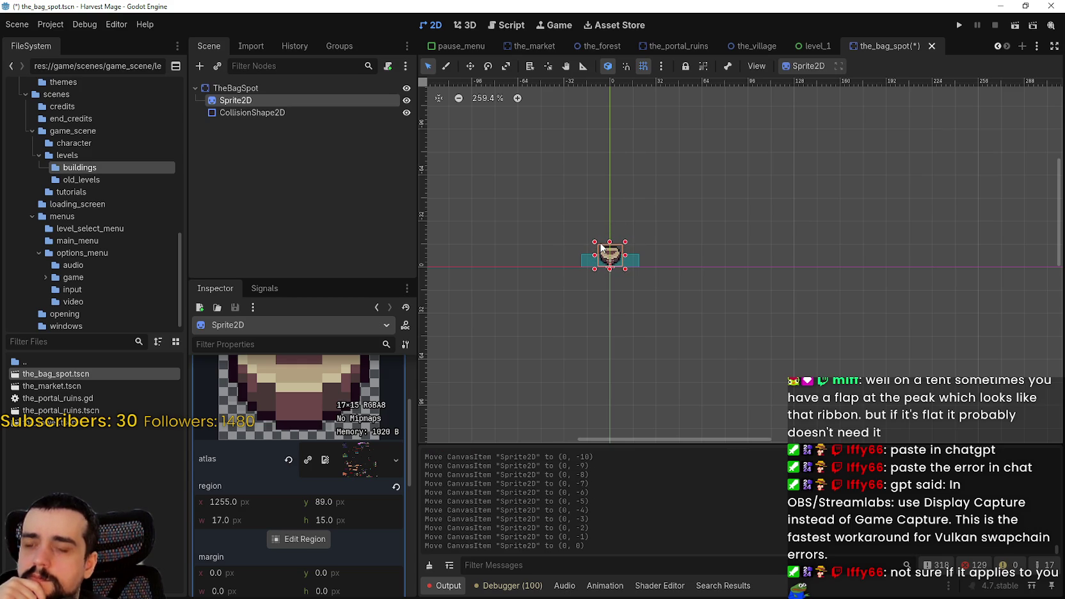
scroll(645, 267, up, 1)
scroll(670, 272, up, 6)
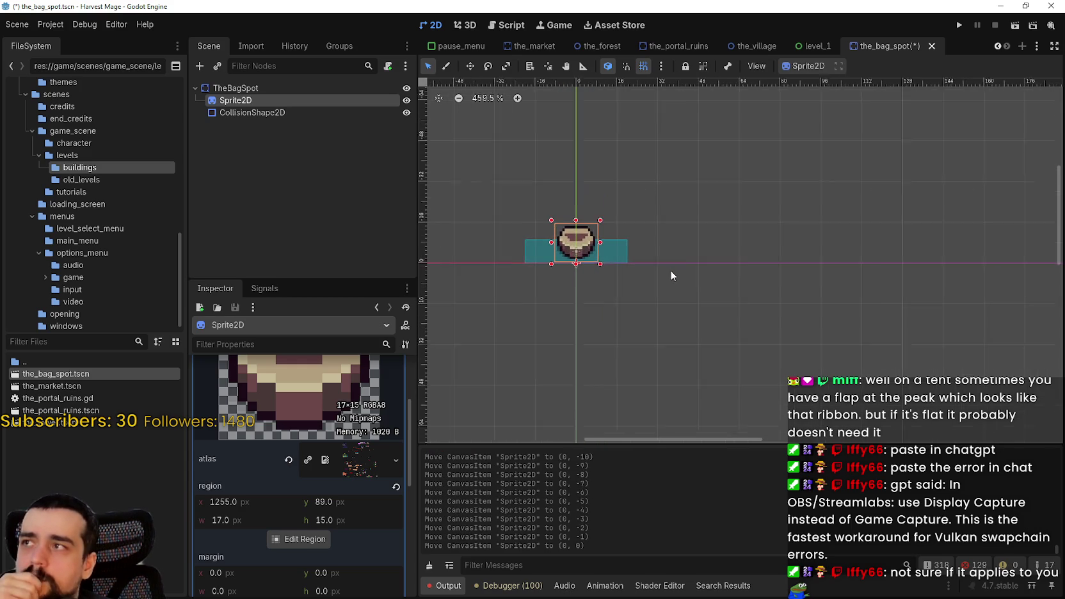
scroll(665, 264, up, 2)
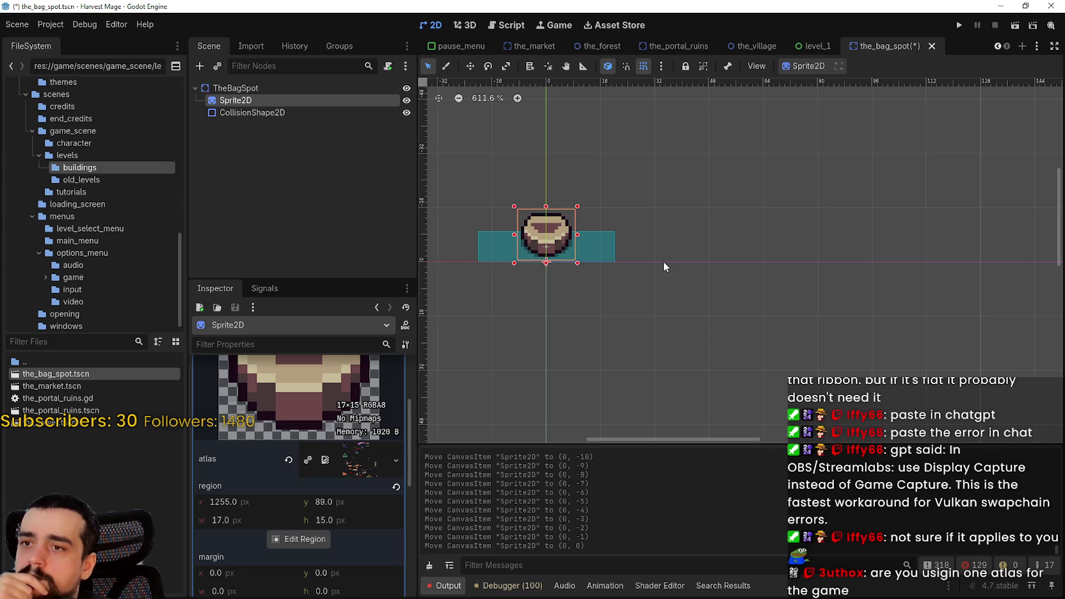
scroll(663, 261, up, 1)
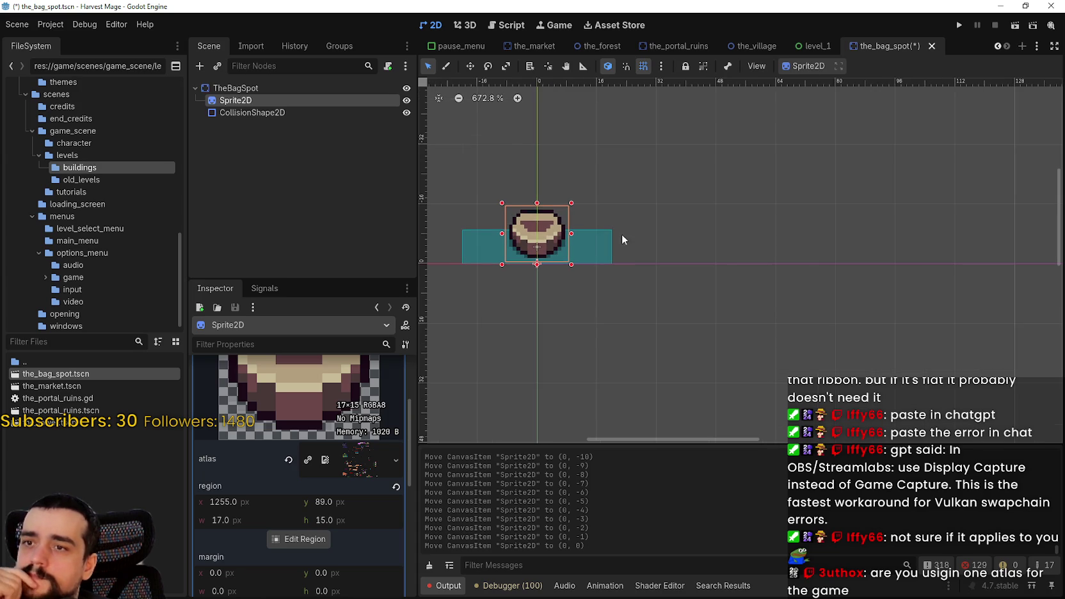
scroll(622, 234, up, 1)
scroll(581, 236, up, 2)
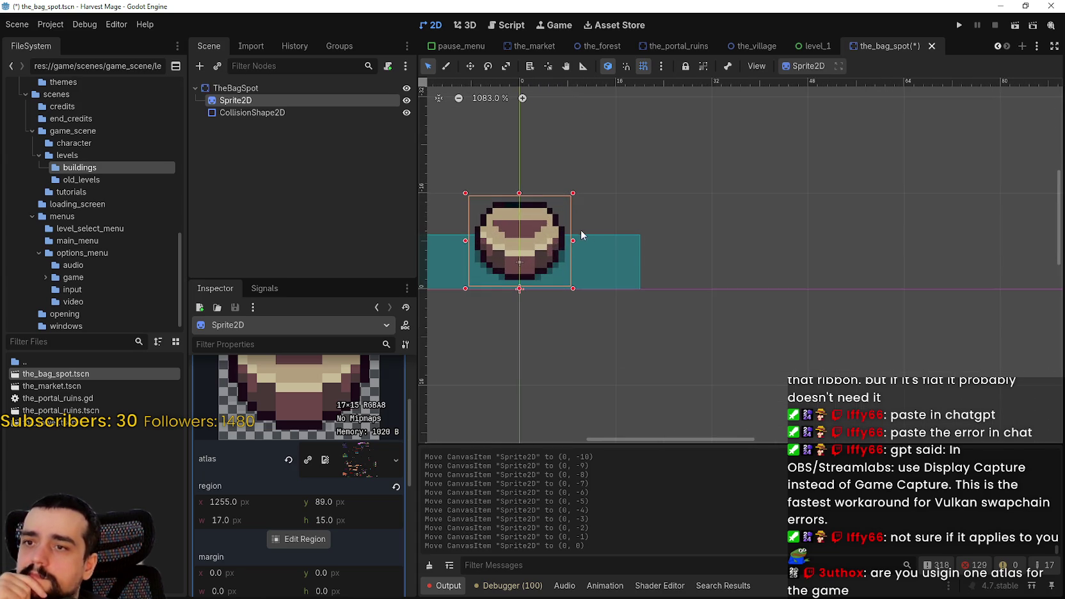
click(617, 256)
scroll(634, 270, down, 6)
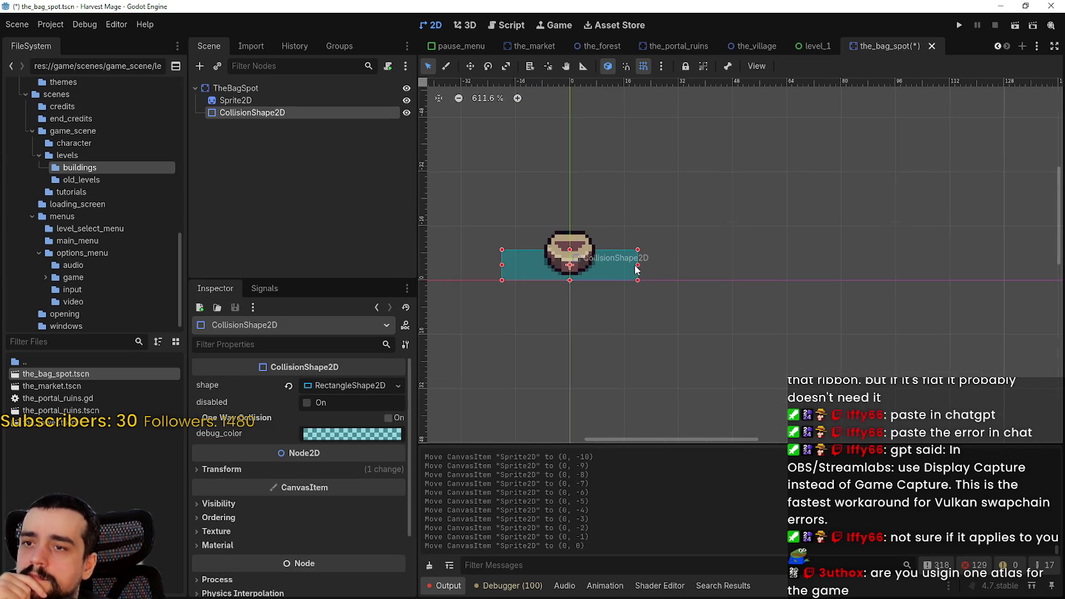
scroll(635, 269, down, 1)
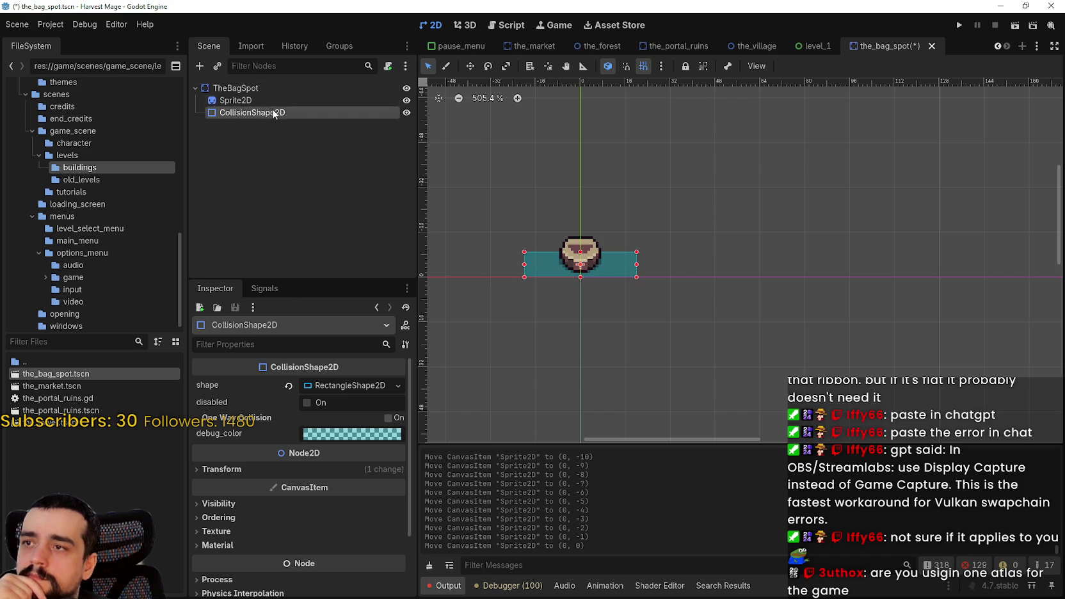
- Delete the CollisionShape2D node from the bag spot scene
right_click(273, 113)
click(321, 408)
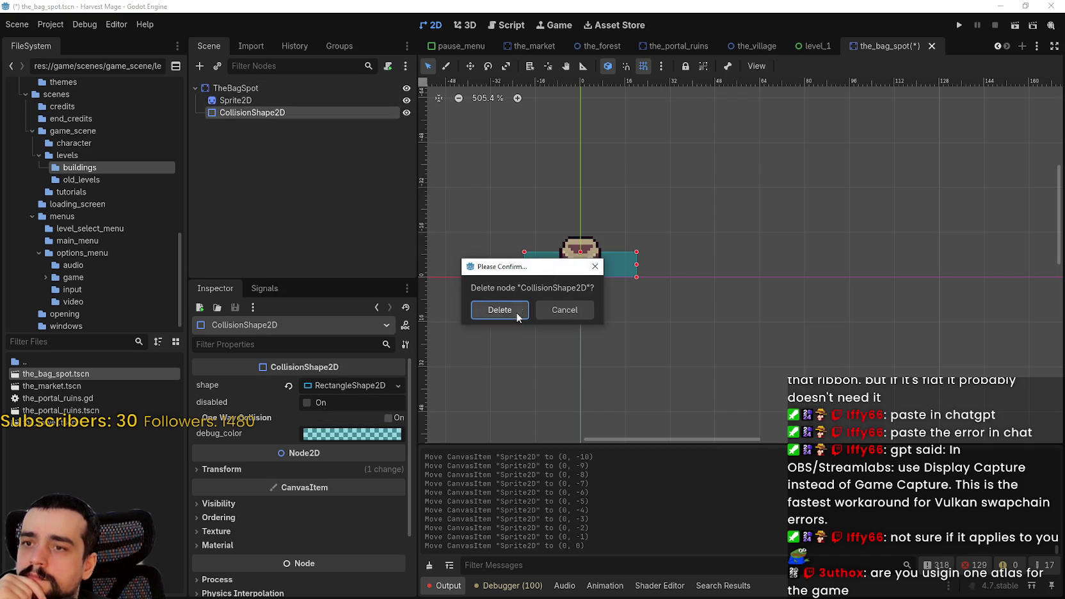
click(524, 320)
scroll(641, 223, up, 3)
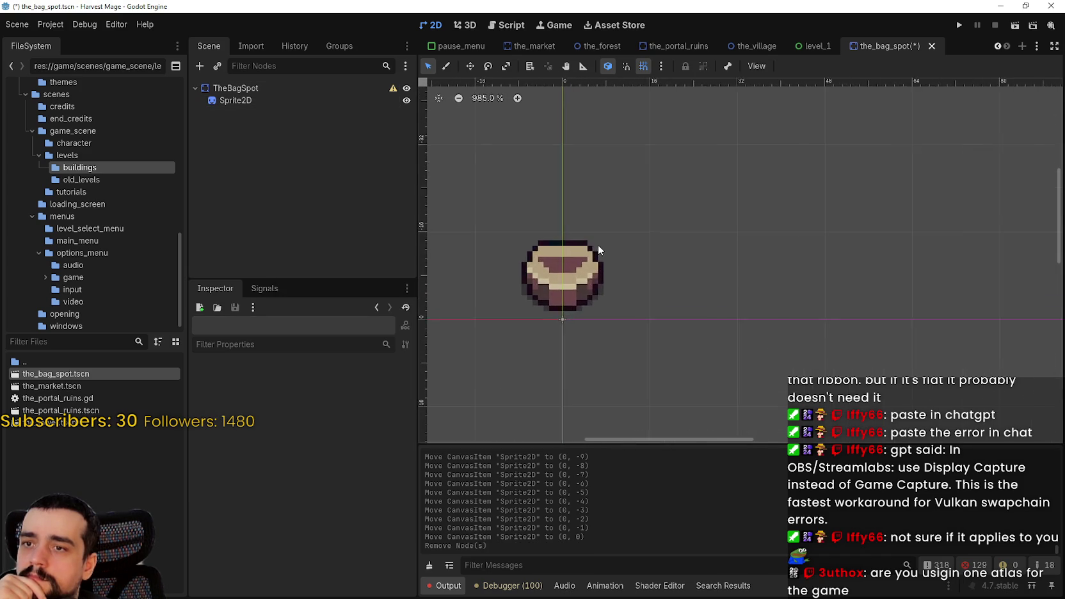
scroll(597, 244, down, 2)
- Select Sprite2D and nudge the bag sprite one pixel down, up and back down
click(247, 100)
scroll(737, 241, up, 4)
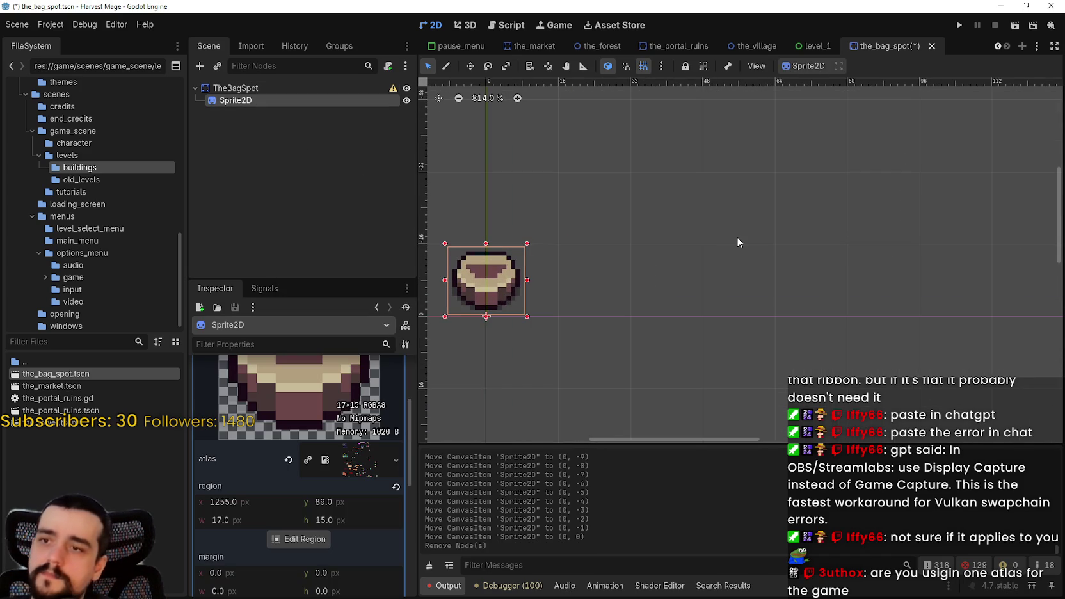
key(Down)
scroll(613, 254, up, 8)
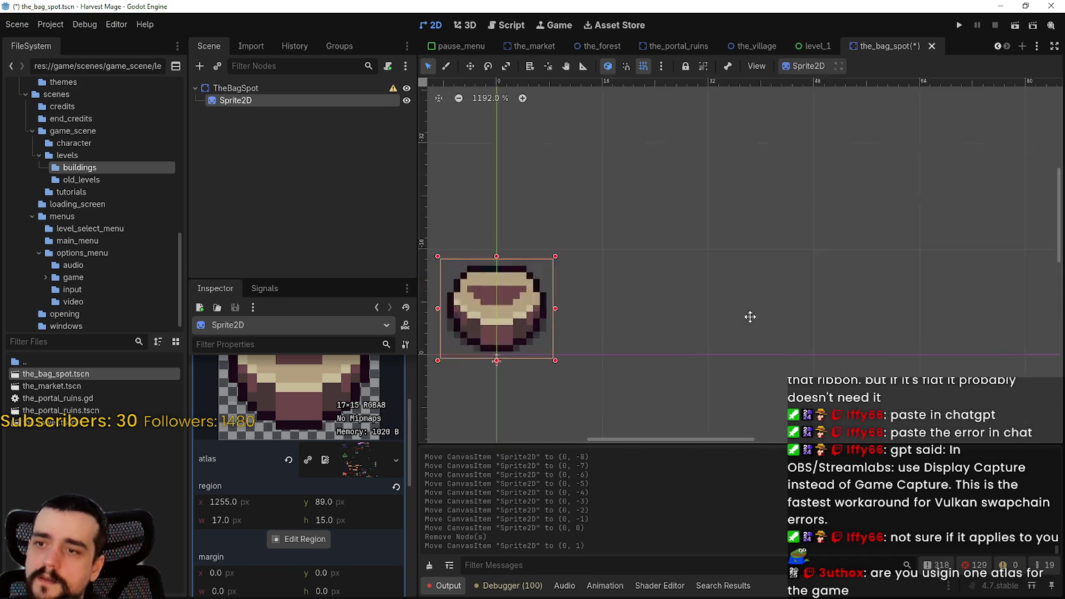
key(Up)
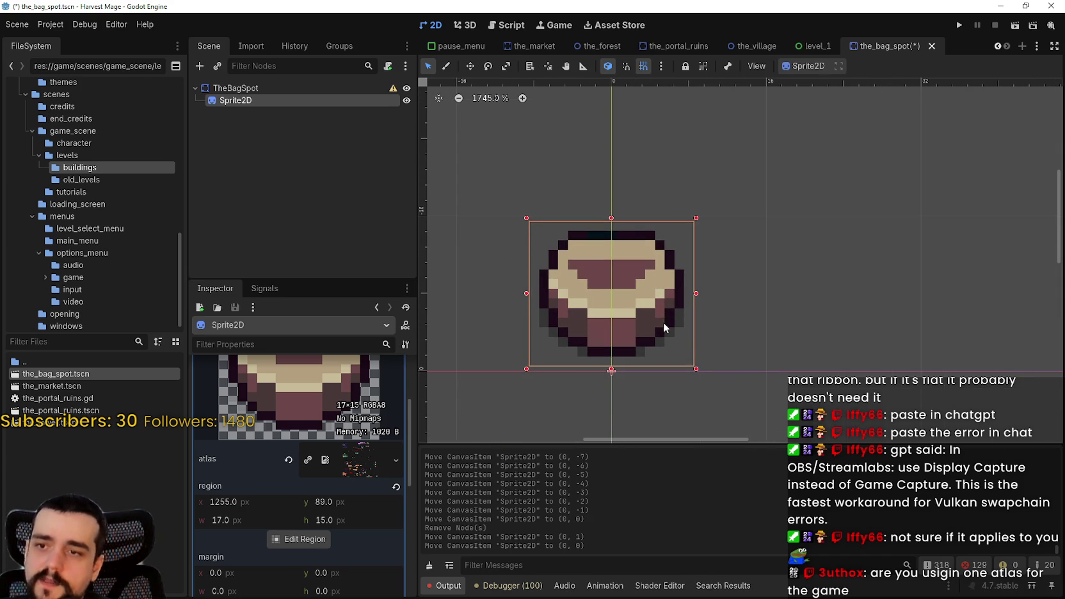
key(Down)
- Reset the sprite's Offset y to 0, move it back to (0, 0), and save
scroll(378, 470, up, 5)
click(351, 395)
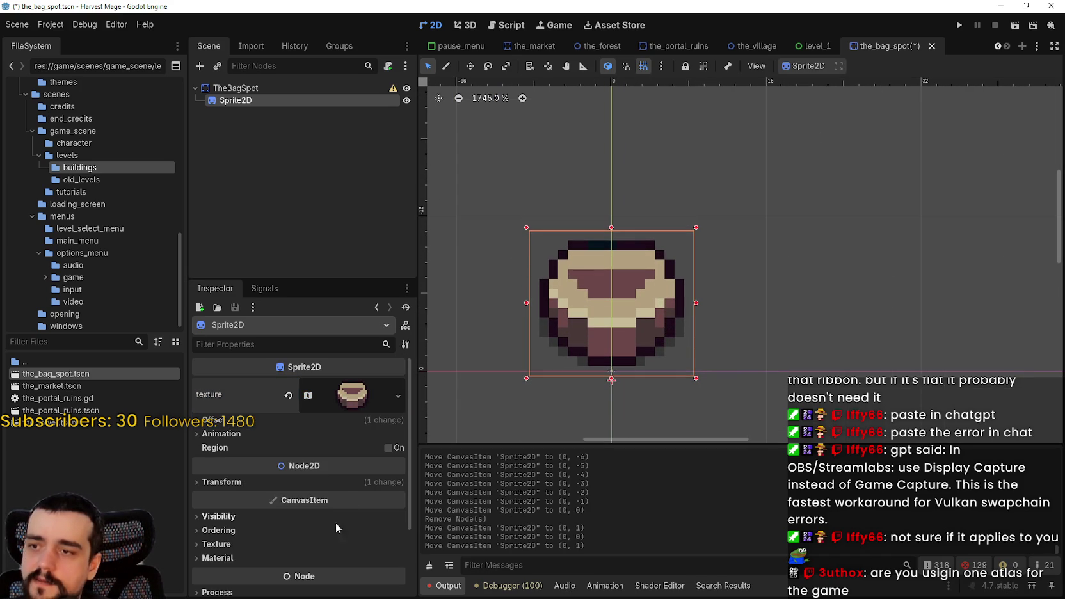
click(308, 423)
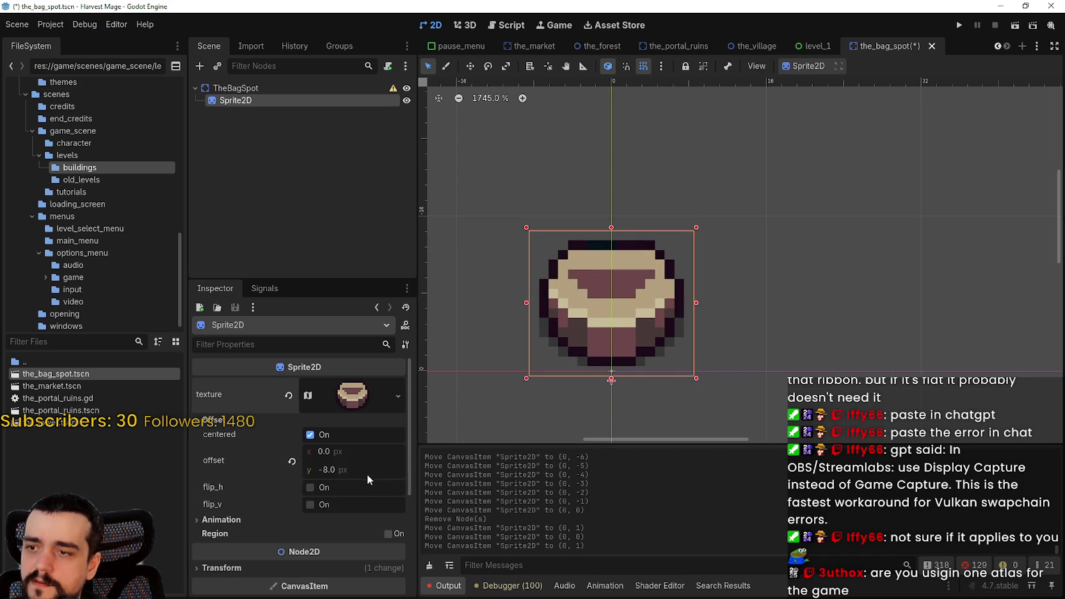
scroll(358, 475, down, 3)
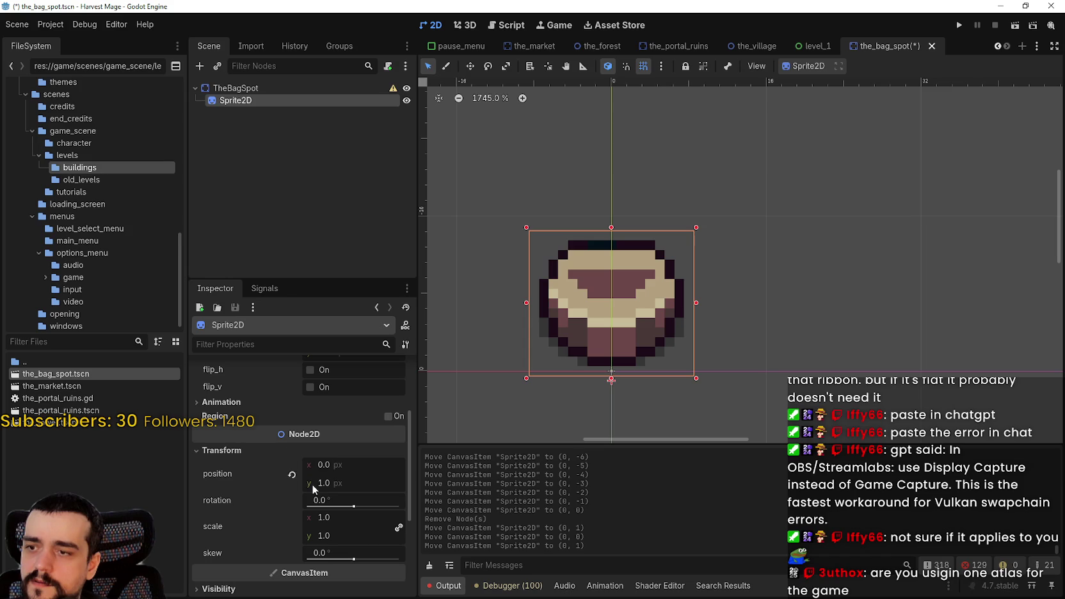
scroll(289, 461, up, 3)
click(293, 461)
scroll(564, 349, down, 2)
key(Up)
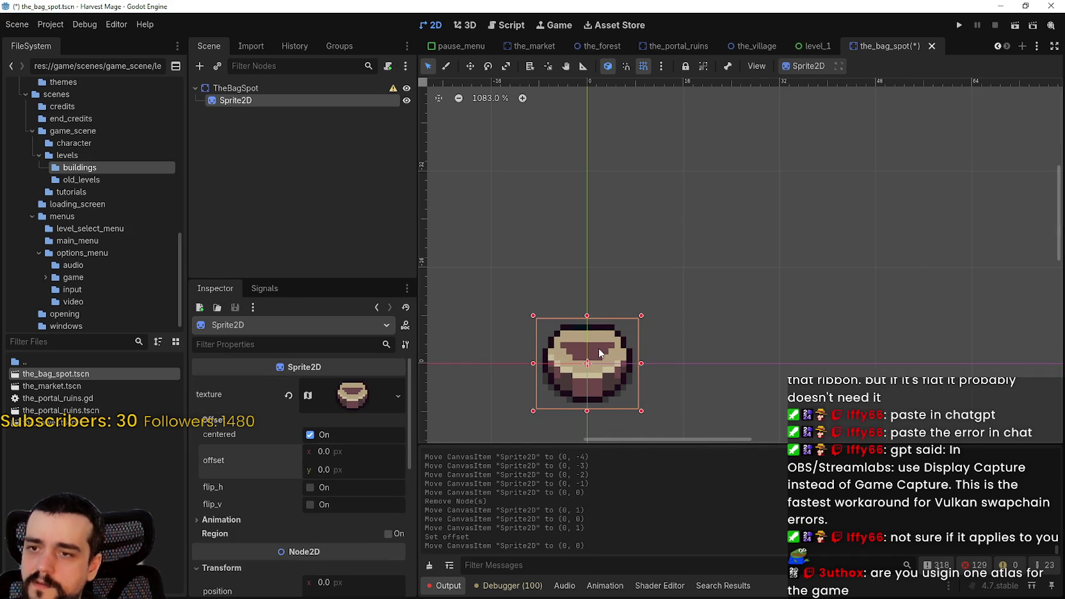
key(ctrl+s)
scroll(599, 288, down, 2)
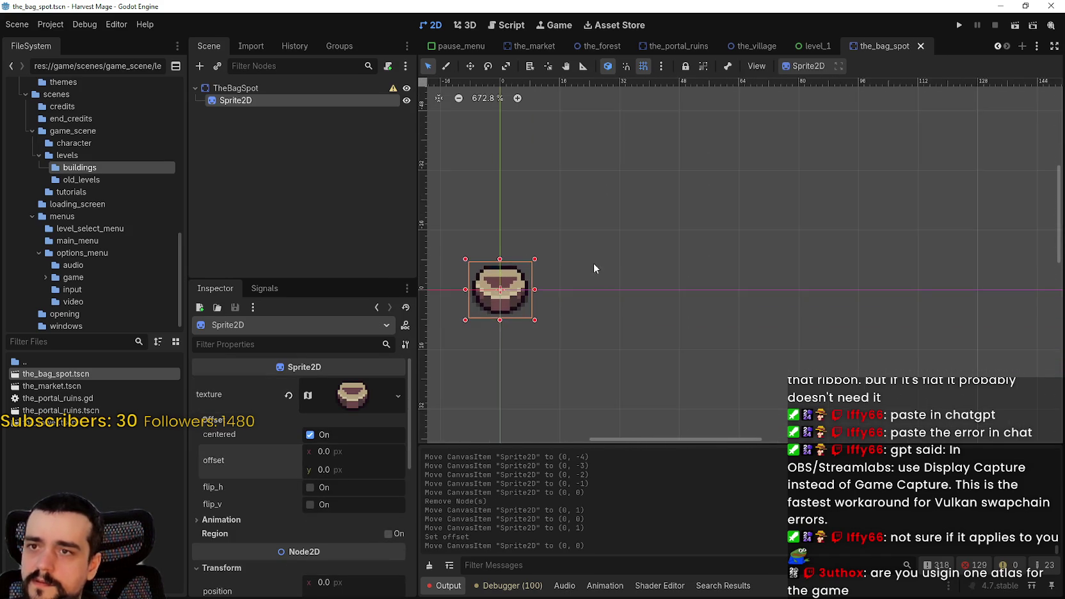
scroll(609, 290, up, 3)
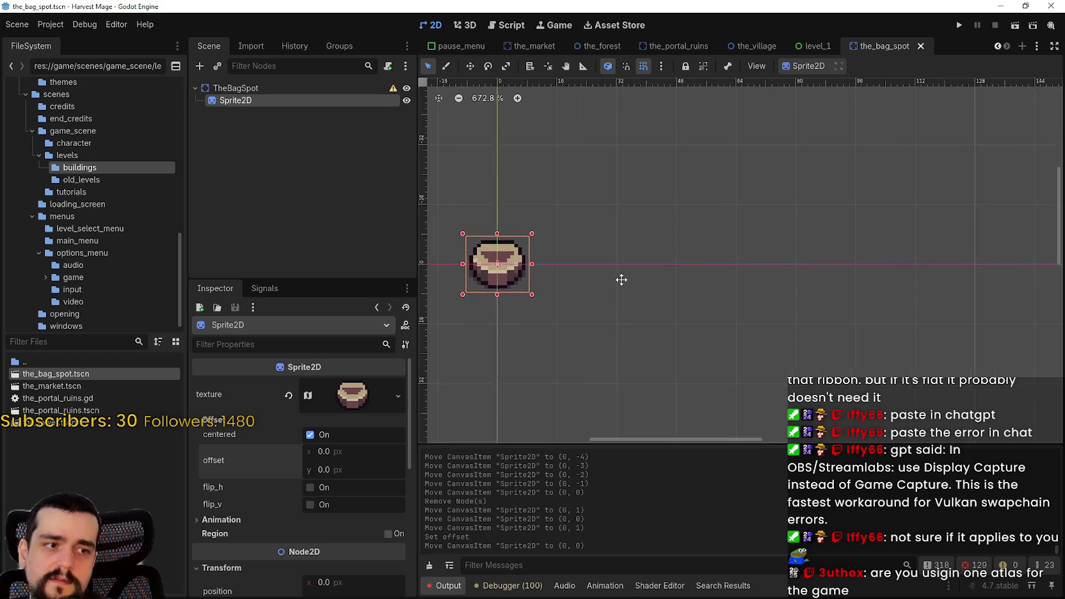
scroll(622, 292, down, 1)
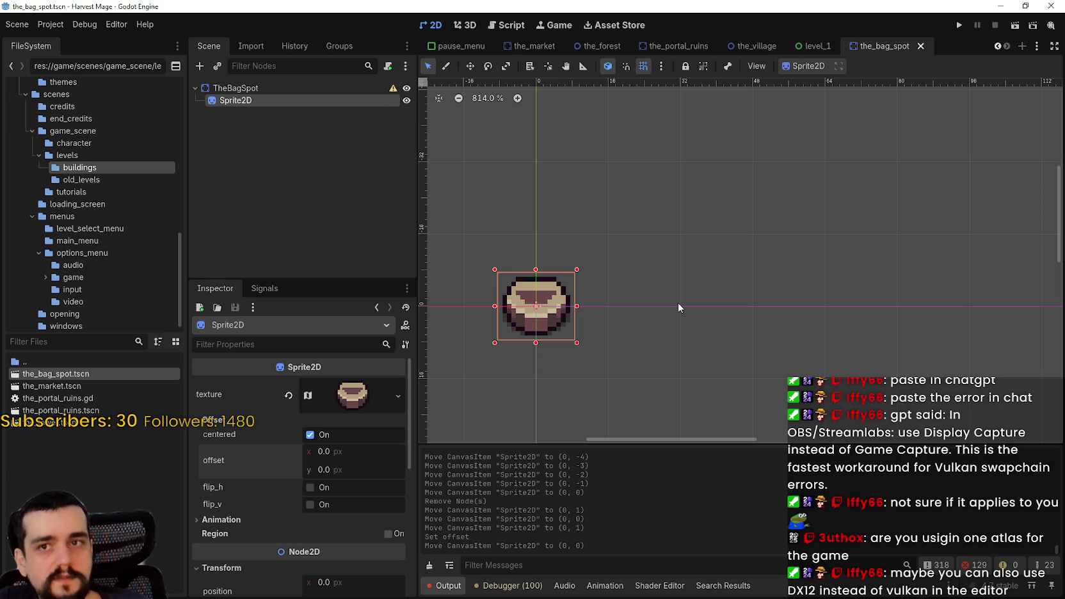
- Run the project, test the Harvest Mage main menu, then close the game window
click(959, 25)
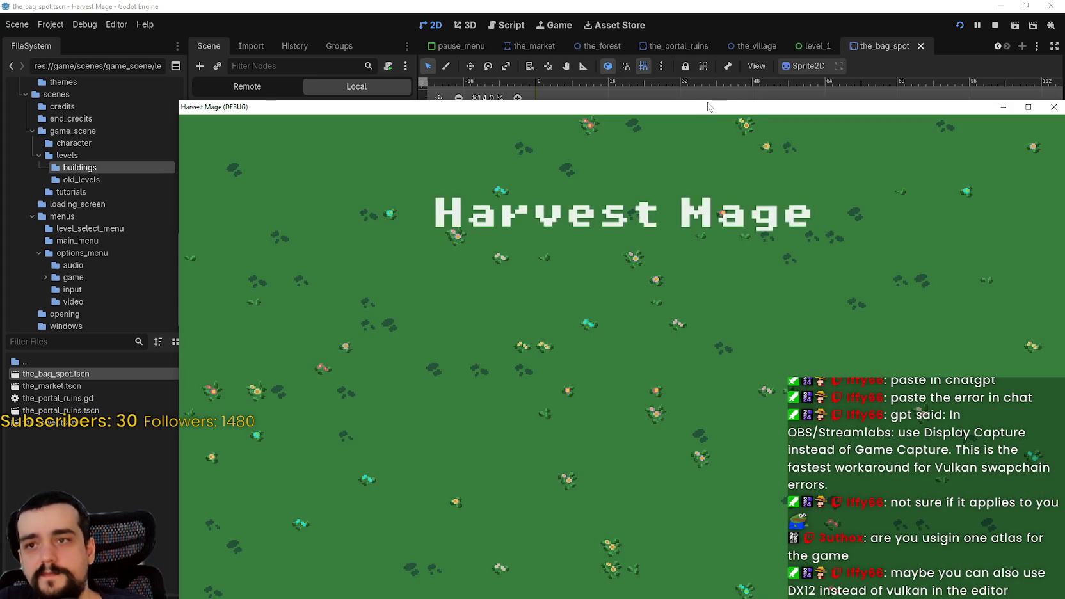
drag(708, 107, 567, 23)
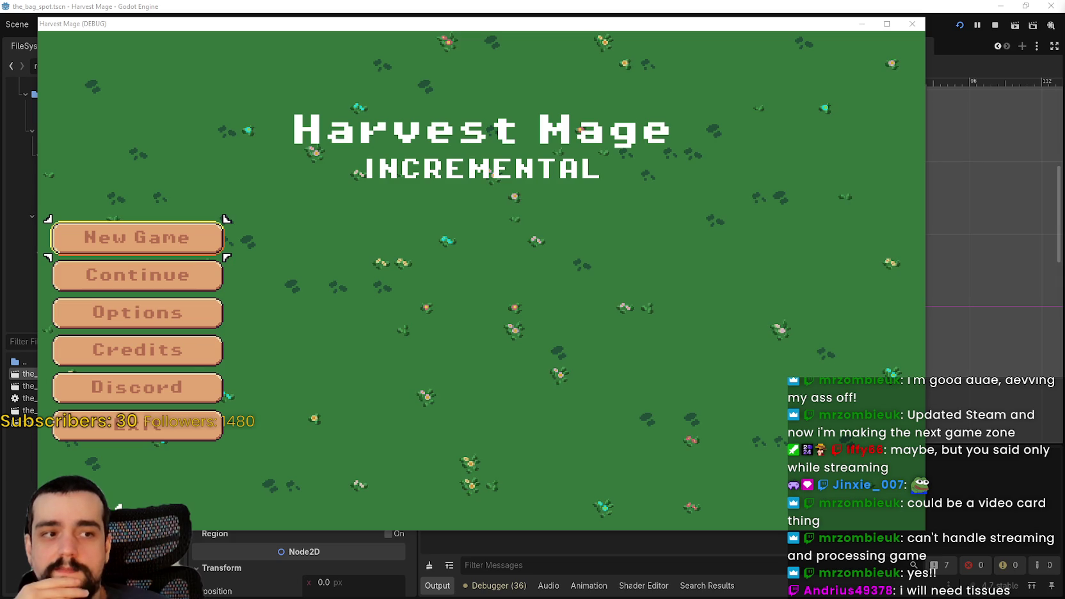
key(alt+F4)
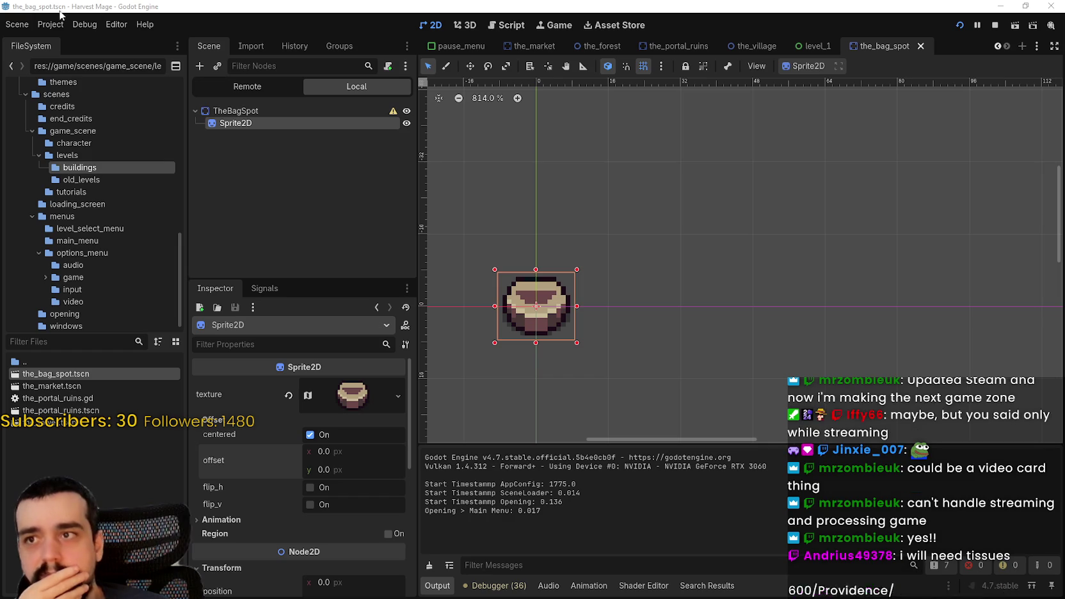
- Bring up the editor's Project menu
click(44, 25)
click(43, 25)
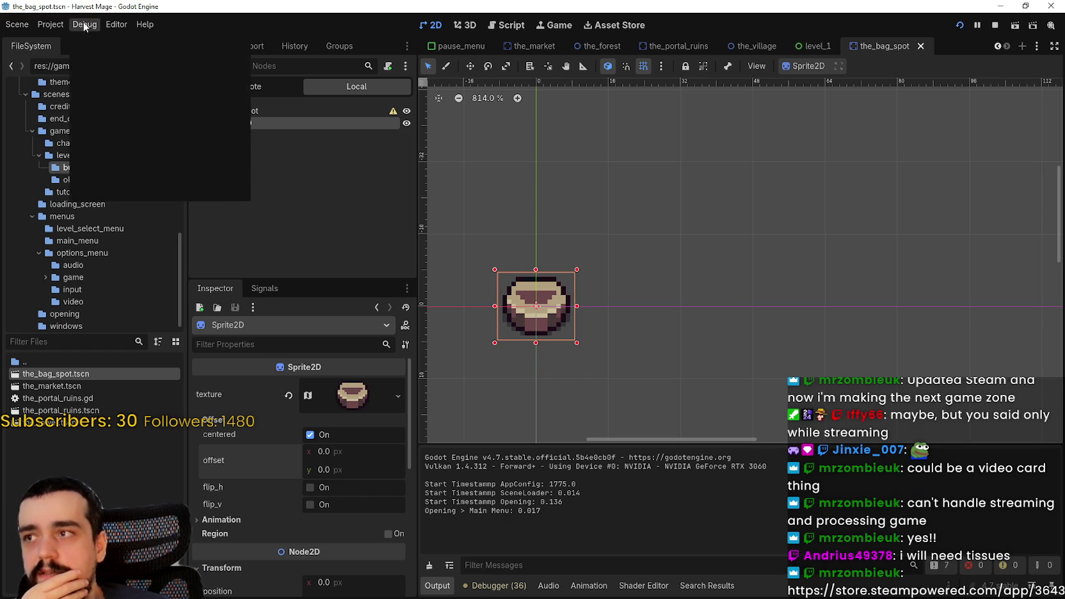
click(45, 25)
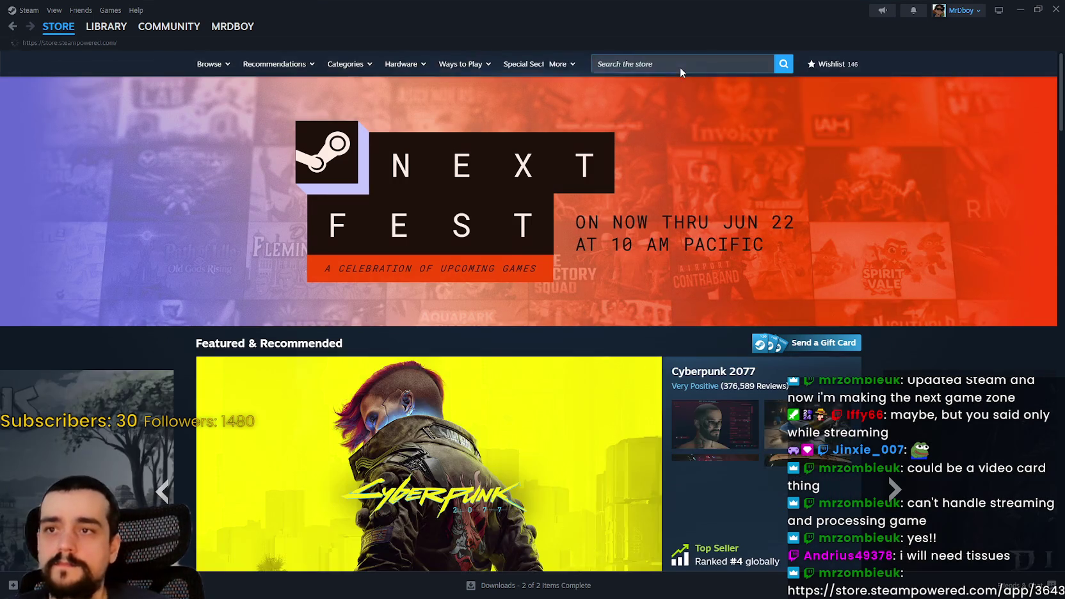
- Search the Steam store for 'providence' and open the Providence store page
click(685, 64)
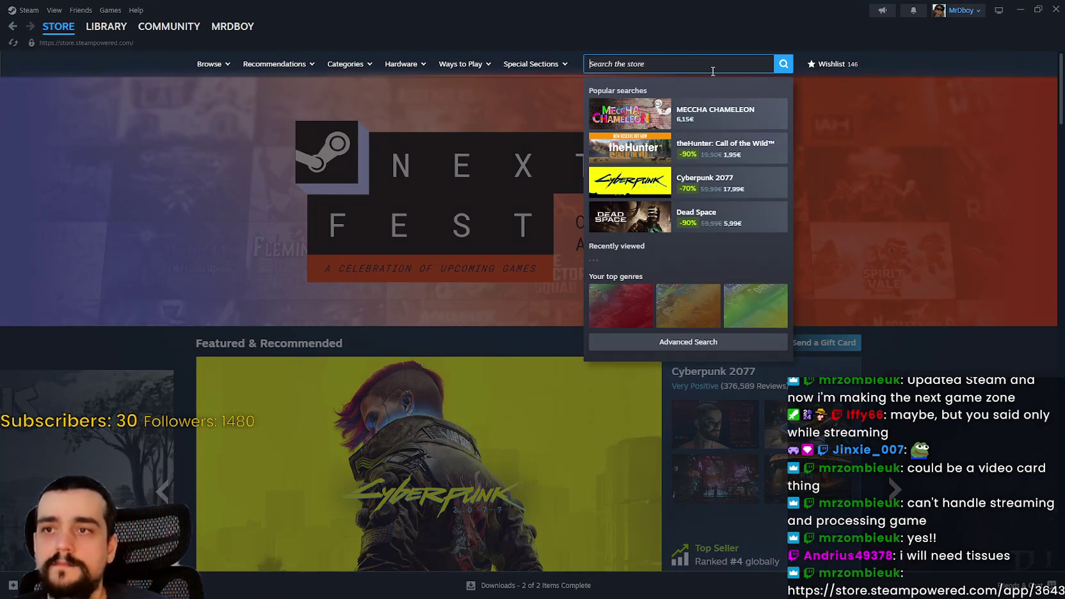
text(provi)
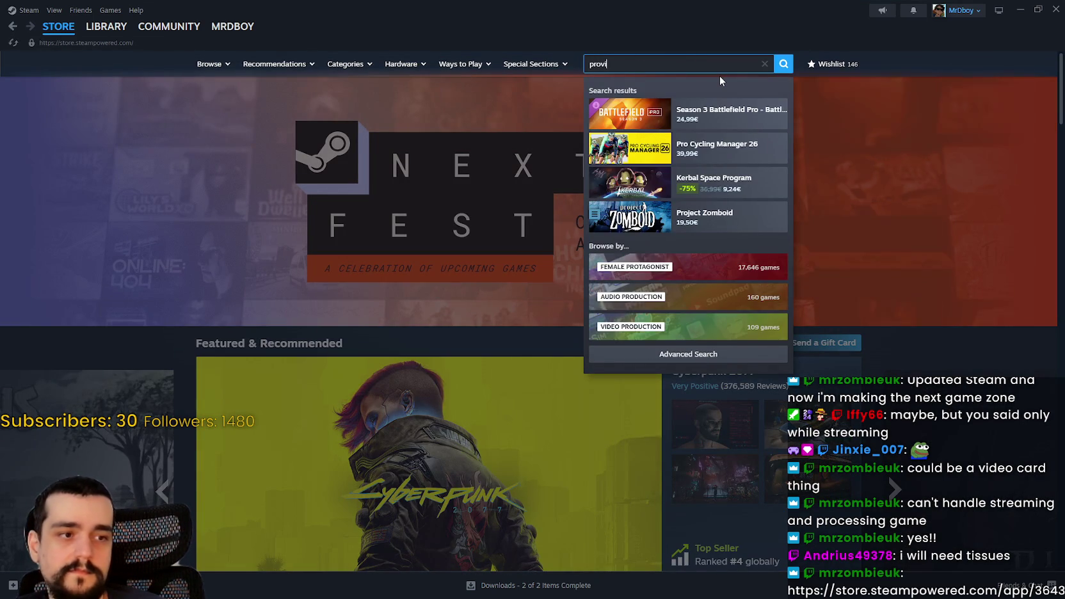
text(dence)
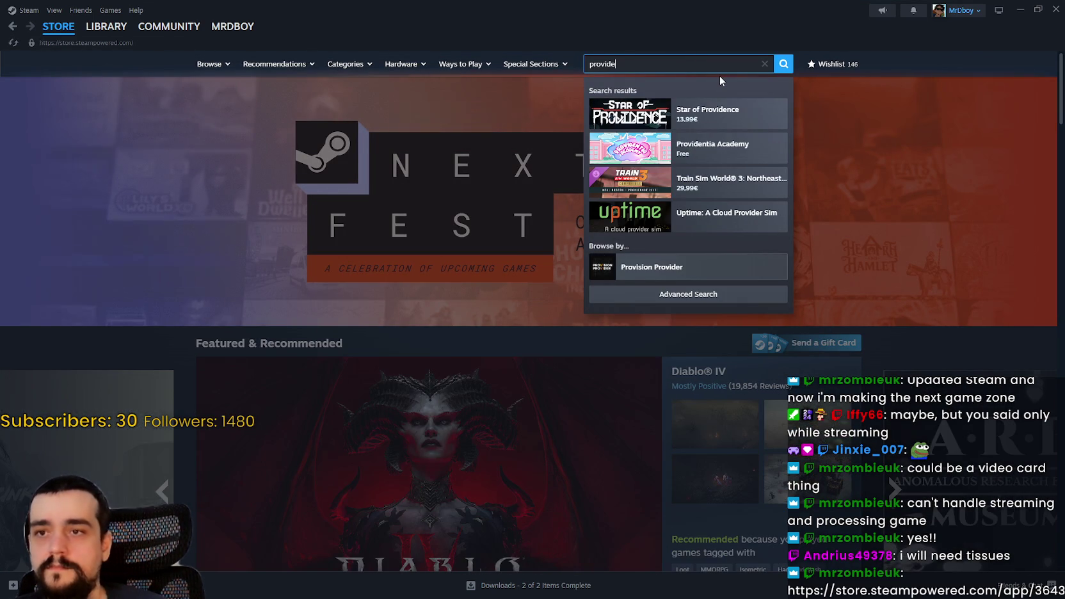
click(703, 128)
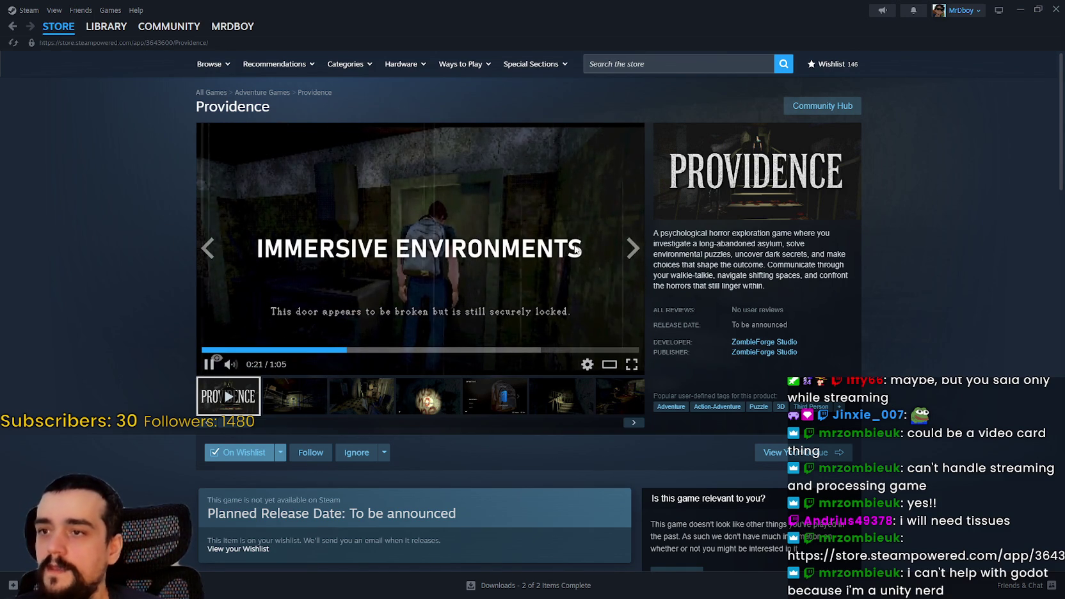
- Page through all the Providence gallery screenshots, then return to the trailer
click(307, 403)
click(362, 400)
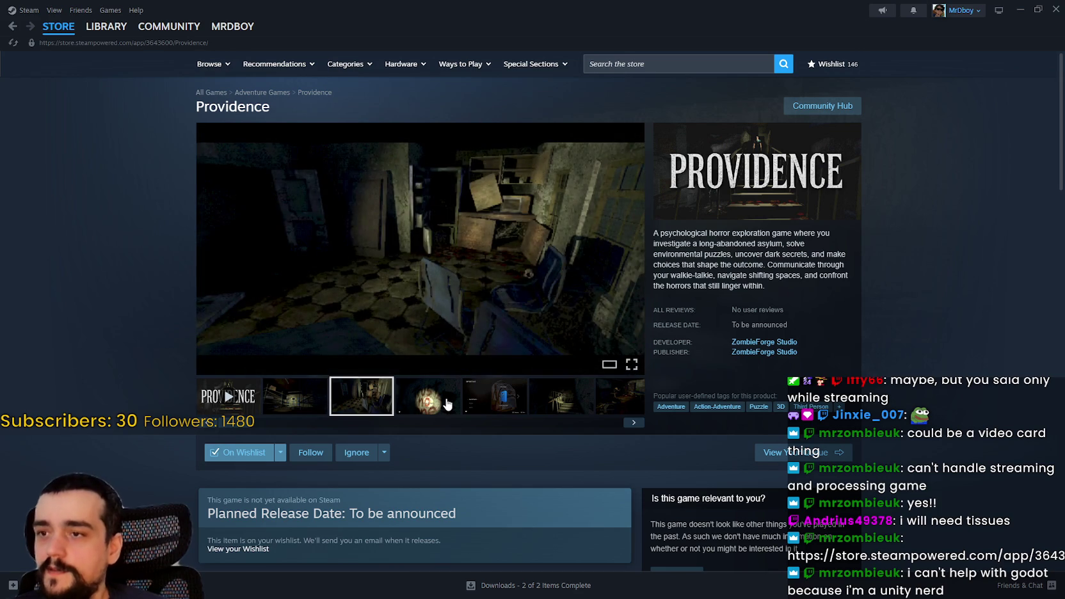
click(429, 400)
click(522, 408)
click(560, 402)
click(614, 402)
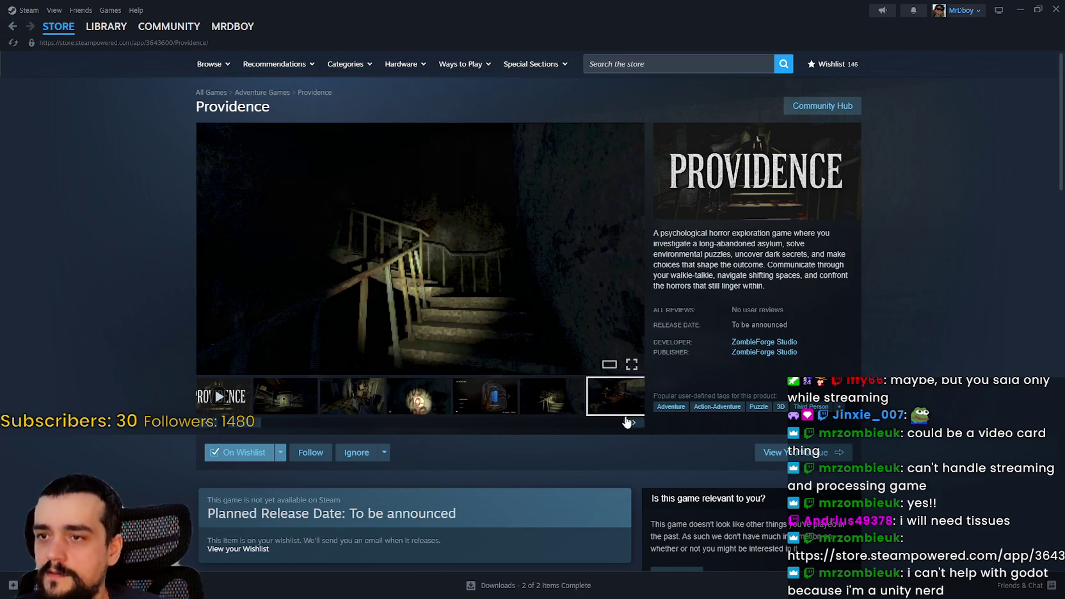
click(507, 398)
click(567, 402)
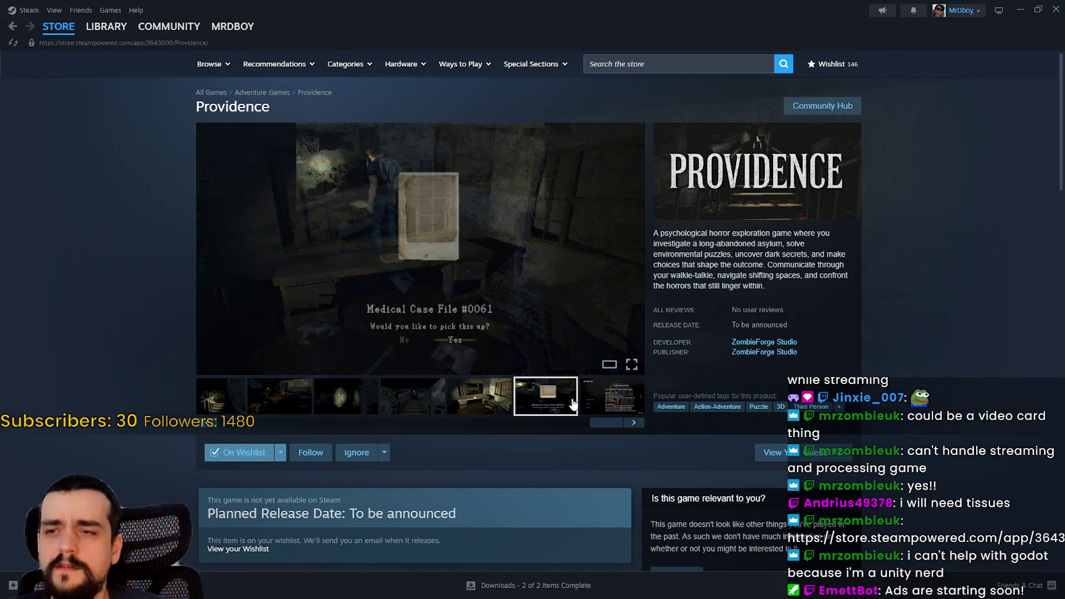
click(601, 402)
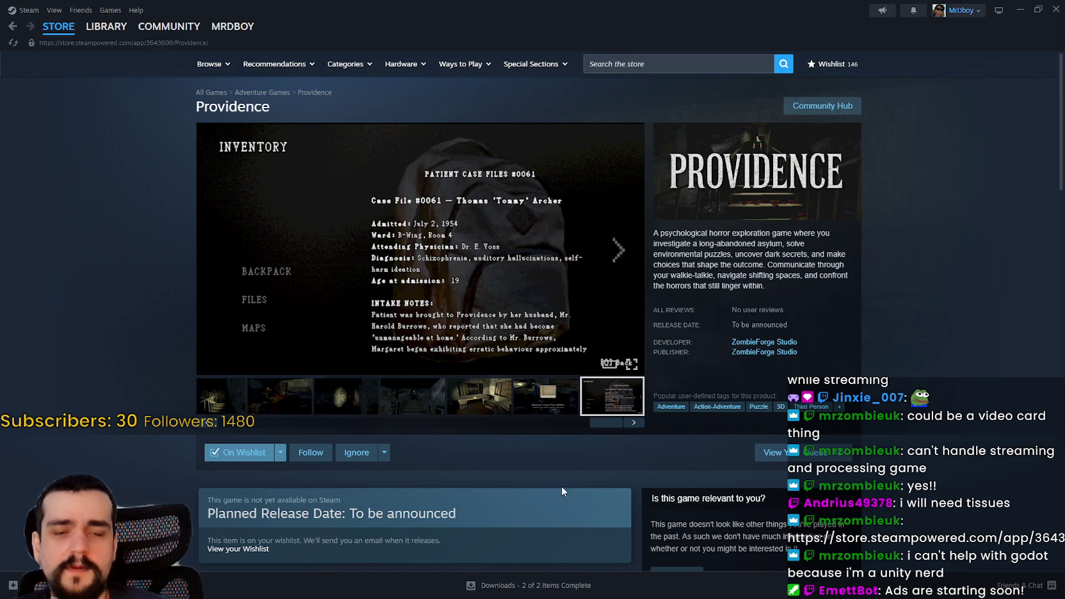
click(636, 424)
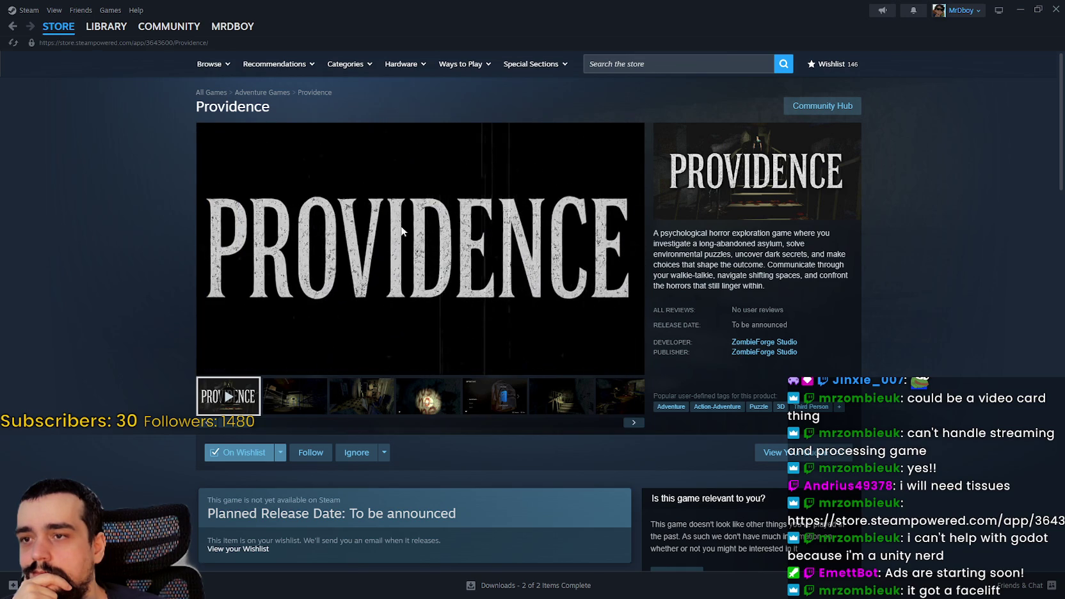
- View the second and third gallery screenshots and scroll down the store page
mouse_move(324, 293)
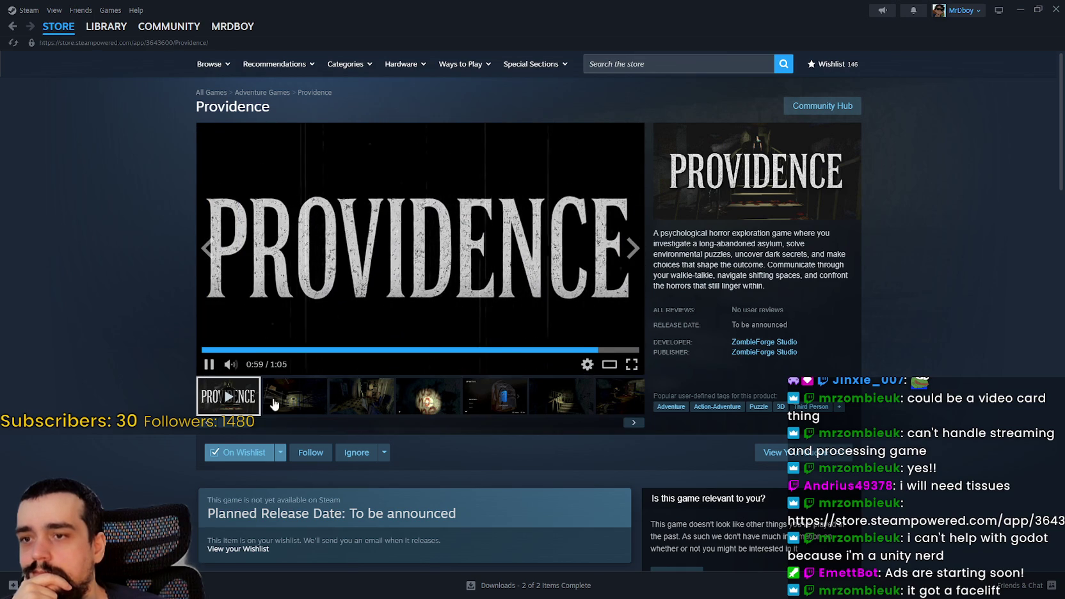
click(282, 397)
click(362, 397)
scroll(412, 403, down, 4)
scroll(412, 403, down, 2)
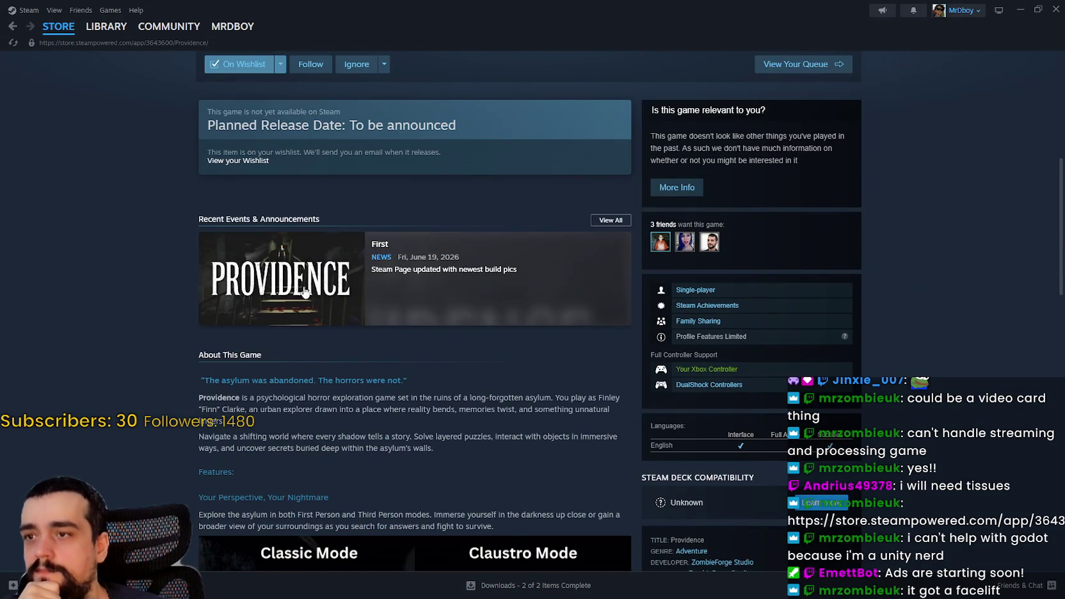
- Open the first Providence news announcement, then close the news post overlay
click(538, 307)
scroll(466, 422, down, 1)
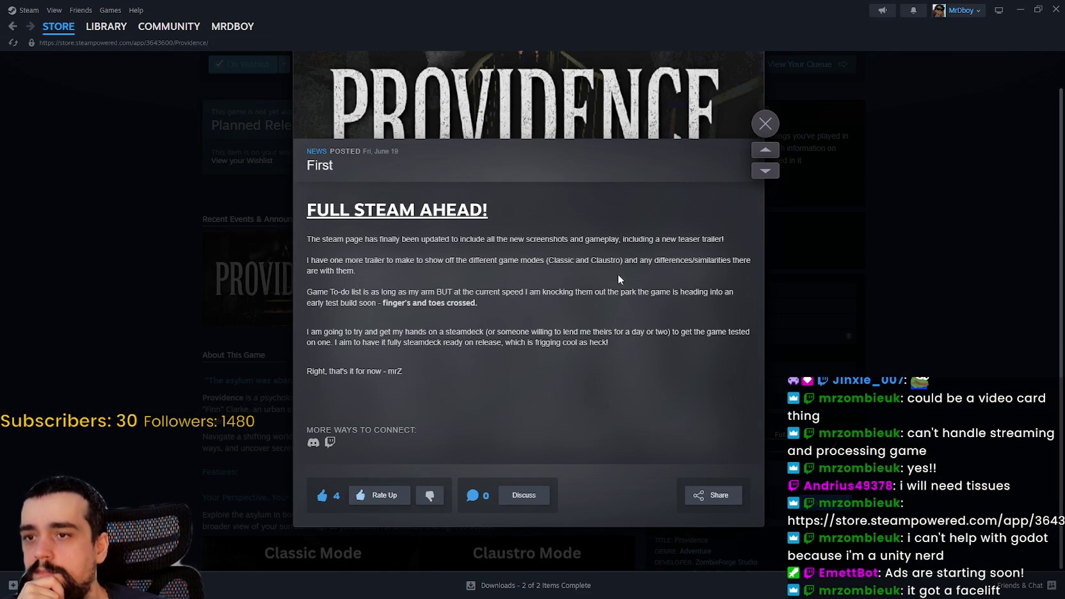
click(888, 304)
- Expand the full Providence description and highlight phrases while reading it
scroll(603, 341, down, 5)
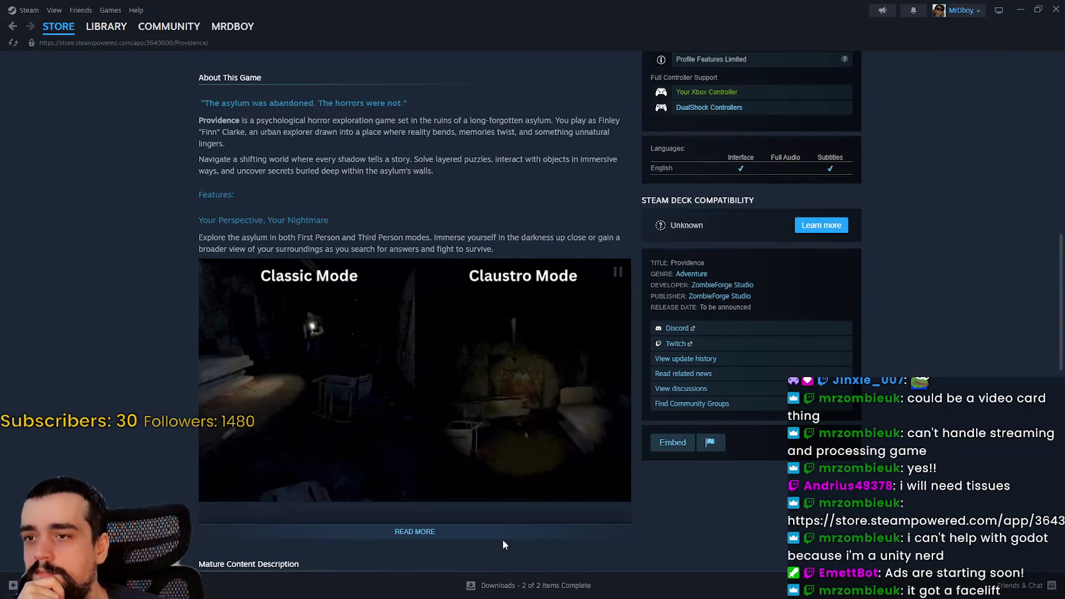
click(504, 532)
scroll(509, 512, down, 2)
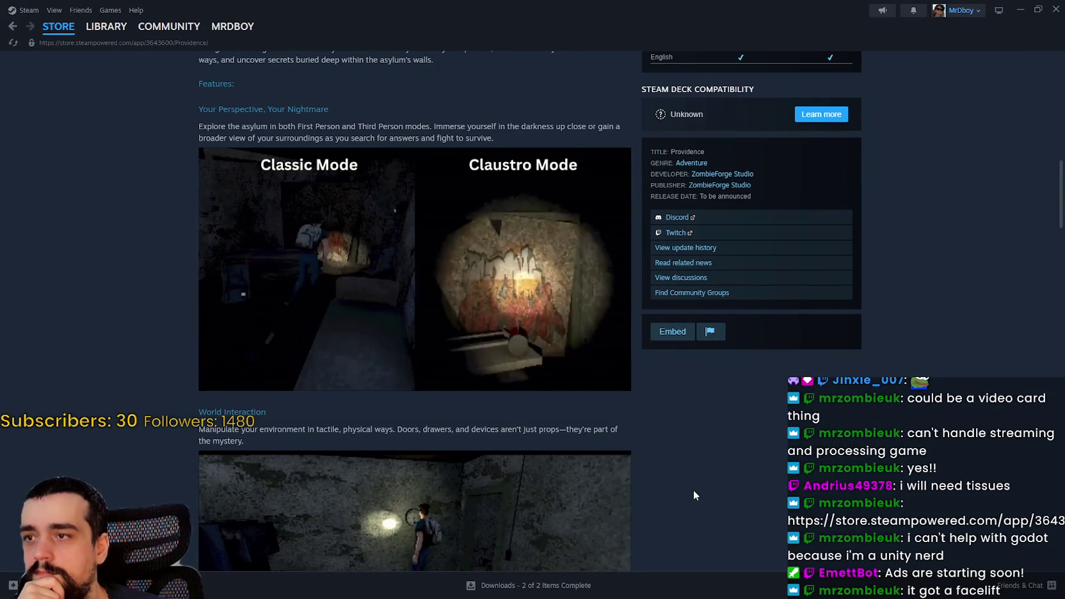
mouse_move(485, 176)
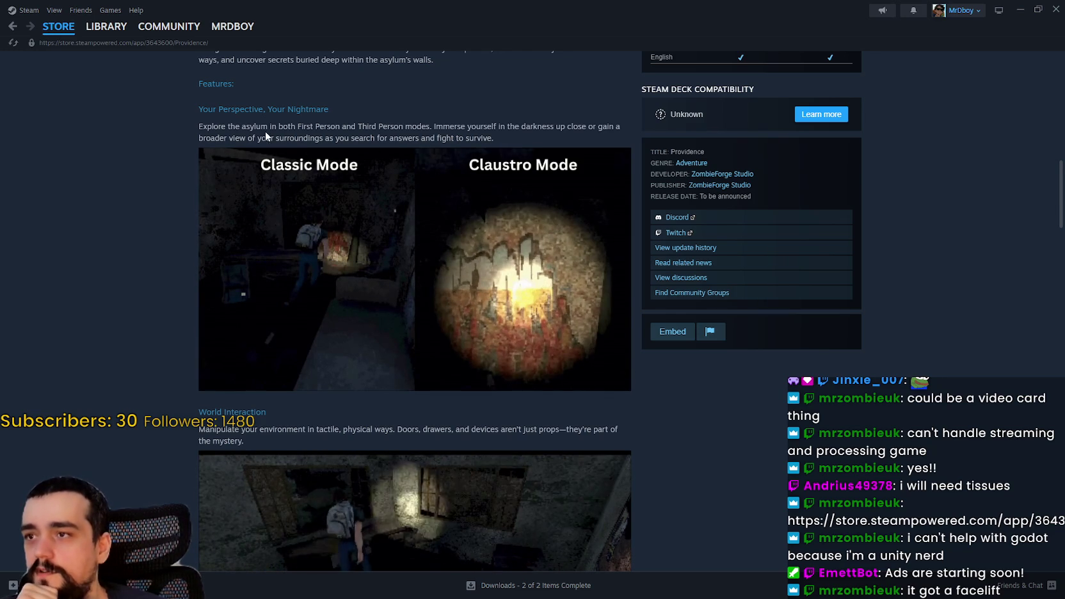
drag(297, 128, 357, 127)
click(462, 128)
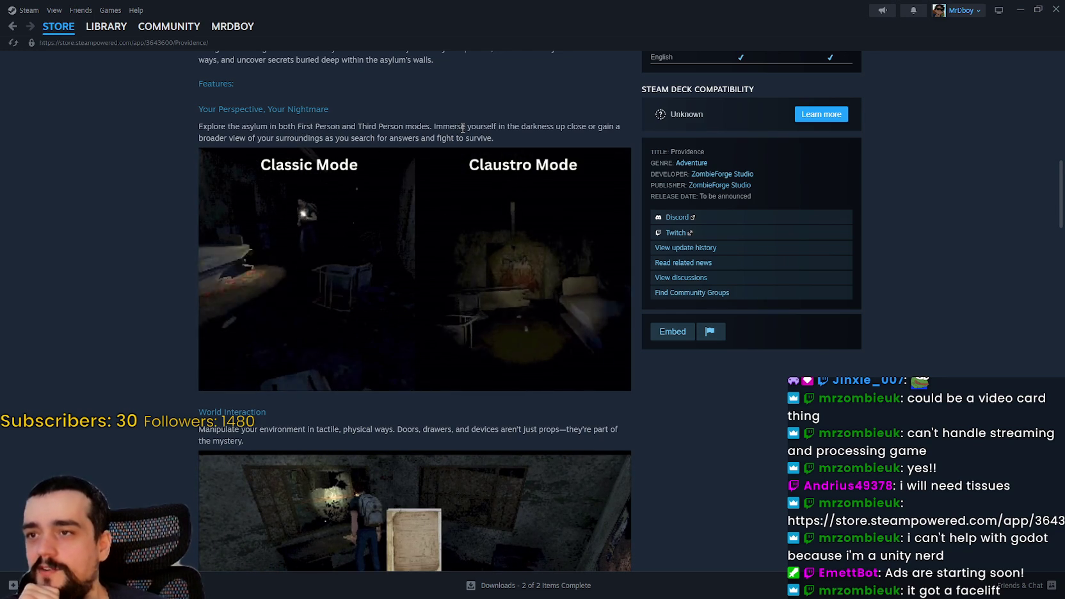
drag(462, 128, 509, 130)
click(512, 131)
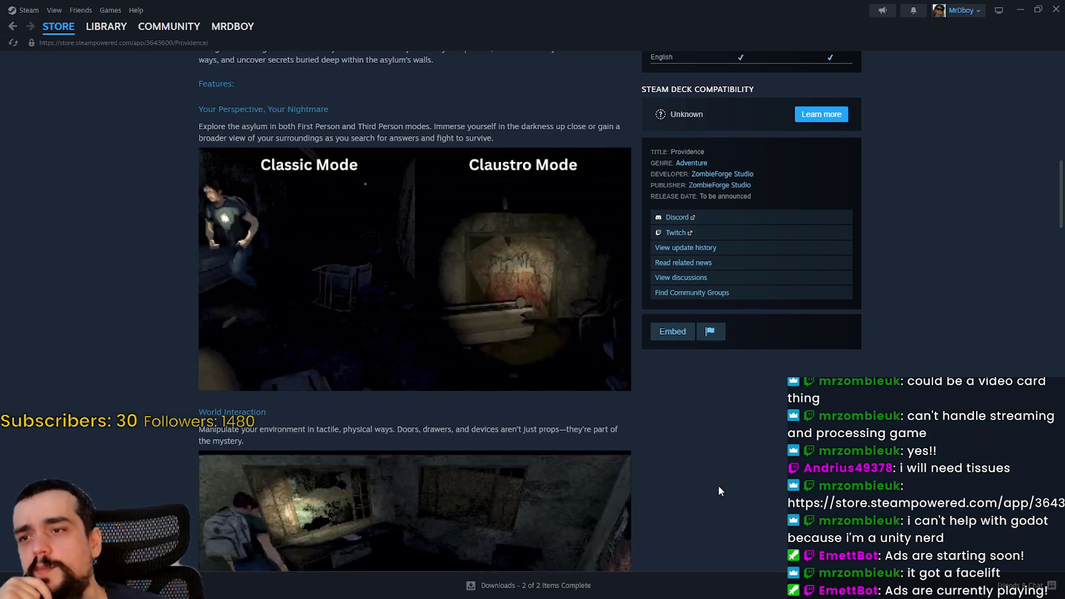
- Scroll down through the rest of the Providence store page and back up
scroll(711, 473, down, 3)
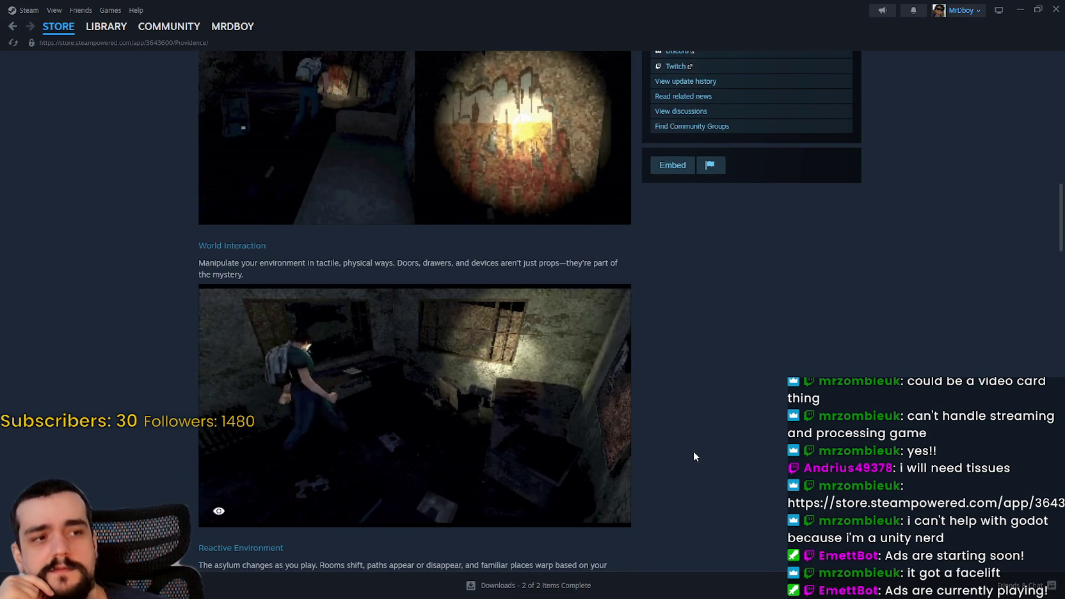
scroll(684, 439, down, 6)
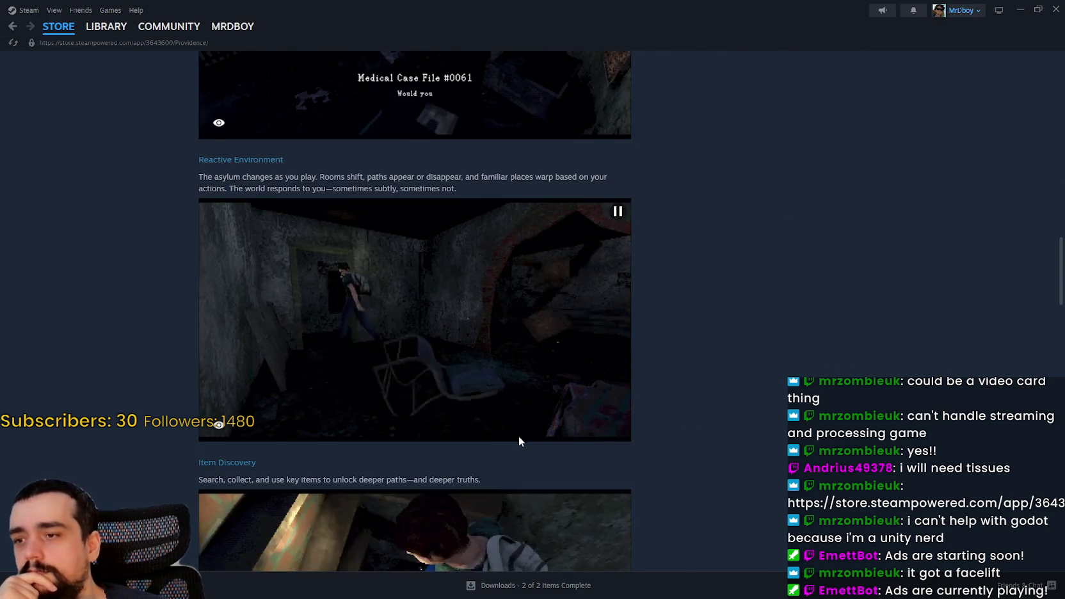
scroll(589, 457, down, 3)
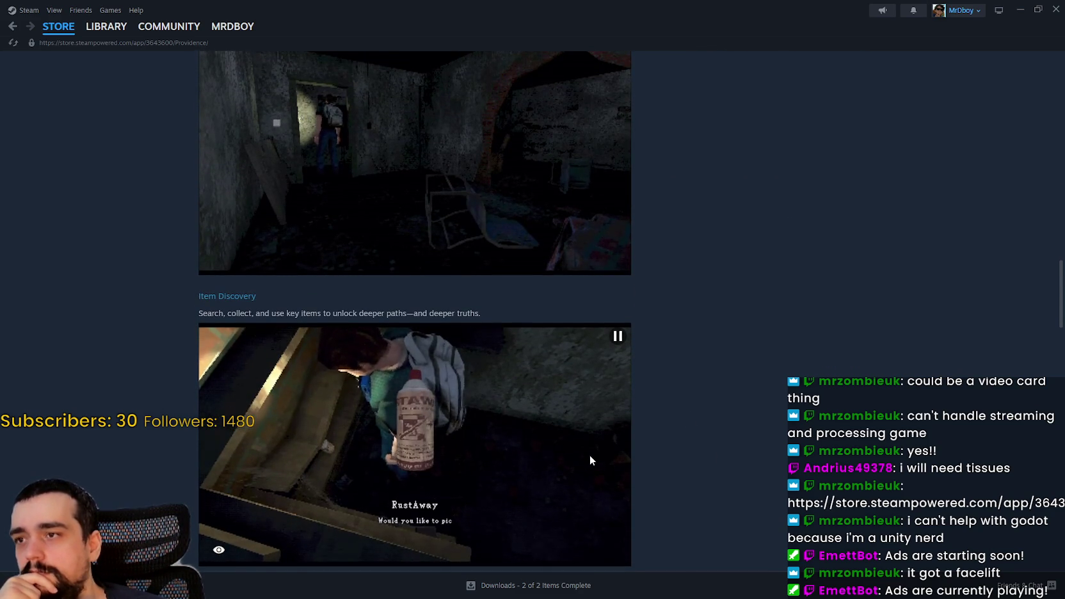
scroll(590, 456, down, 14)
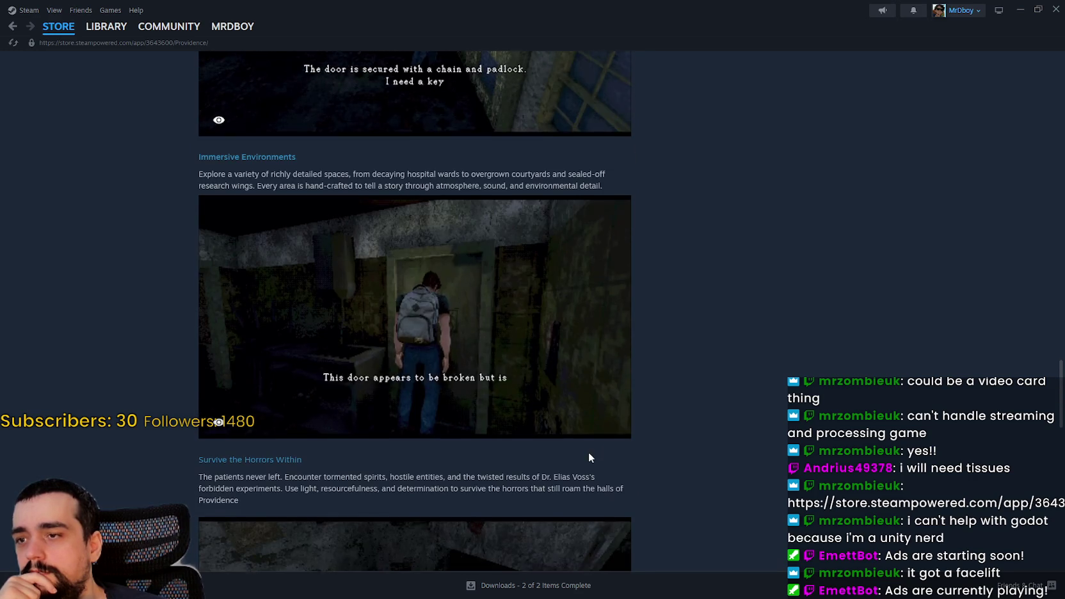
scroll(589, 452, down, 5)
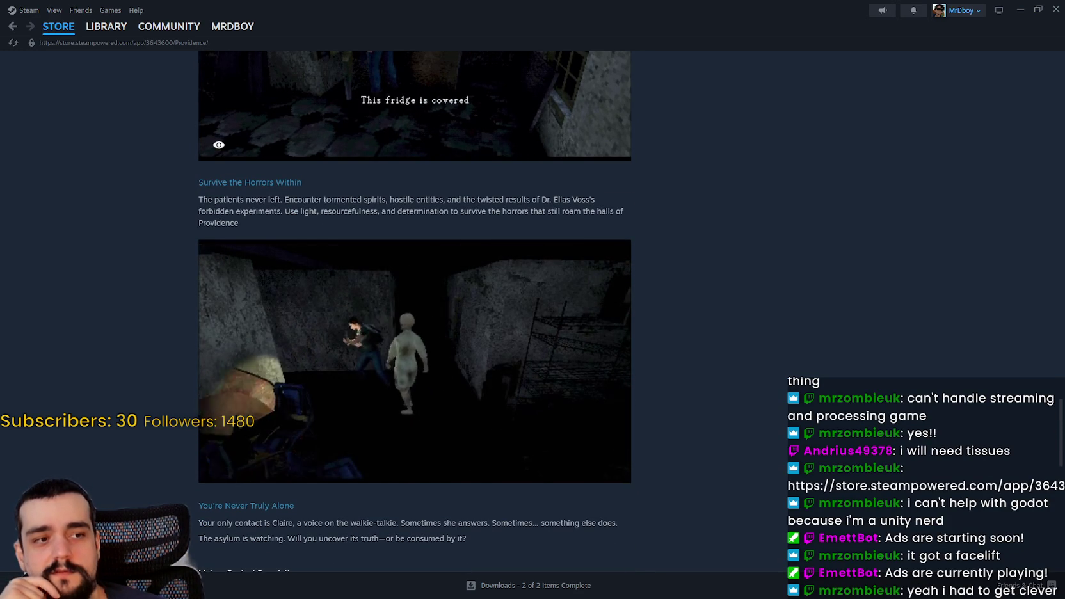
scroll(609, 398, down, 2)
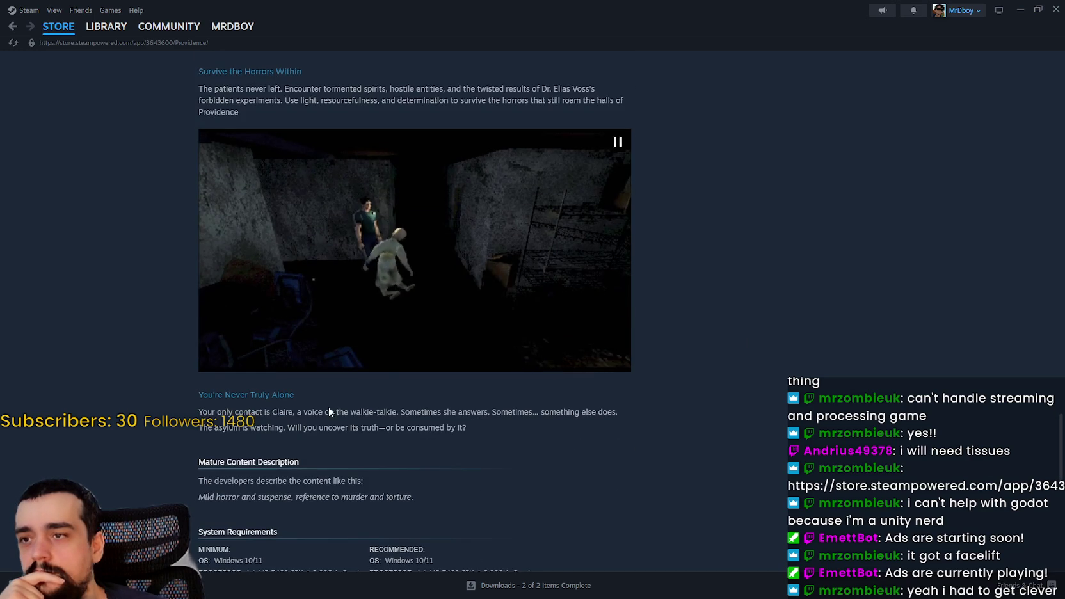
scroll(377, 387, down, 5)
scroll(295, 436, up, 15)
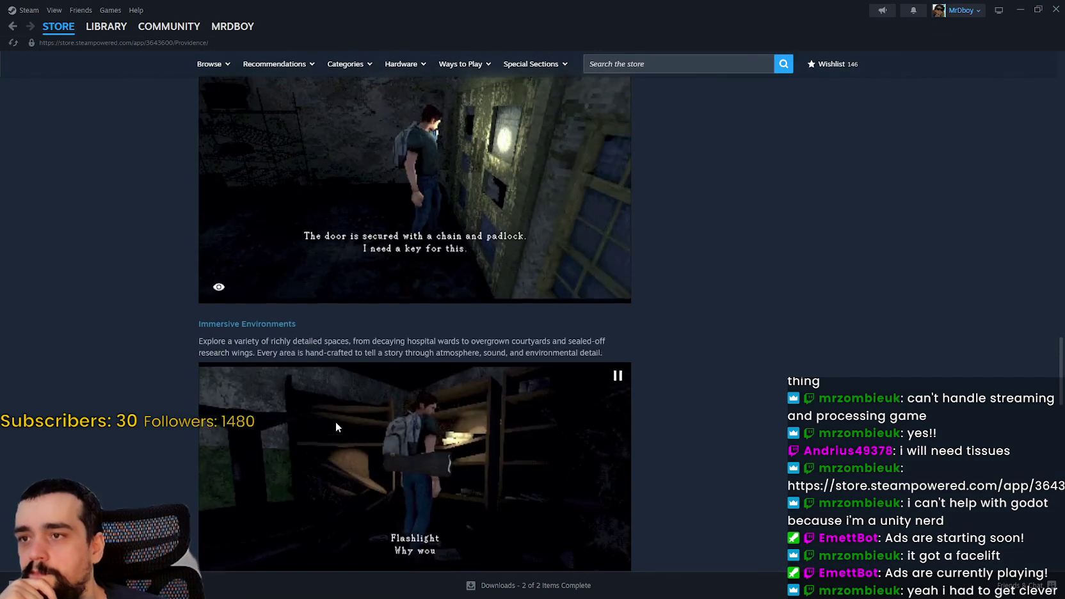
scroll(336, 426, up, 10)
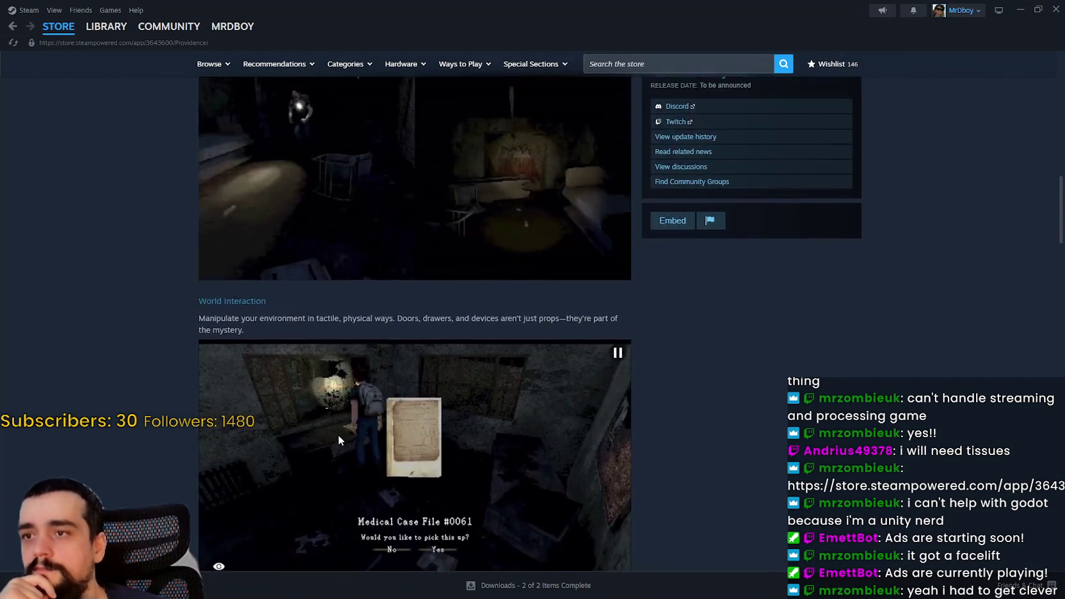
scroll(339, 431, up, 2)
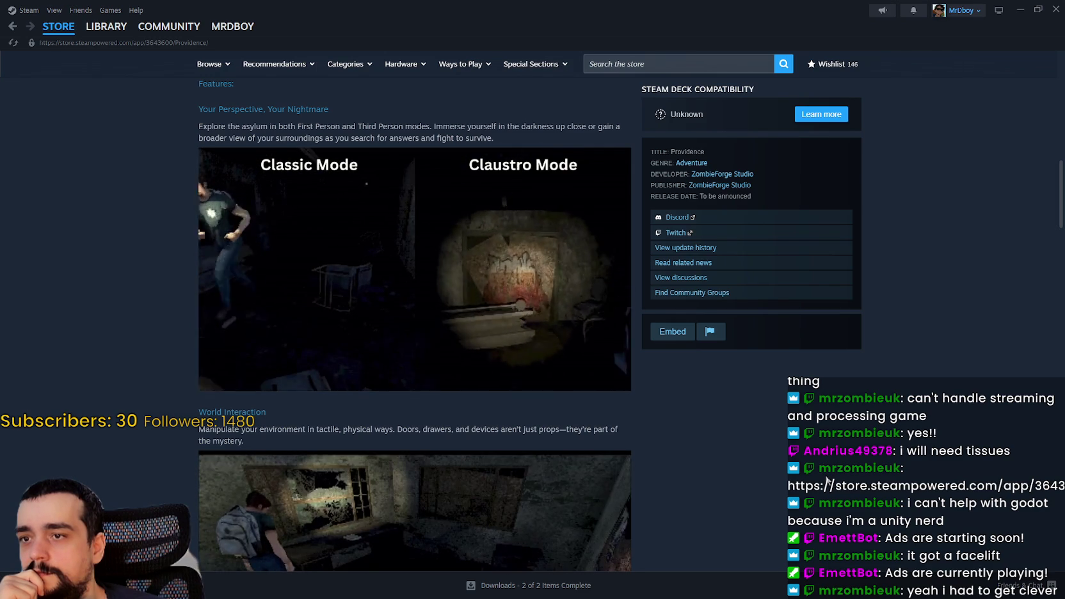
scroll(940, 422, up, 8)
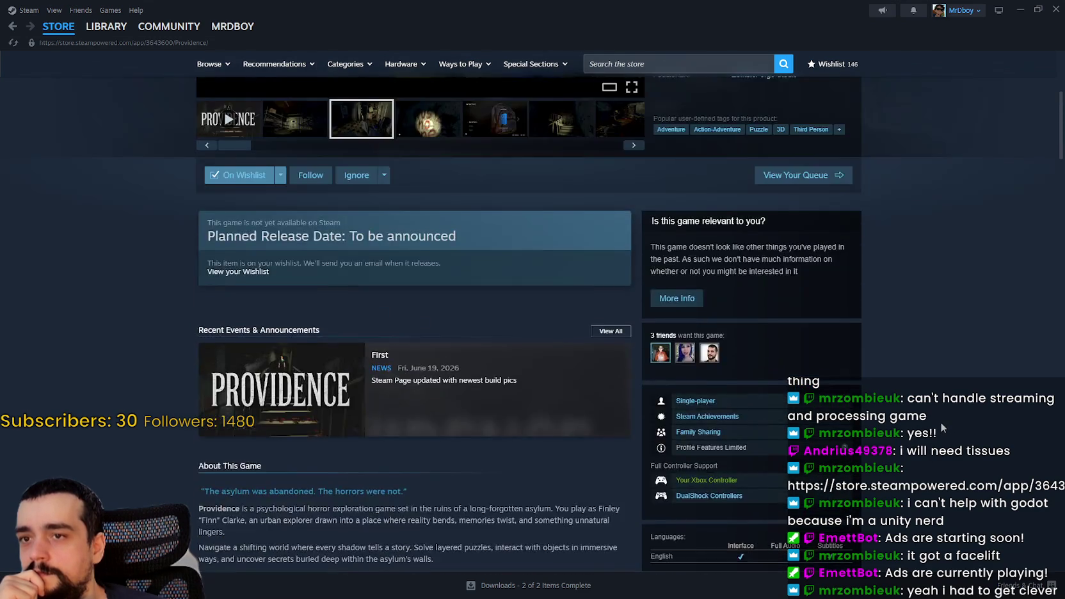
scroll(940, 422, up, 4)
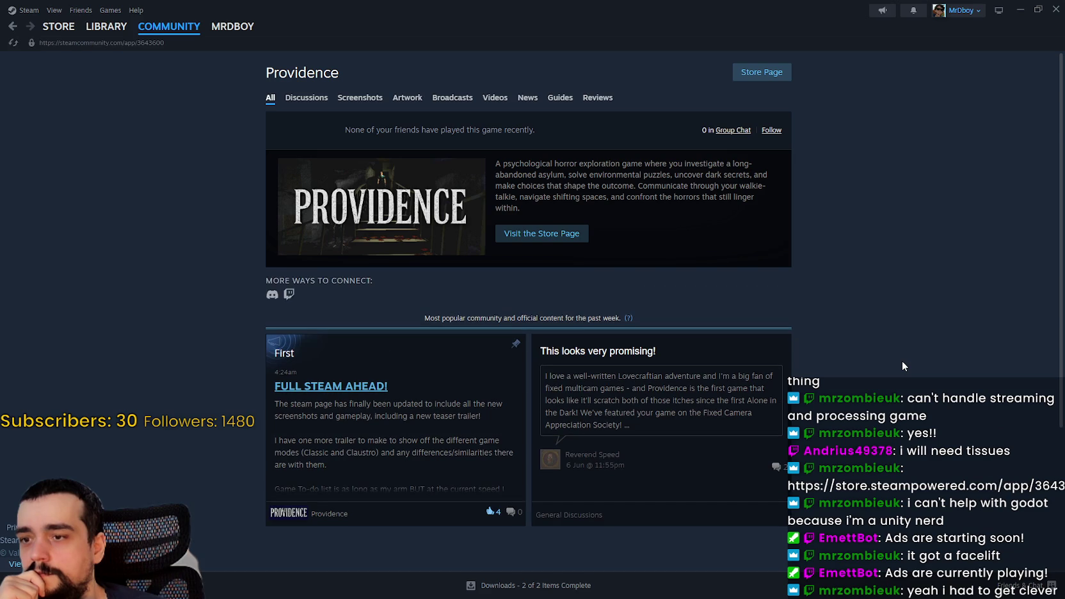
- Return from the Community Hub to the Providence store page
scroll(903, 362, down, 2)
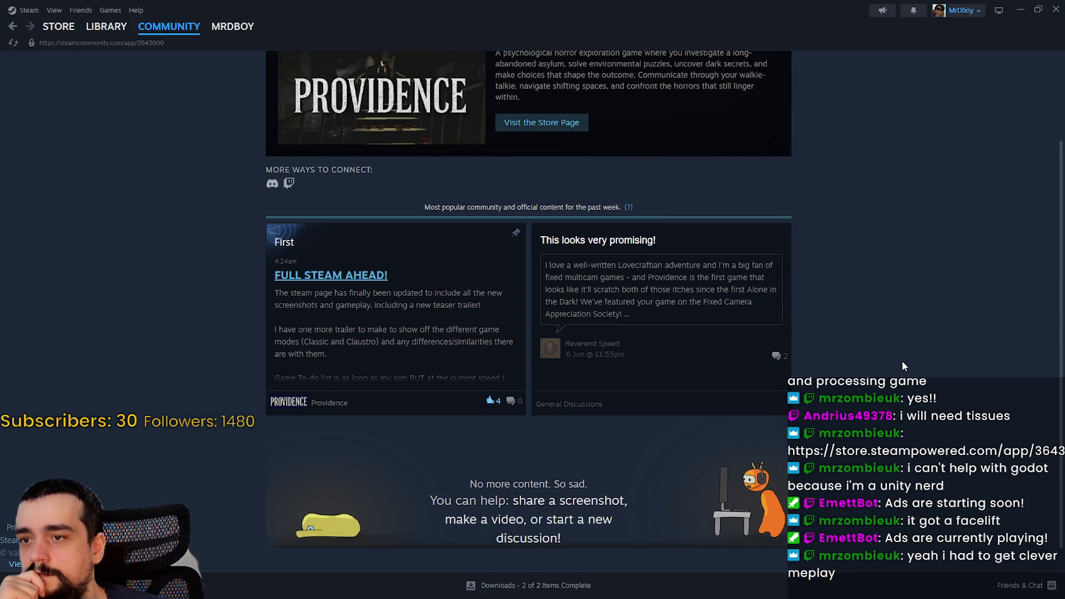
scroll(902, 362, up, 1)
scroll(902, 366, up, 1)
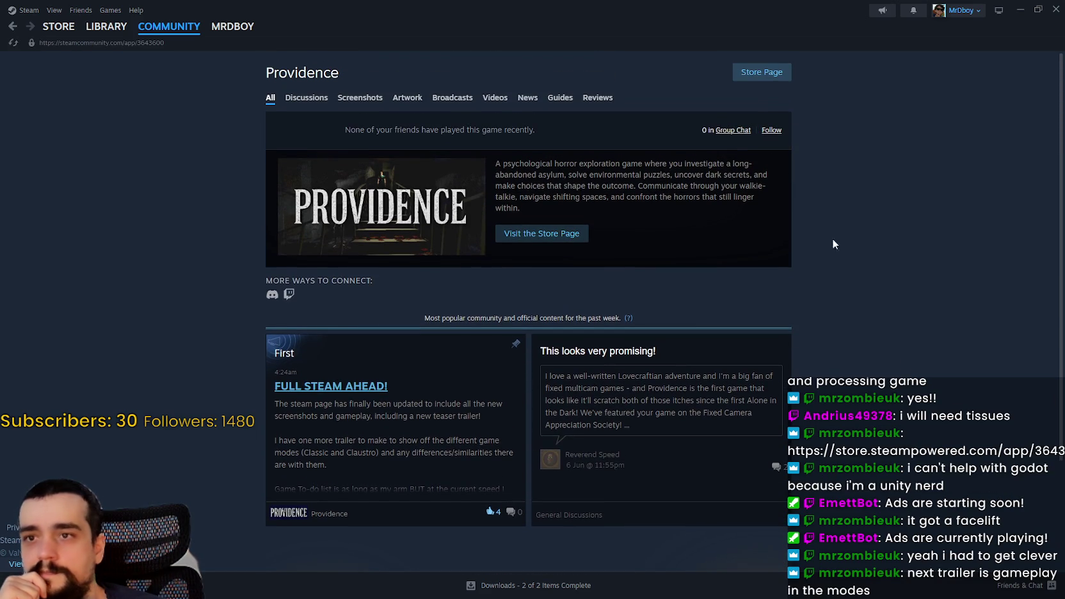
click(751, 80)
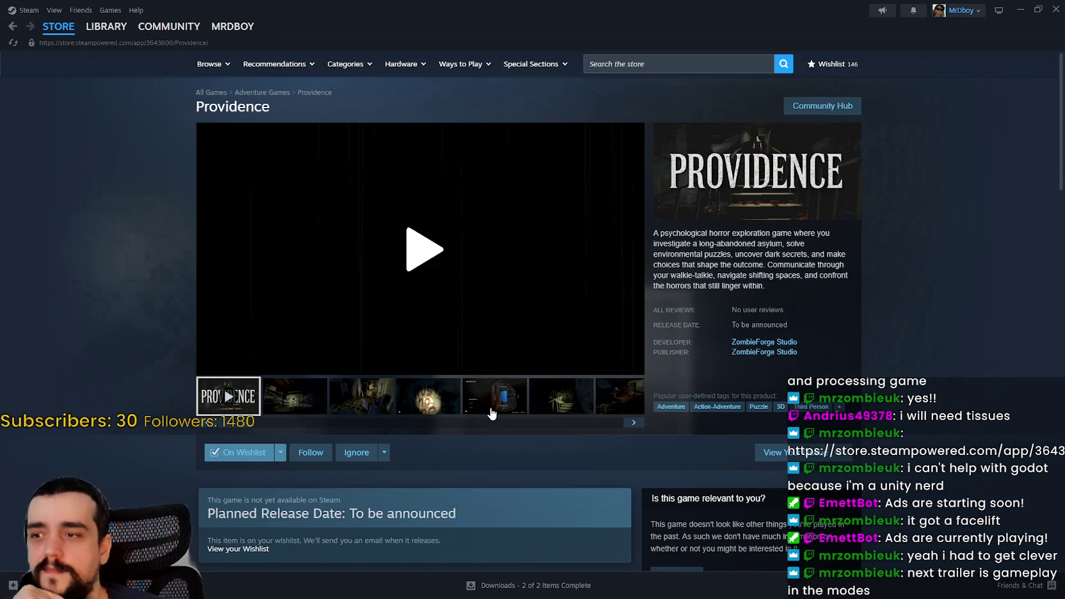
- Browse the inventory, case-file and desk-room screenshots, then minimize Steam
click(520, 403)
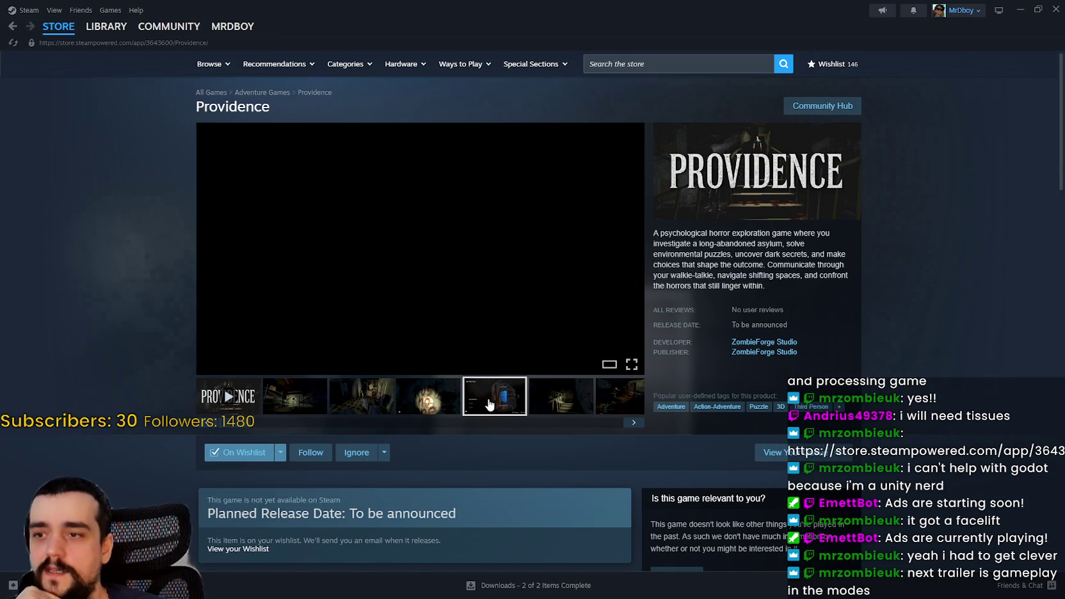
click(572, 405)
click(613, 405)
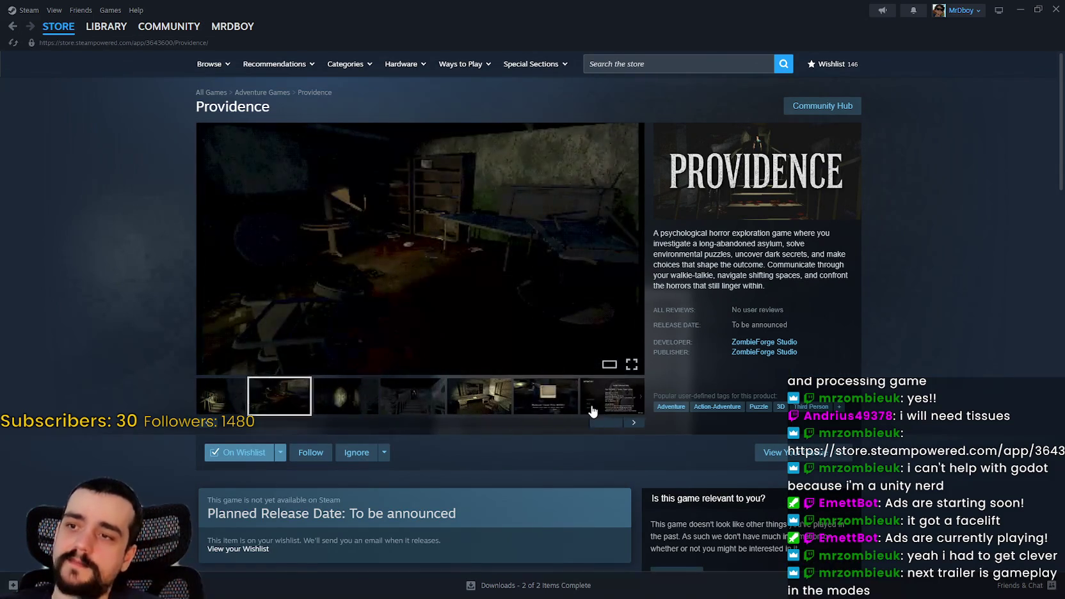
click(555, 413)
click(499, 395)
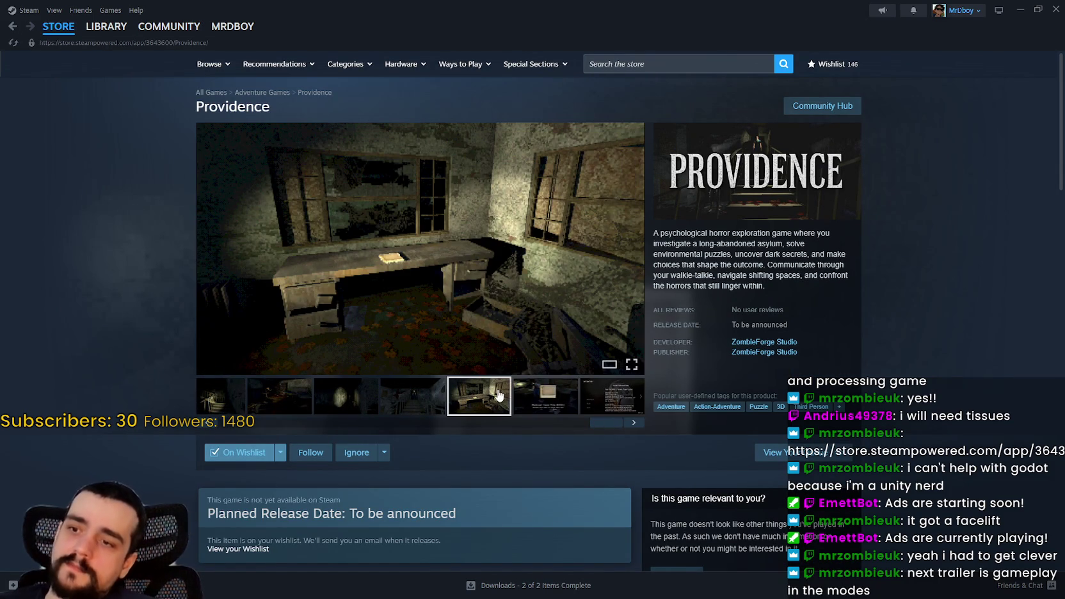
click(1018, 11)
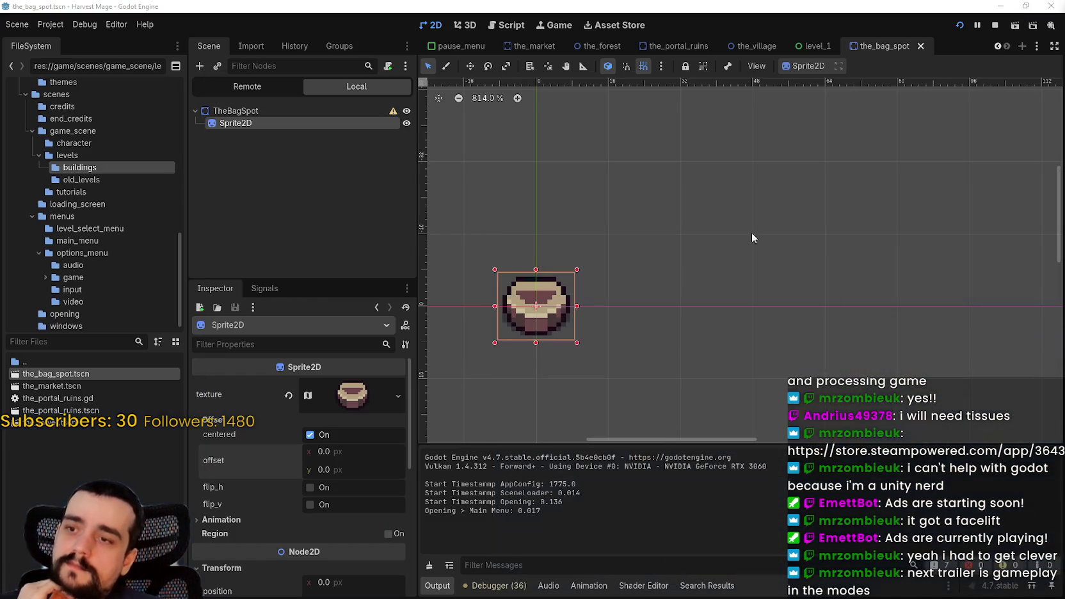
- Select TheBagSpot to check its StaticBody2D settings and stop the running game
scroll(680, 318, down, 2)
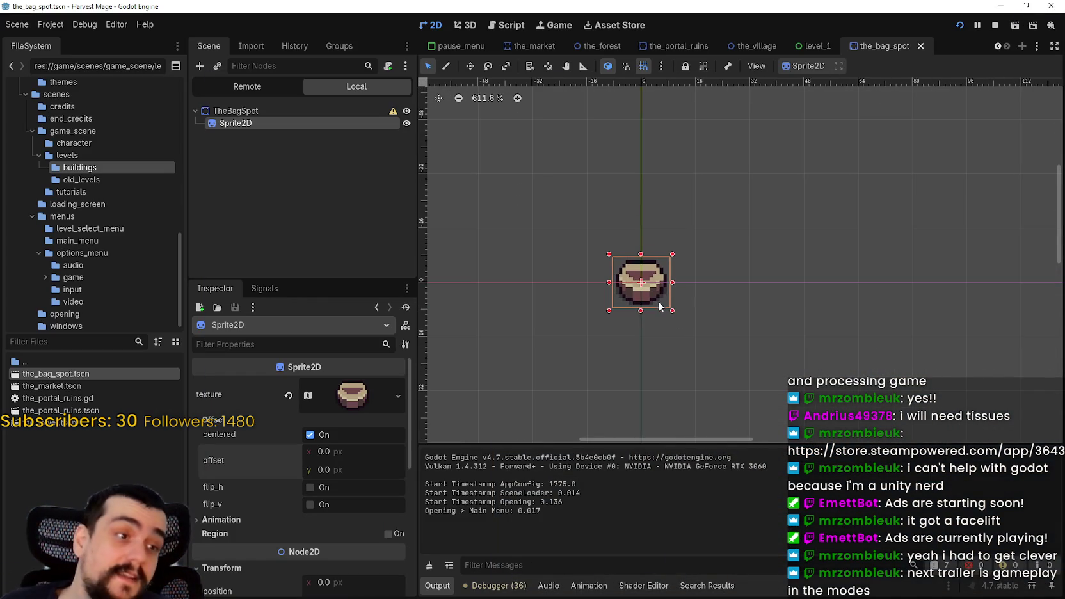
drag(663, 308, 686, 264)
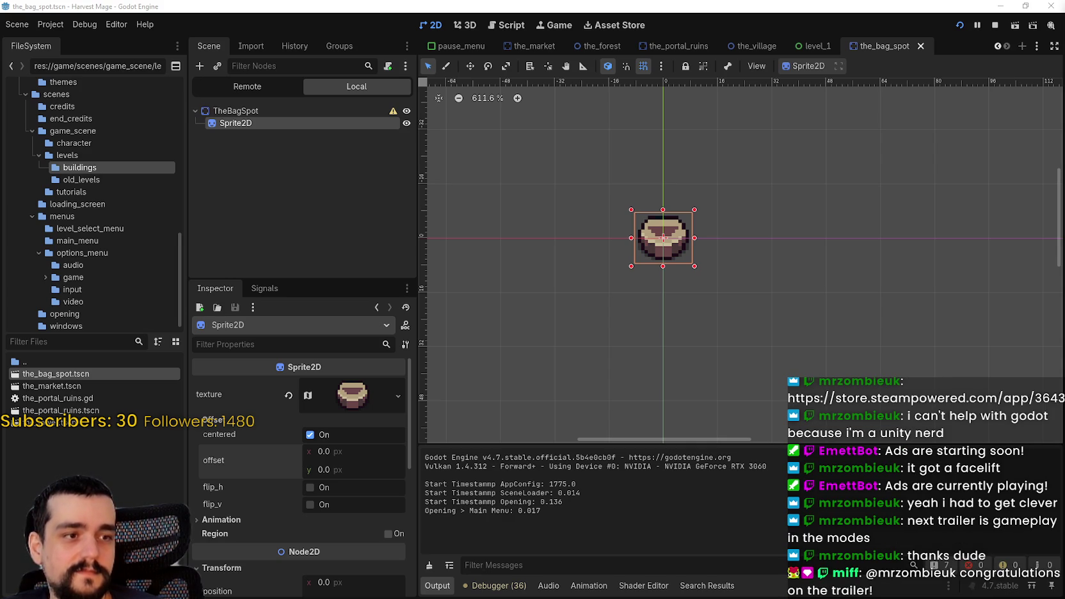
scroll(630, 305, down, 2)
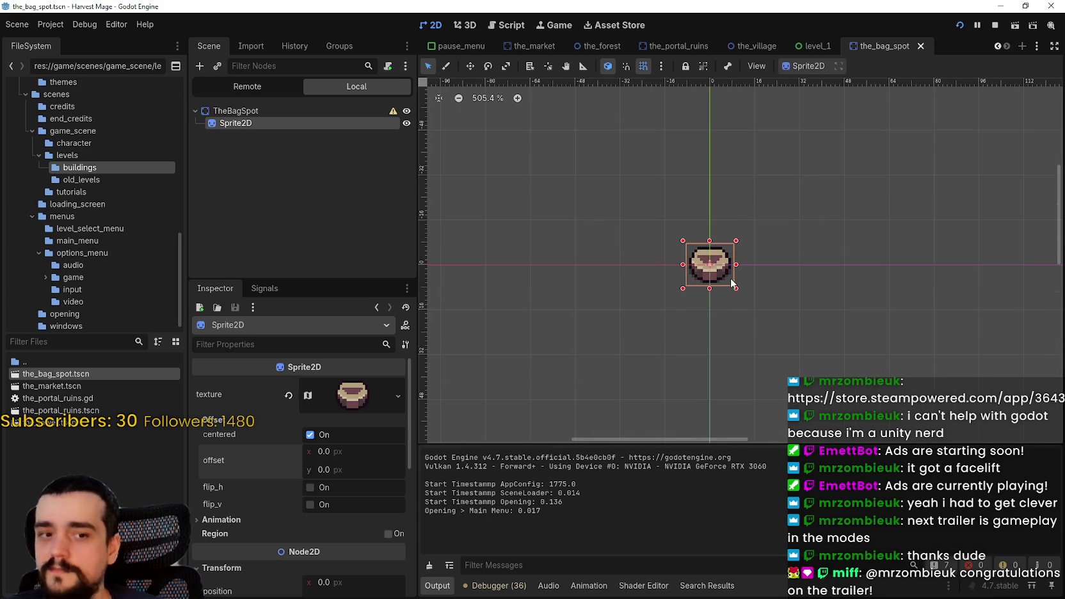
click(328, 109)
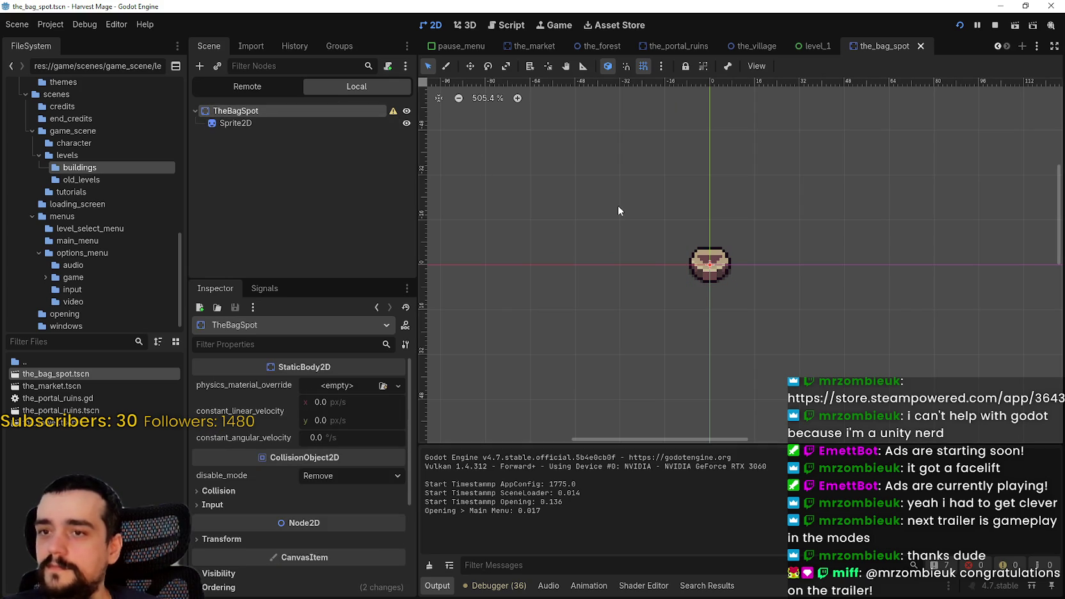
scroll(635, 206, up, 3)
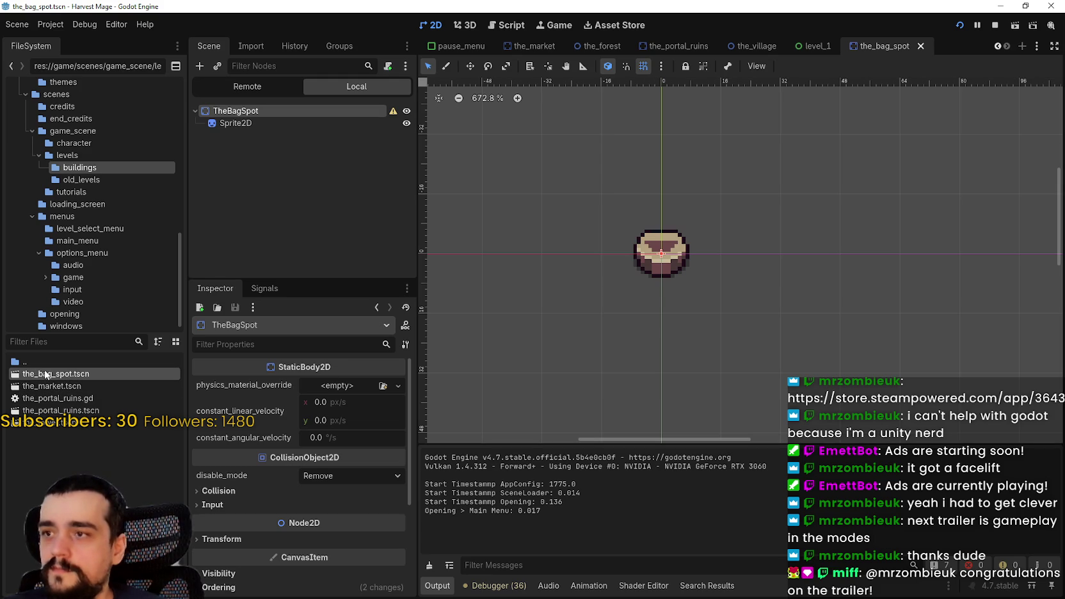
click(994, 25)
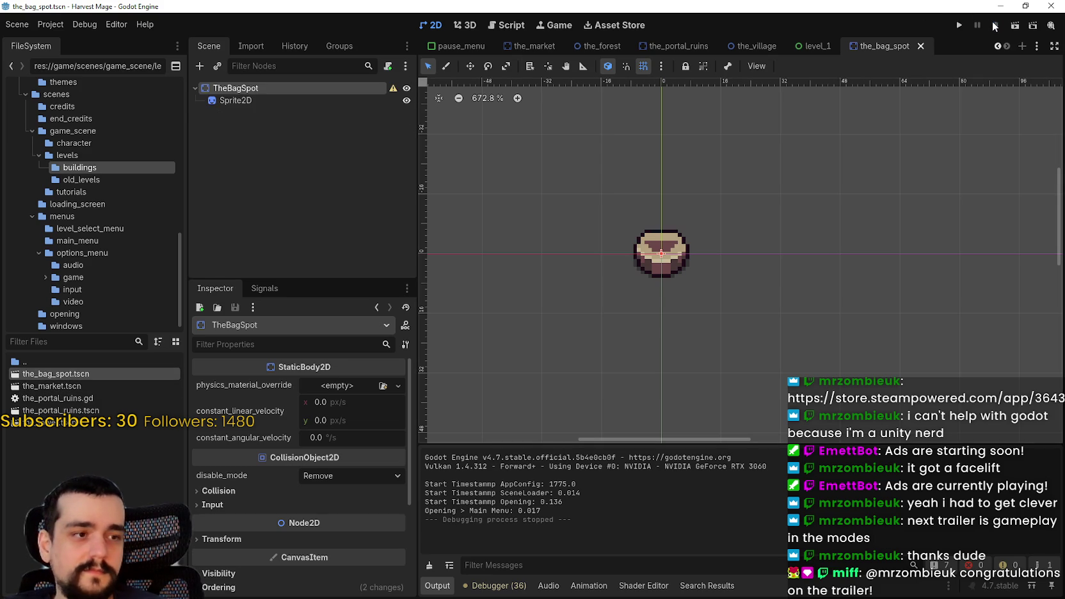
- Duplicate the_bag_spot.tscn as the_book_spot.tscn
right_click(53, 374)
click(128, 501)
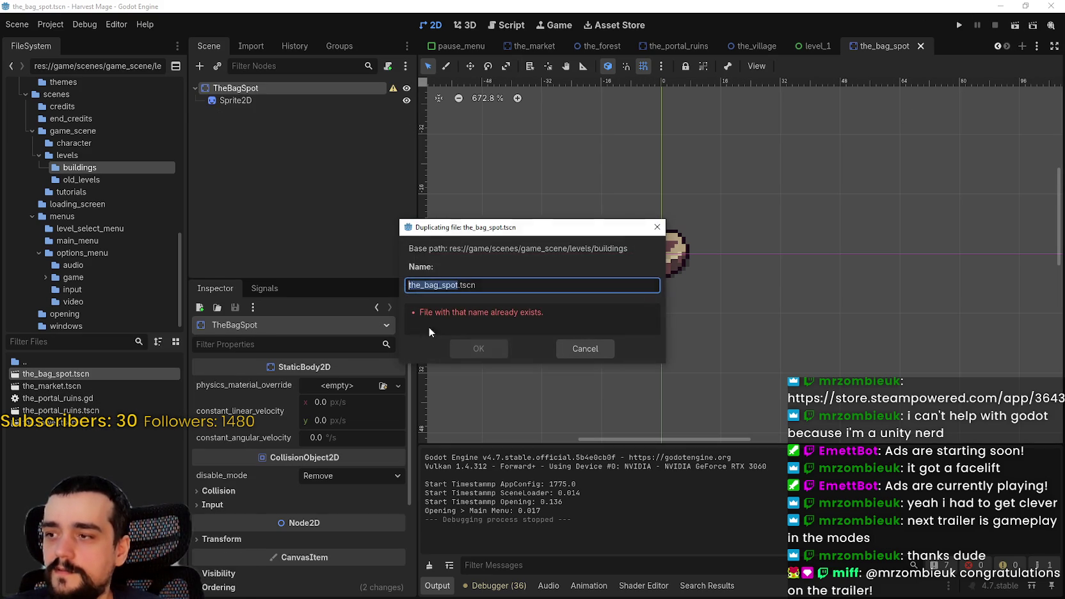
key(Right)
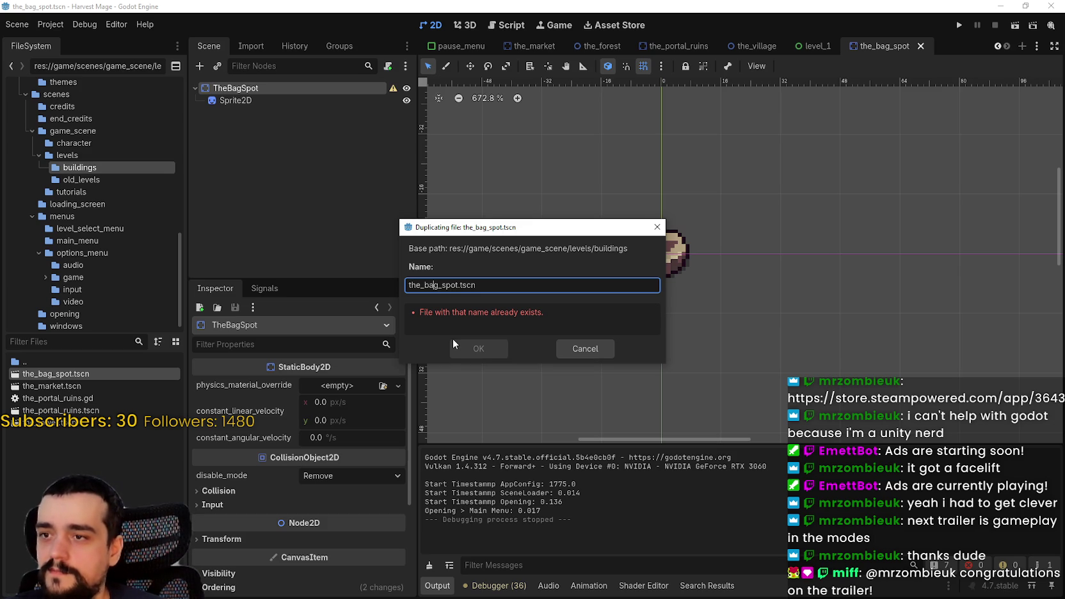
key(BackSpace)
key(BackSpace)
key(BackSpace)
text(book)
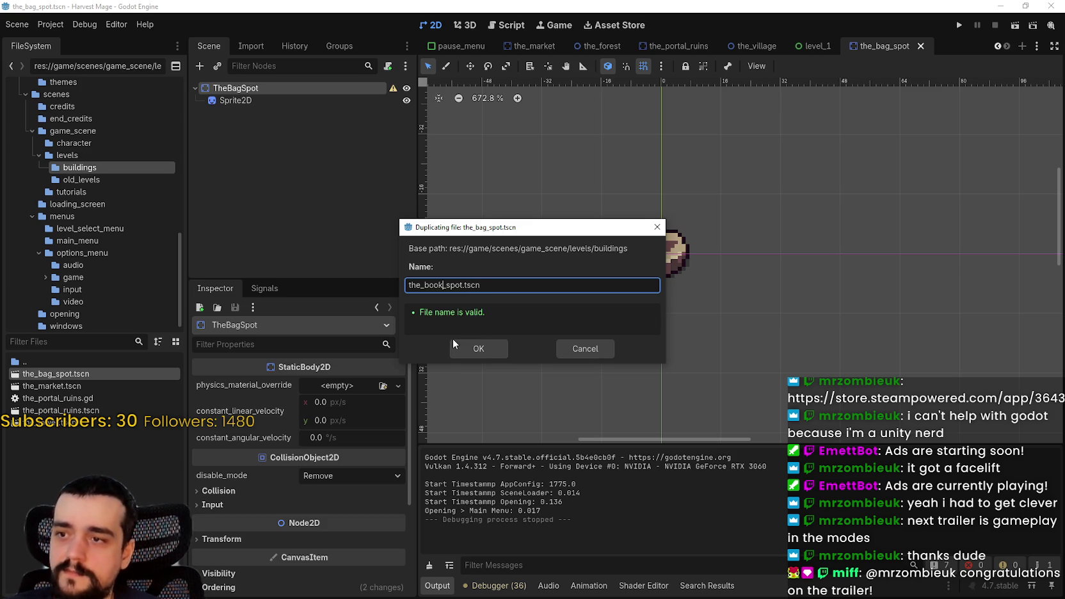
key(Return)
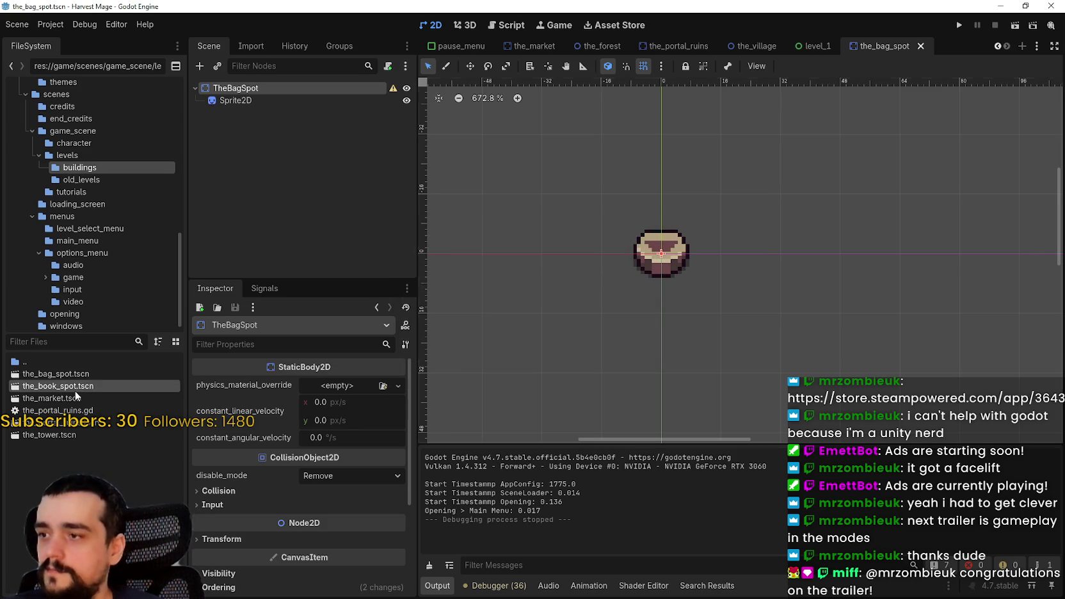
- Open the_book_spot.tscn, rename its root node TheBookSpot, and save
double_click(60, 386)
double_click(239, 88)
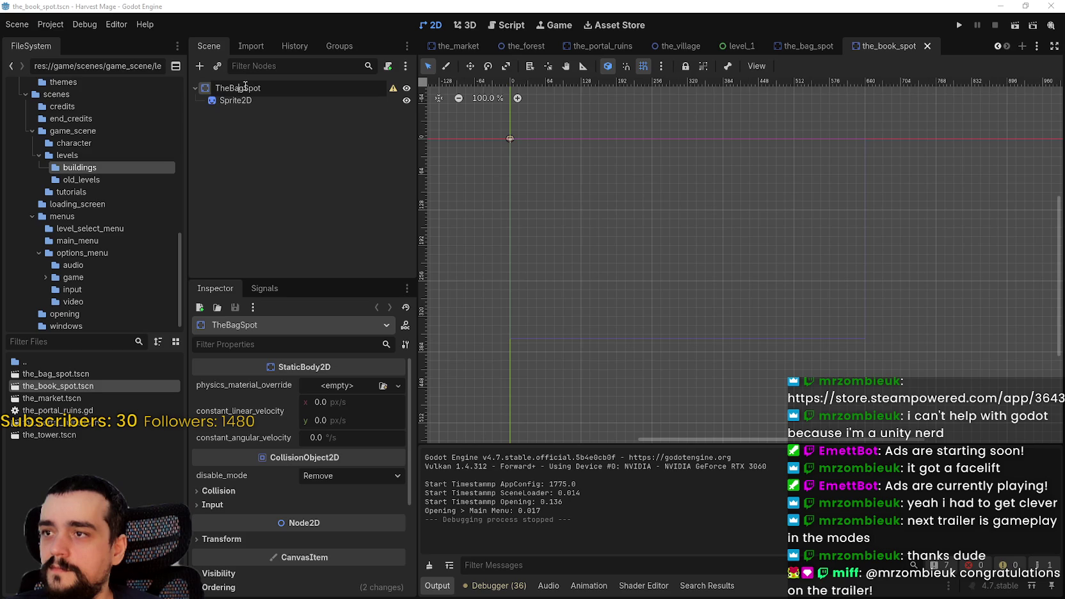
text(Book)
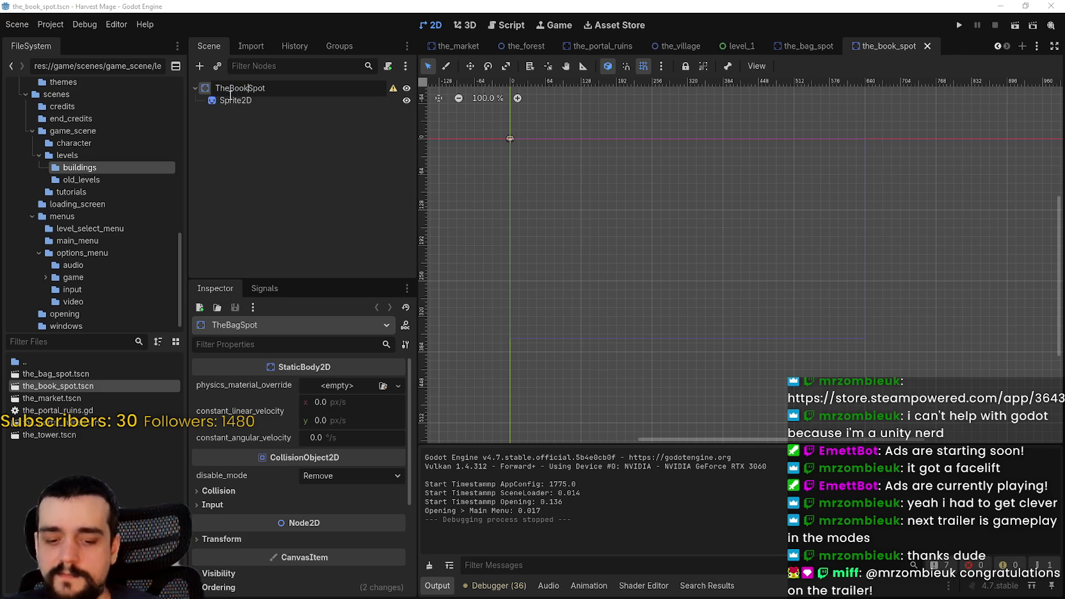
key(Return)
scroll(543, 181, up, 5)
key(ctrl+s)
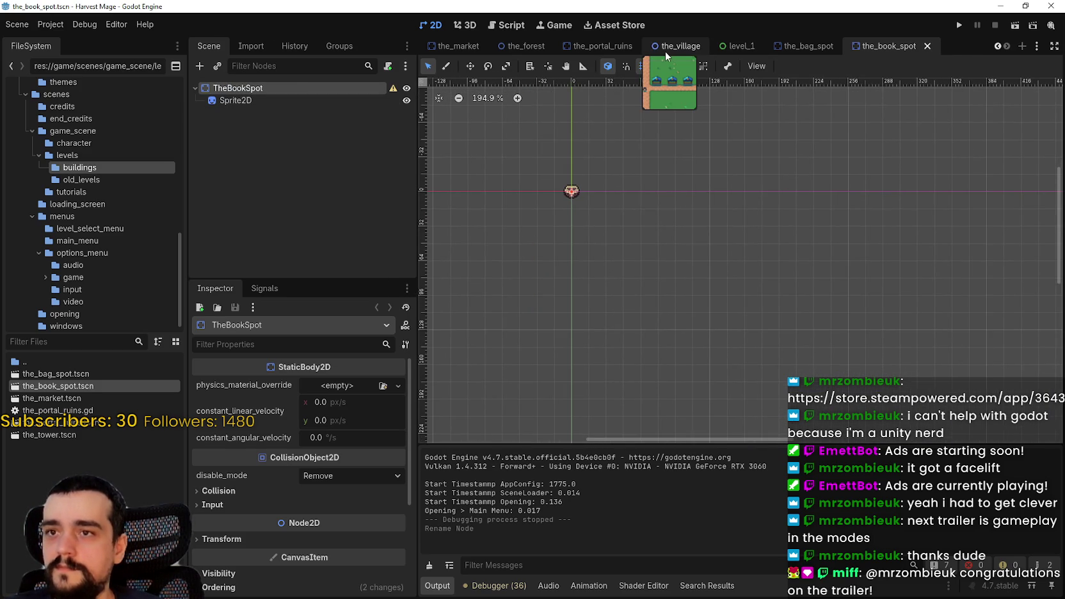
click(669, 50)
- Instance the_bag_spot.tscn as a child of the village's buildings node
scroll(584, 257, up, 3)
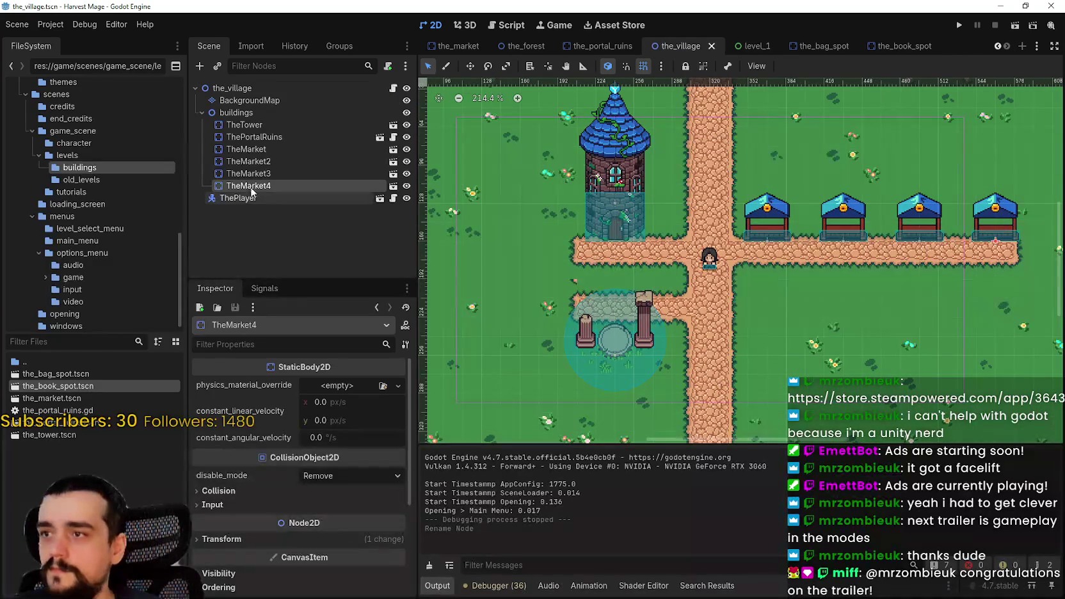
right_click(270, 110)
click(358, 133)
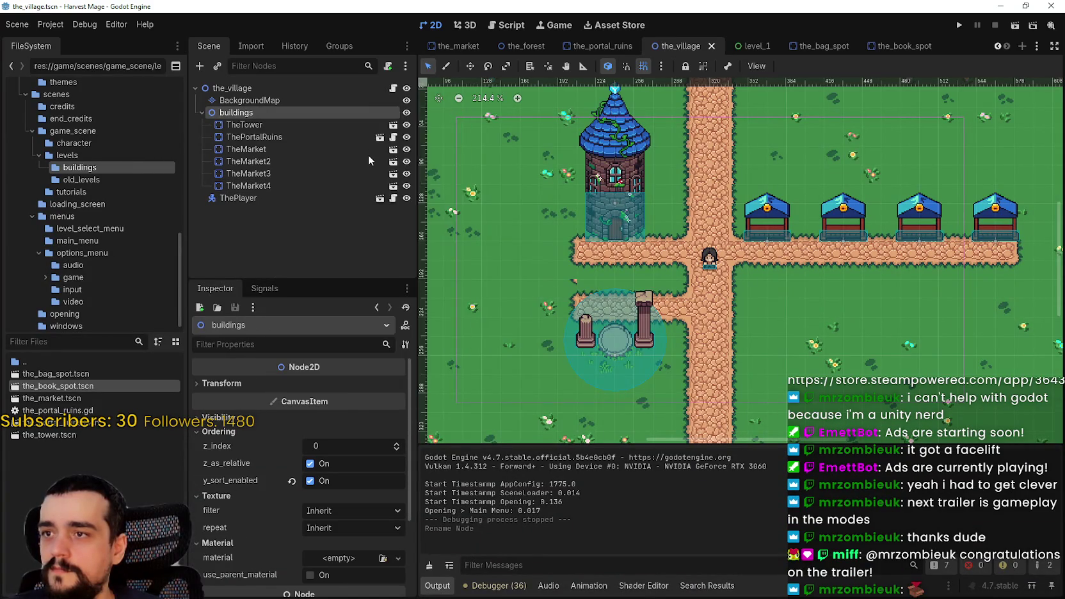
text(the_bu)
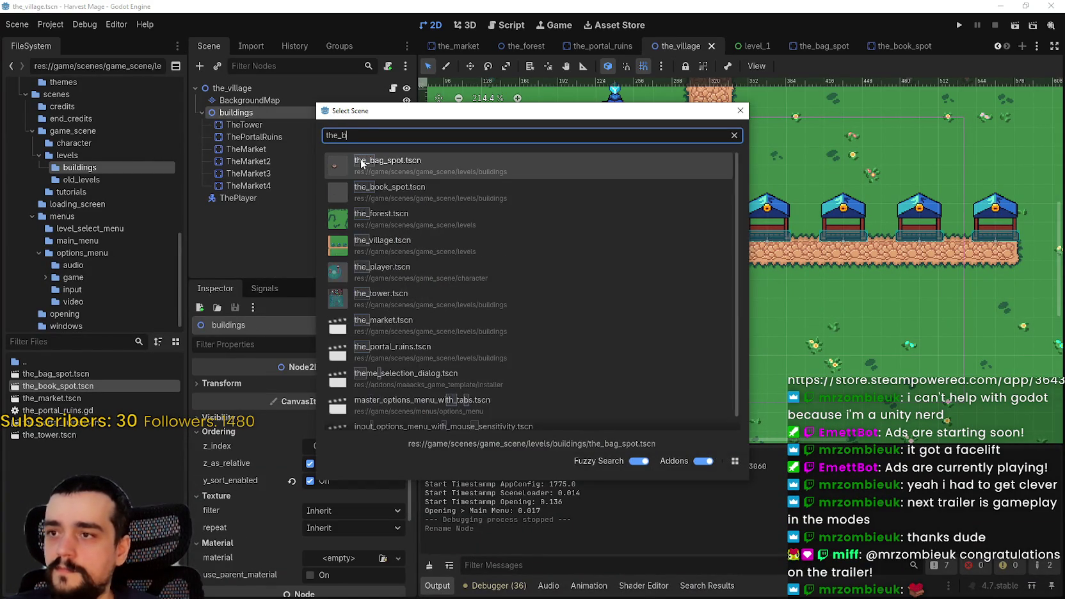
key(BackSpace)
key(BackSpace)
text(bag)
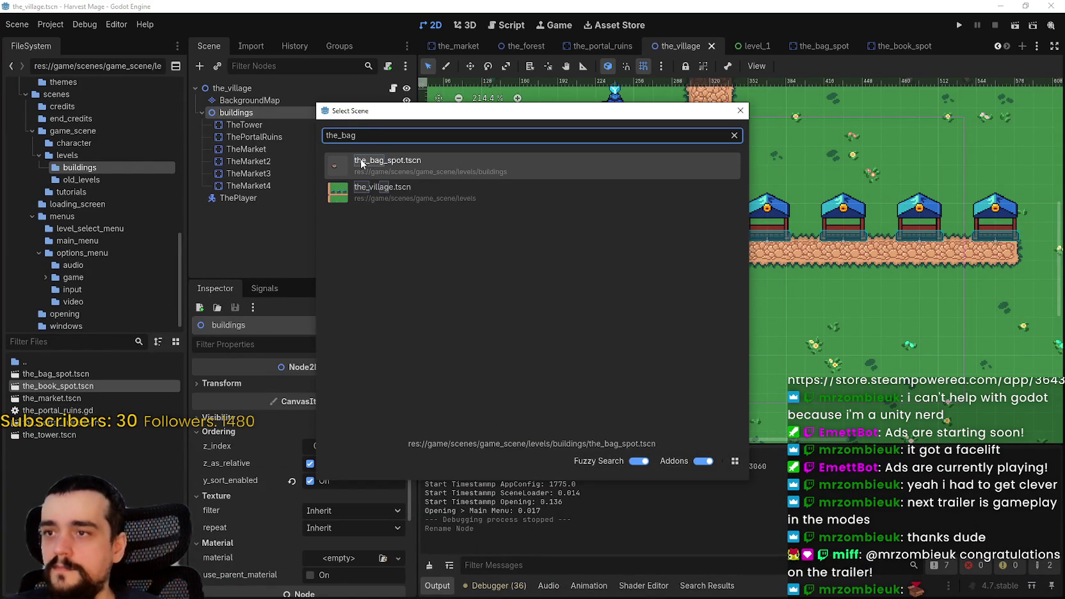
double_click(413, 174)
scroll(655, 282, down, 4)
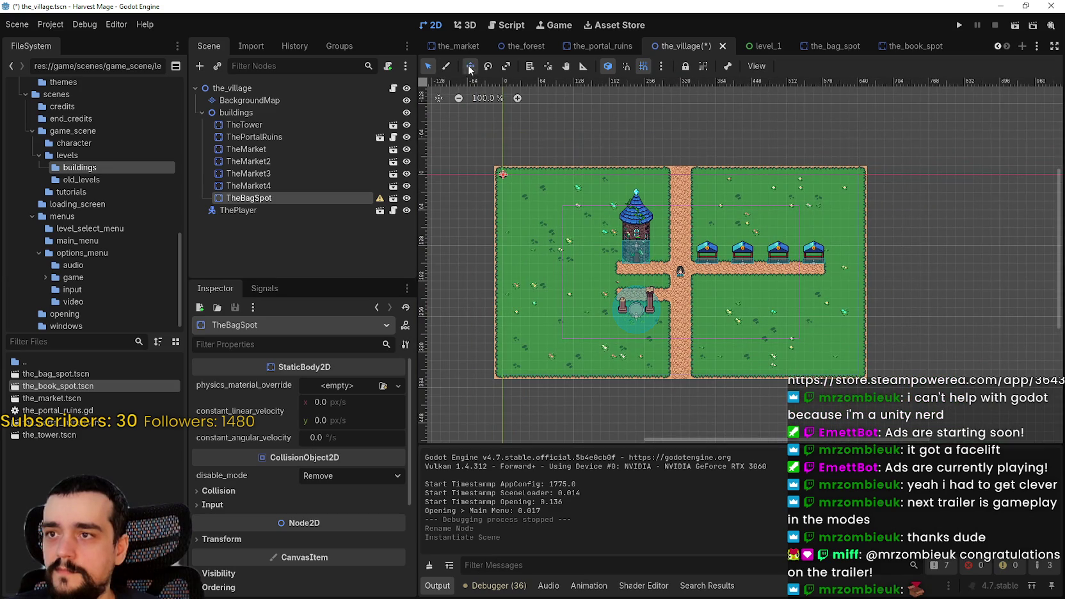
- Move the TheBagSpot instance onto the grass beside the portal ruins, at (176, 288)
click(470, 67)
scroll(507, 192, up, 3)
mouse_move(505, 167)
mouse_down()
mouse_move(573, 253)
mouse_move(660, 327)
mouse_move(655, 237)
mouse_move(694, 224)
mouse_move(671, 400)
mouse_up()
scroll(660, 329, up, 4)
scroll(660, 329, up, 7)
scroll(657, 227, up, 1)
mouse_move(623, 232)
mouse_down()
mouse_move(622, 288)
mouse_move(650, 291)
mouse_move(644, 136)
mouse_move(651, 205)
mouse_up()
mouse_move(625, 169)
mouse_down()
mouse_move(628, 128)
mouse_move(630, 186)
mouse_up()
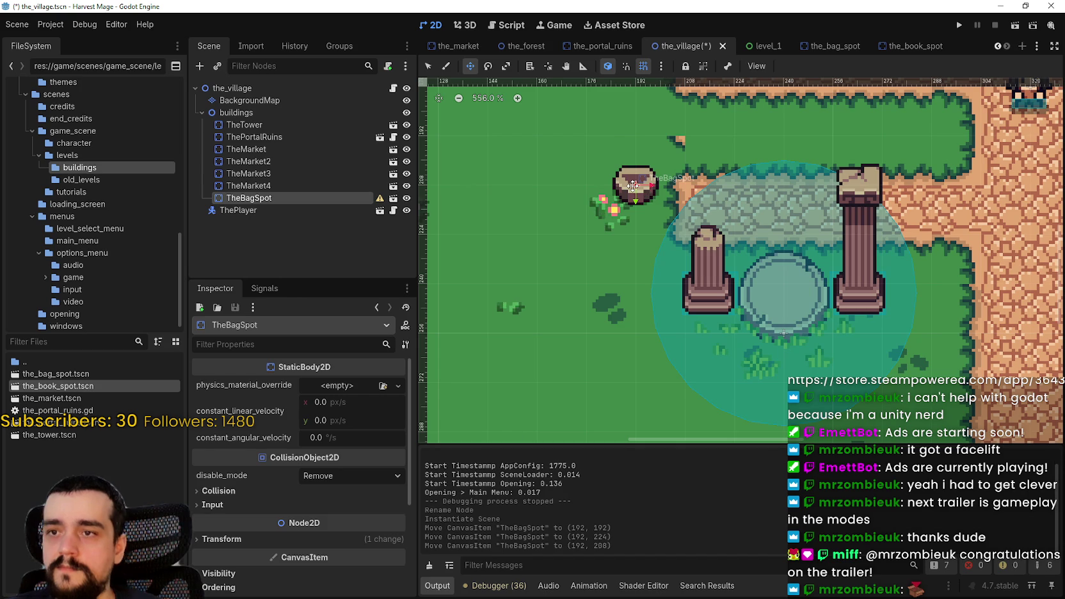
mouse_move(648, 173)
mouse_down()
mouse_move(567, 180)
mouse_move(648, 173)
mouse_move(606, 203)
mouse_move(610, 271)
mouse_move(709, 173)
mouse_move(610, 173)
mouse_move(614, 192)
mouse_up()
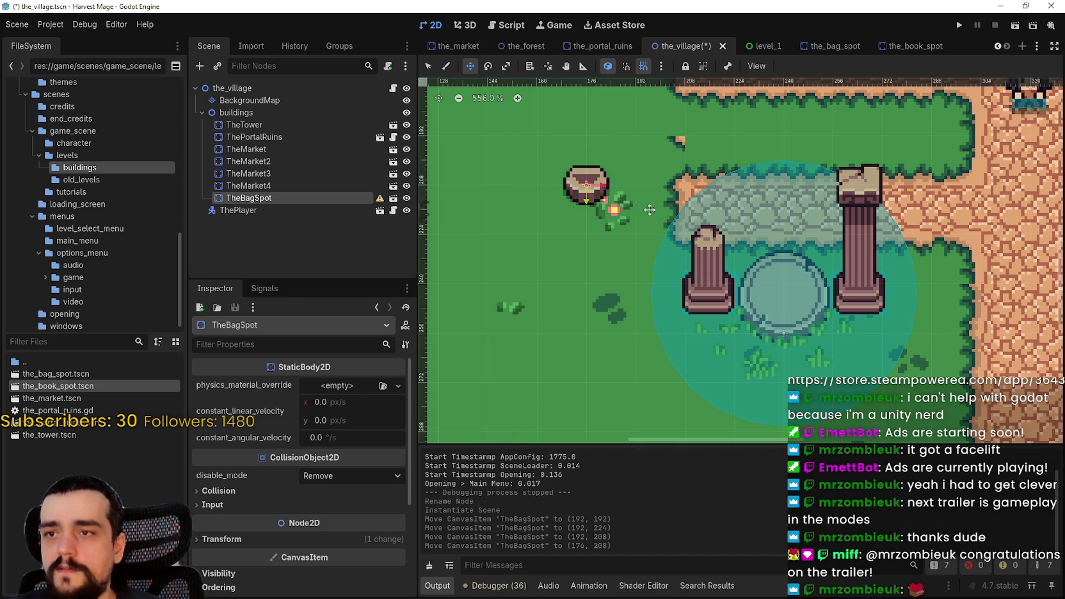
click(804, 47)
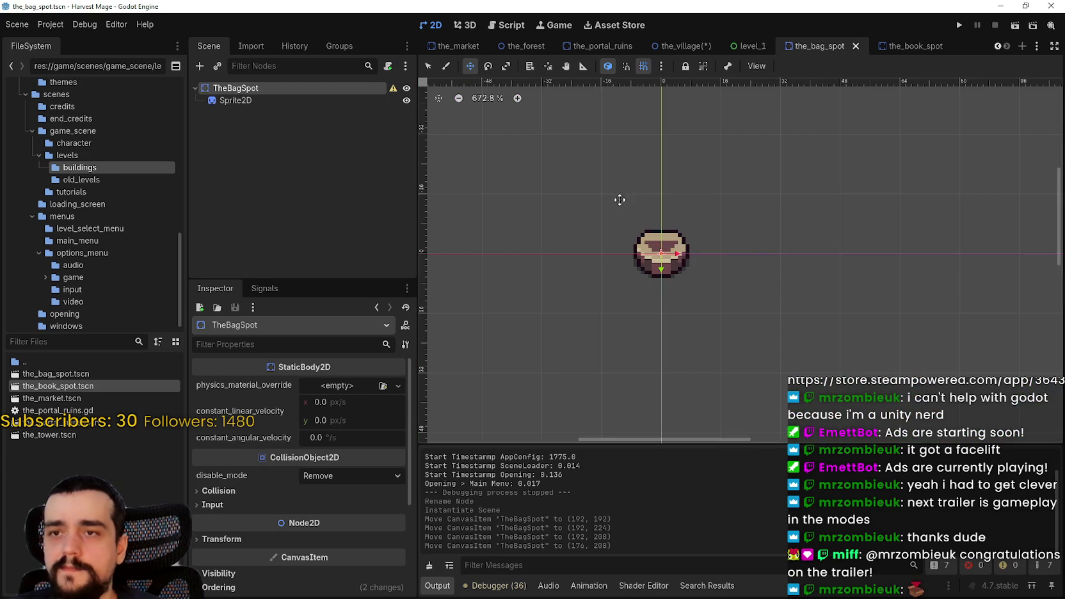
- Select the bag Sprite2D, nudge it upward with the arrow keys, and save
click(297, 102)
scroll(654, 269, up, 2)
mouse_move(654, 269)
mouse_down()
mouse_move(644, 211)
mouse_move(647, 235)
mouse_up()
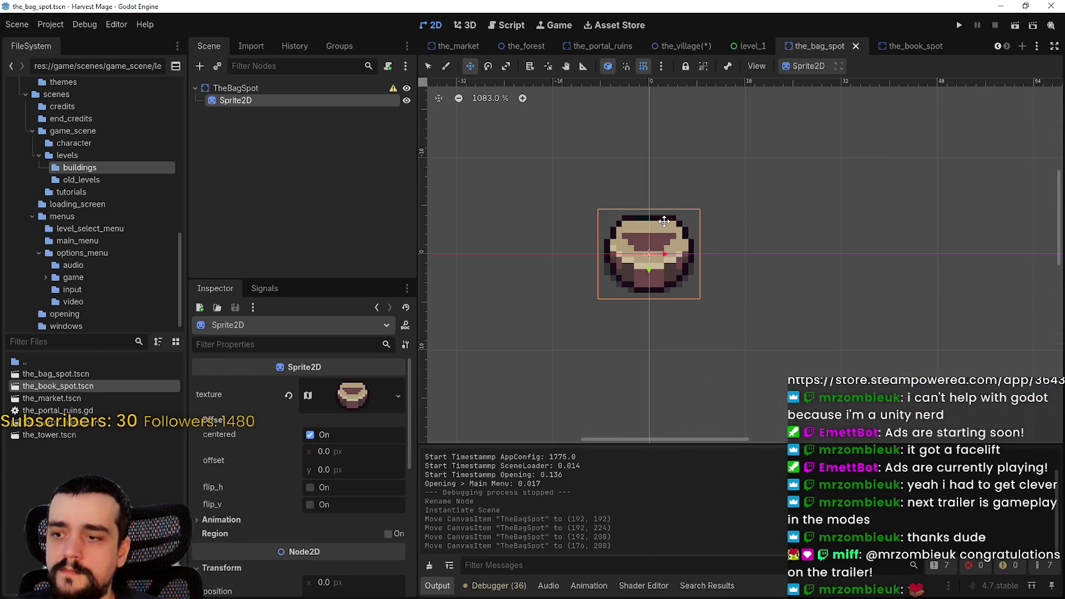
key(Up)
key(Up)
key(Up)
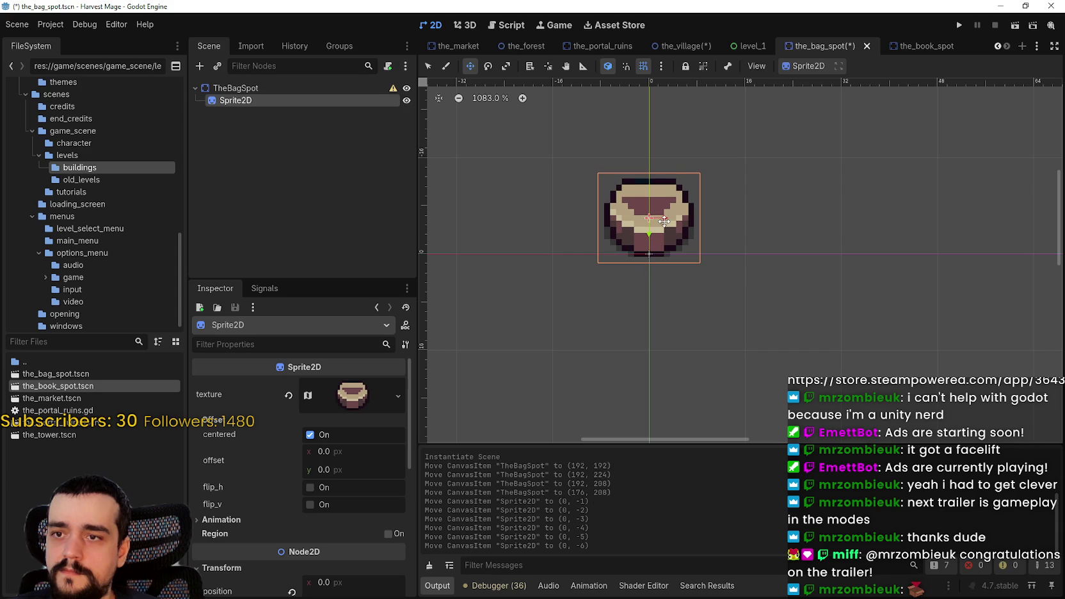
key(Up)
scroll(664, 221, up, 6)
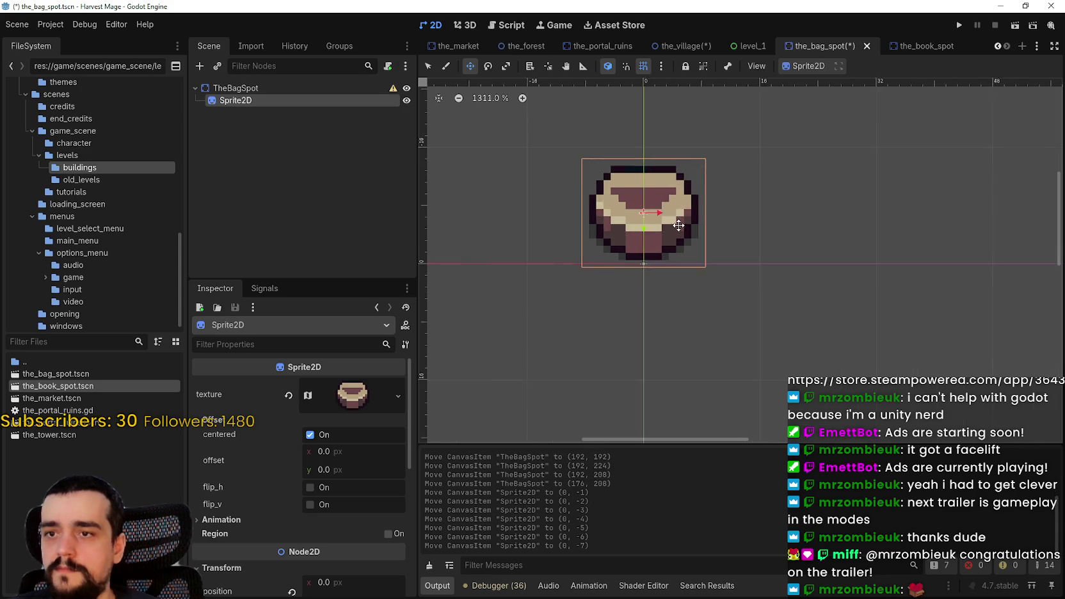
scroll(588, 292, down, 3)
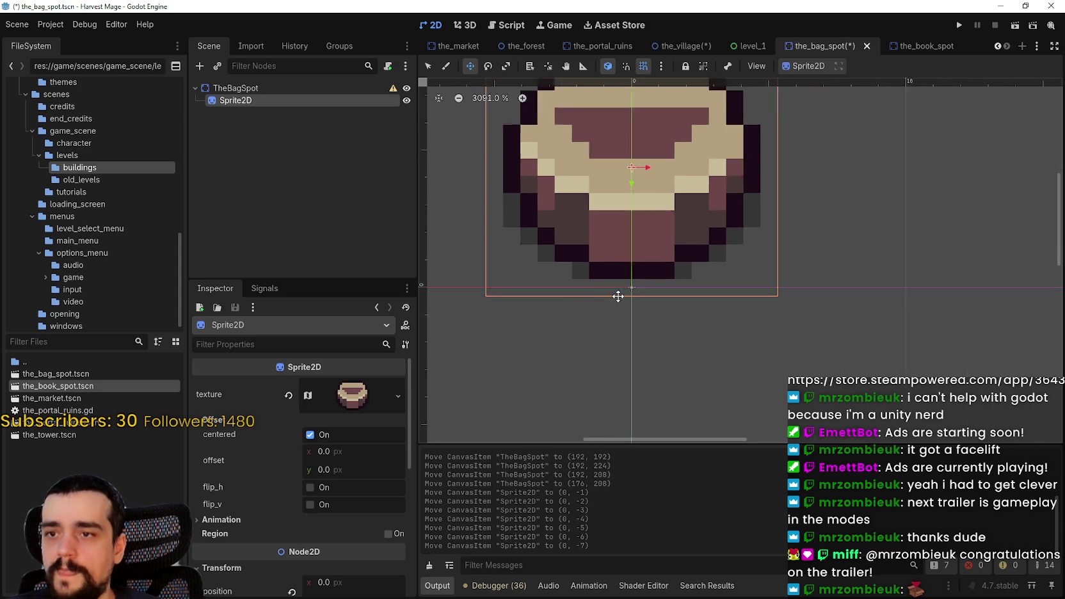
scroll(269, 479, down, 5)
key(ctrl+s)
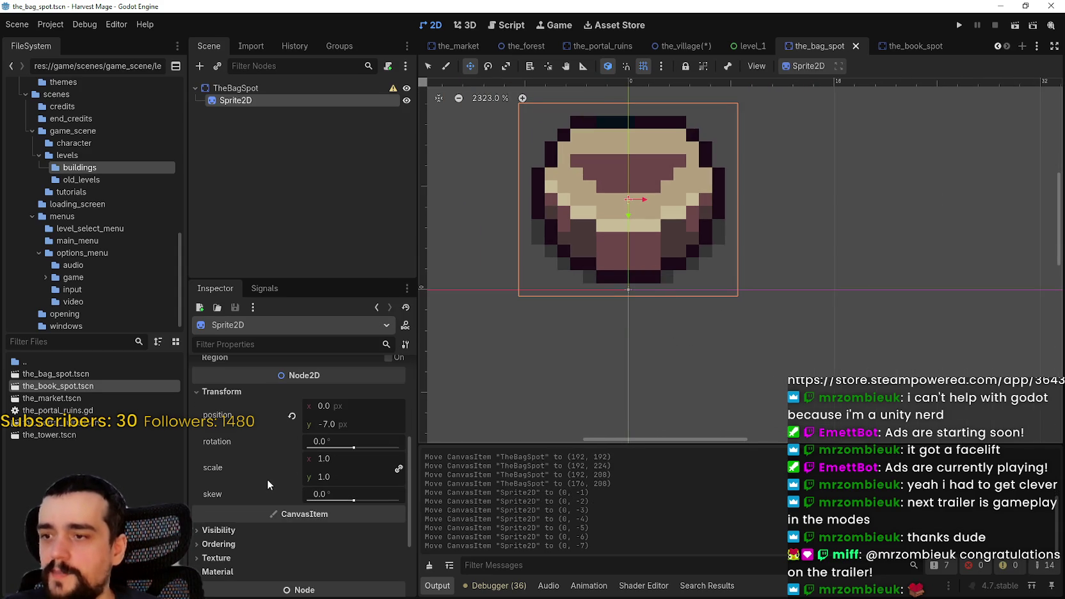
- Set the sprite's position y to -6 and open the Region Editor for its atlas texture
scroll(350, 422, down, 1)
click(356, 394)
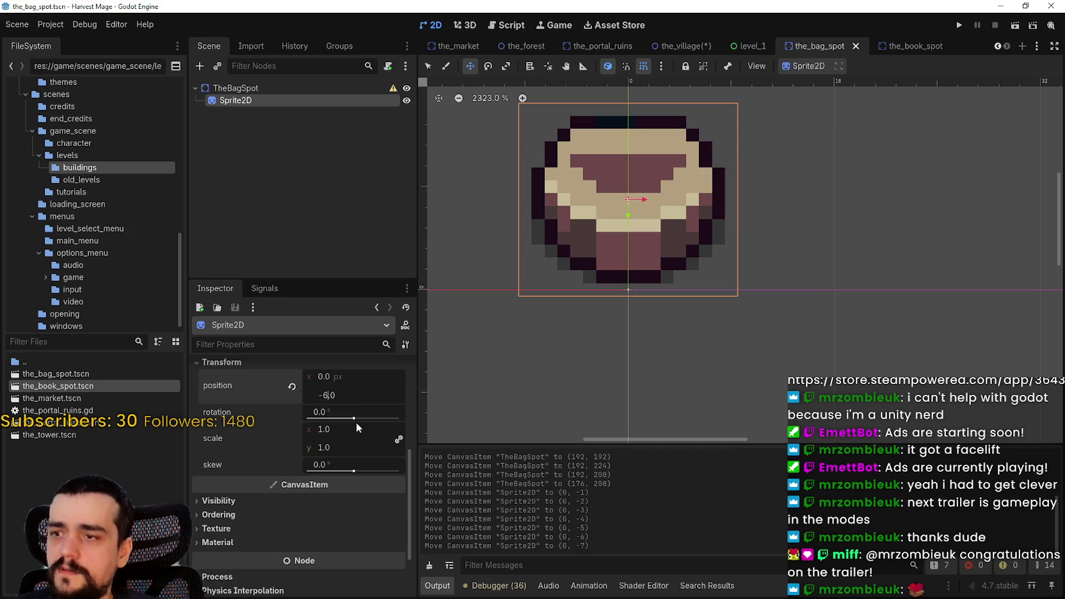
key(Return)
scroll(626, 219, up, 3)
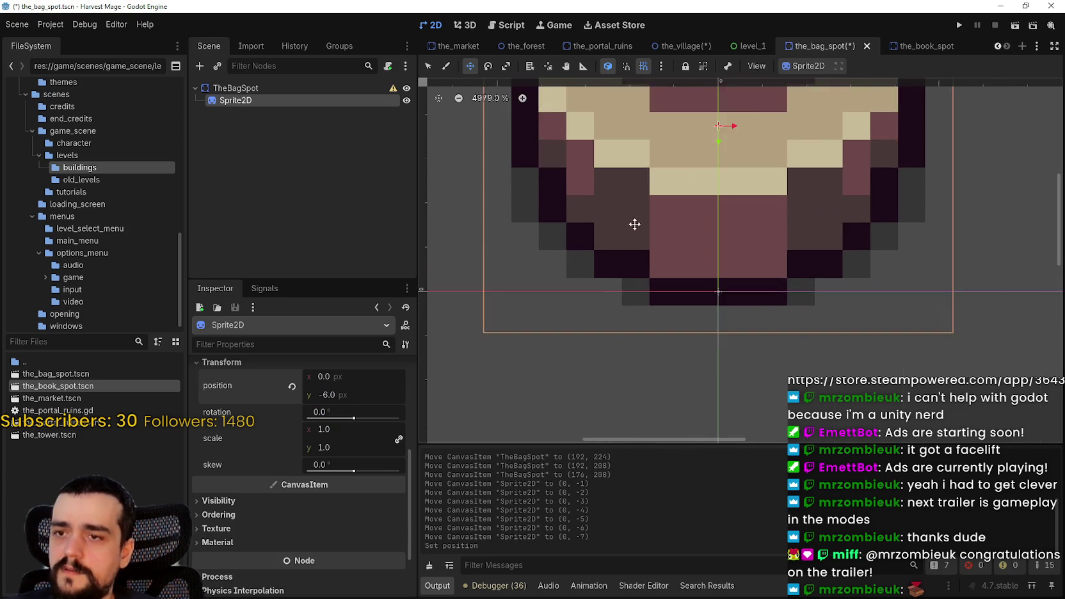
scroll(804, 293, down, 5)
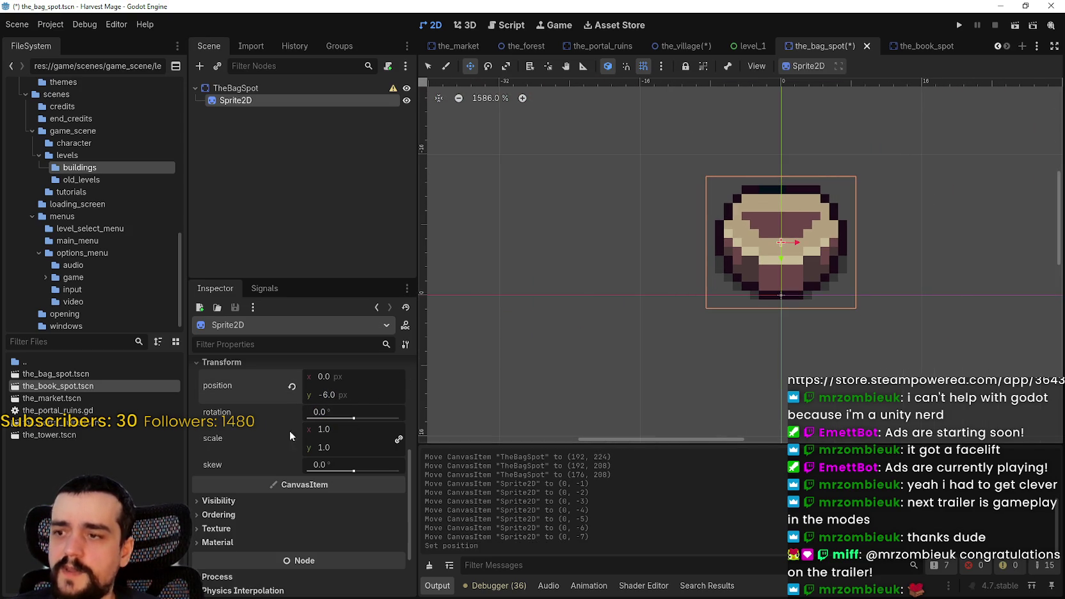
scroll(334, 457, up, 4)
click(350, 381)
scroll(314, 536, down, 1)
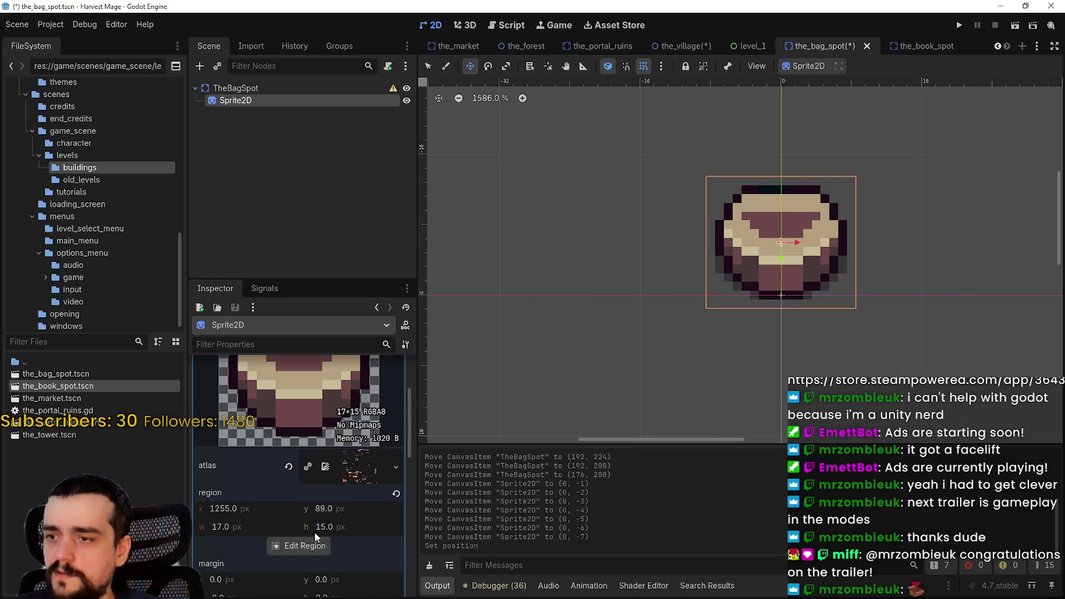
click(298, 551)
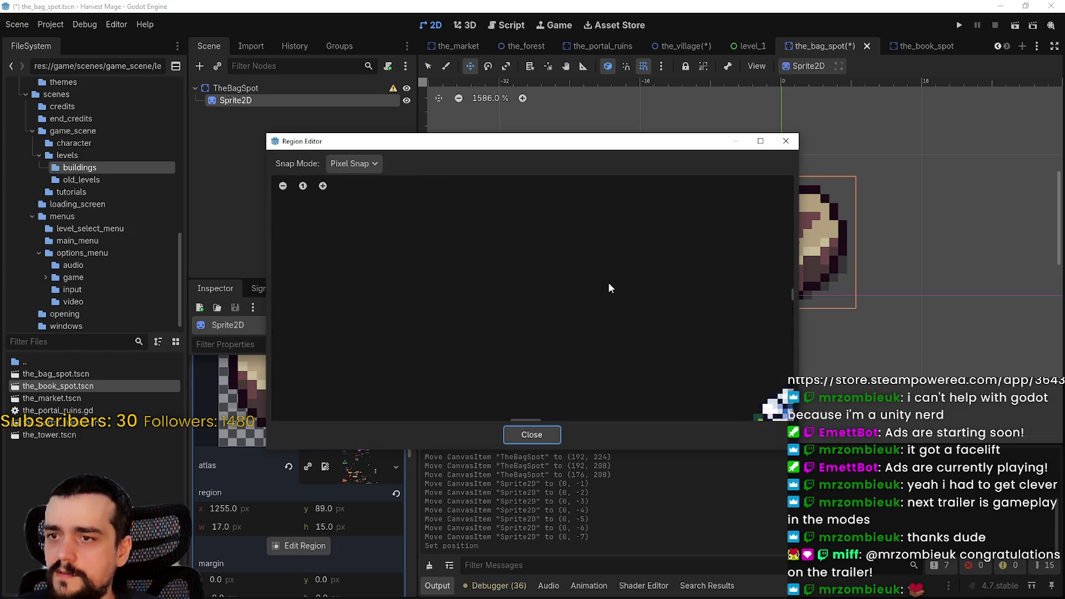
- With Grid Snap, extend the bag sprite's region up one pixel to 17×16 and save
scroll(566, 291, down, 10)
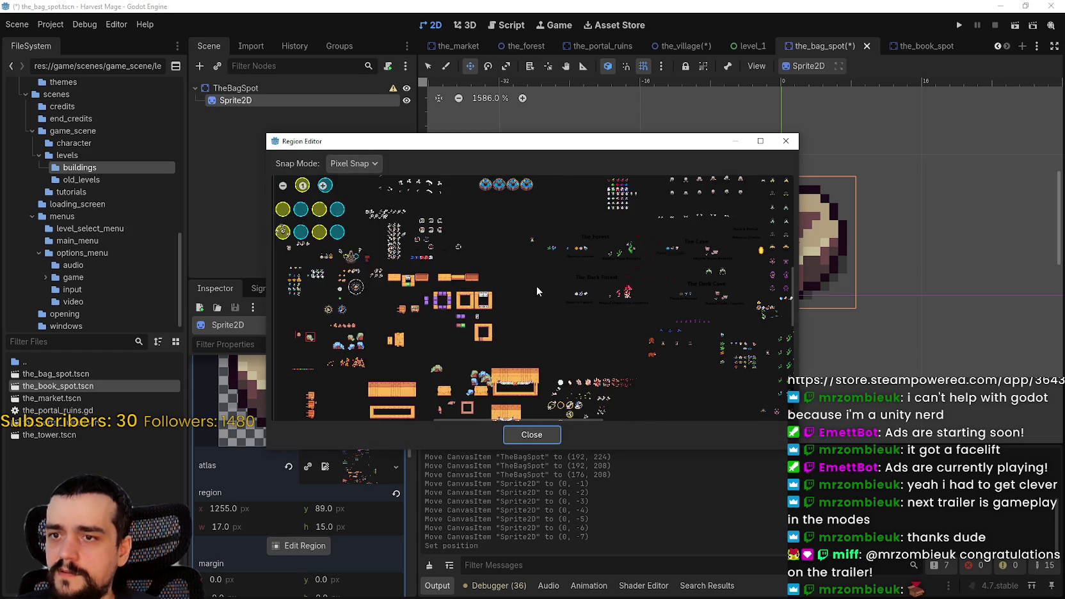
scroll(515, 333, down, 2)
scroll(572, 231, up, 5)
scroll(545, 262, up, 8)
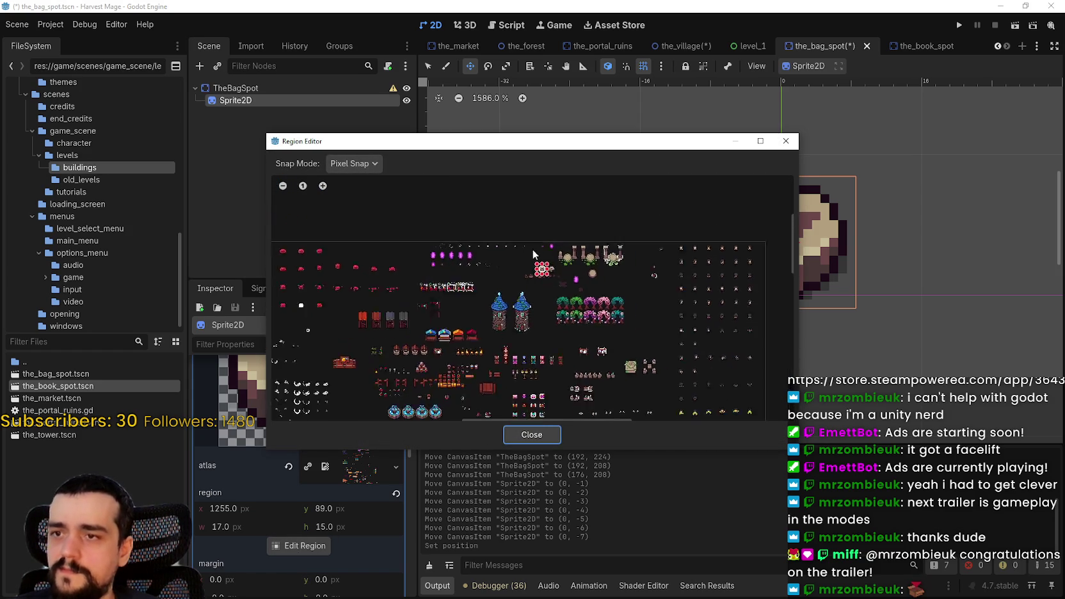
scroll(552, 291, up, 10)
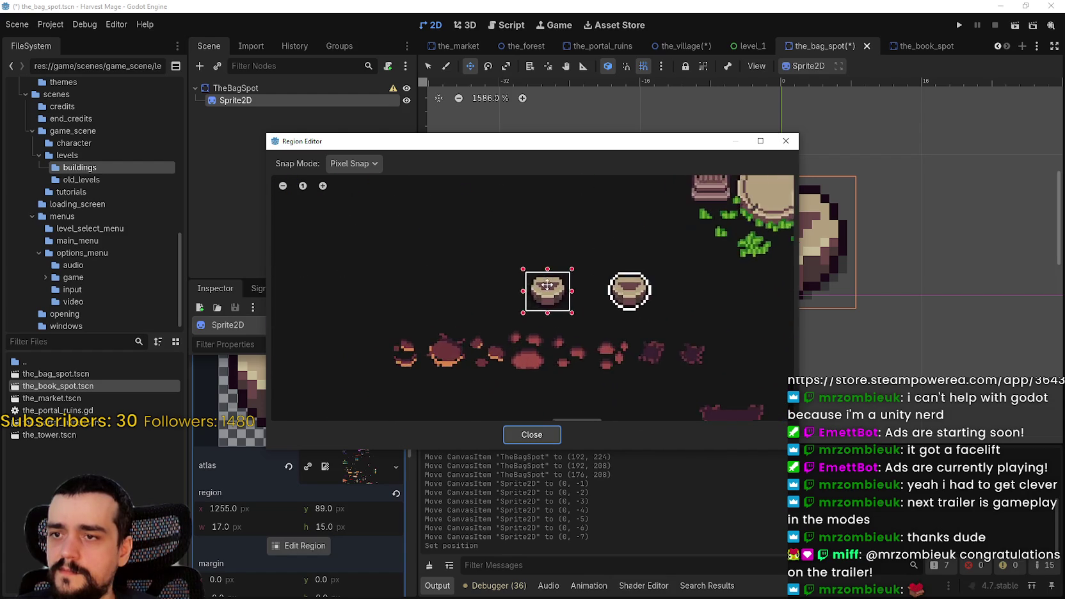
click(341, 164)
click(387, 217)
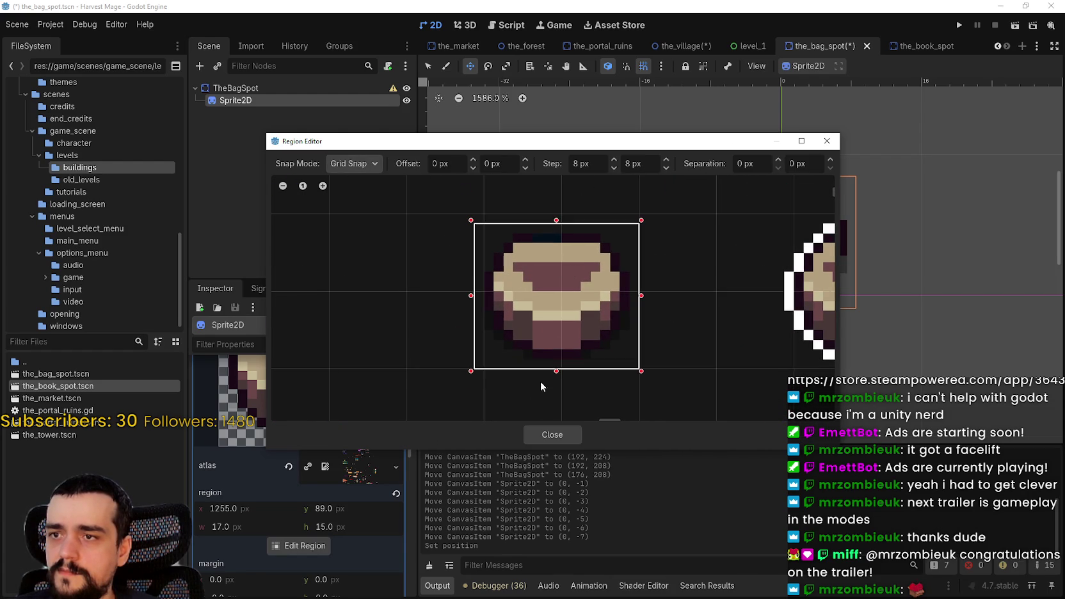
scroll(521, 323, up, 1)
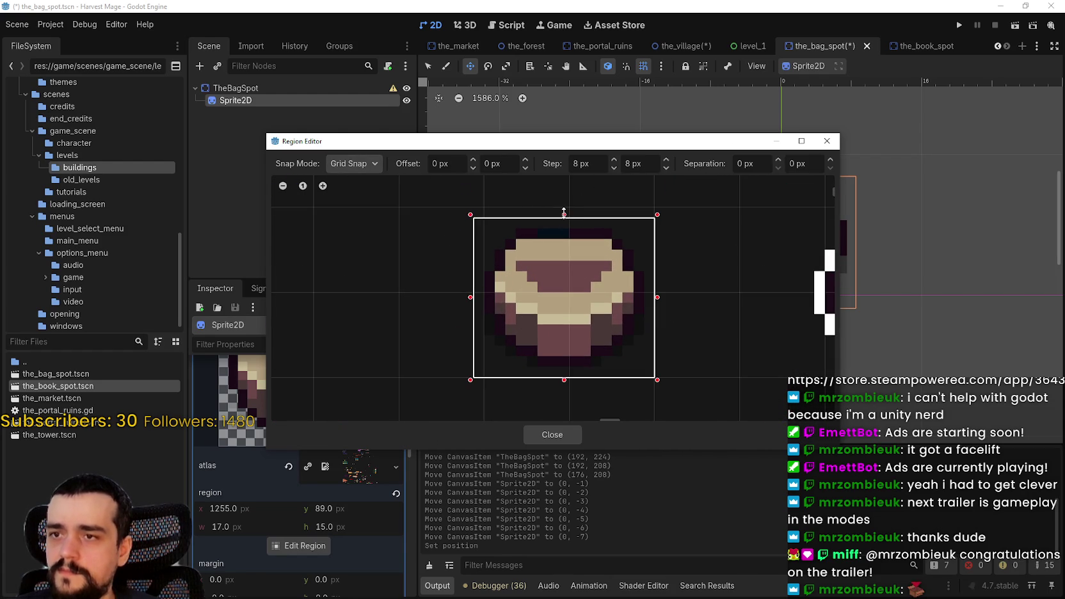
drag(564, 212, 565, 203)
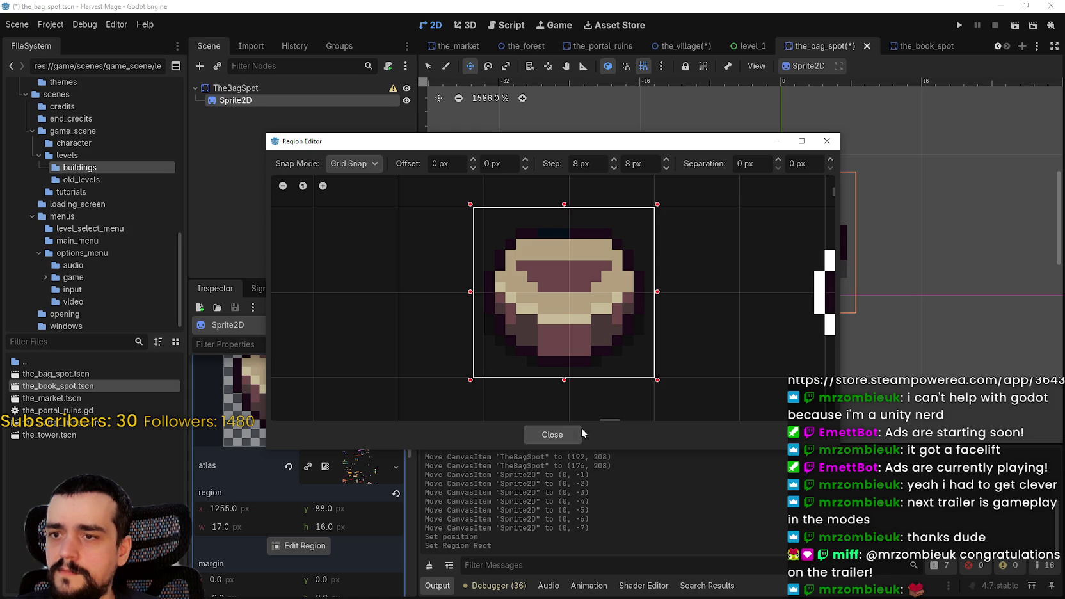
key(ctrl+s)
click(552, 435)
- Set the bag sprite's position y to -7 and save the scene
scroll(751, 254, up, 3)
scroll(361, 496, down, 5)
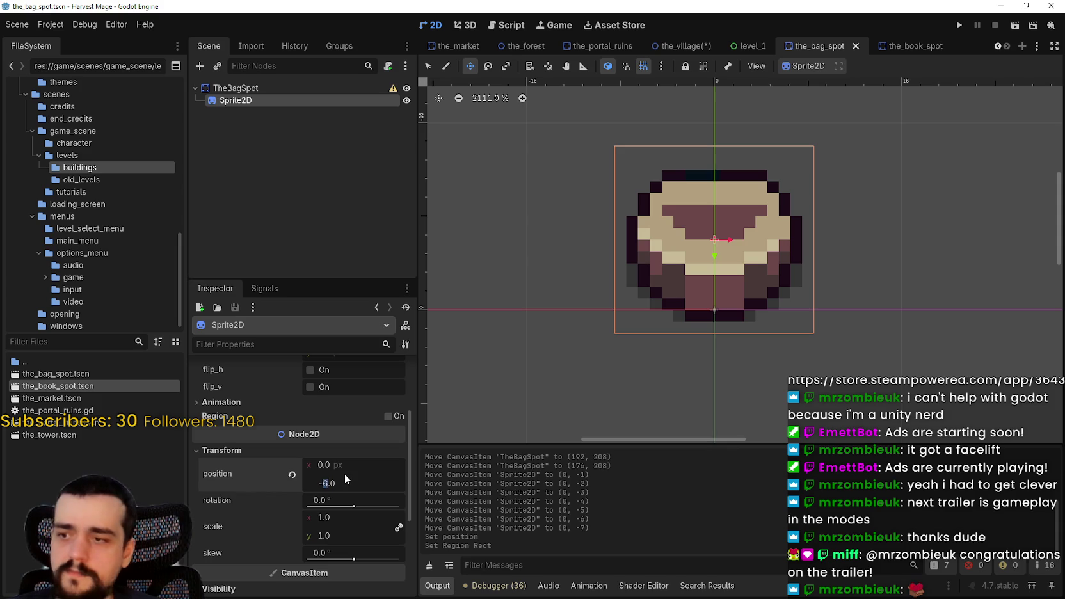
key(Return)
scroll(344, 474, down, 1)
scroll(344, 479, up, 1)
scroll(777, 229, down, 8)
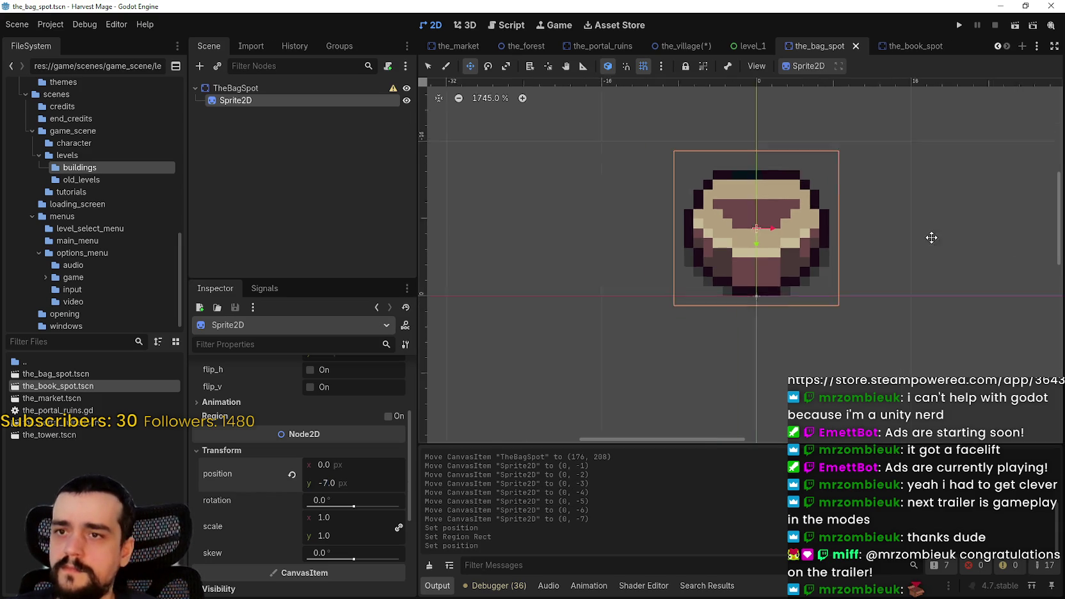
key(ctrl+s)
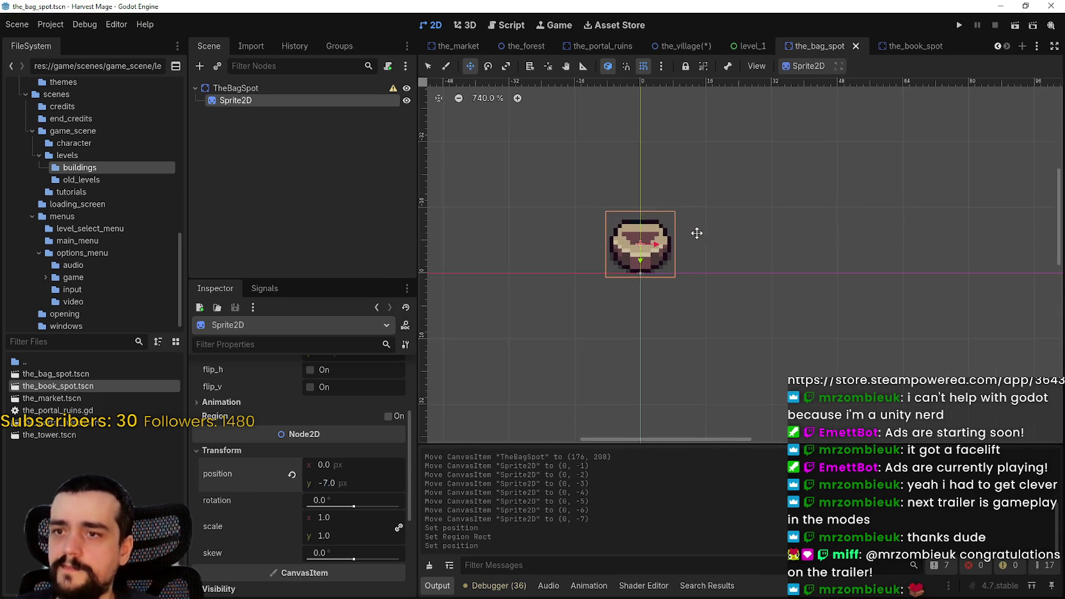
click(905, 48)
scroll(594, 200, up, 7)
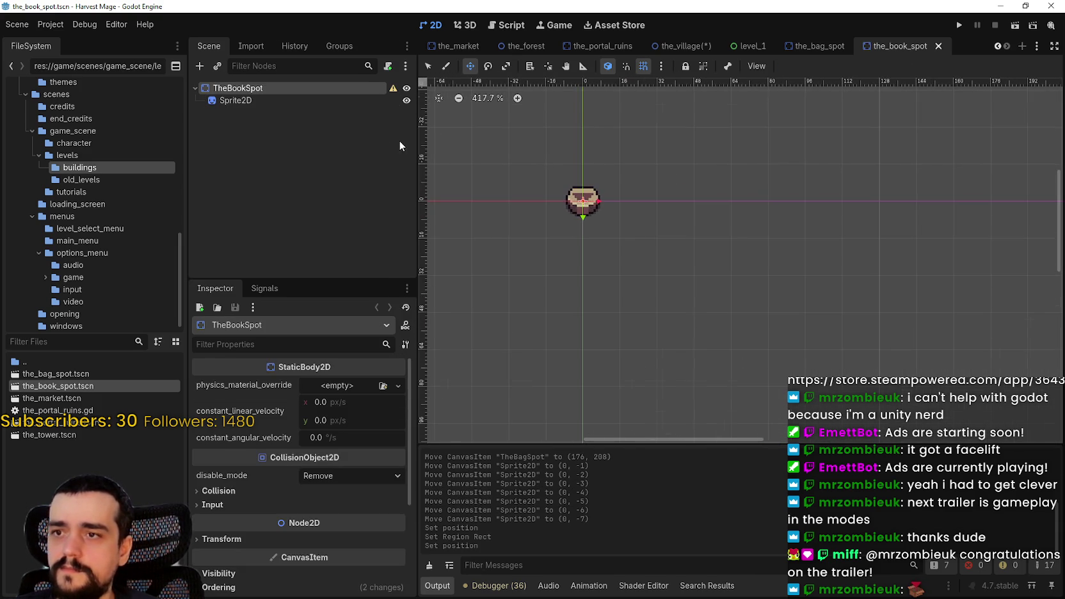
- Extend the book spot Sprite2D's atlas region up one pixel to 17×16 from y 88
click(321, 101)
scroll(347, 388, down, 1)
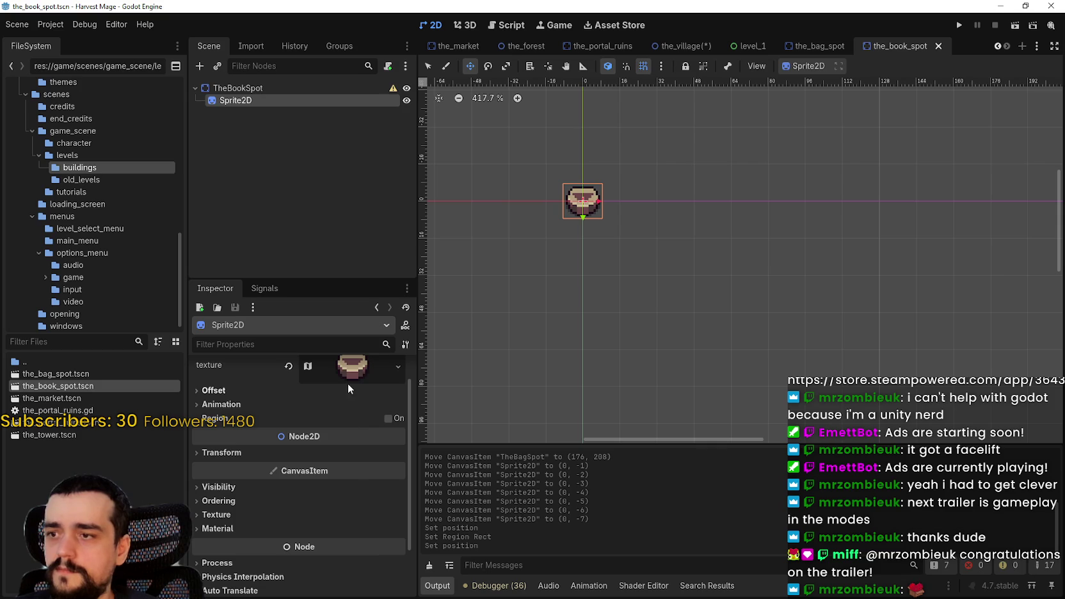
click(341, 368)
scroll(287, 553, down, 3)
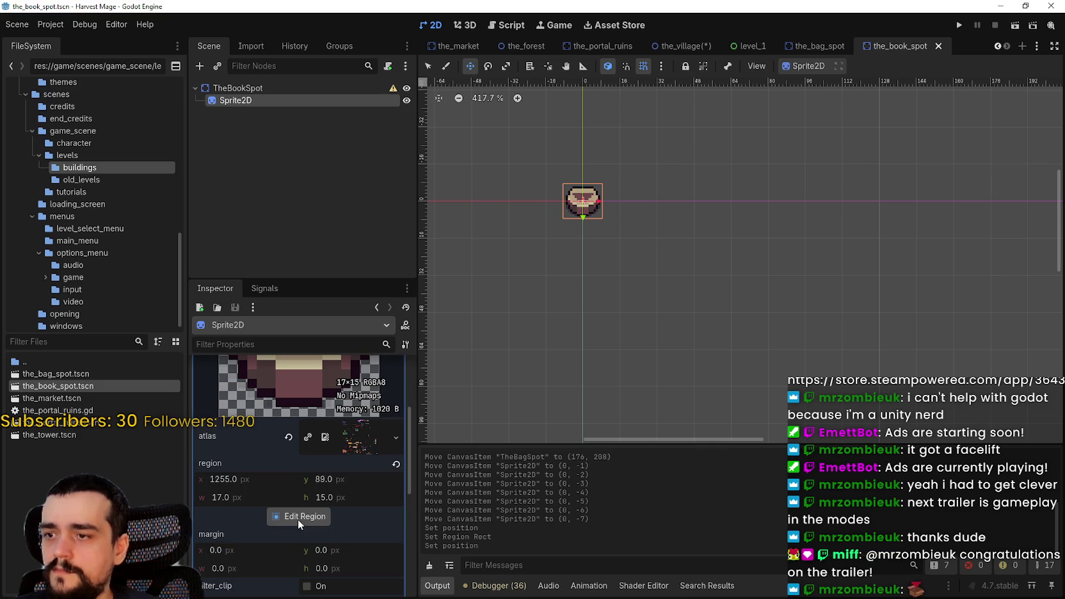
click(299, 520)
scroll(596, 286, down, 6)
scroll(570, 287, up, 5)
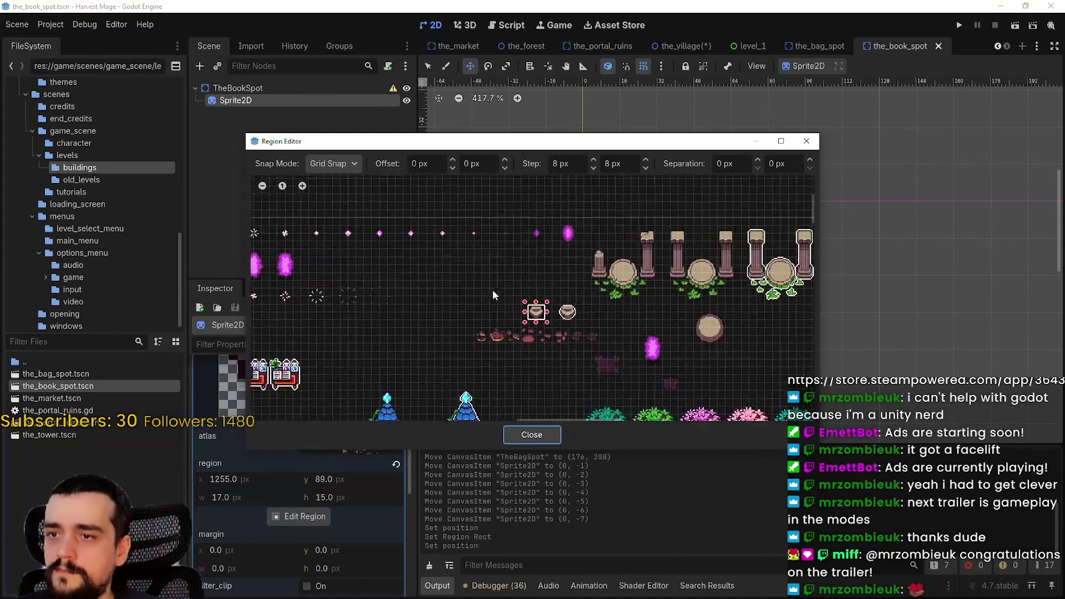
scroll(537, 298, up, 5)
drag(532, 314, 531, 305)
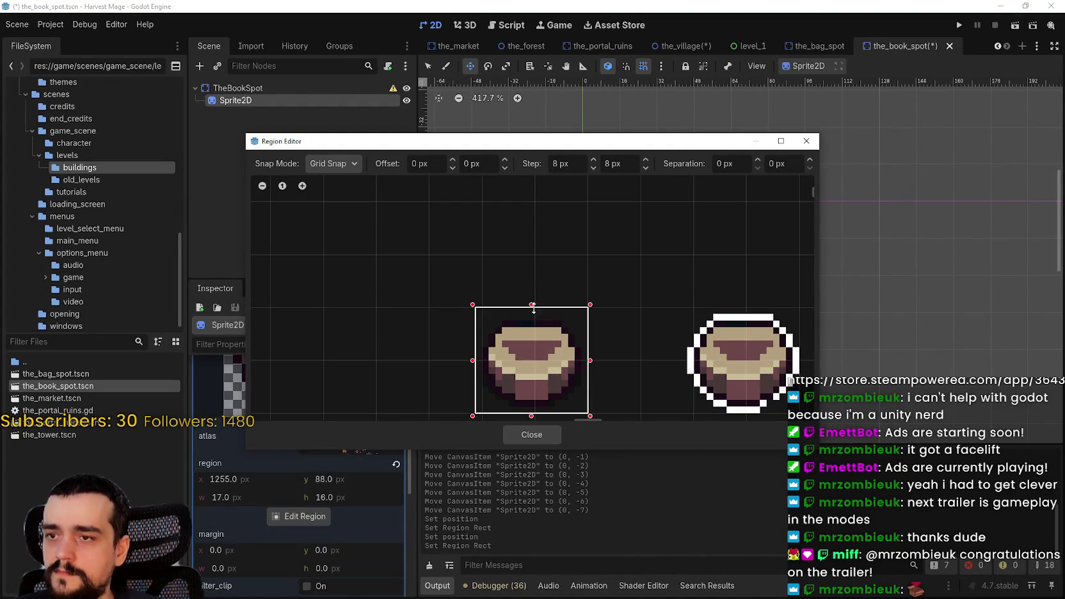
click(546, 435)
scroll(592, 230, up, 5)
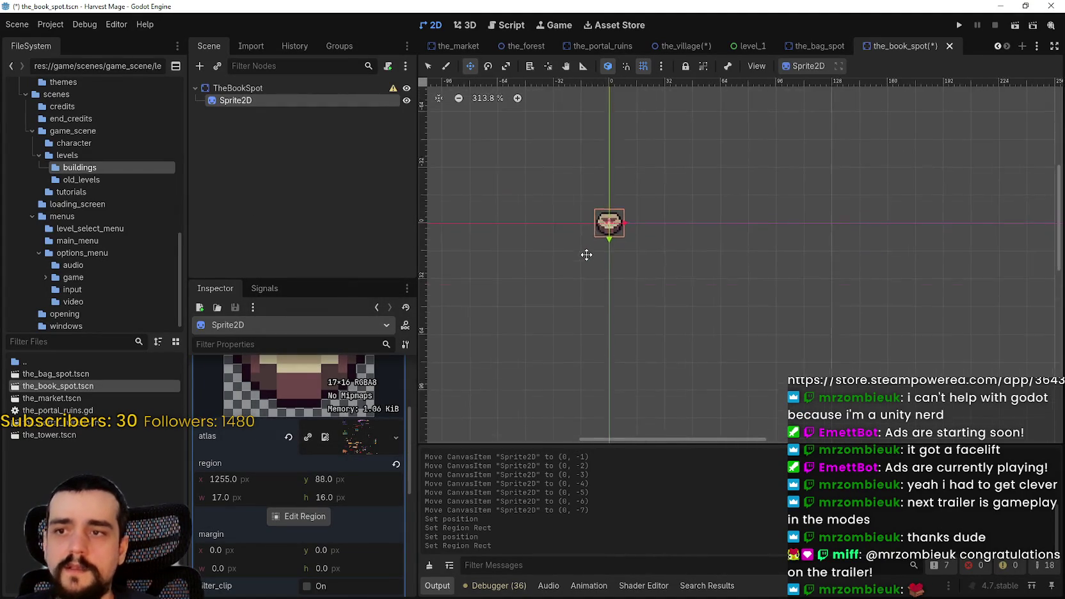
- Nudge the book spot's Sprite2D up 7 pixels, saving the book spot scene before and after
key(ctrl+s)
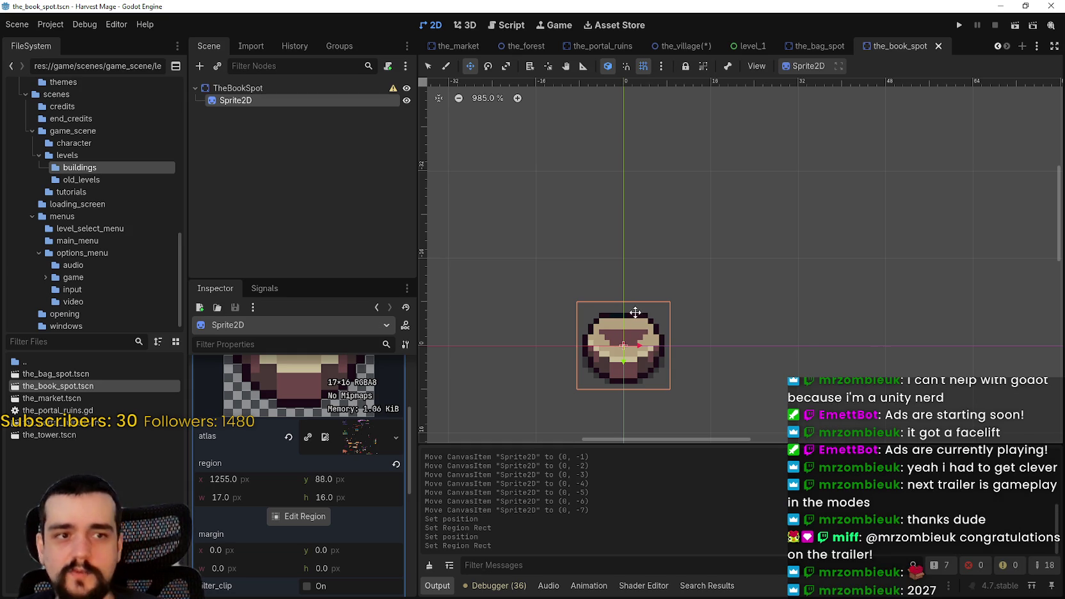
scroll(641, 320, down, 10)
scroll(672, 332, up, 9)
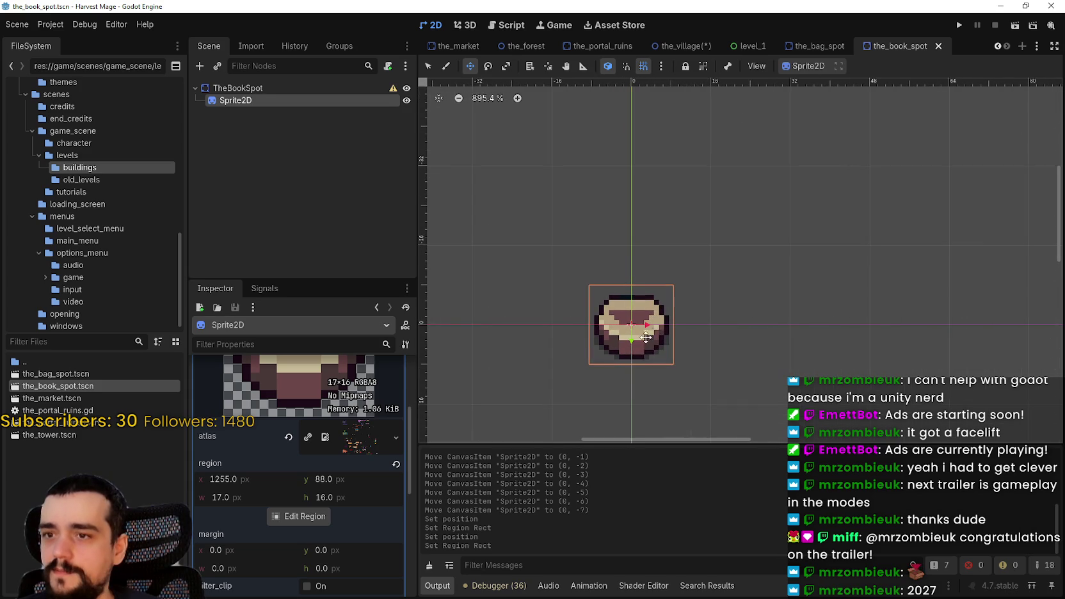
scroll(637, 309, up, 4)
key(Up)
key(Up)
key(Up)
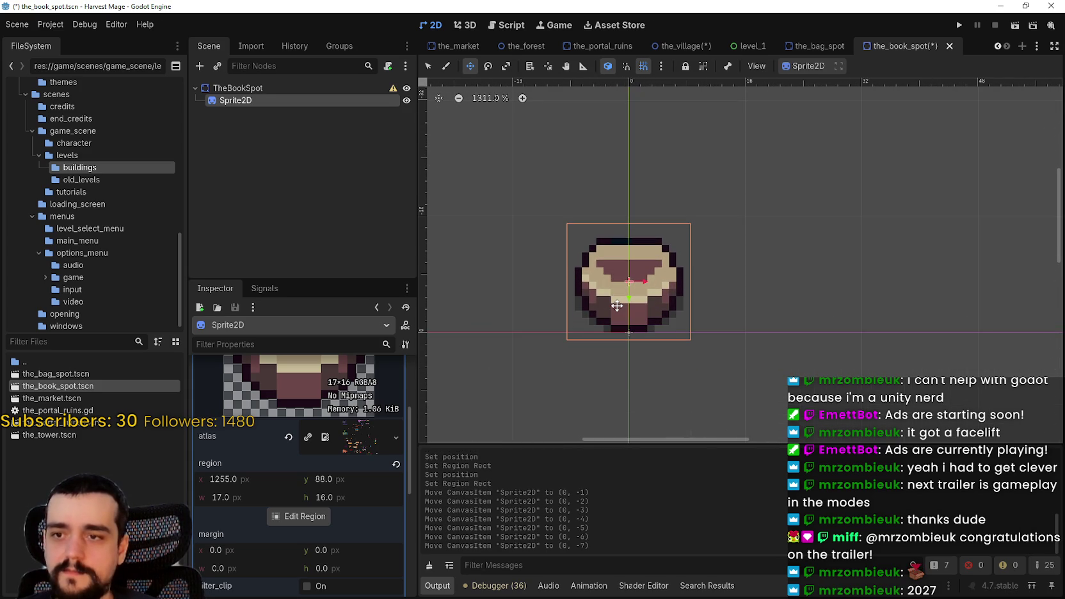
key(ctrl+s)
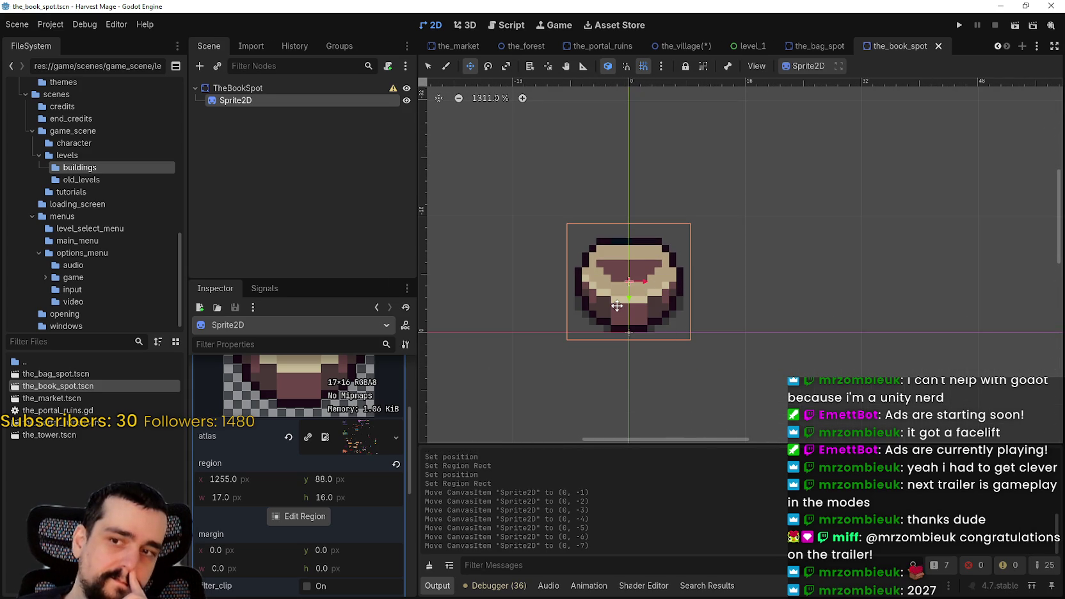
scroll(617, 306, down, 17)
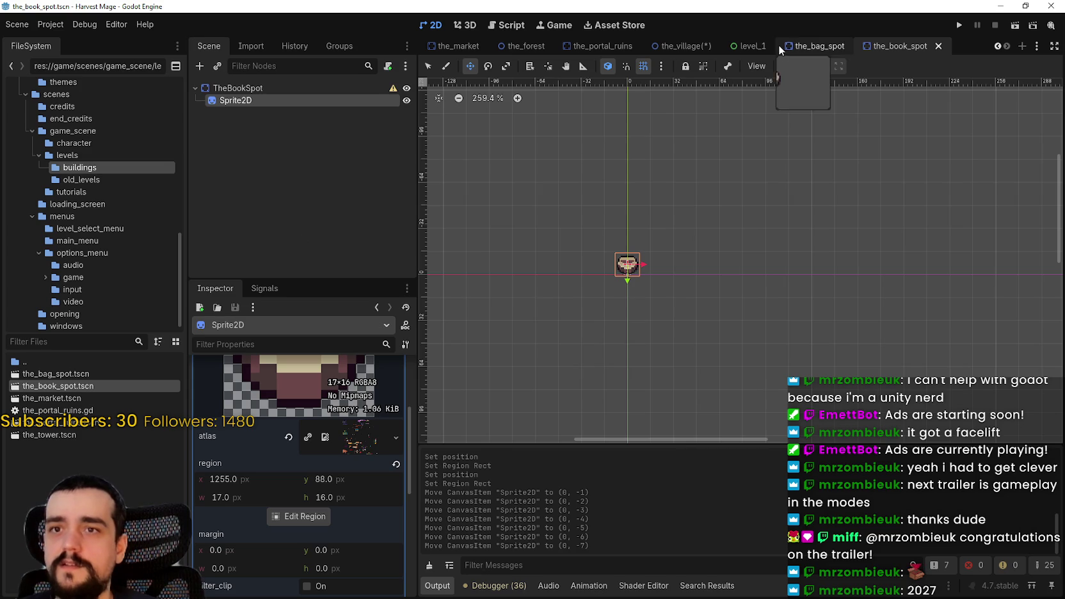
click(681, 45)
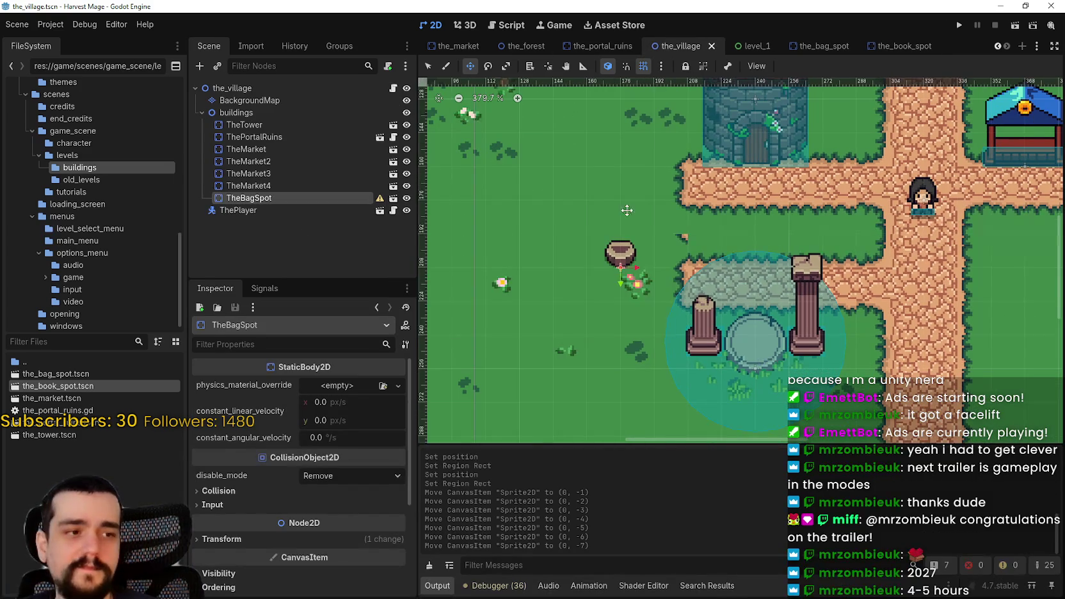
- Drag TheBagSpot beside the road to the right of the portal ruins
scroll(600, 212, up, 1)
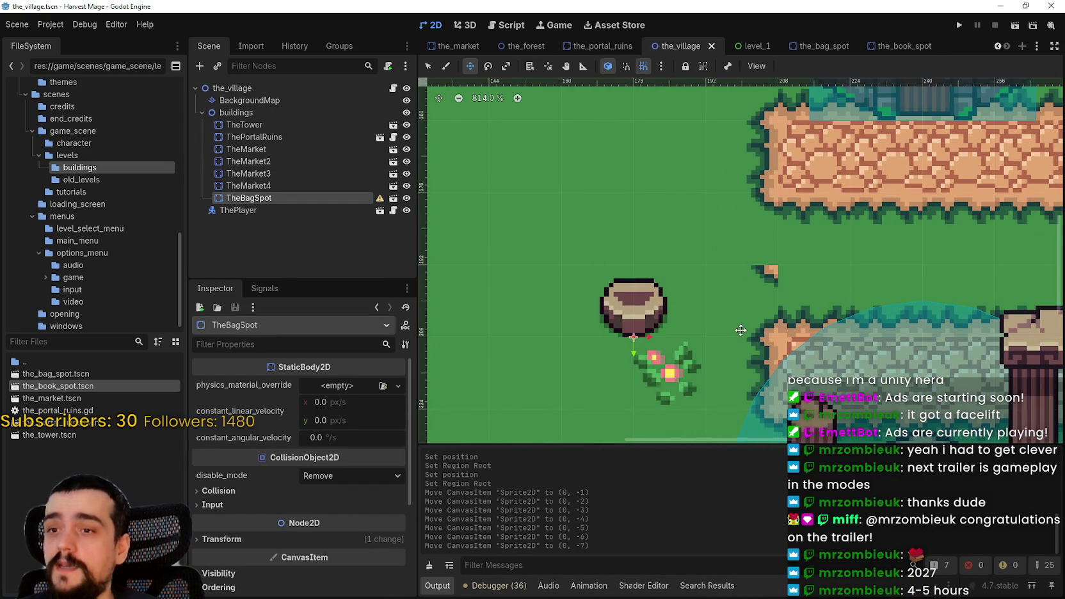
scroll(654, 317, down, 1)
scroll(656, 319, down, 3)
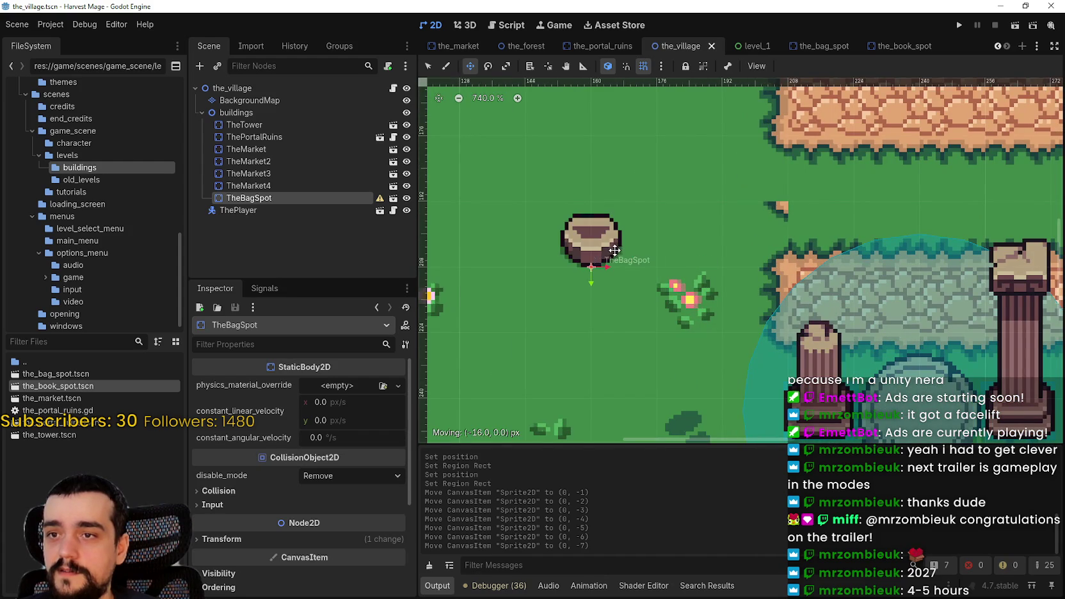
scroll(647, 247, down, 8)
mouse_move(651, 244)
mouse_down()
mouse_move(690, 143)
mouse_move(691, 257)
mouse_up()
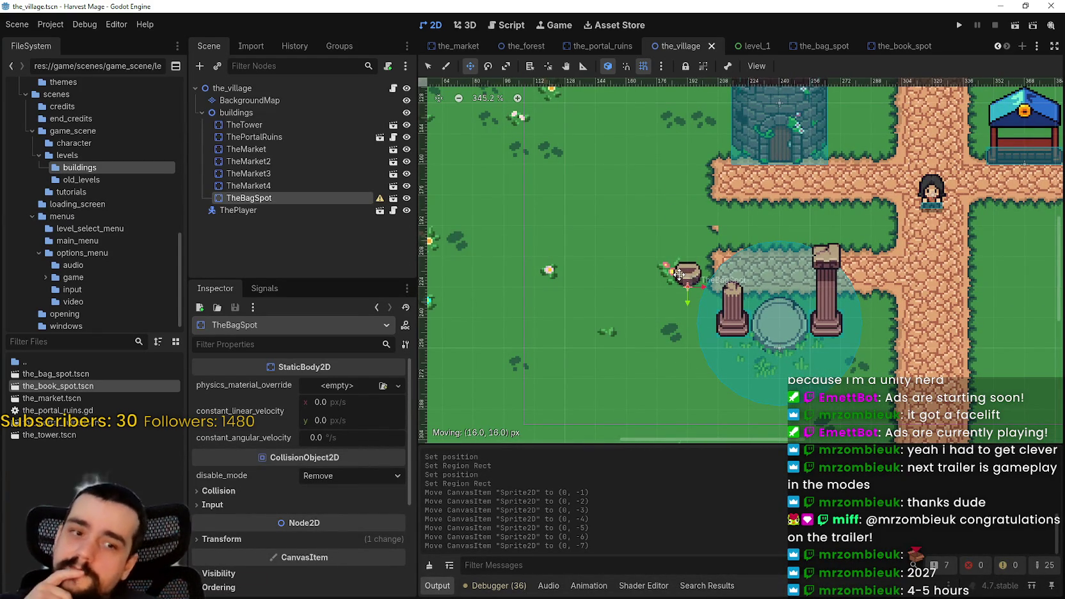
mouse_move(702, 271)
mouse_down()
mouse_move(922, 338)
mouse_move(877, 311)
mouse_up()
scroll(569, 265, down, 2)
scroll(569, 266, up, 1)
- Lower TheBagSpot 16 px so it rests at (288, 240) beside the road
drag(584, 290, 731, 349)
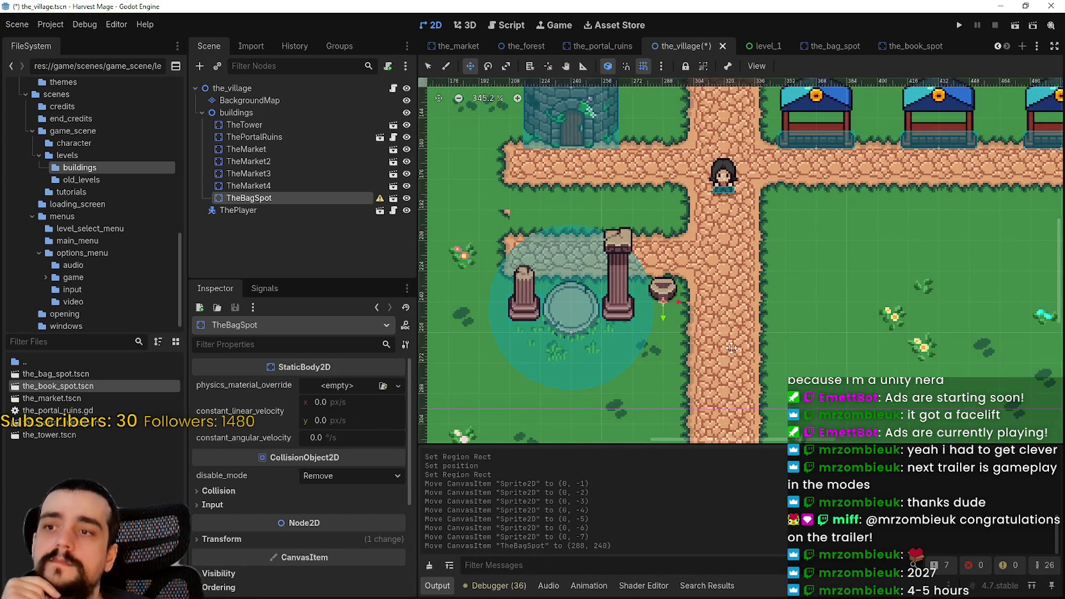
scroll(685, 331, up, 2)
drag(672, 322, 739, 332)
mouse_move(727, 291)
mouse_down()
mouse_move(727, 329)
mouse_move(725, 314)
mouse_up()
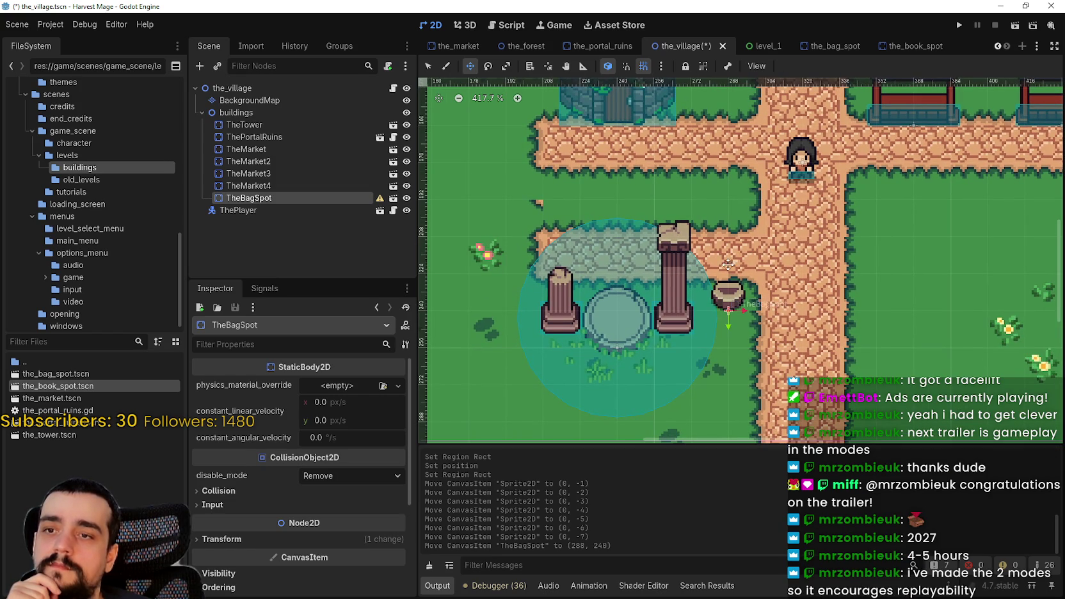
scroll(722, 290, down, 5)
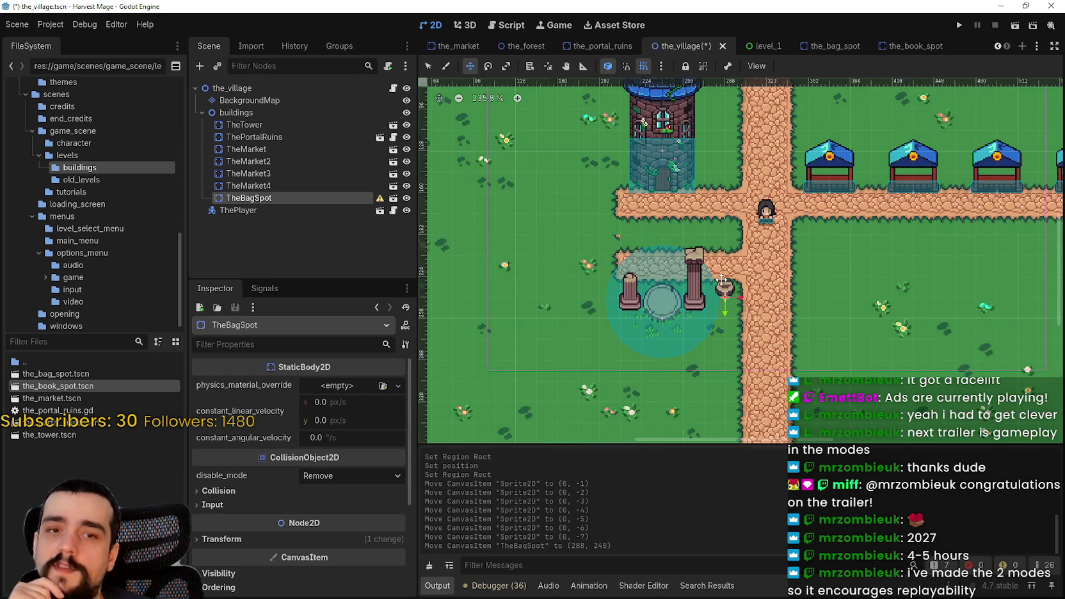
scroll(601, 316, up, 1)
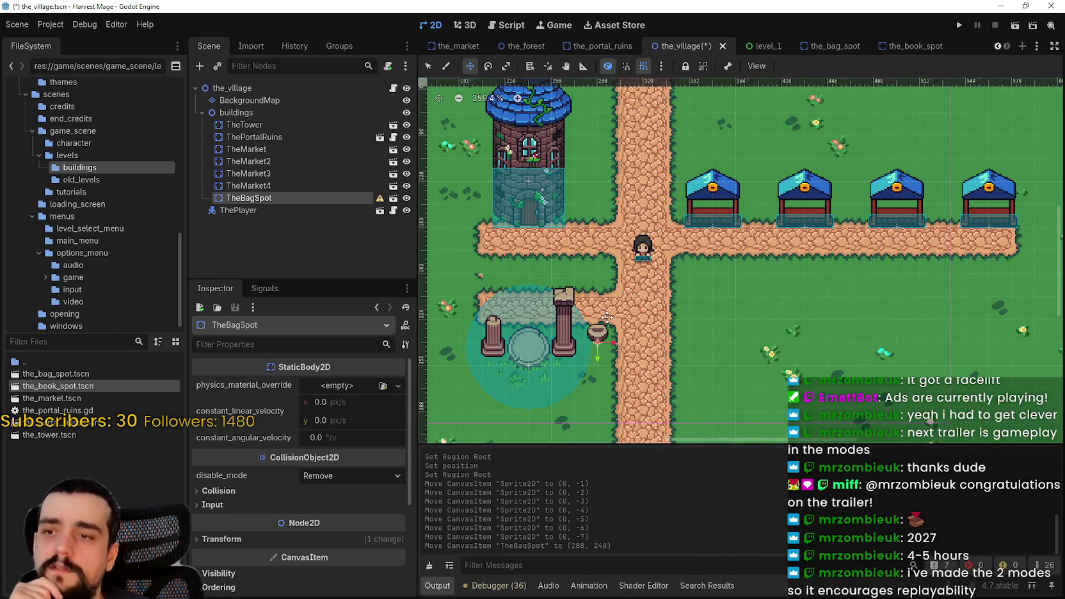
scroll(605, 315, up, 1)
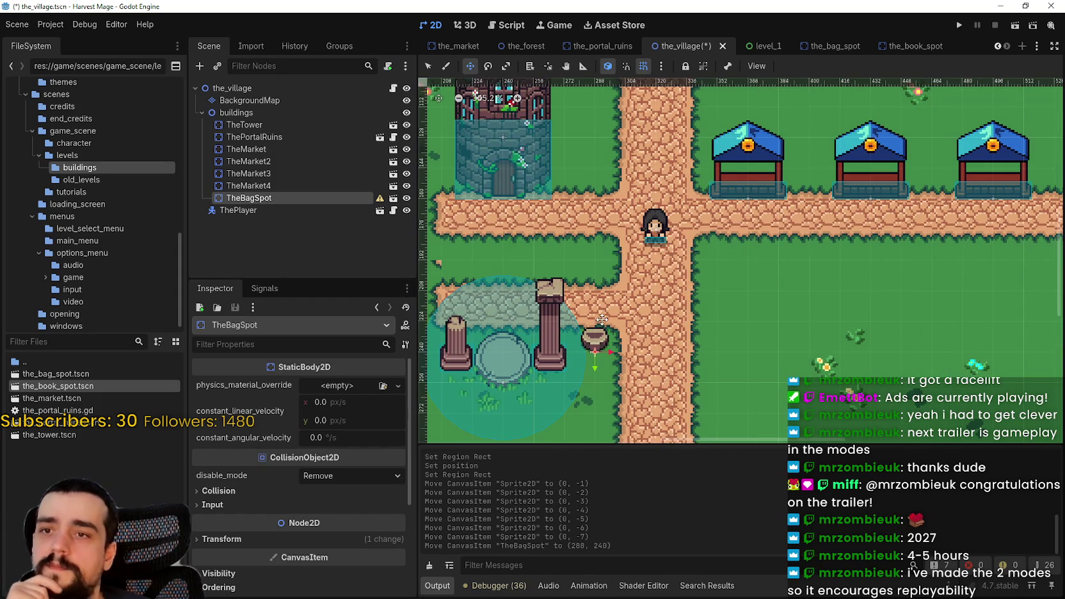
mouse_move(642, 329)
mouse_down()
mouse_move(725, 326)
mouse_move(540, 323)
mouse_up()
scroll(539, 324, left, 6)
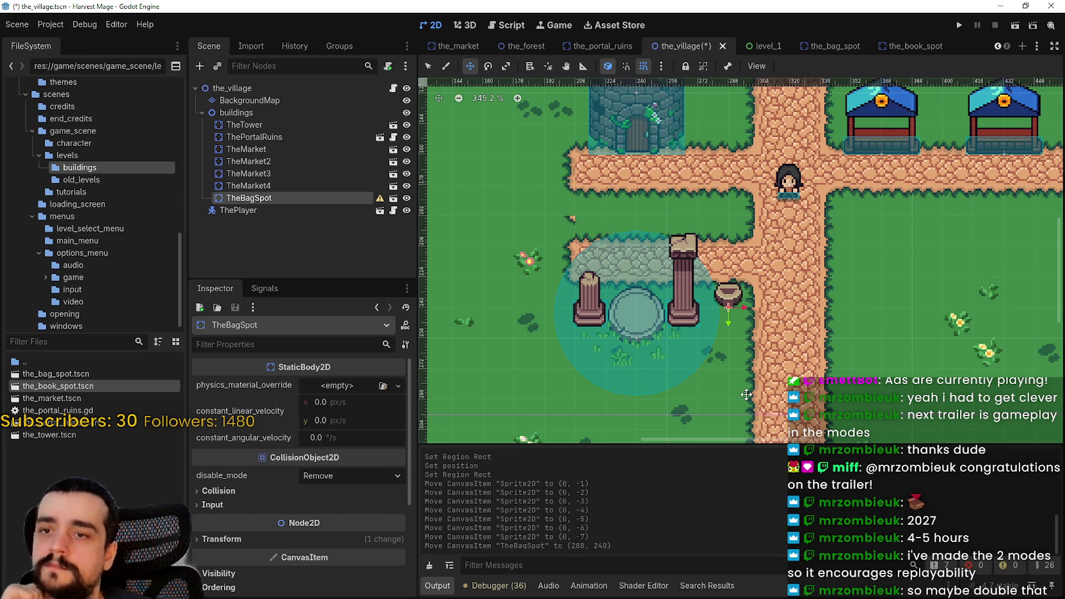
scroll(734, 383, up, 2)
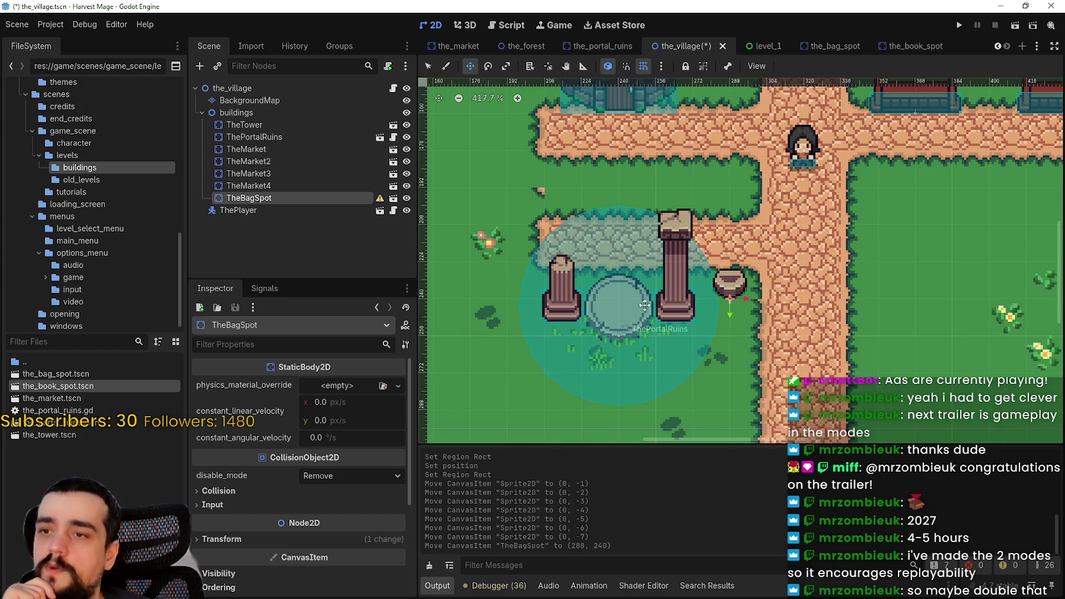
scroll(624, 307, left, 2)
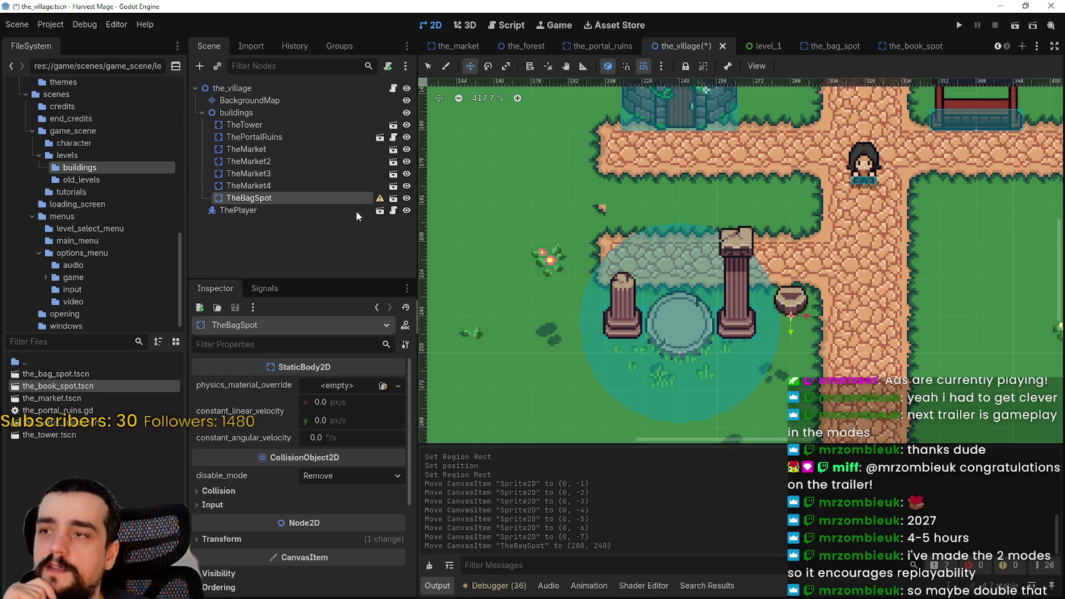
- Instantiate the_book_spot.tscn as a child of the buildings node
right_click(244, 116)
click(292, 141)
text(the_s)
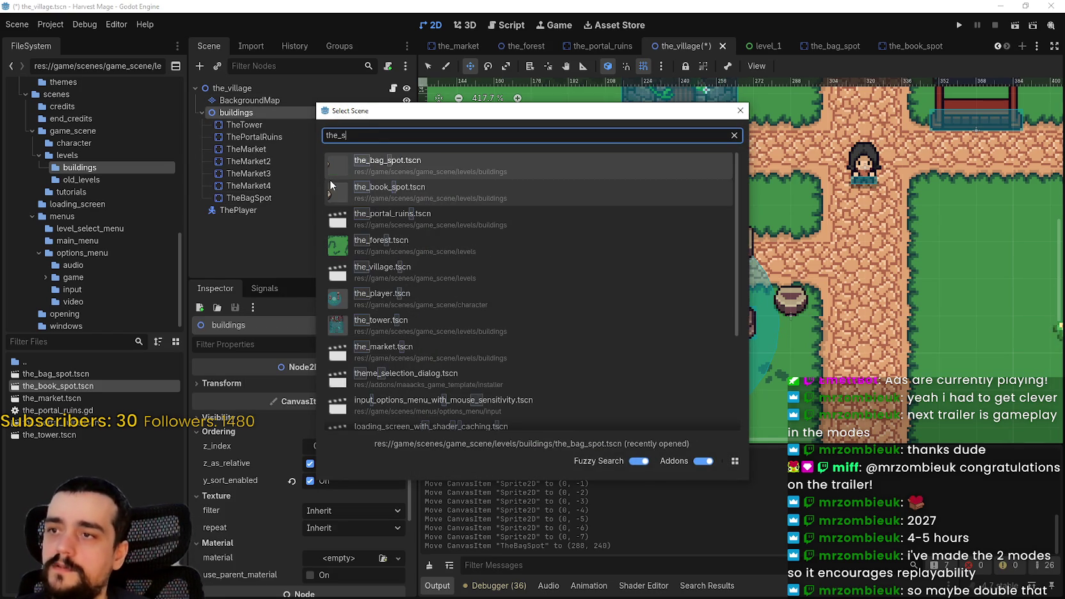
key(BackSpace)
text(book)
key(Return)
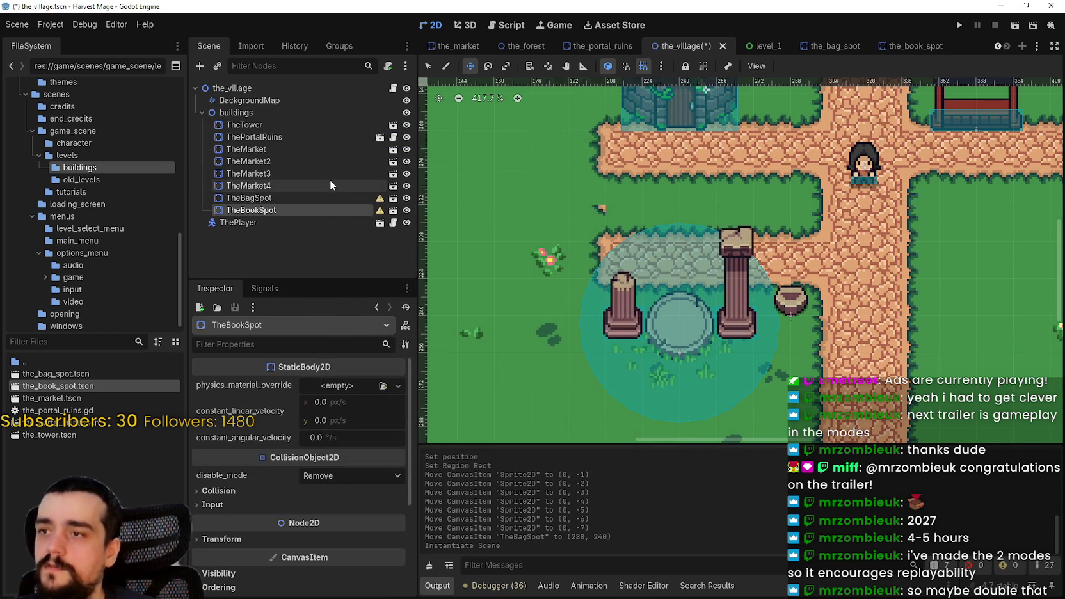
- Move TheBookSpot to (192, 240) left of the portal ruins and save the village
scroll(745, 279, down, 10)
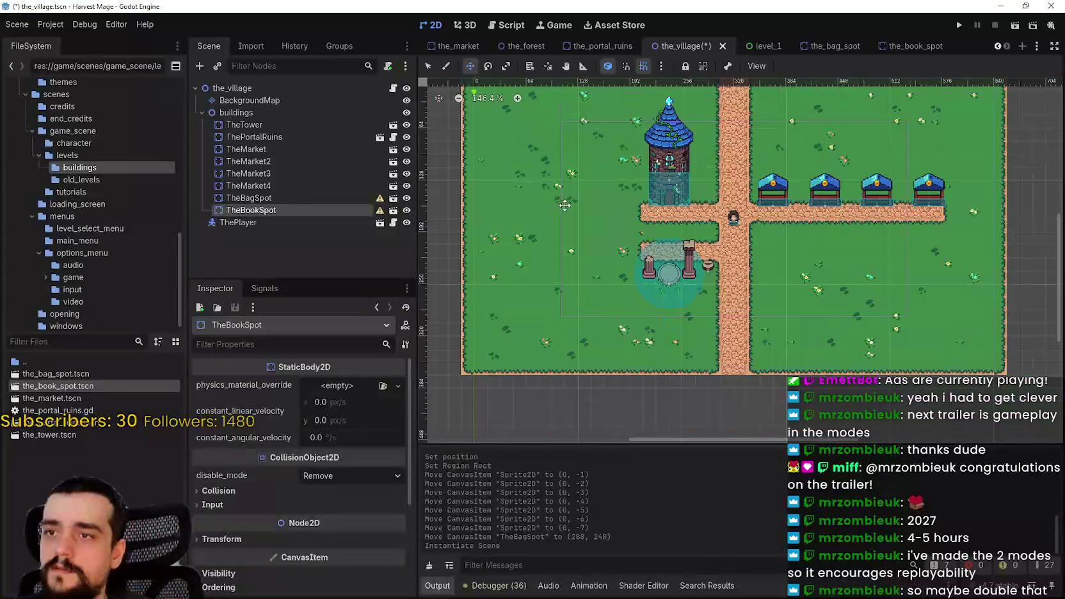
scroll(519, 159, up, 1)
drag(509, 149, 637, 307)
scroll(637, 307, up, 13)
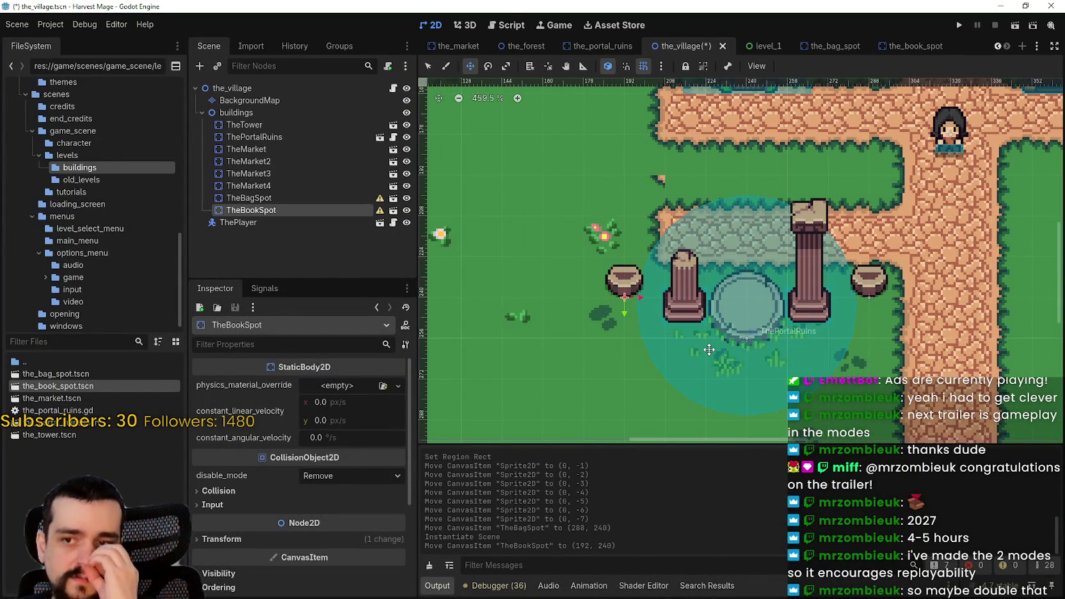
key(ctrl+s)
scroll(813, 378, down, 3)
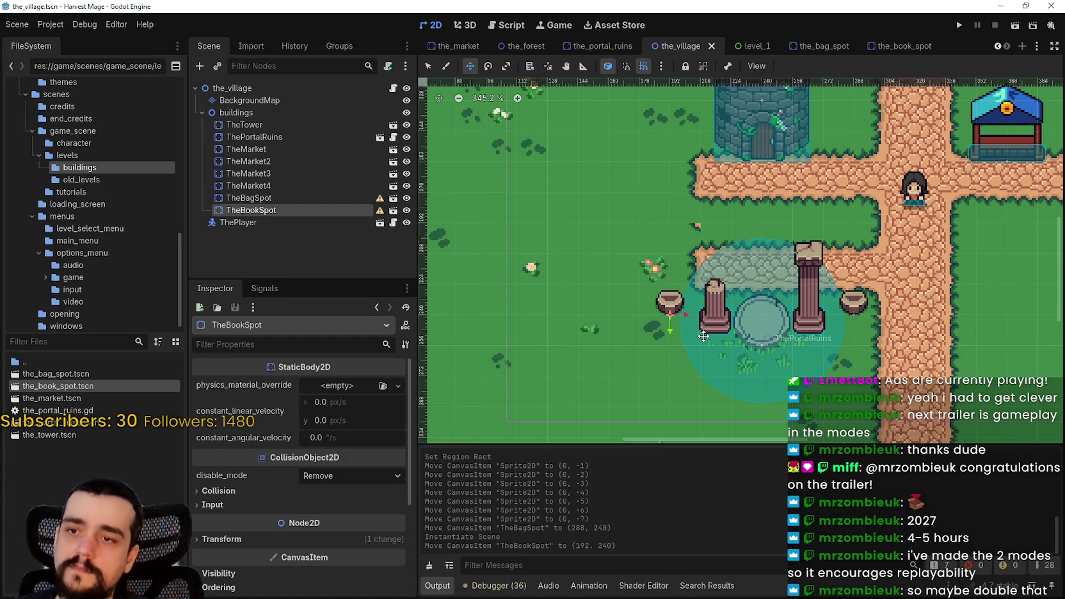
scroll(704, 335, up, 3)
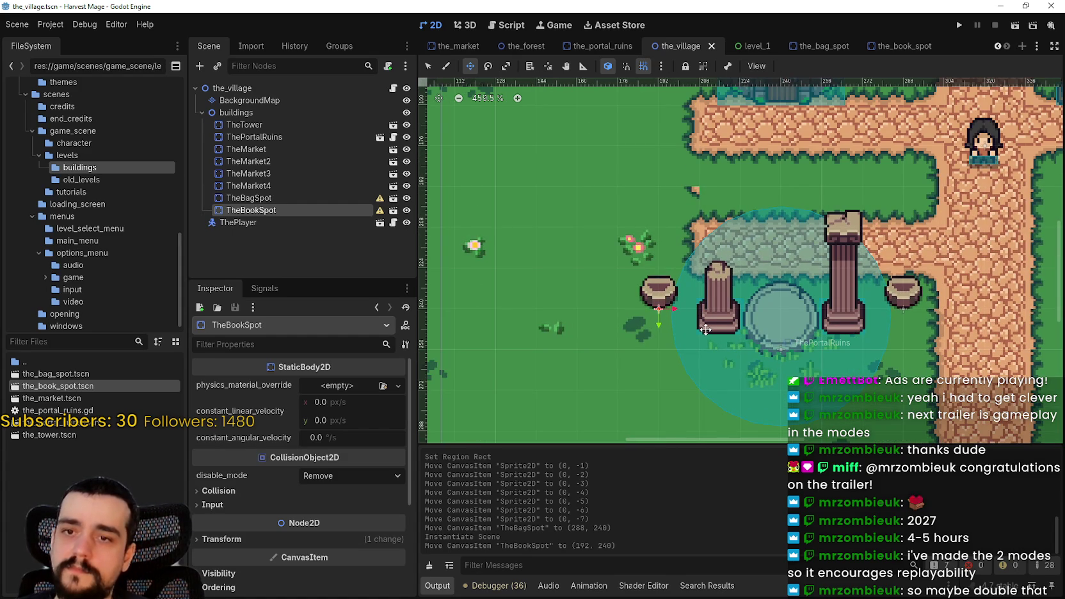
scroll(705, 326, down, 2)
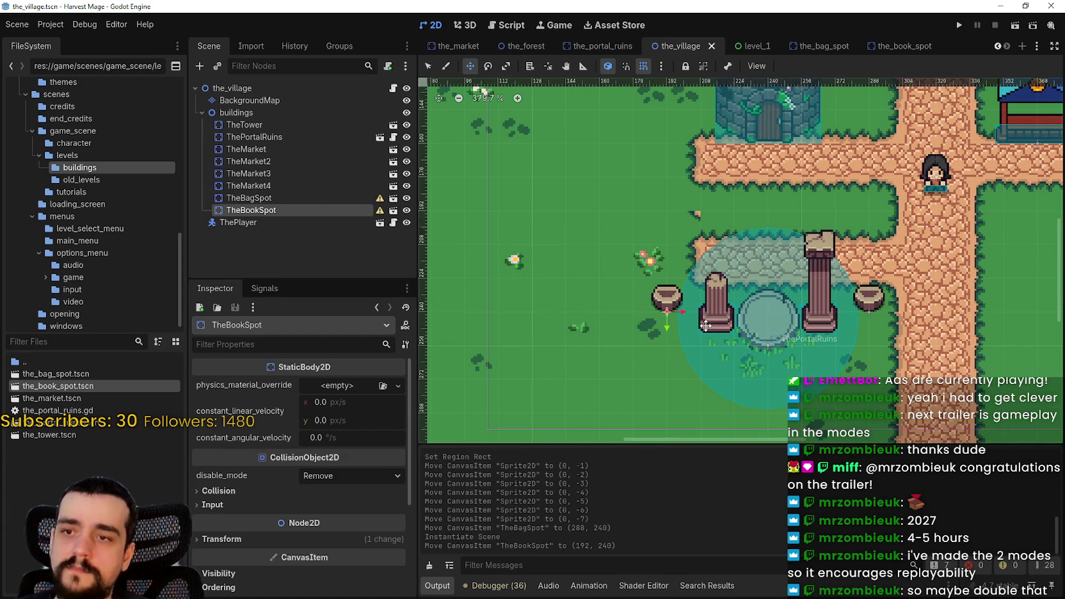
drag(692, 324, 669, 305)
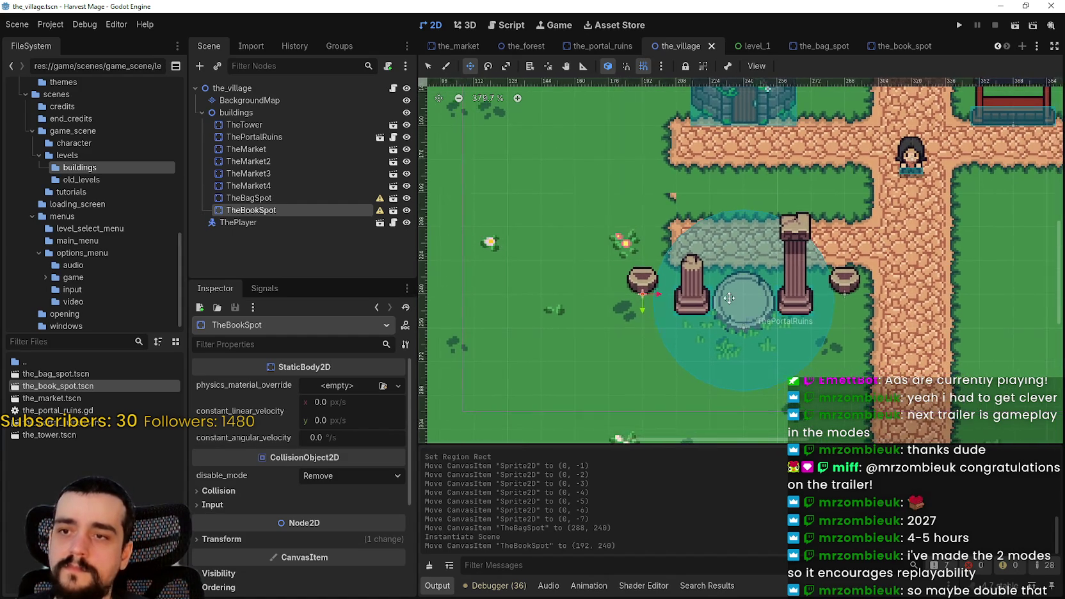
- Select BackgroundMap and choose the road_0 terrain for painting
click(254, 101)
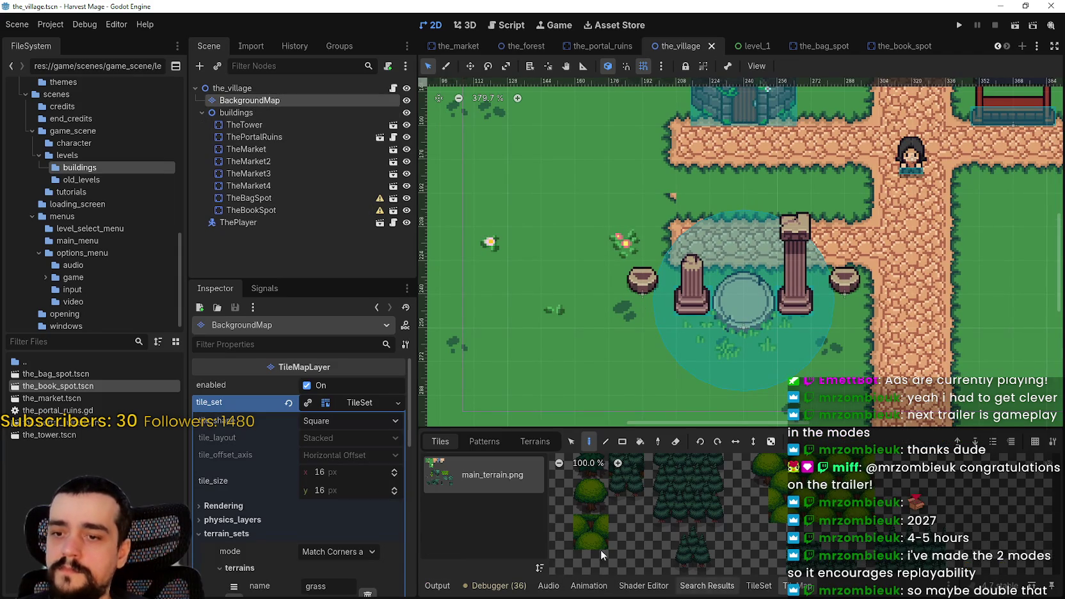
click(531, 441)
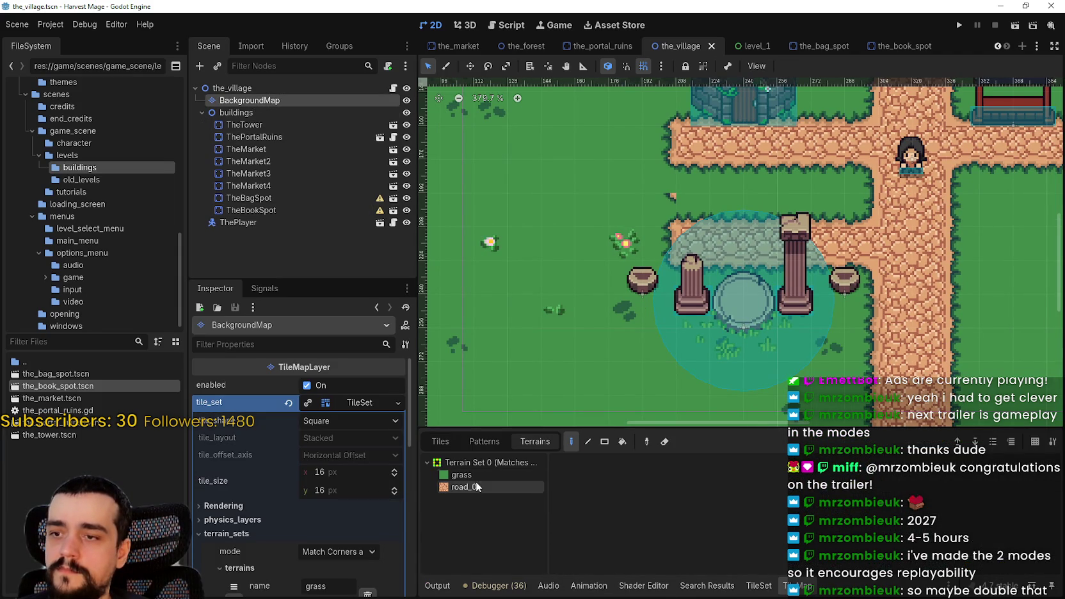
click(474, 487)
- Paint road_0 cells extending the road further west beside the ruins
click(664, 230)
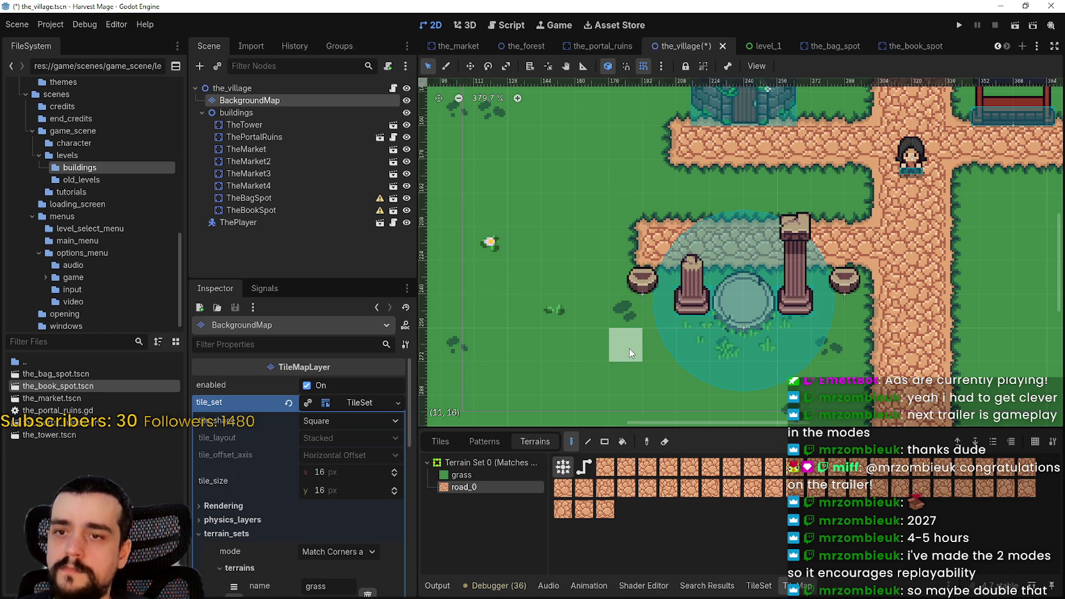
click(634, 253)
scroll(608, 357, down, 2)
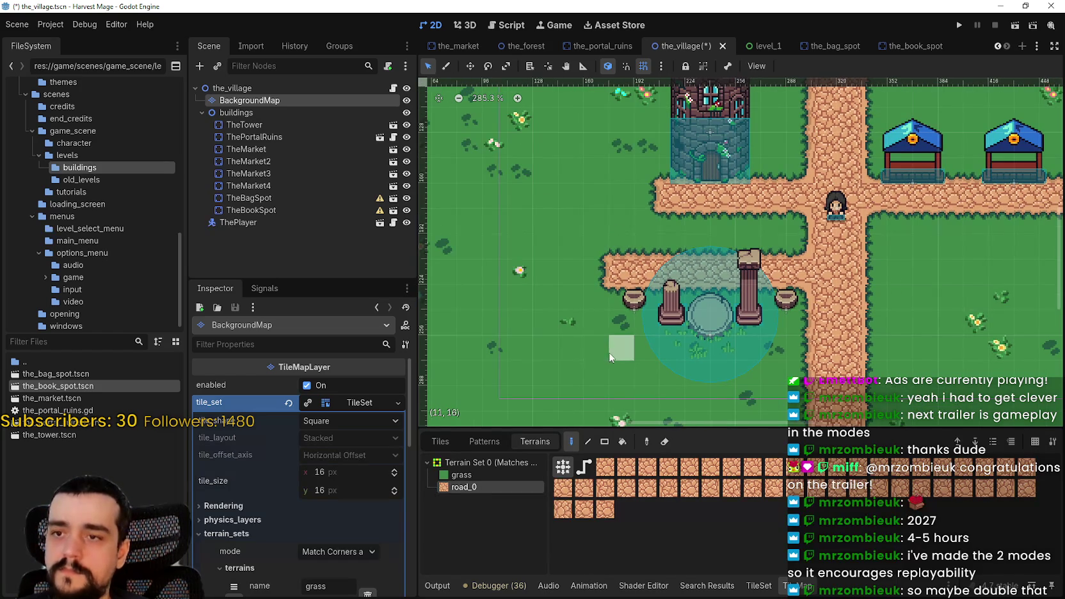
click(624, 207)
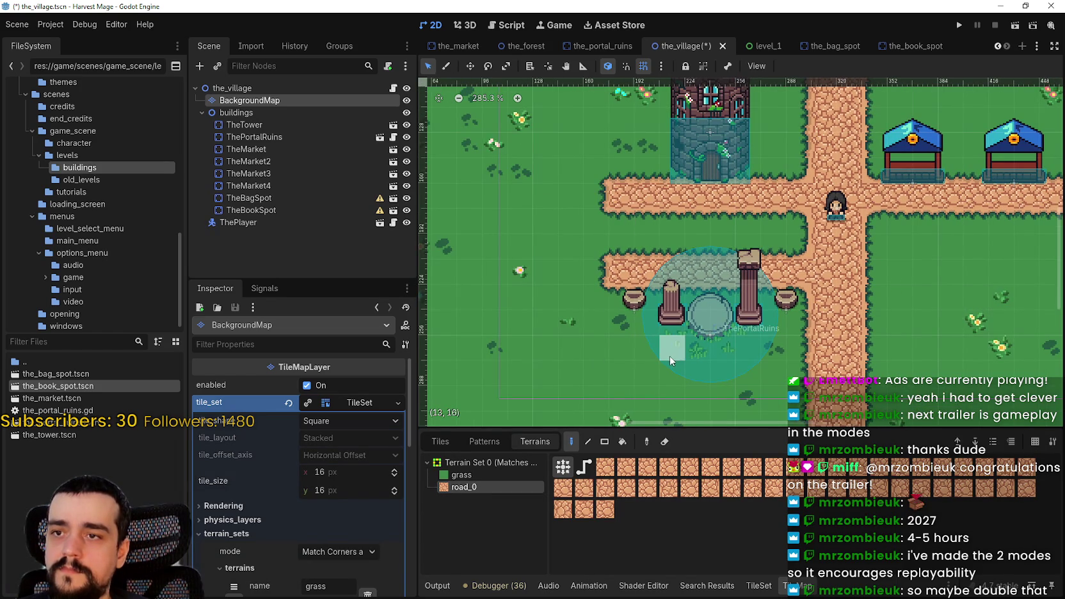
scroll(669, 356, up, 2)
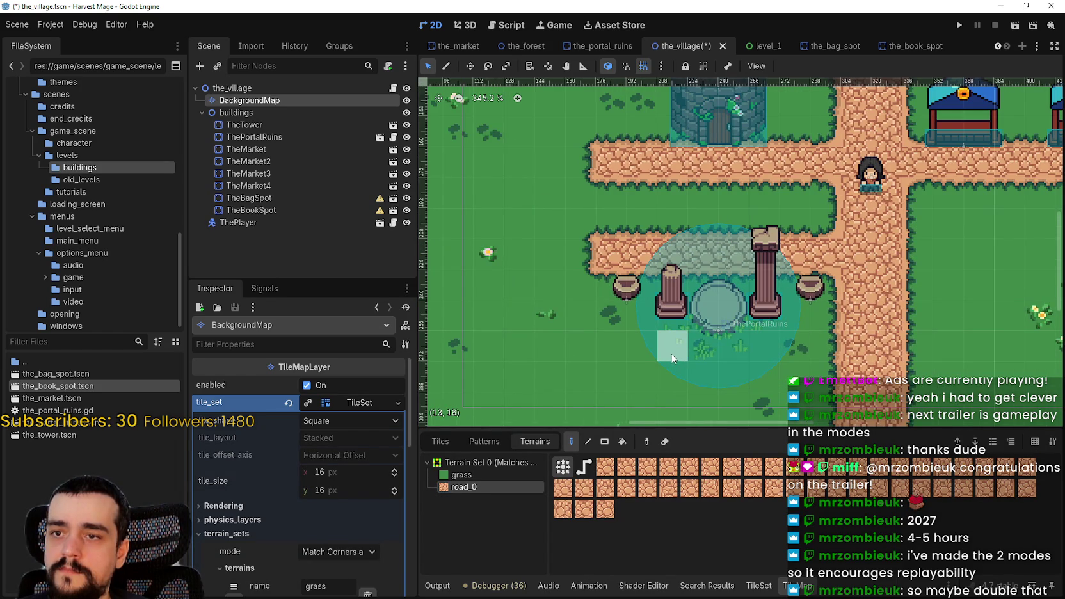
scroll(672, 358, up, 3)
scroll(670, 344, down, 5)
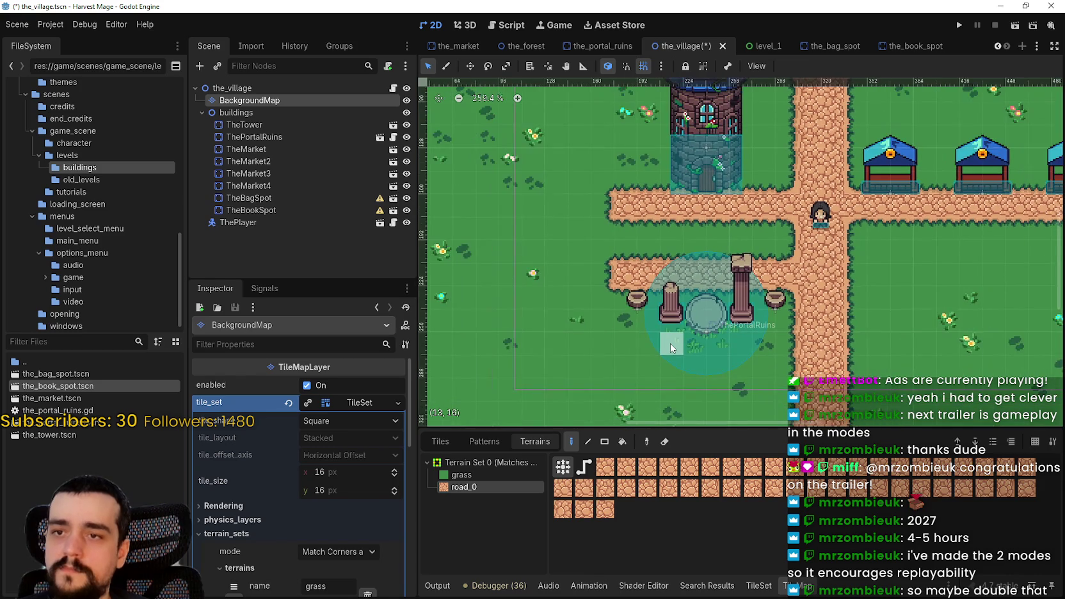
scroll(669, 341, up, 2)
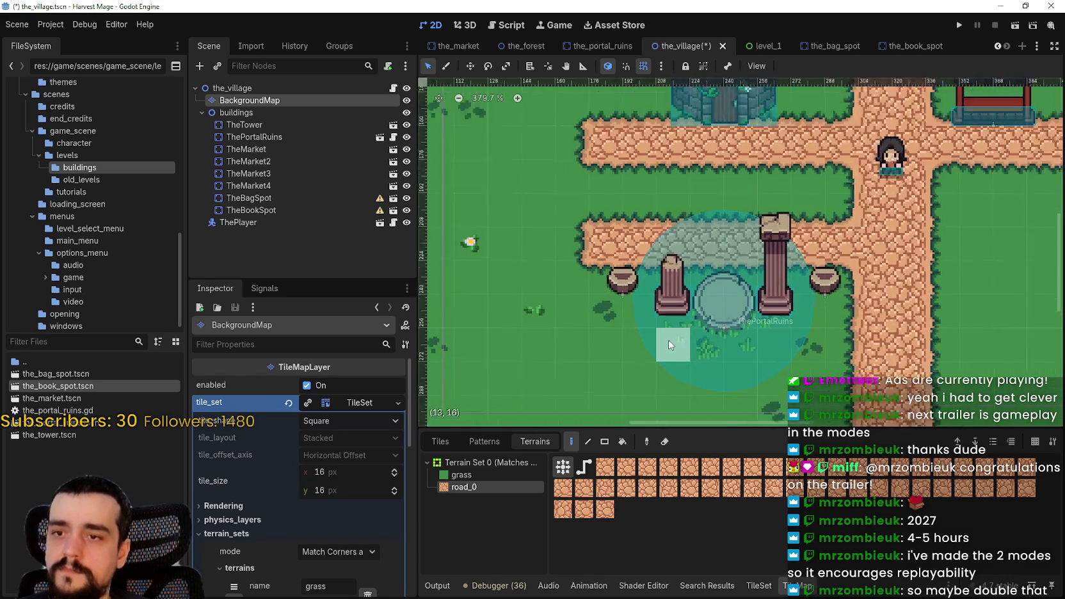
scroll(669, 340, up, 3)
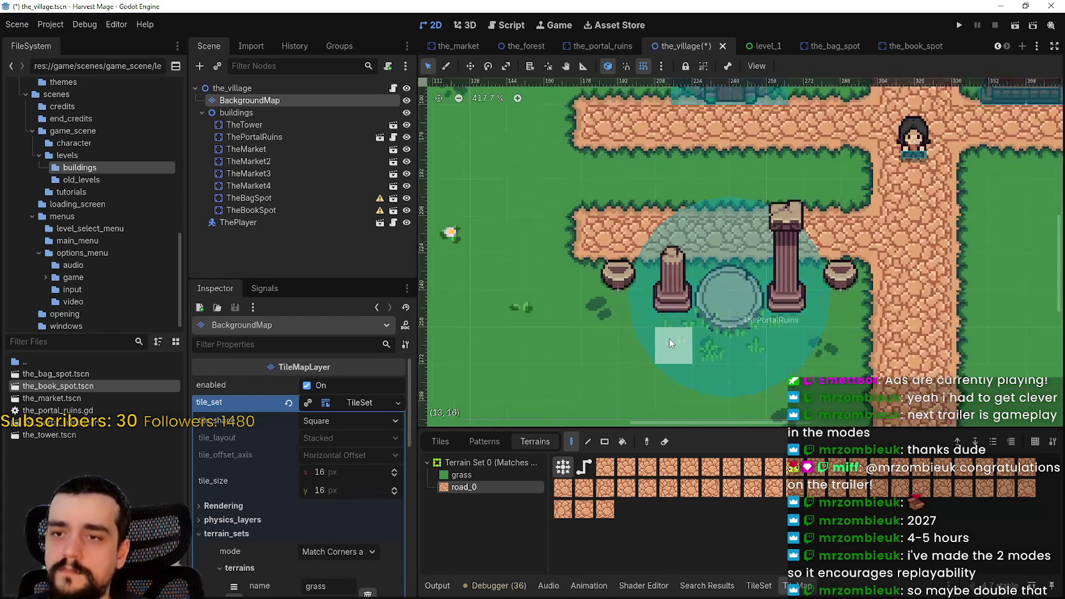
scroll(669, 338, down, 10)
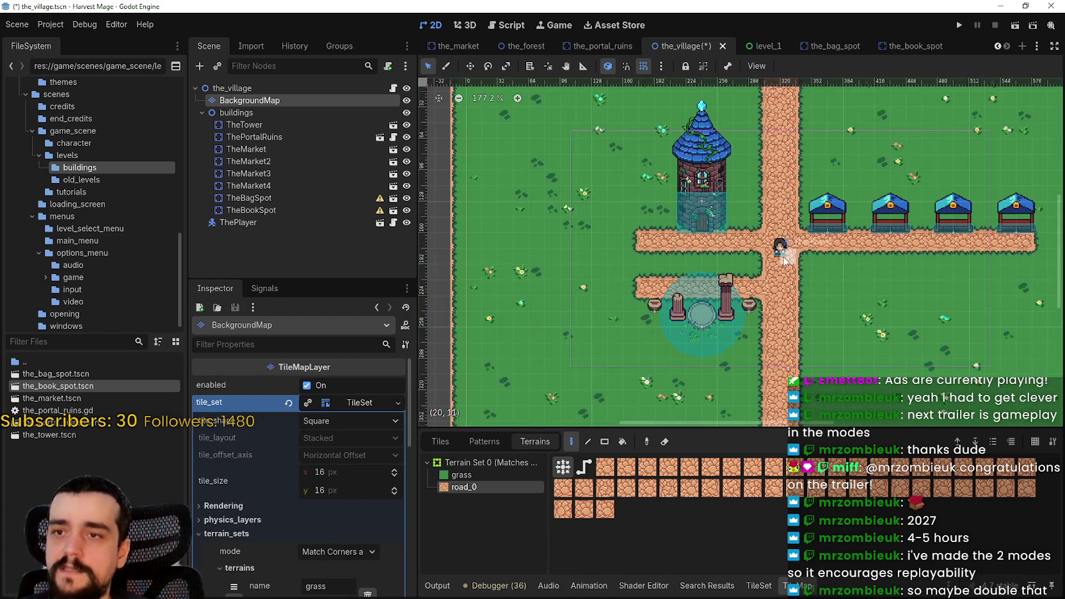
scroll(789, 244, up, 1)
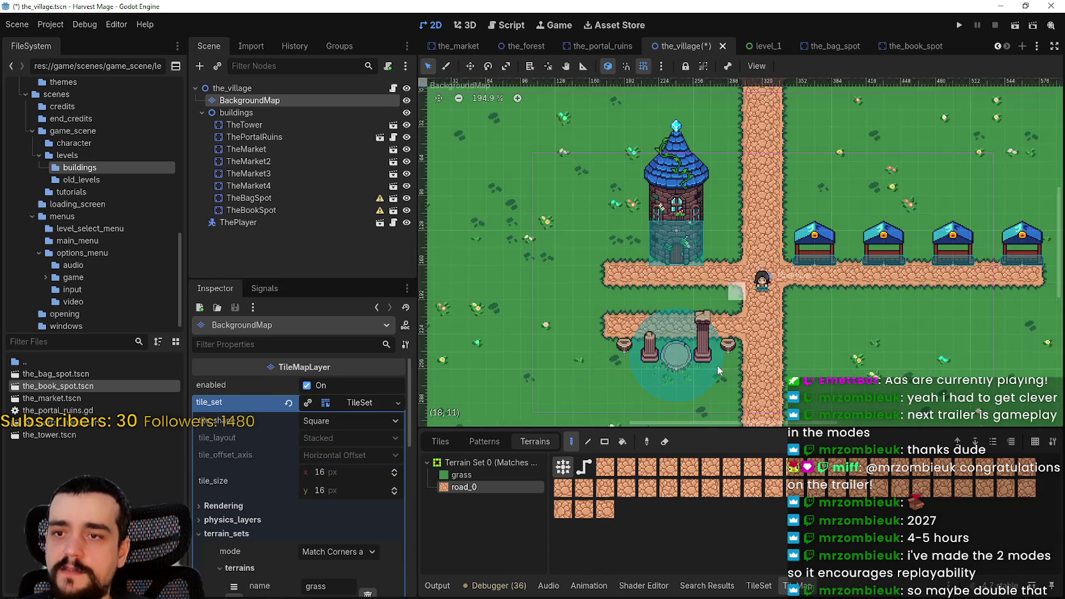
scroll(832, 282, down, 4)
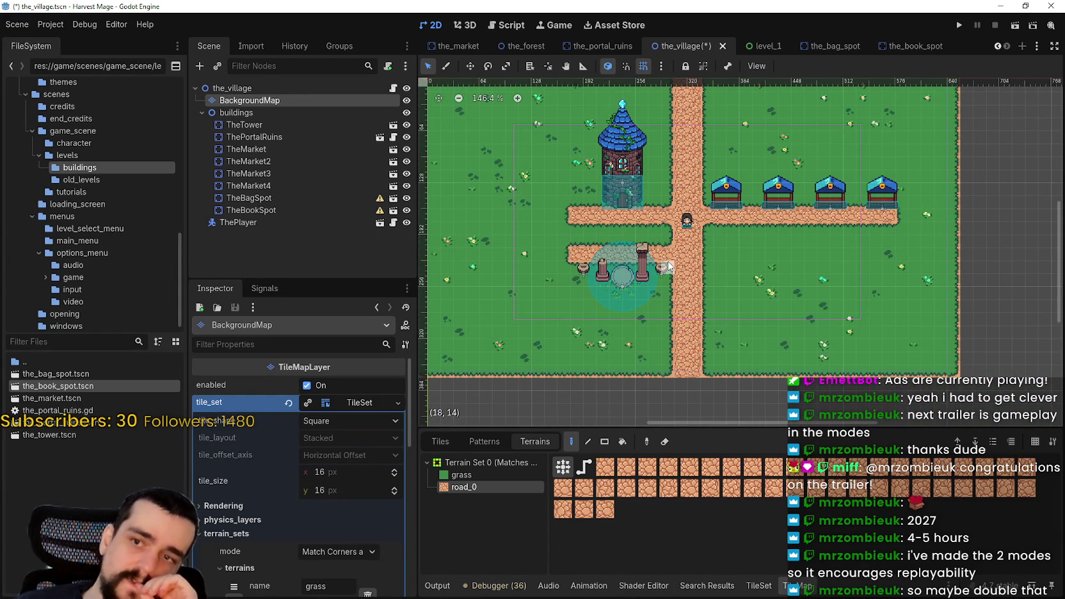
scroll(632, 275, up, 3)
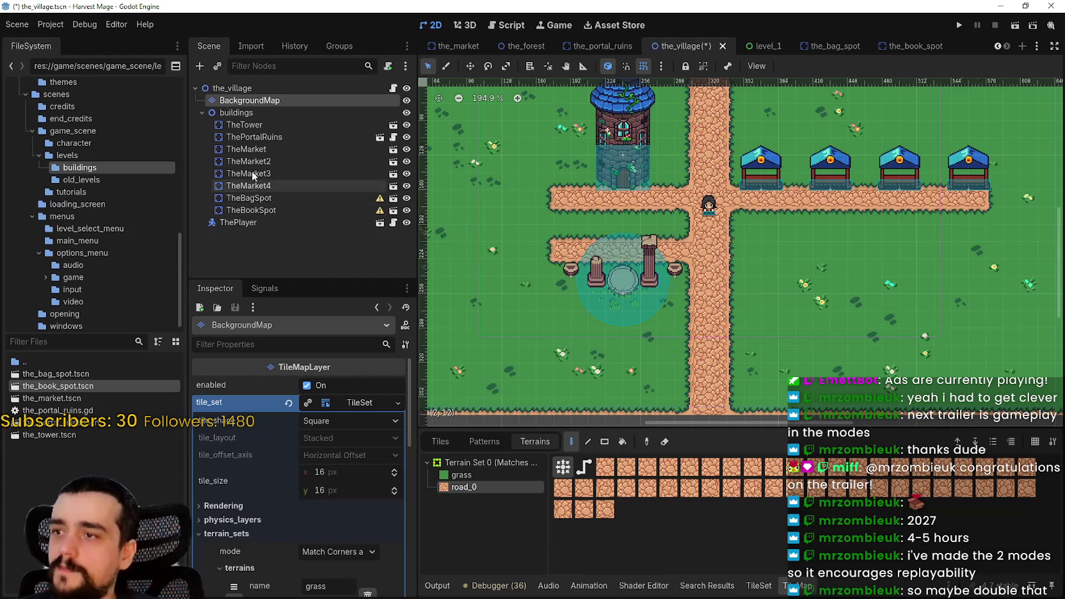
- Place the portal ruins between the barrels beside the tower, and shift the tower left to the path's end
click(629, 280)
scroll(629, 280, up, 5)
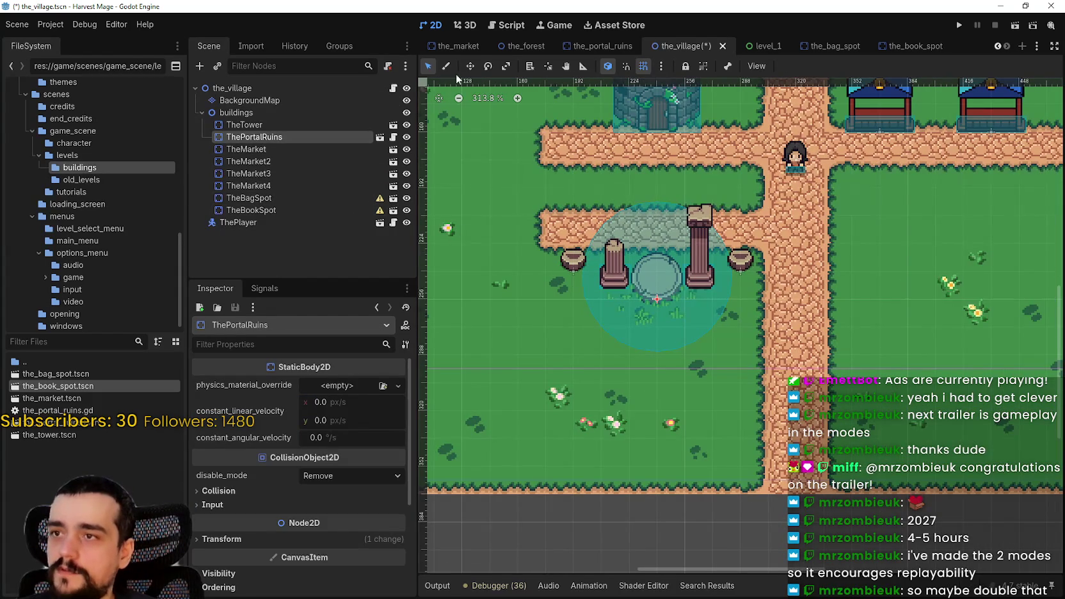
mouse_move(657, 281)
mouse_down()
mouse_move(658, 256)
mouse_move(555, 156)
mouse_up()
scroll(676, 320, down, 1)
scroll(675, 319, down, 2)
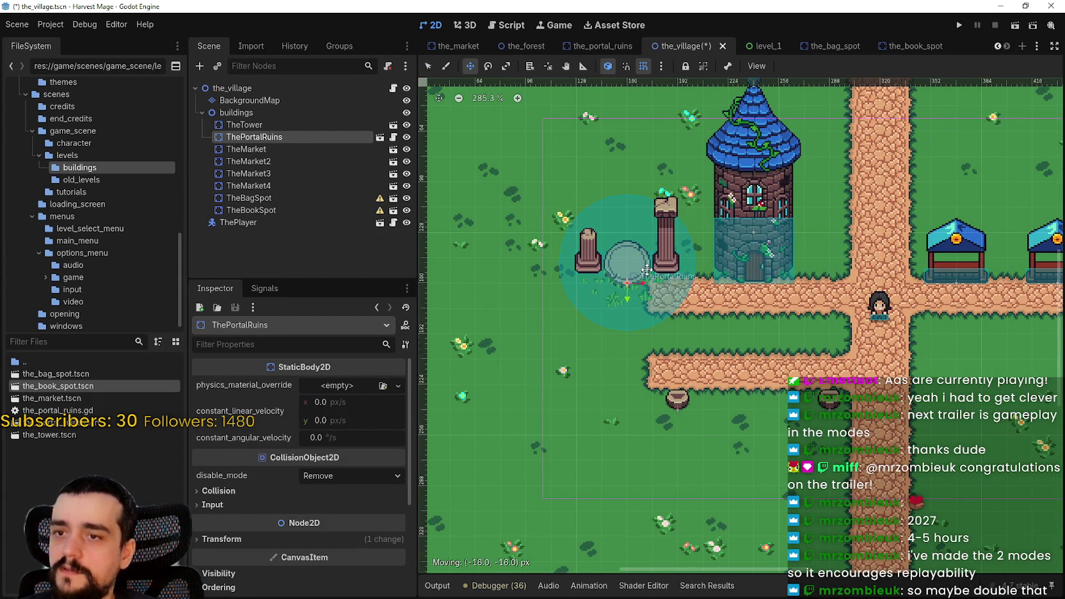
scroll(674, 286, down, 3)
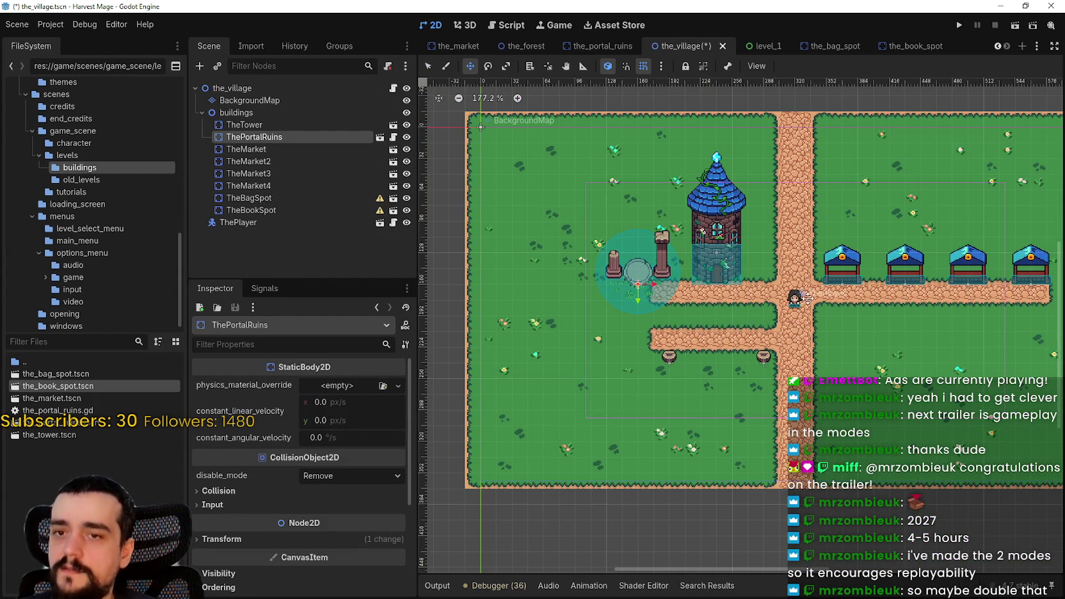
mouse_move(628, 273)
mouse_down()
mouse_move(749, 266)
mouse_move(606, 274)
mouse_up()
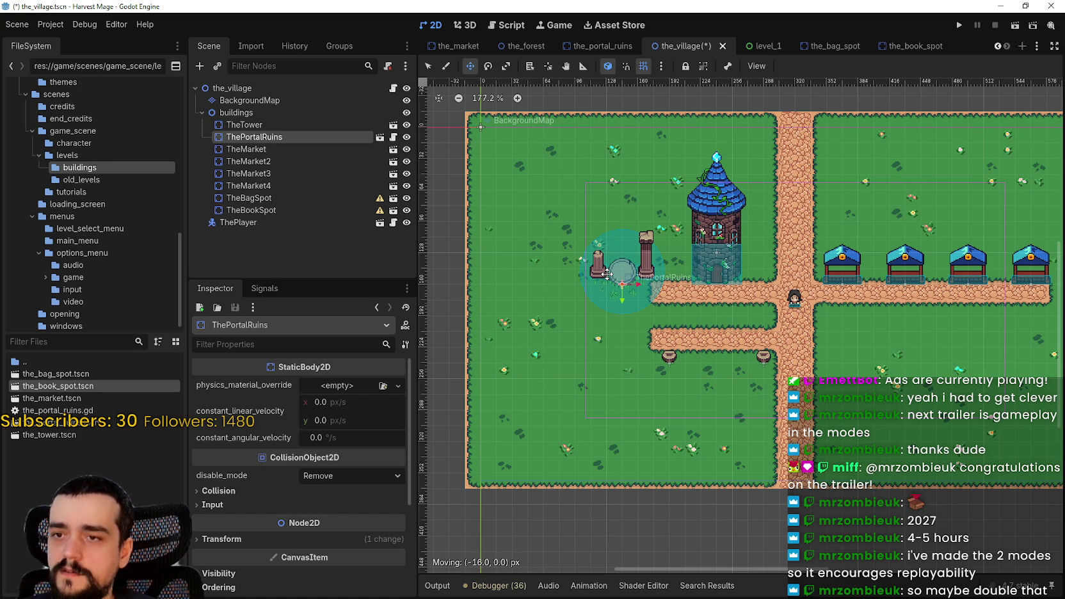
drag(628, 336, 723, 432)
scroll(740, 269, up, 3)
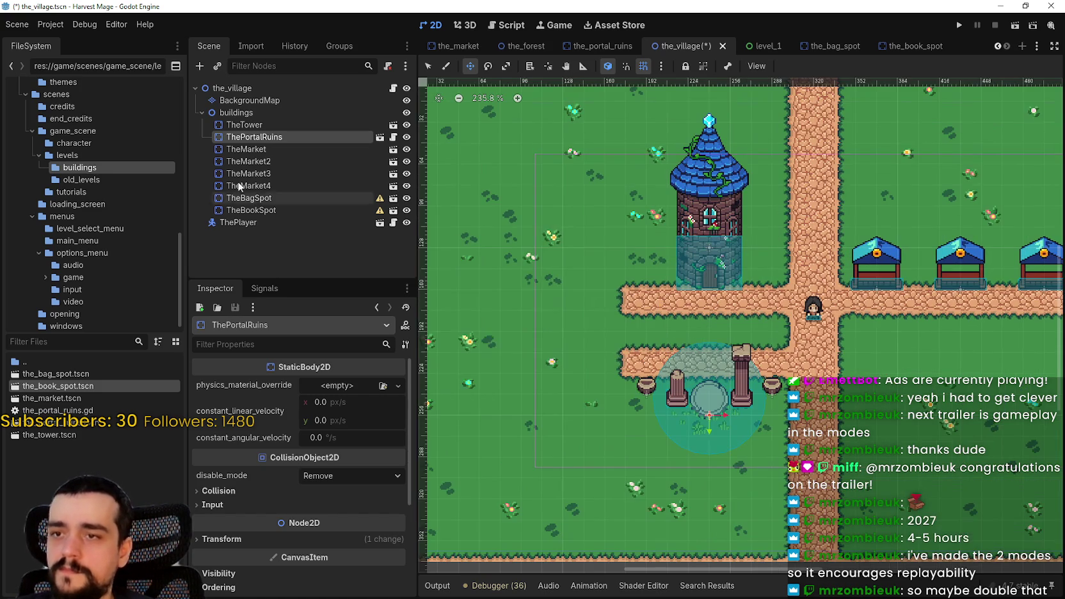
double_click(263, 122)
drag(730, 274, 544, 273)
scroll(545, 273, down, 2)
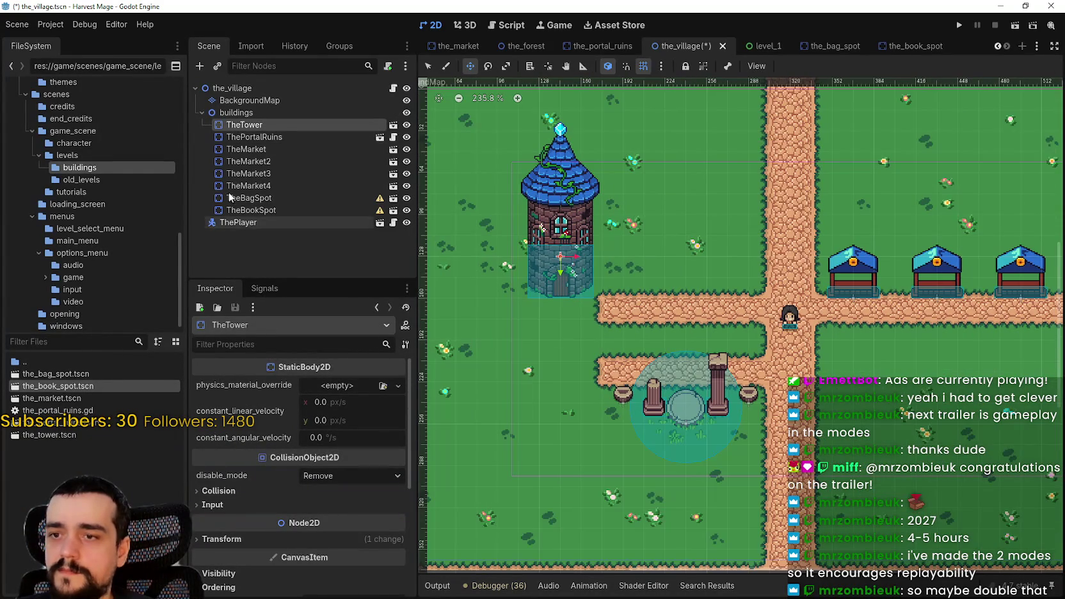
- Move the portal ruins up beside the tower, raising them one more tile
click(265, 137)
scroll(700, 408, up, 1)
mouse_move(700, 408)
mouse_down()
mouse_move(714, 263)
mouse_move(687, 243)
mouse_up()
scroll(719, 269, up, 1)
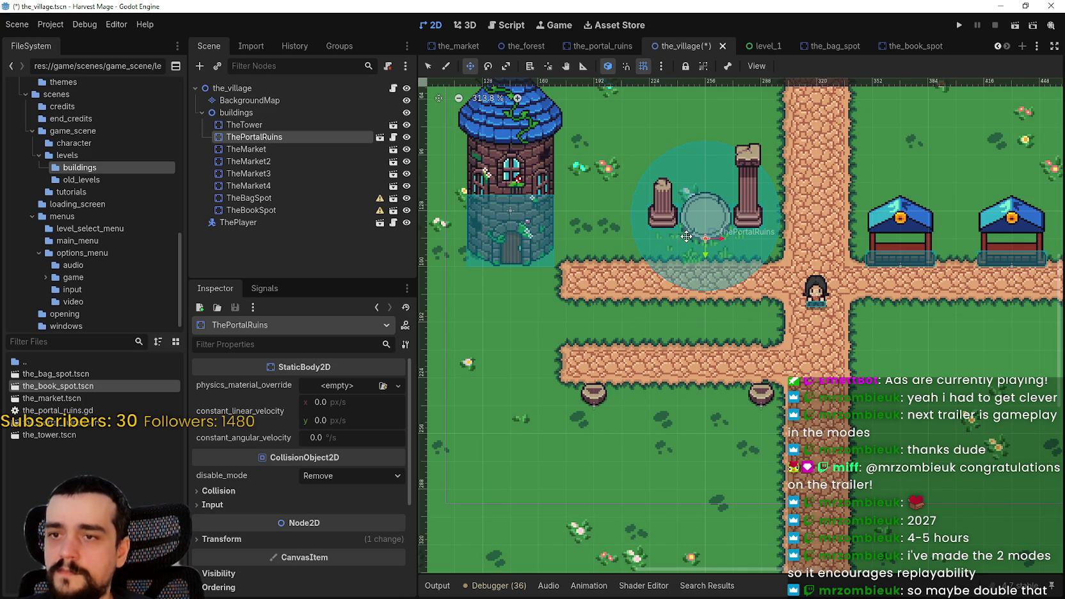
drag(689, 228, 699, 294)
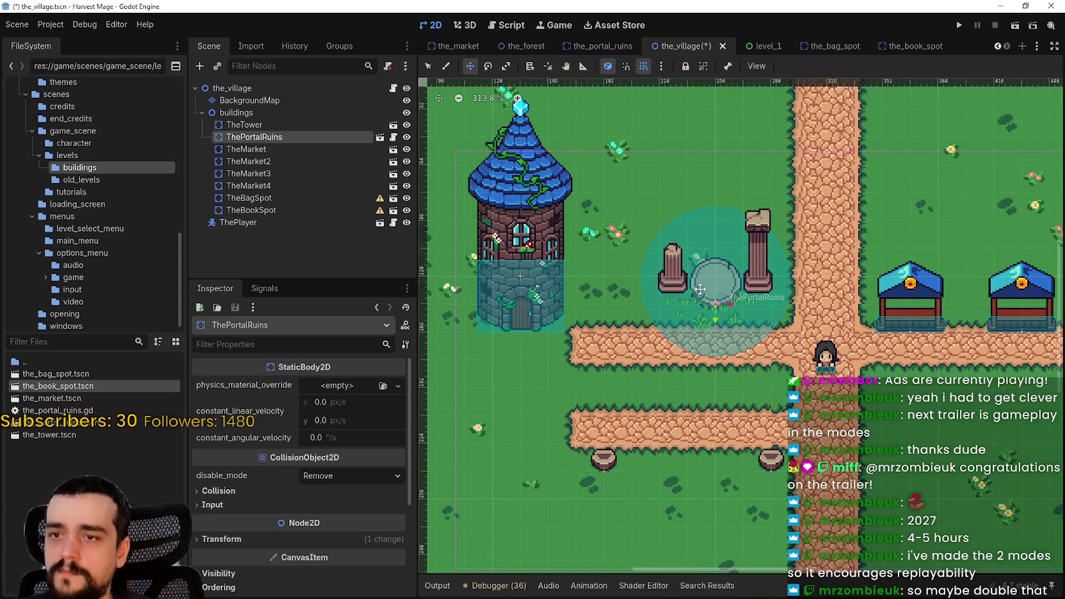
scroll(701, 285, up, 1)
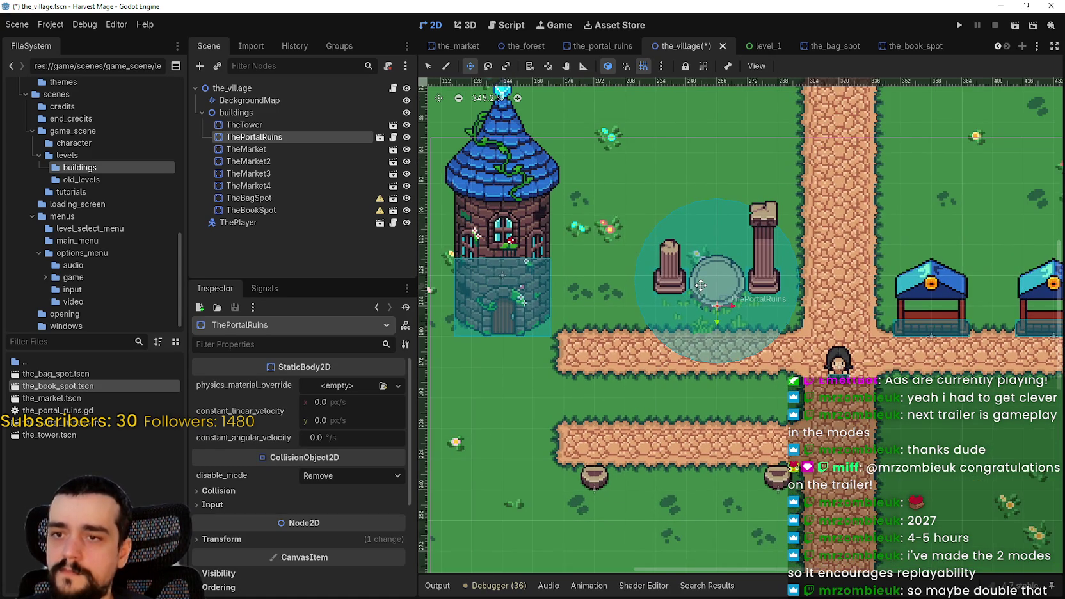
scroll(701, 291, up, 4)
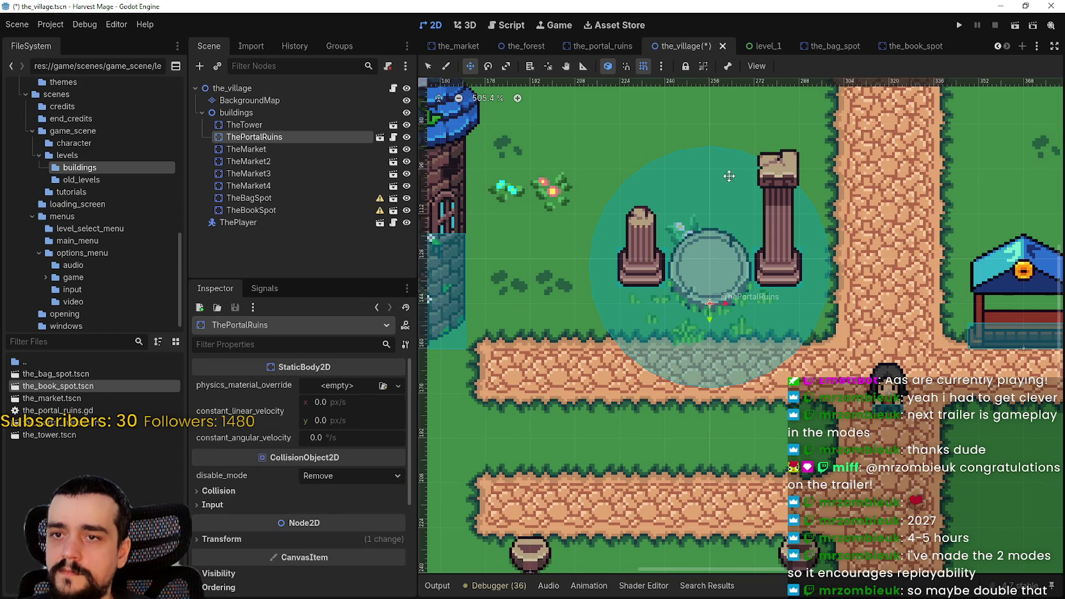
mouse_move(692, 285)
mouse_down()
mouse_move(697, 224)
mouse_move(695, 244)
mouse_up()
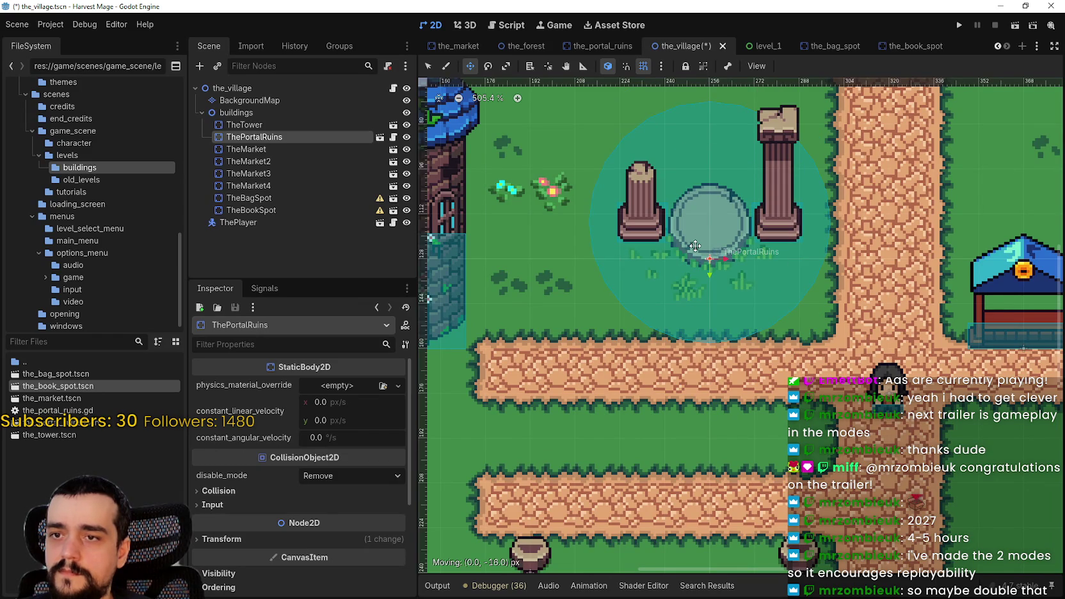
scroll(692, 277, down, 5)
scroll(615, 339, down, 1)
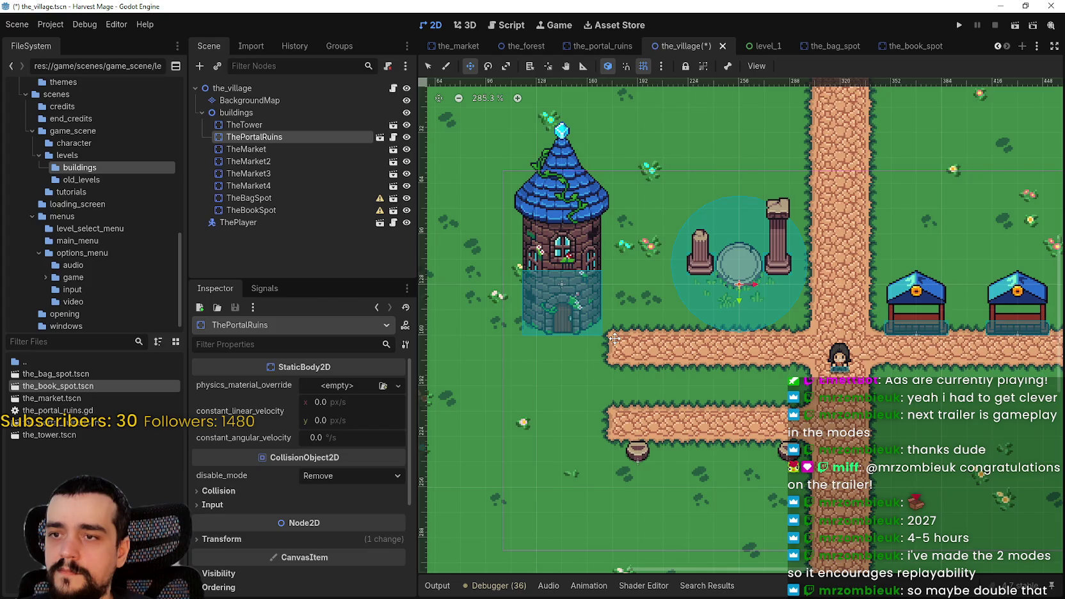
- Raise the tower by one tile, then pick the grass terrain on BackgroundMap
click(295, 126)
drag(565, 310, 564, 260)
scroll(581, 313, down, 2)
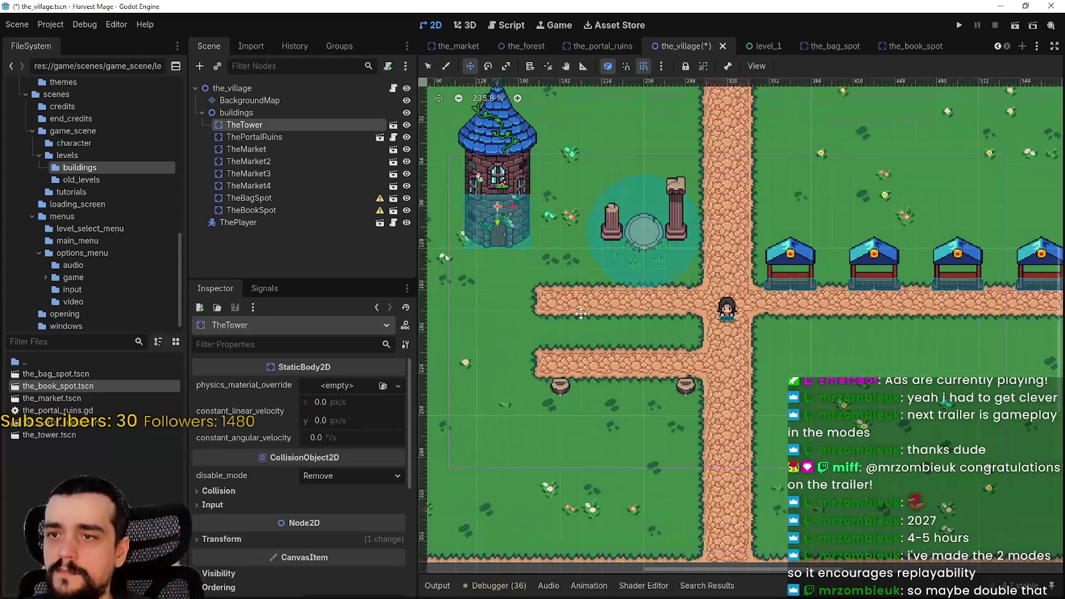
scroll(647, 215, down, 5)
scroll(544, 250, up, 5)
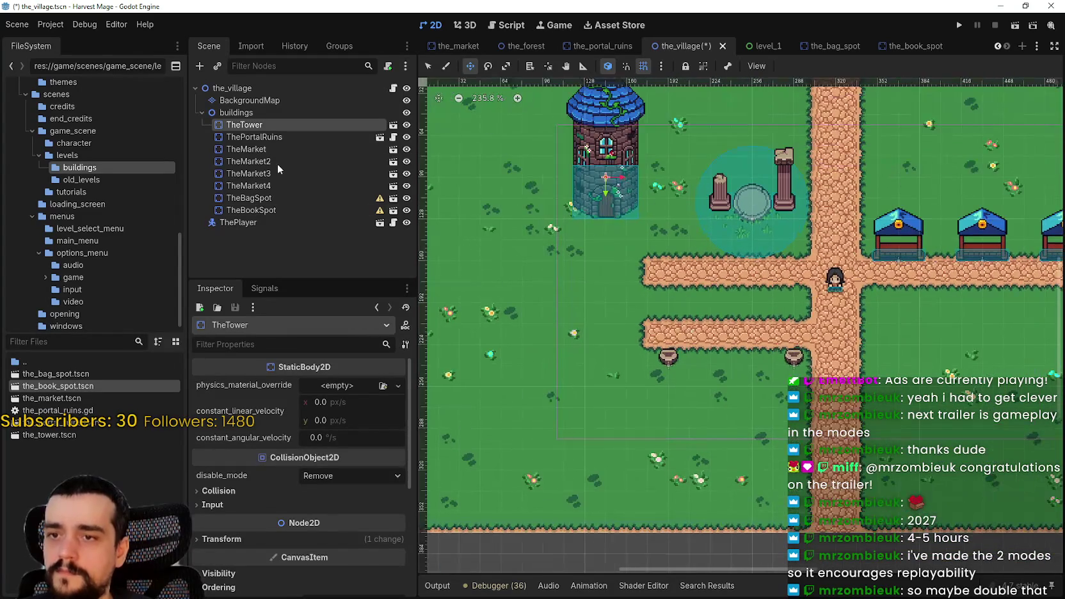
click(238, 100)
click(491, 477)
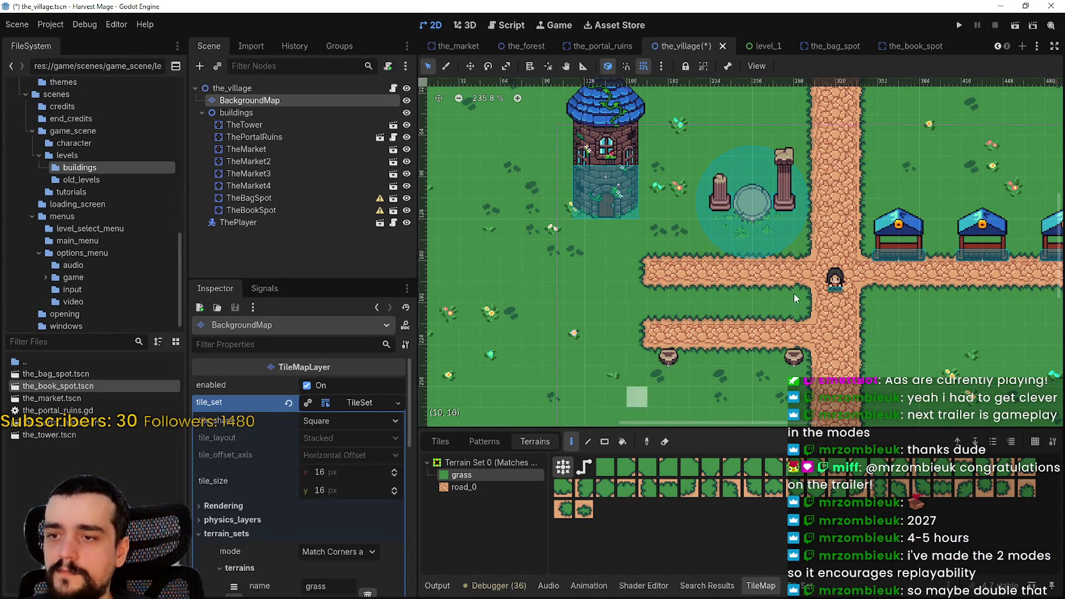
- Paint grass over the upper and lower western road branches beside the ruins
drag(799, 281, 643, 272)
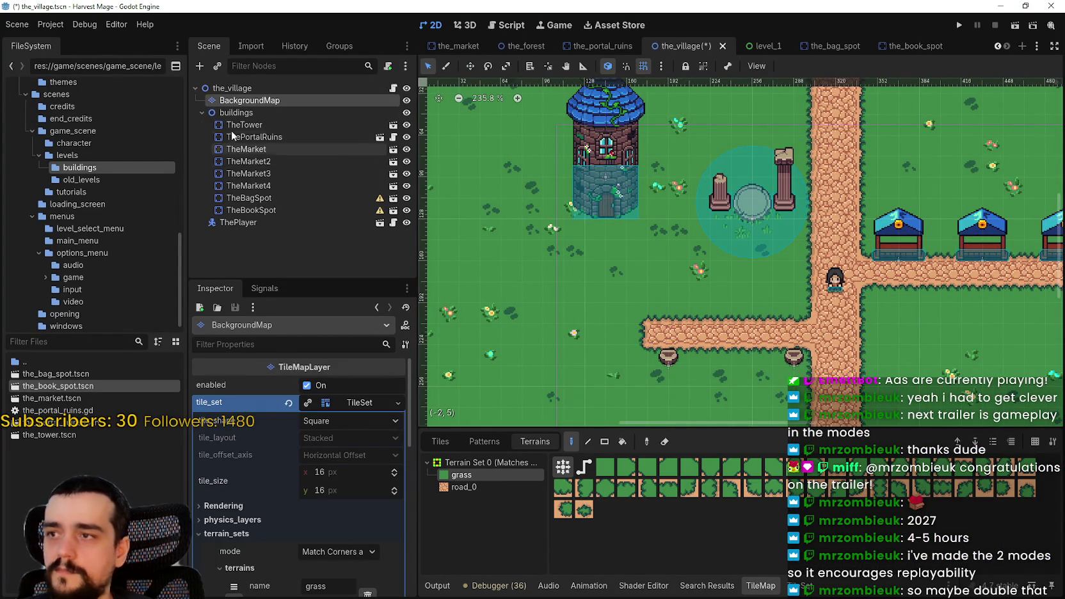
drag(803, 333, 640, 334)
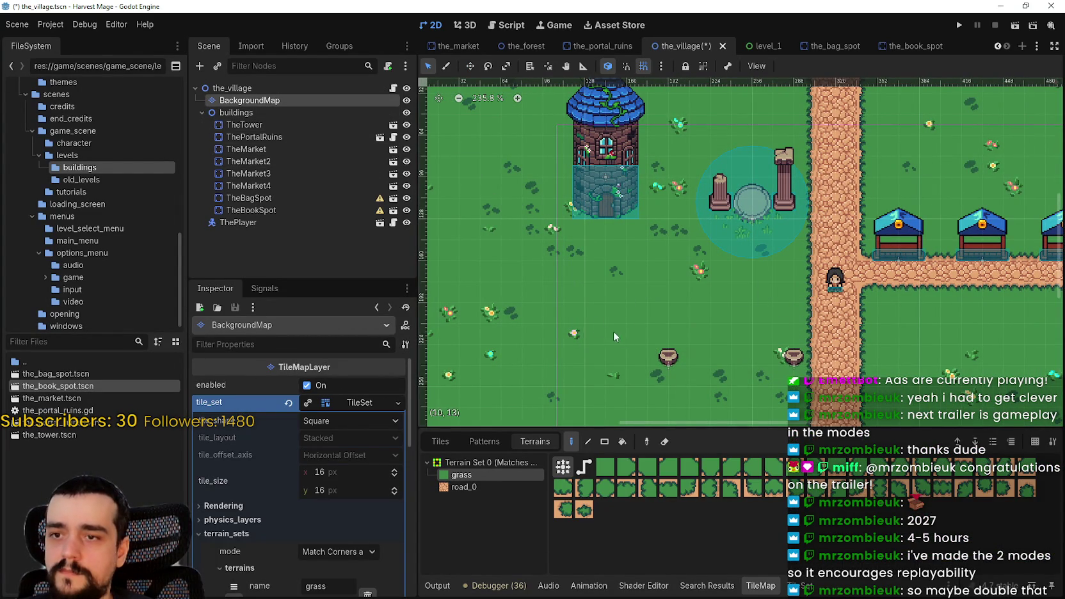
click(256, 137)
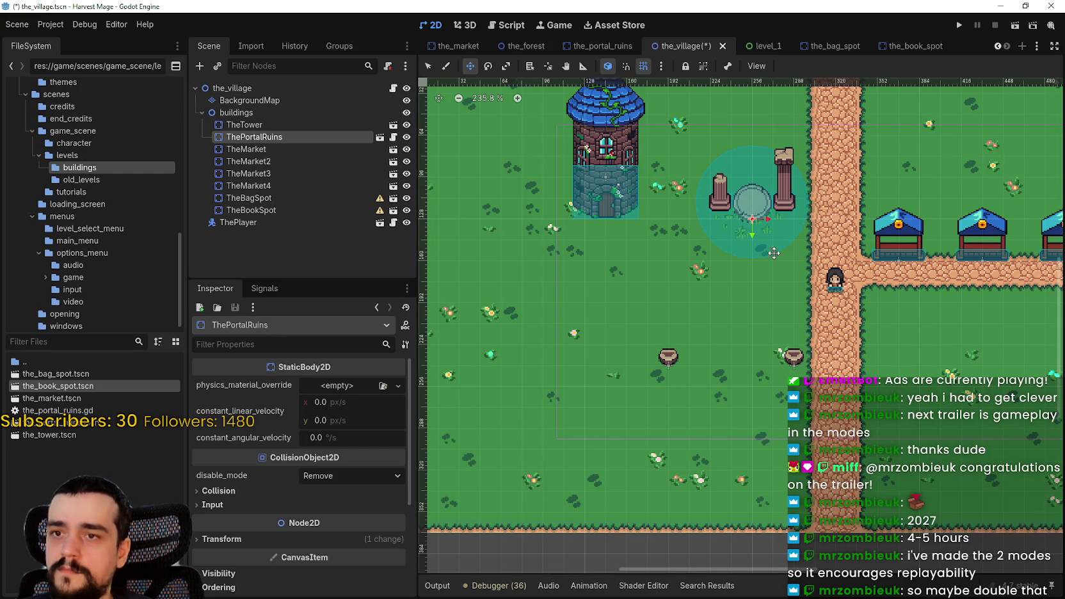
- Lower the portal ruins 32 px and settle the tower level with them
drag(747, 223, 740, 263)
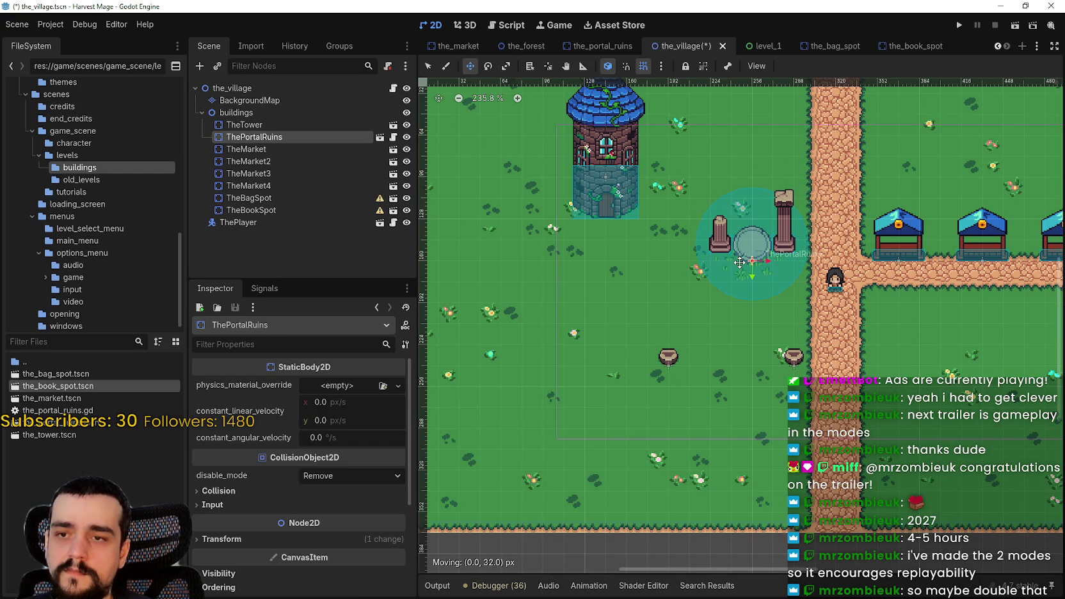
scroll(704, 273, down, 4)
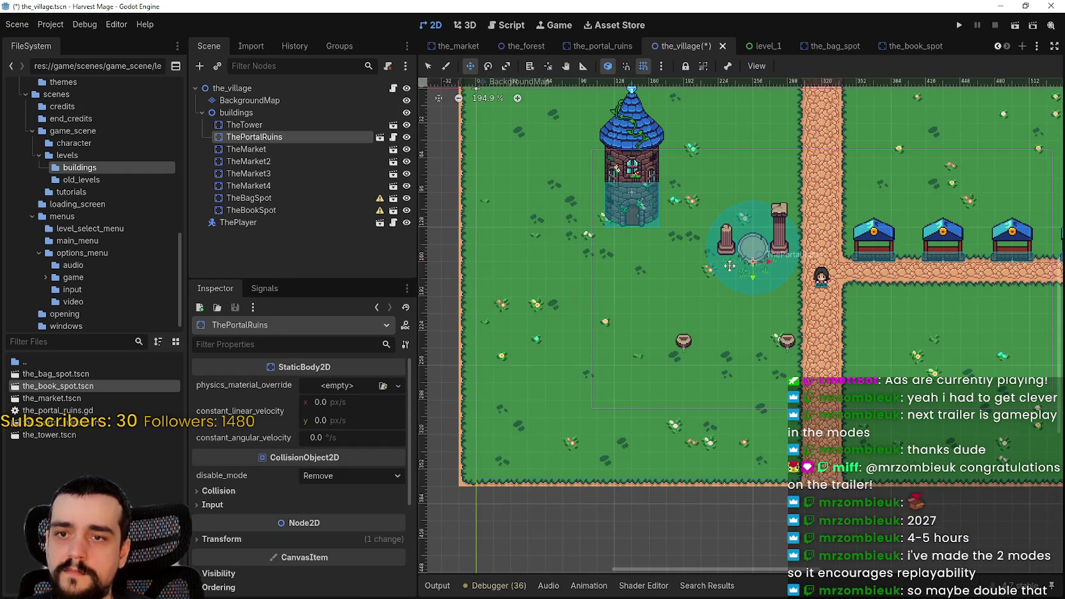
scroll(704, 273, right, 2)
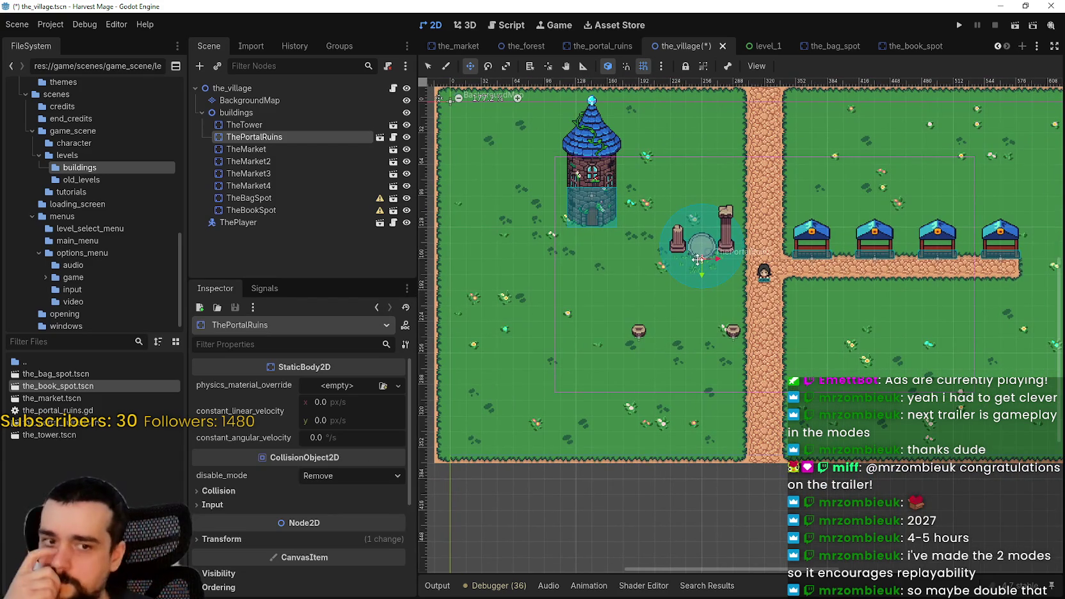
click(250, 124)
scroll(602, 224, up, 2)
drag(602, 224, 604, 263)
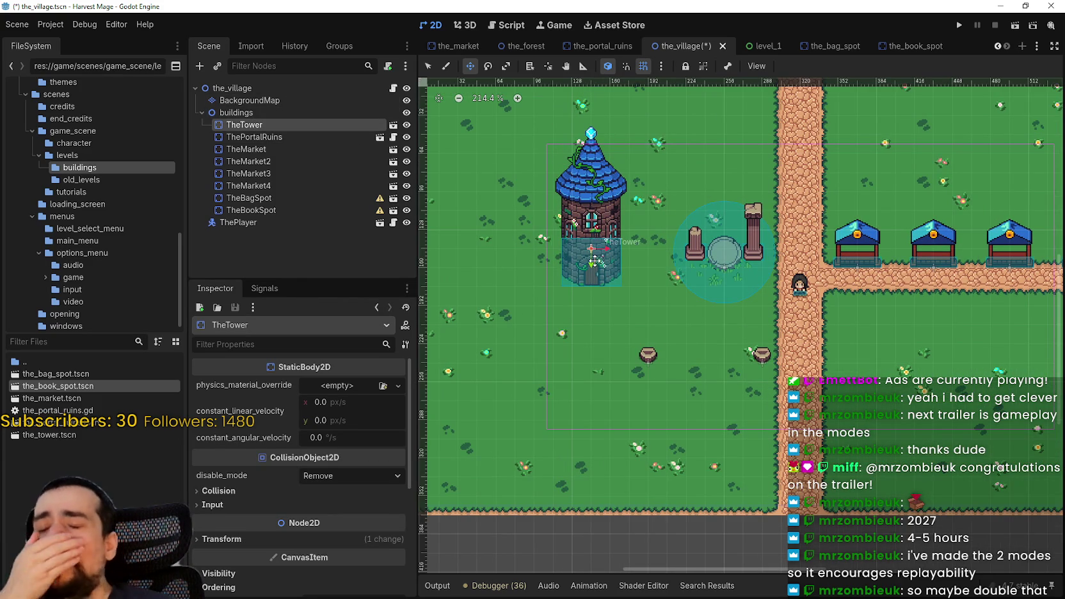
drag(602, 259, 602, 241)
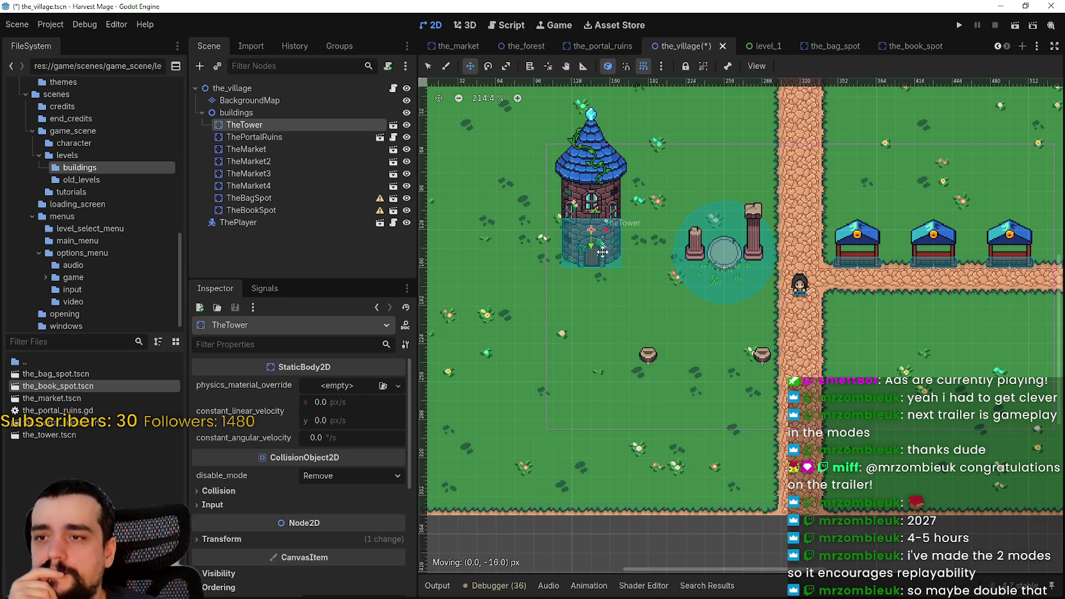
scroll(784, 315, down, 1)
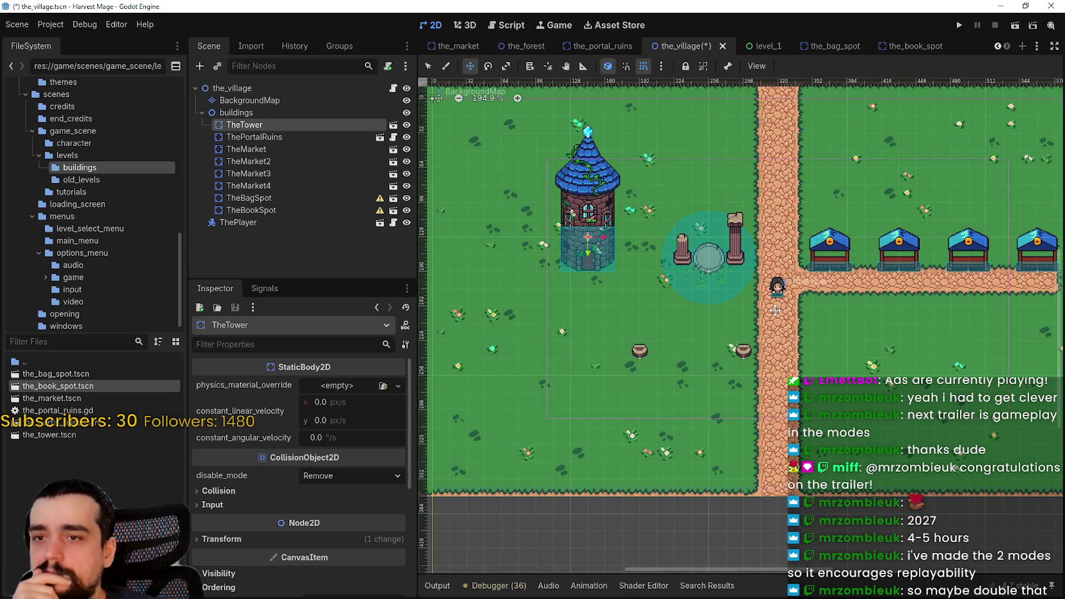
- Select BackgroundMap and choose the road_0 terrain
click(252, 102)
click(464, 488)
scroll(752, 314, up, 2)
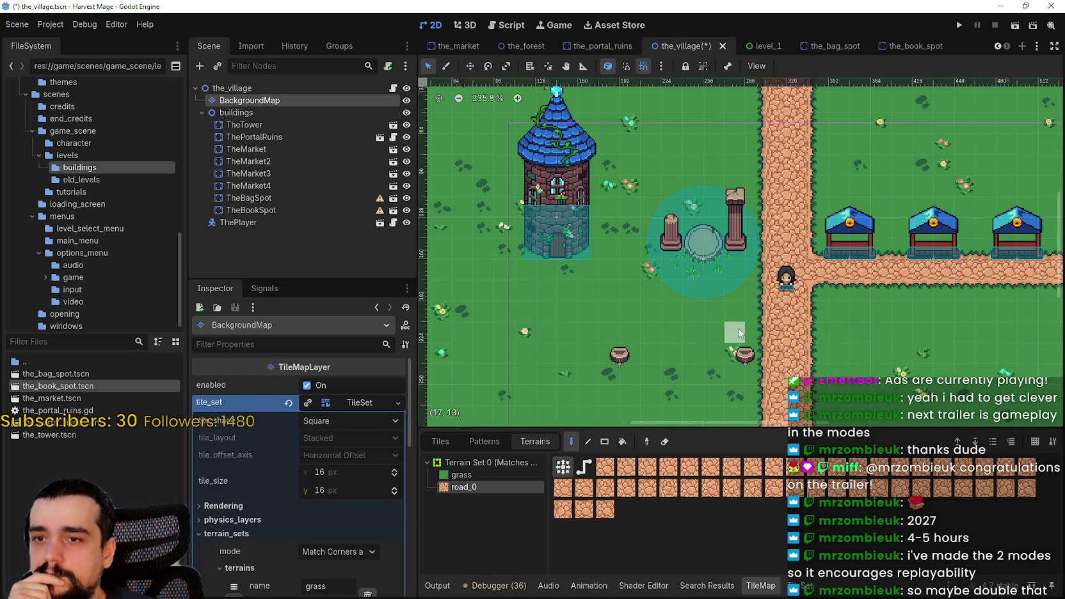
- Paint a road strip west from the main road, ending at the tower base
mouse_move(754, 312)
mouse_down()
mouse_move(746, 301)
mouse_move(628, 294)
mouse_up()
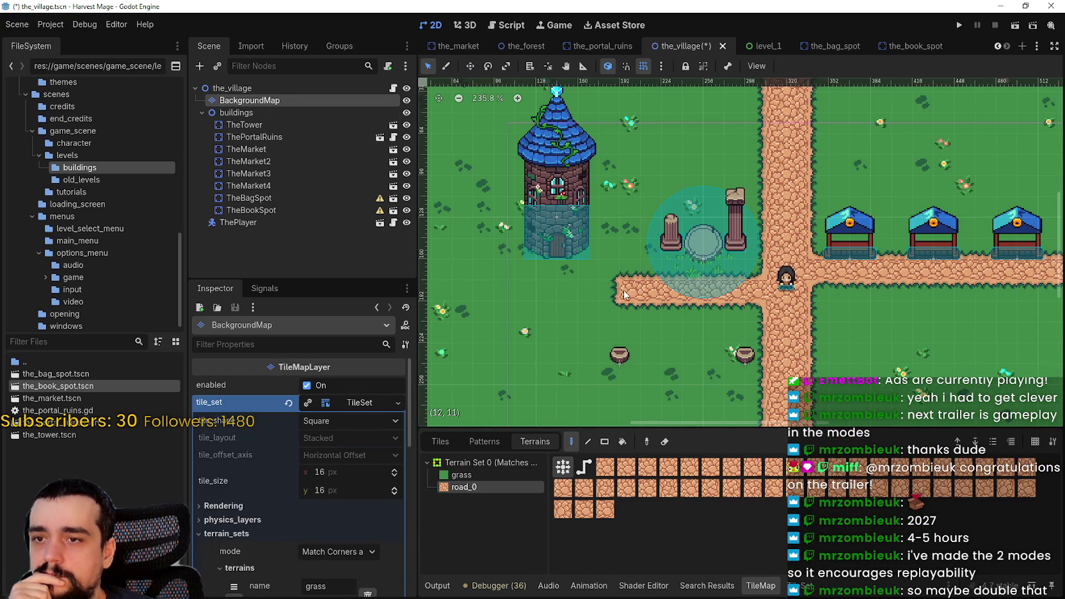
scroll(717, 293, up, 5)
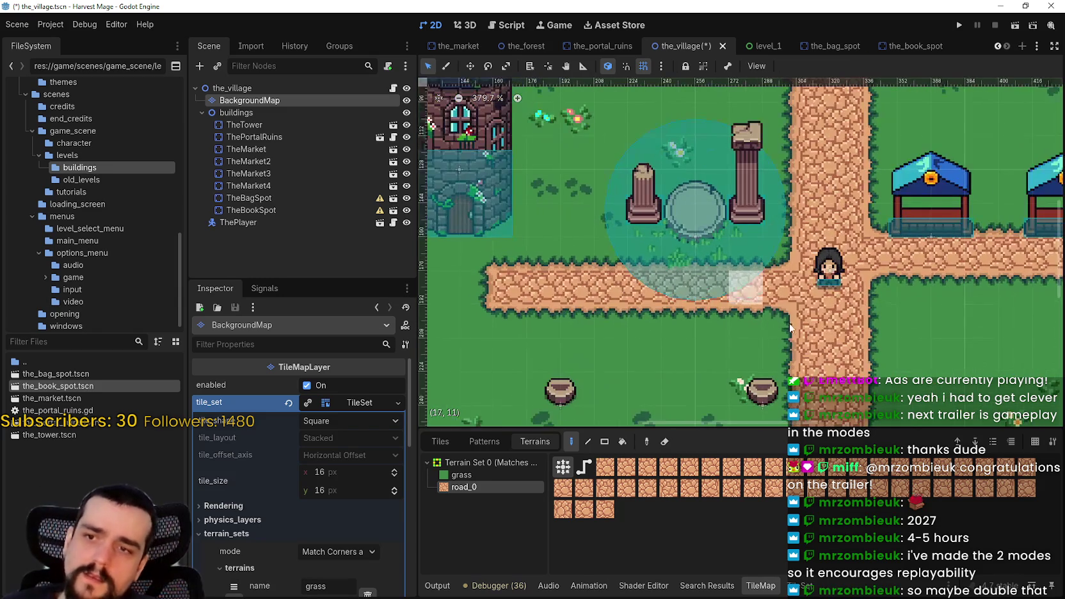
key(ctrl+z)
mouse_move(784, 346)
mouse_down()
mouse_move(775, 333)
mouse_move(507, 318)
mouse_up()
scroll(620, 316, down, 3)
drag(602, 318, 580, 321)
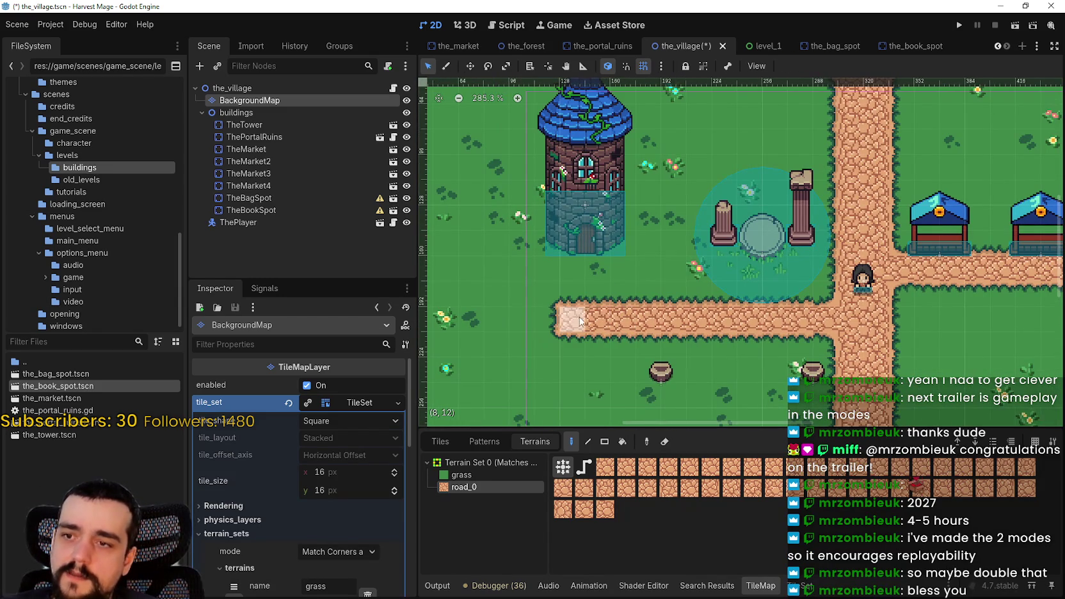
drag(591, 282, 576, 288)
click(587, 273)
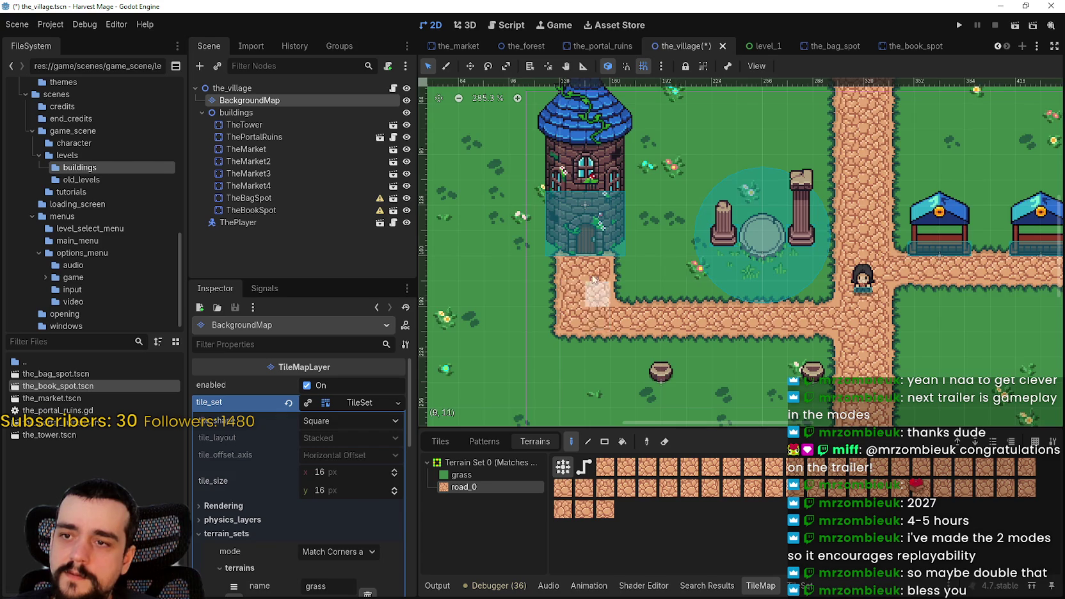
- Paint grass over the top road tile beneath the tower
scroll(585, 273, up, 2)
scroll(574, 330, down, 2)
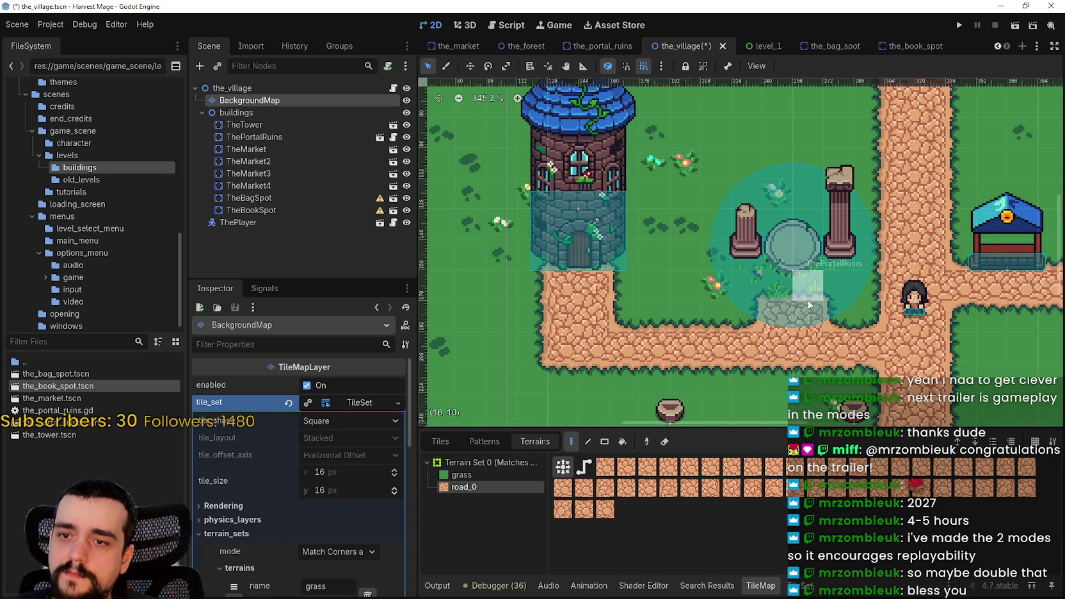
scroll(810, 323, up, 2)
scroll(809, 325, down, 2)
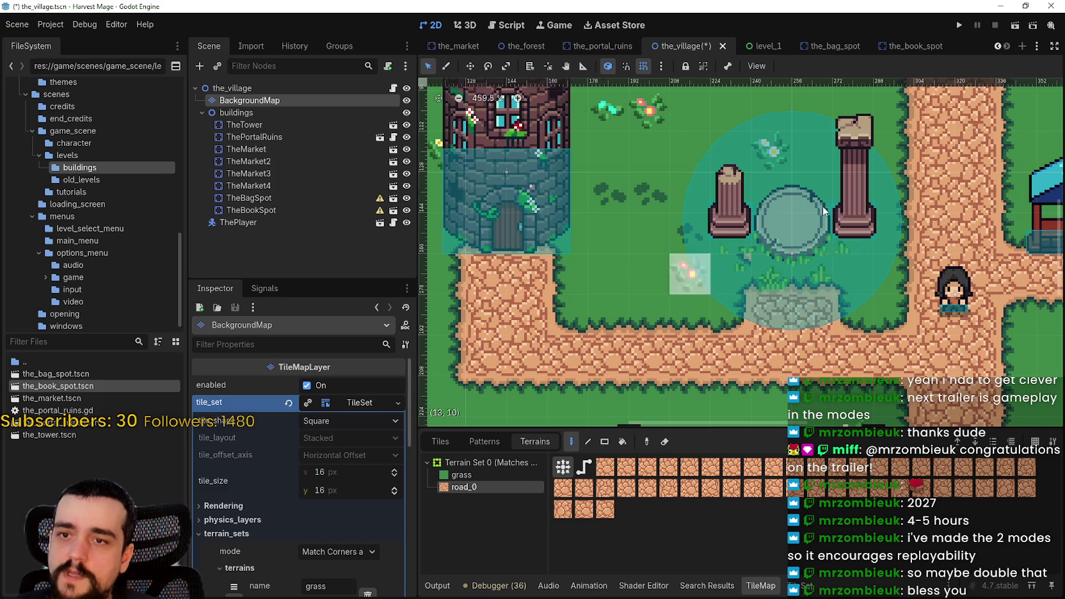
scroll(768, 328, down, 2)
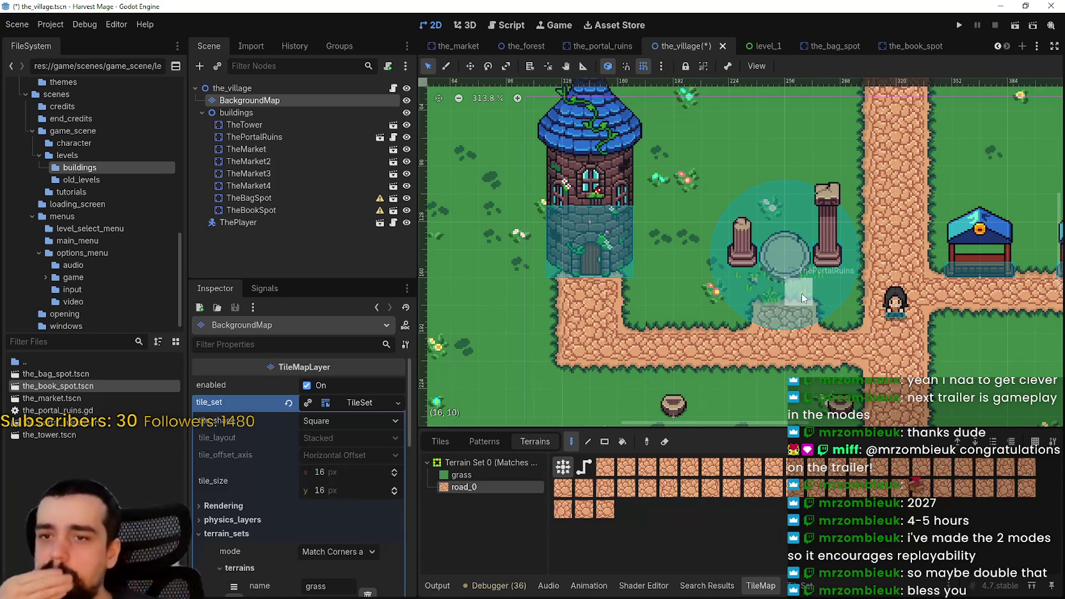
scroll(769, 297, up, 2)
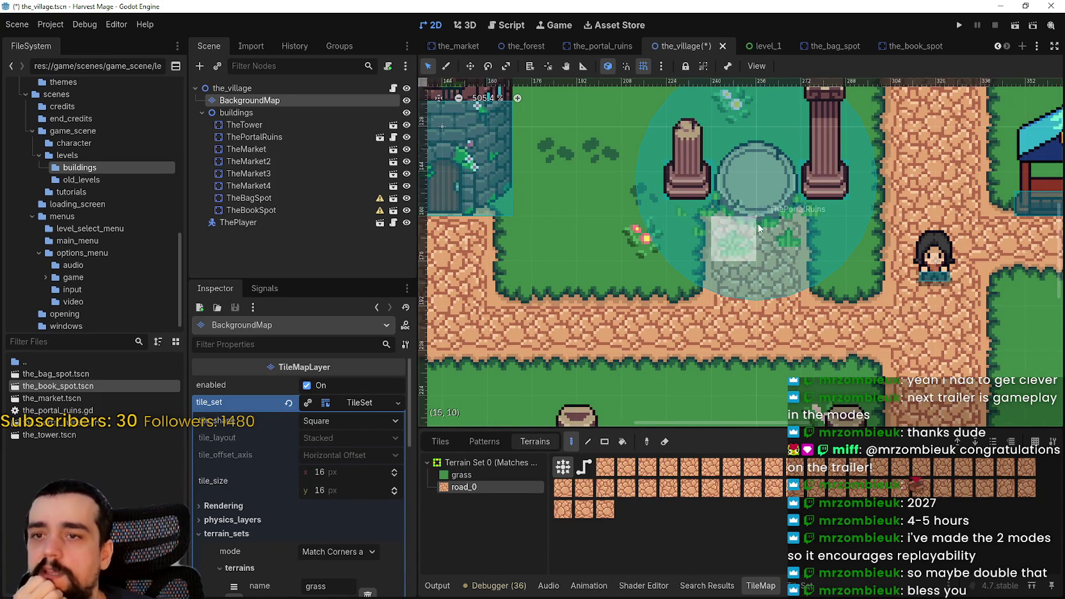
scroll(736, 224, down, 2)
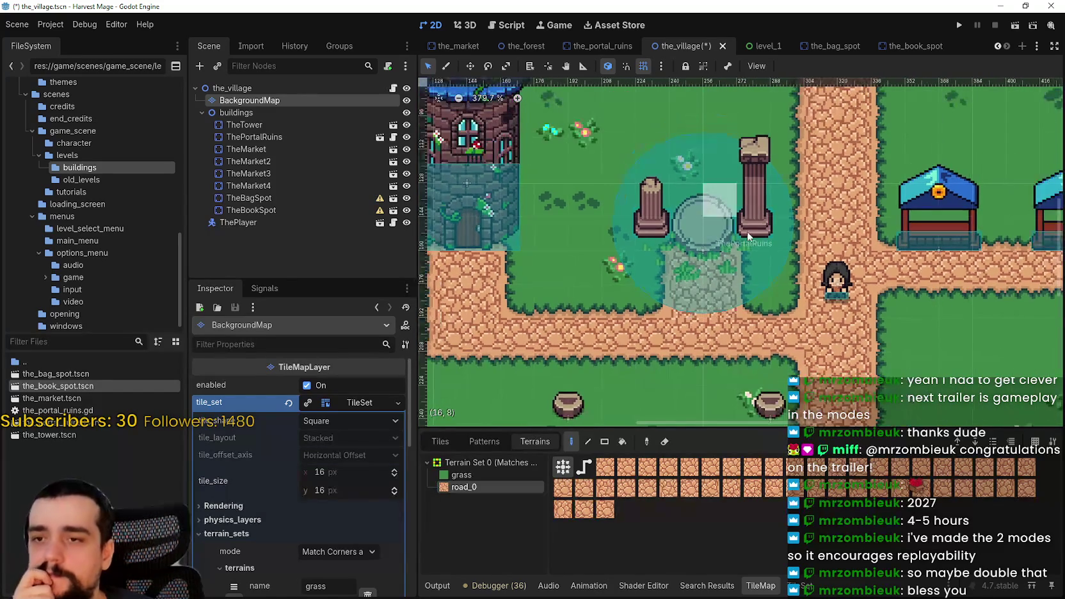
scroll(678, 255, up, 1)
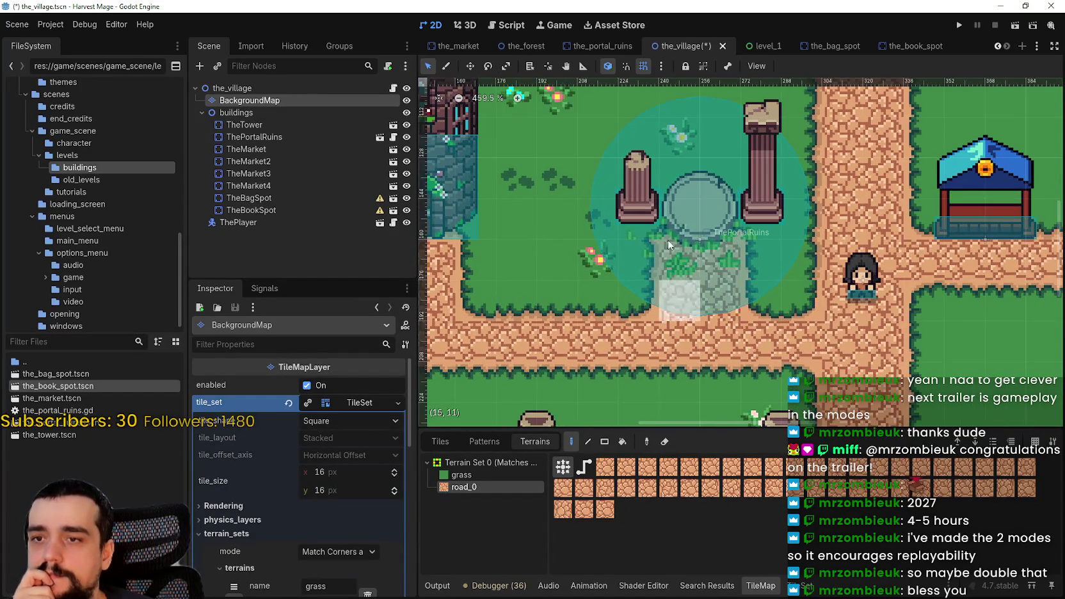
scroll(748, 288, down, 2)
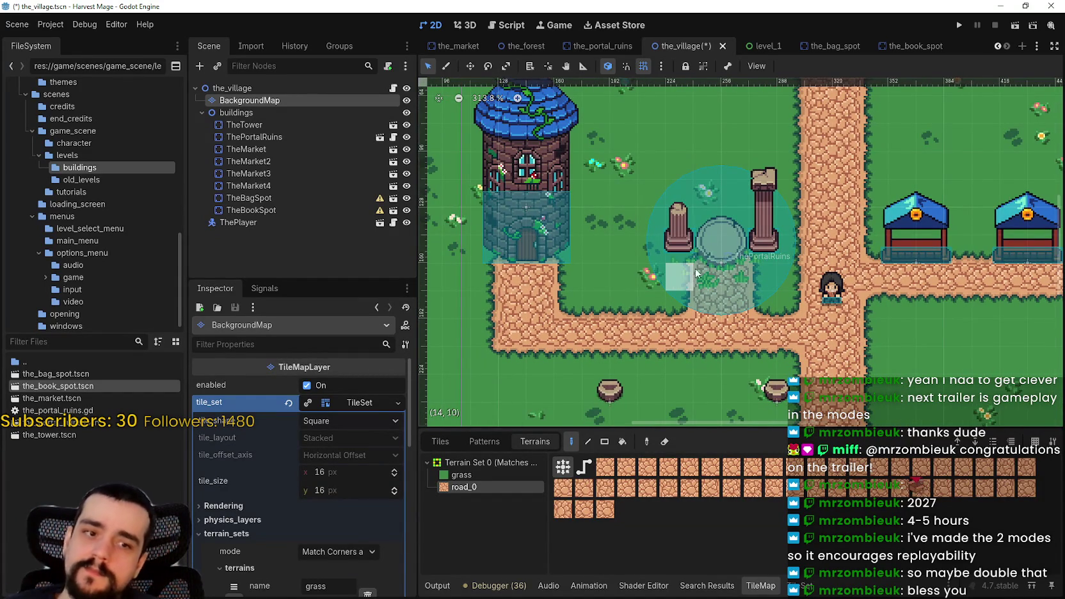
scroll(693, 277, up, 2)
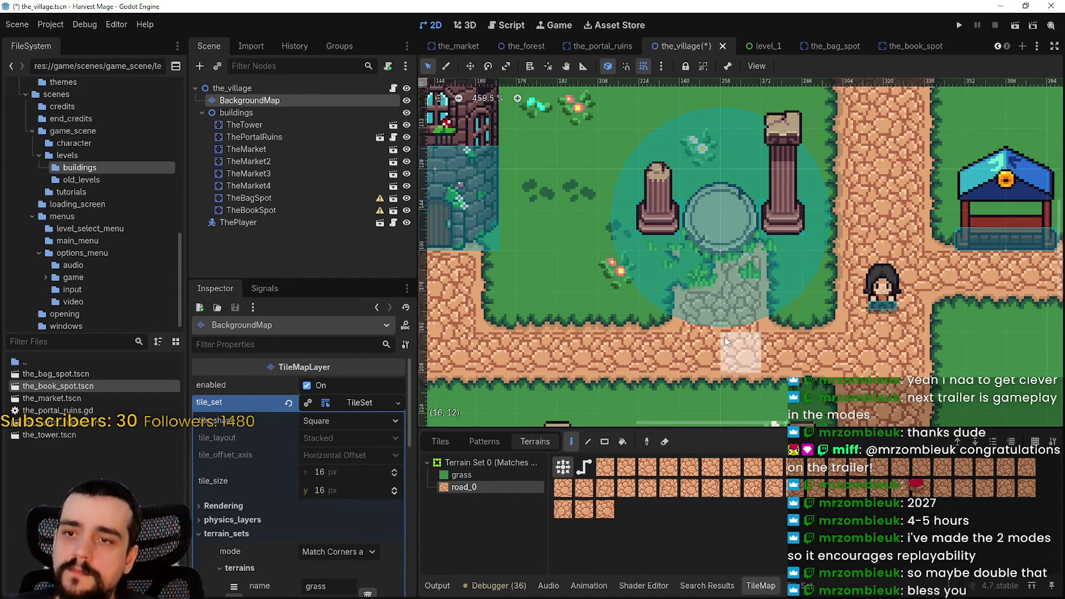
scroll(729, 306, up, 2)
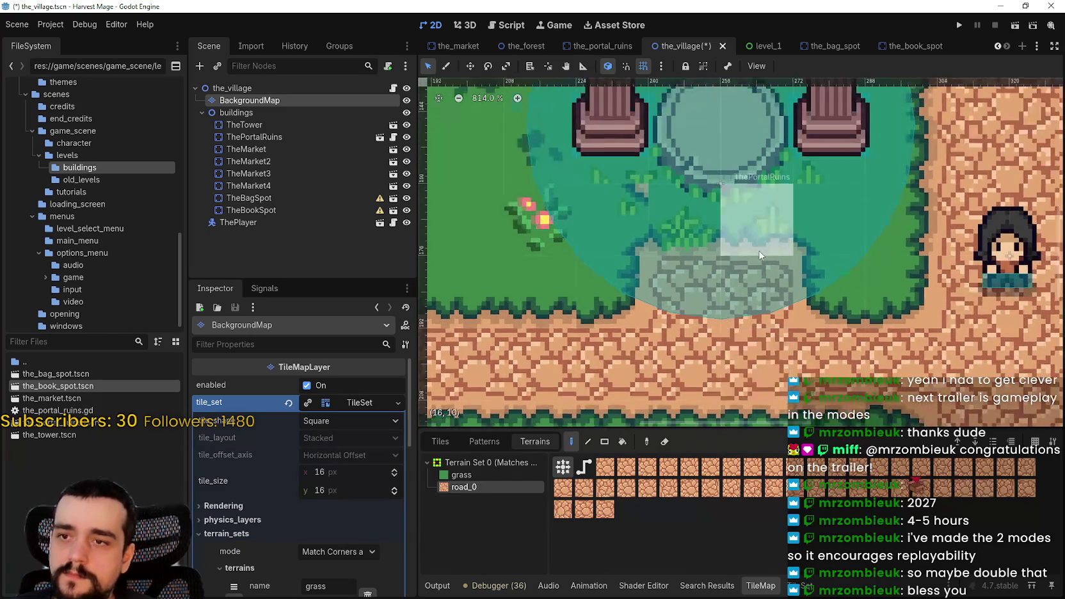
scroll(765, 296, down, 4)
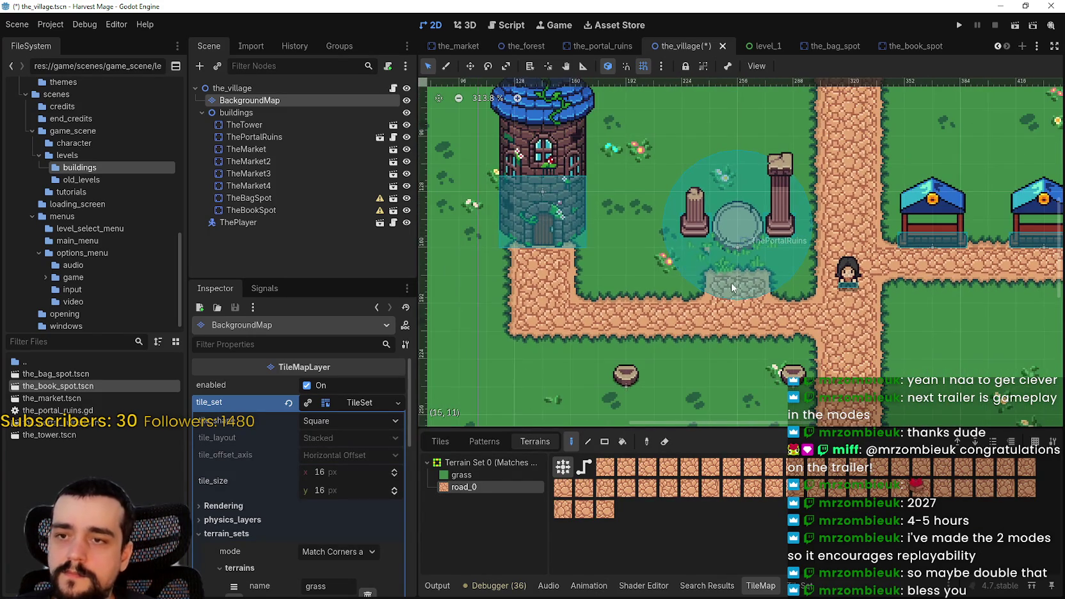
scroll(735, 310, down, 2)
scroll(653, 269, up, 1)
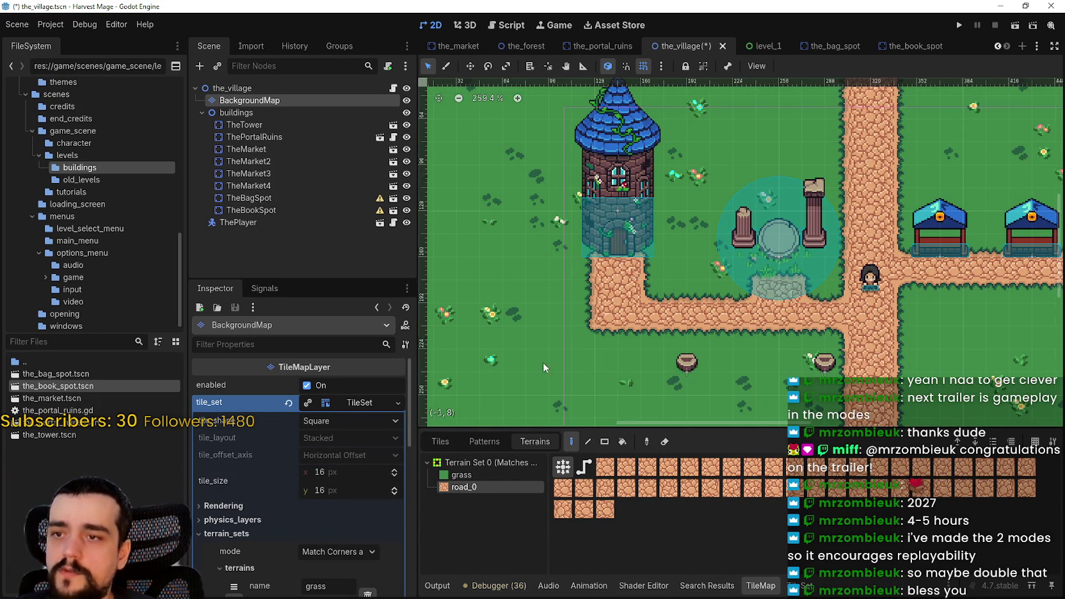
click(461, 474)
click(628, 272)
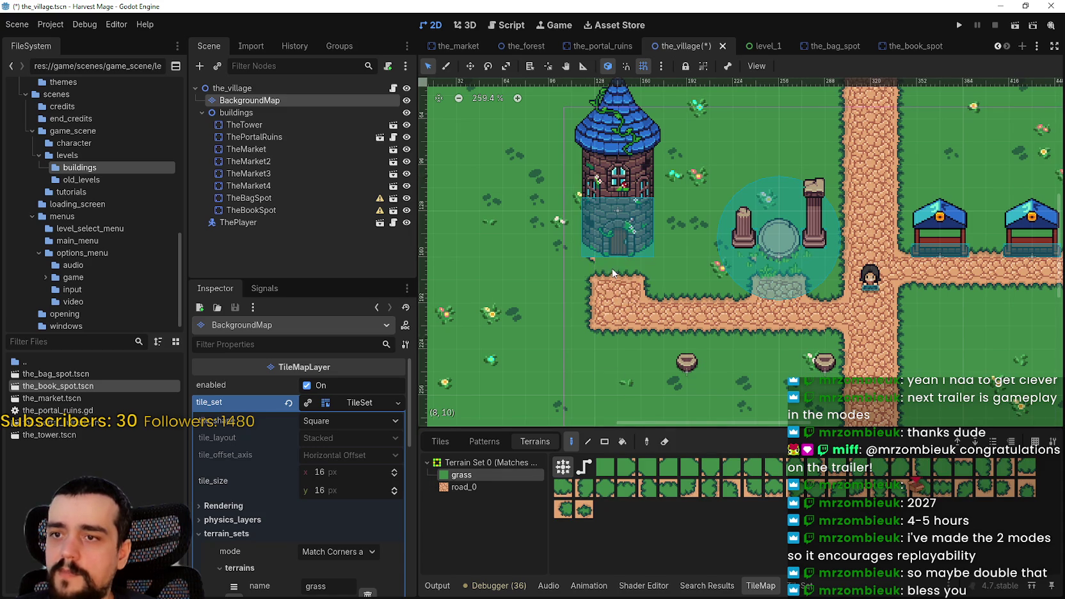
- Select TheTower, switch to Move mode, and save the_village scene
click(250, 126)
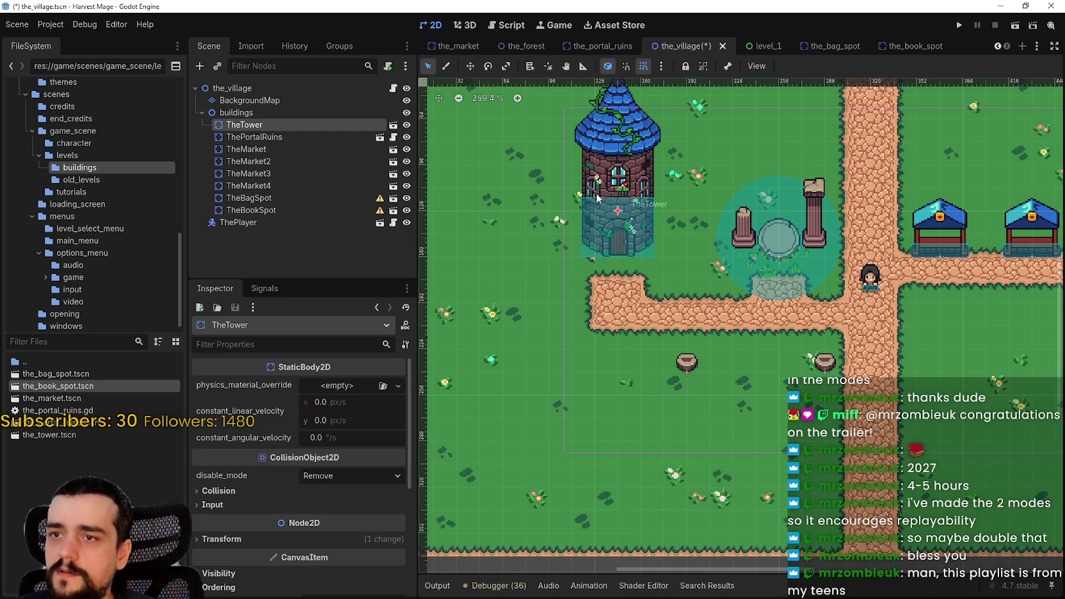
click(470, 66)
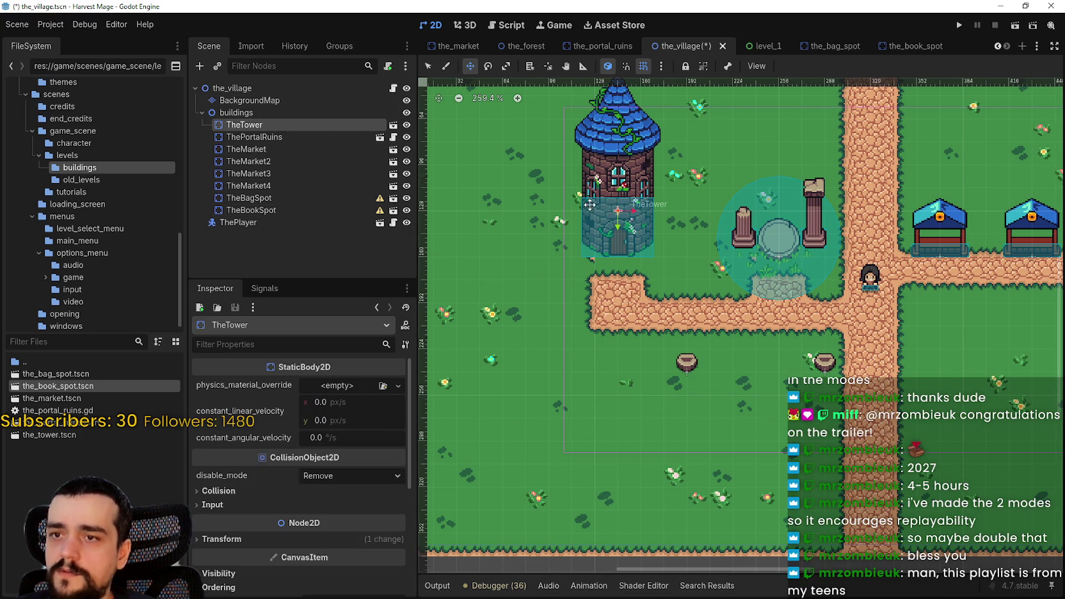
scroll(768, 256, right, 4)
key(ctrl+s)
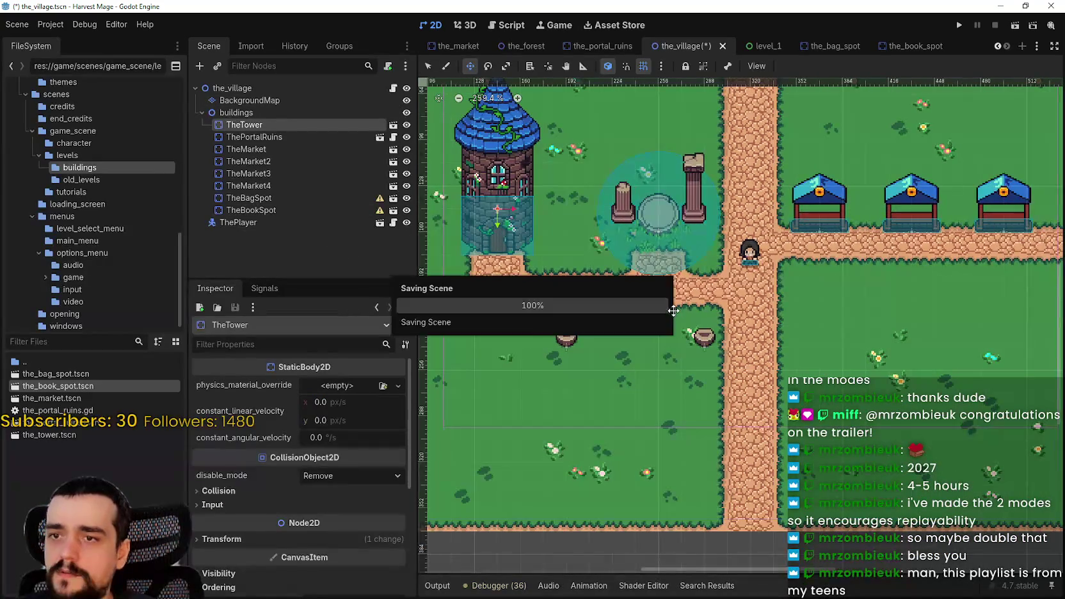
scroll(749, 317, down, 1)
scroll(745, 315, up, 2)
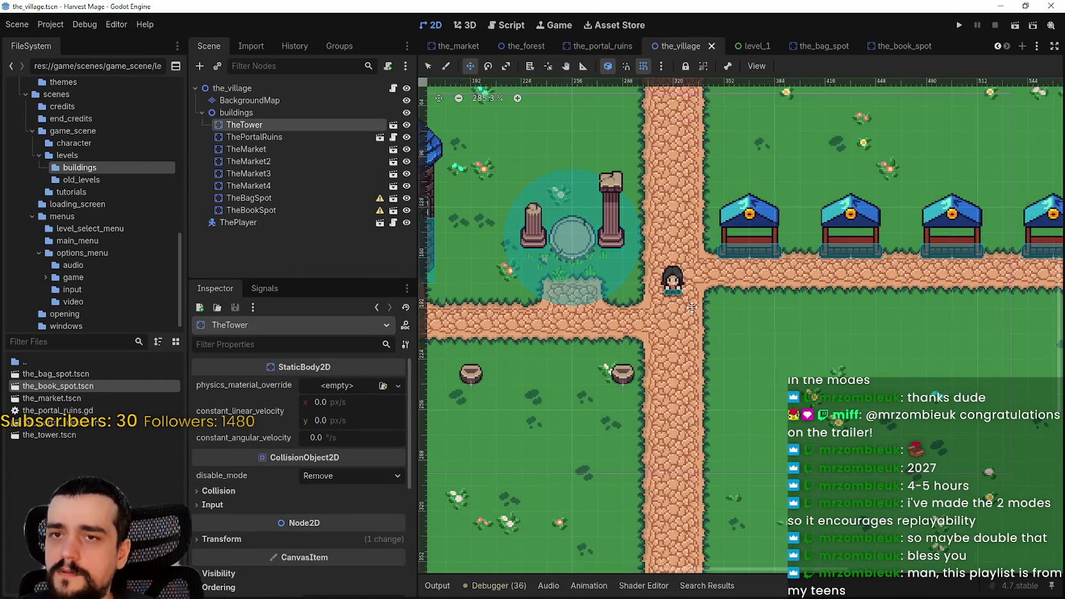
scroll(816, 176, up, 4)
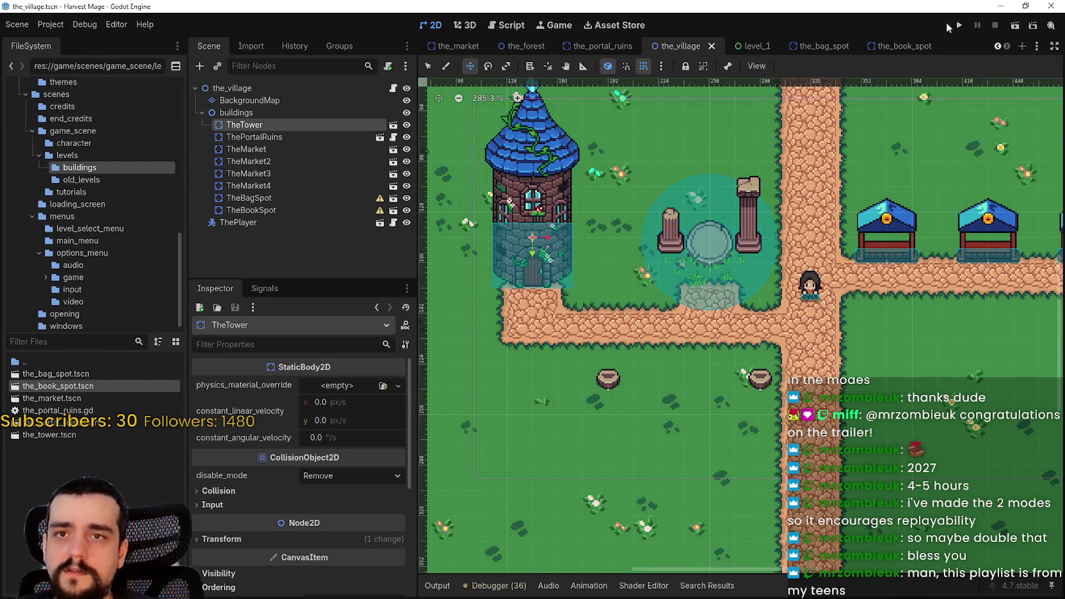
scroll(783, 330, down, 1)
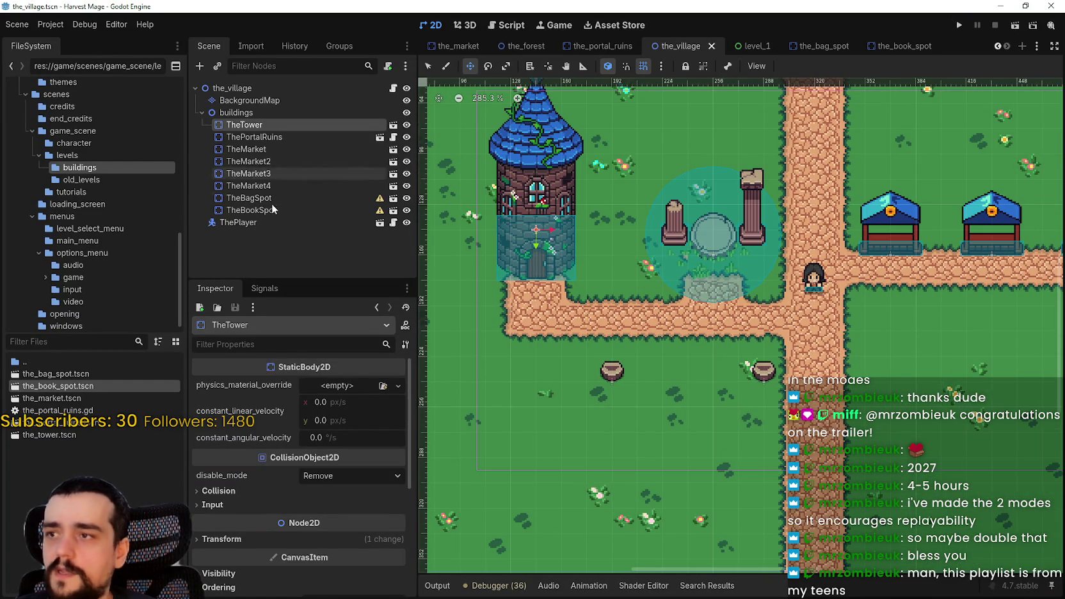
click(250, 198)
- Move the bag spot and book spot stumps to either side of the portal ruins' entrance
scroll(785, 389, up, 5)
drag(787, 388, 785, 242)
scroll(782, 335, down, 3)
scroll(723, 313, left, 3)
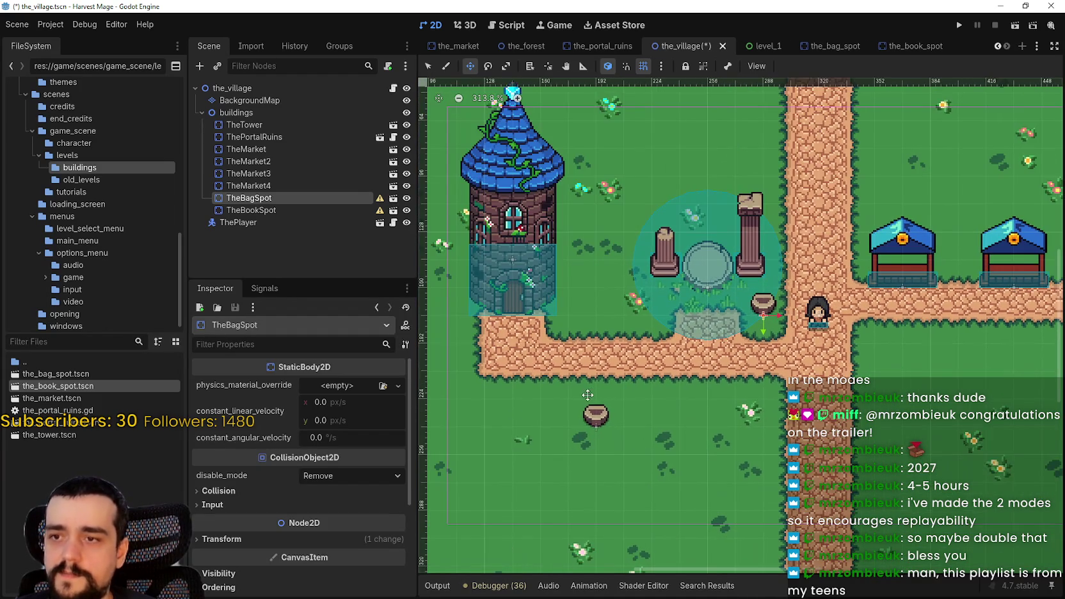
click(280, 211)
mouse_move(576, 429)
mouse_down()
mouse_move(579, 342)
mouse_move(639, 313)
mouse_up()
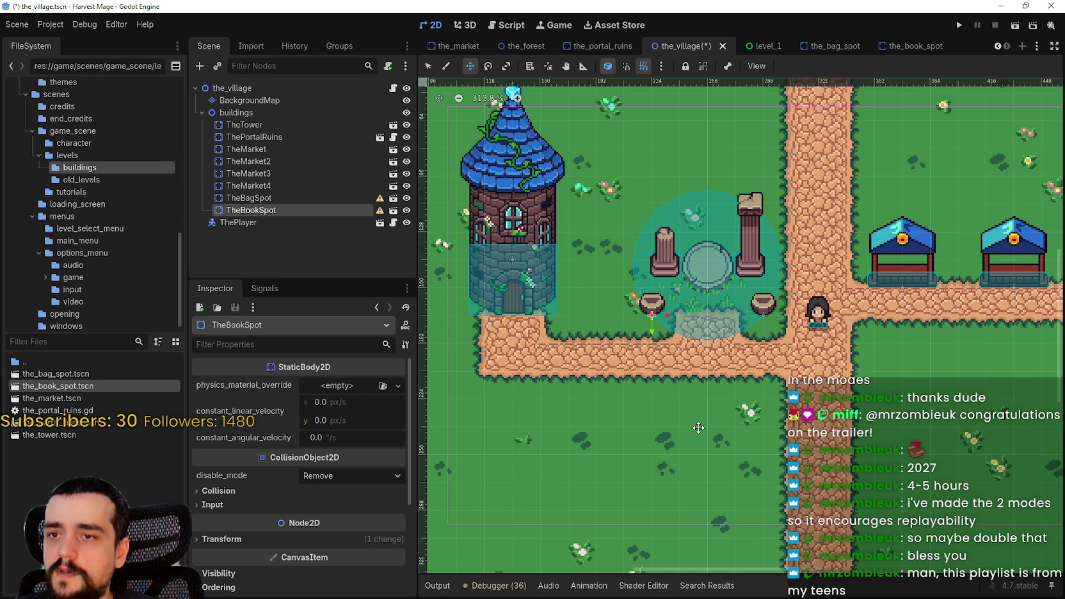
scroll(710, 396, up, 2)
scroll(710, 396, down, 4)
- Save the village scene and recentre the view on the tower and ruins
key(ctrl+s)
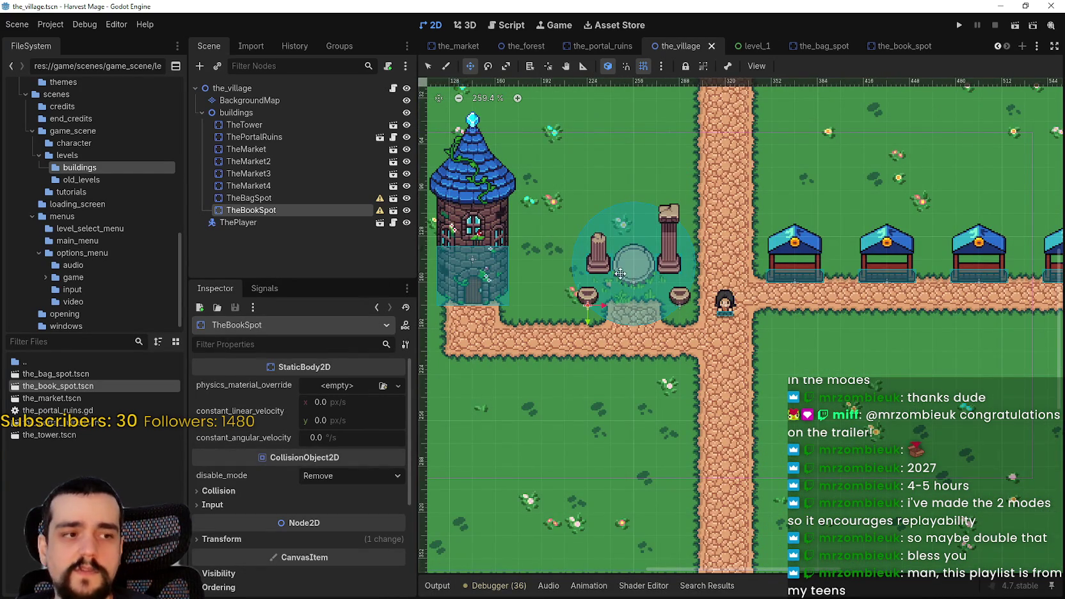
scroll(608, 290, down, 2)
scroll(608, 289, down, 1)
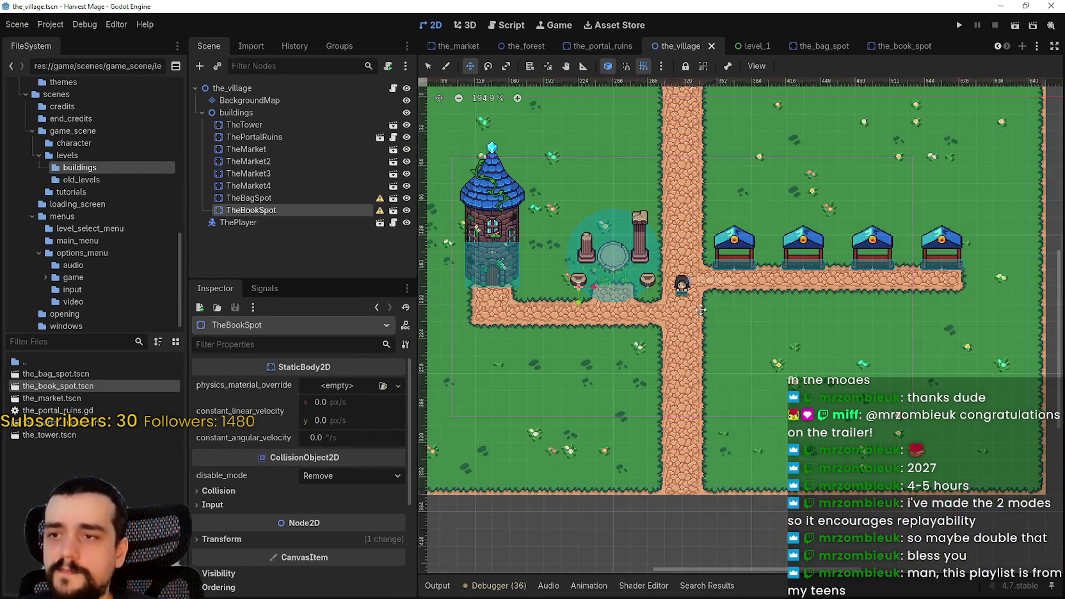
scroll(704, 311, up, 2)
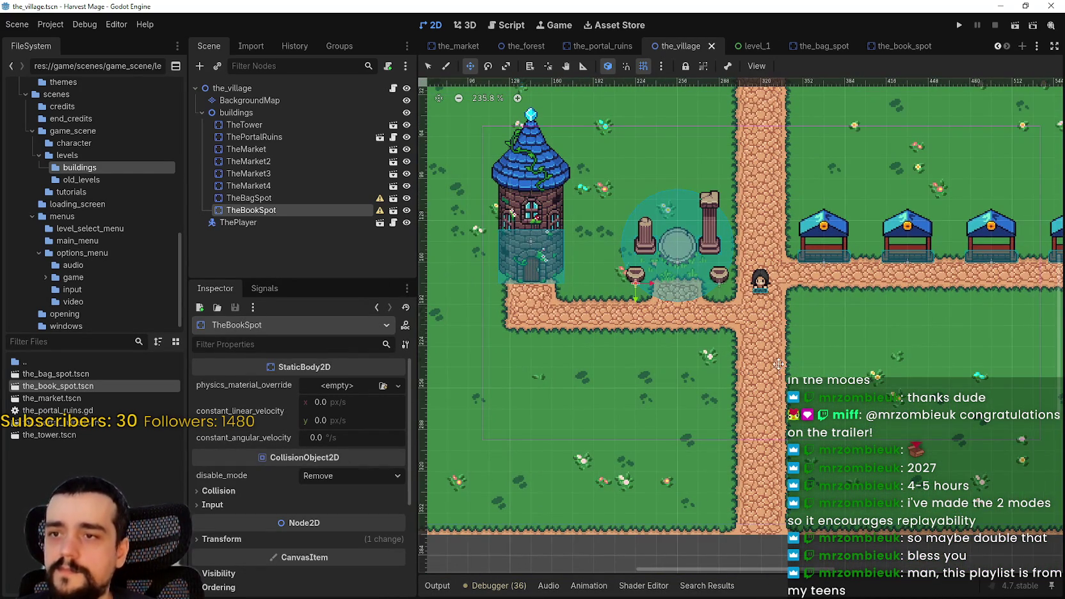
scroll(773, 370, down, 3)
mouse_move(857, 358)
mouse_down()
mouse_move(690, 346)
mouse_move(629, 353)
mouse_move(722, 359)
mouse_up()
mouse_move(619, 344)
mouse_down()
mouse_move(696, 332)
mouse_move(726, 312)
mouse_up()
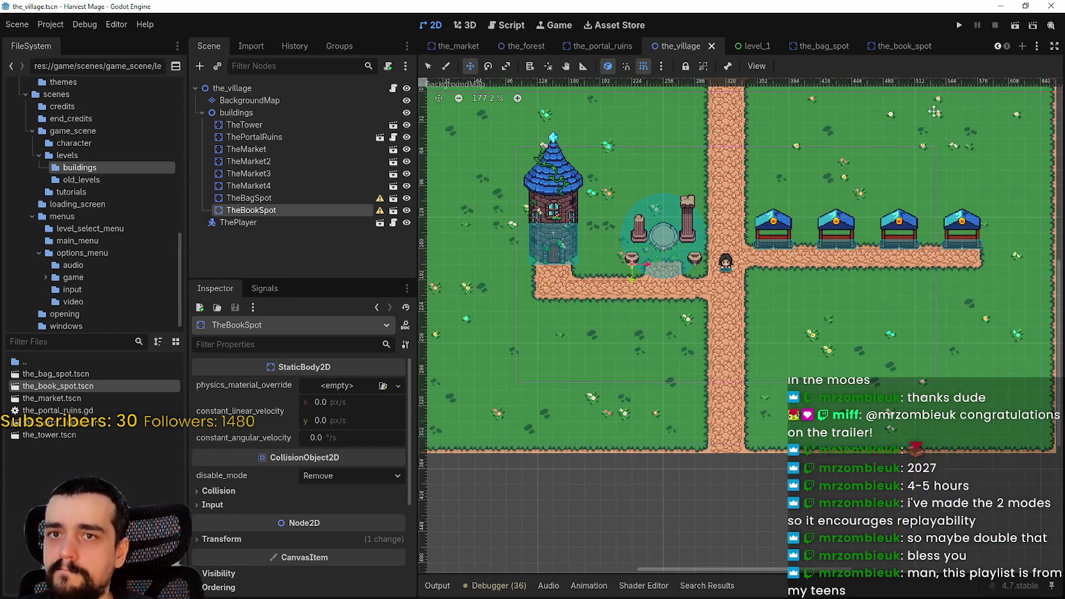
- Run the game, start a new game, and walk the character right, then left toward the path
click(960, 26)
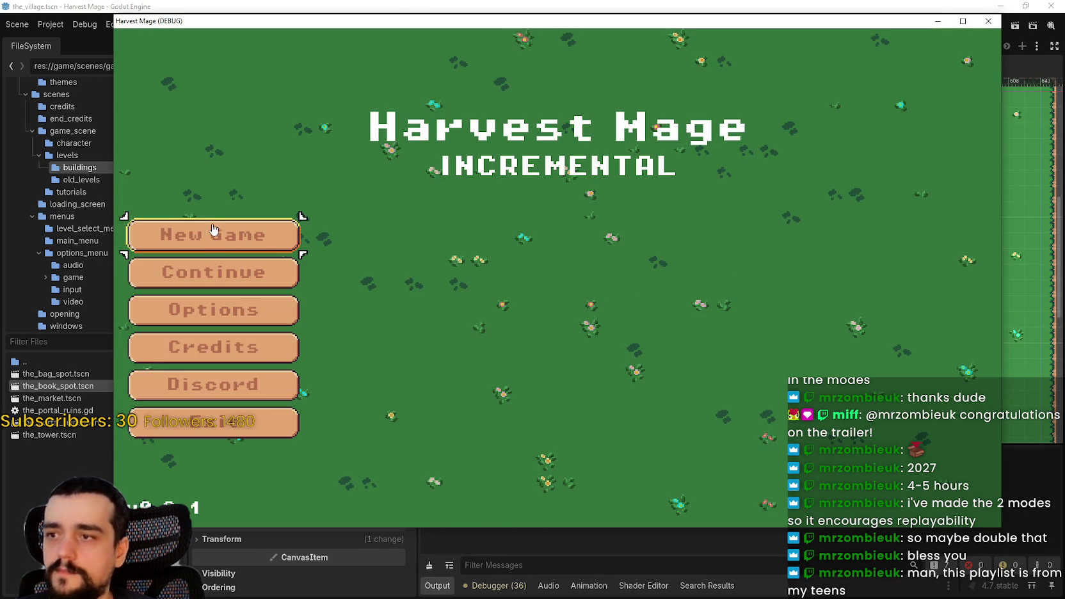
click(214, 272)
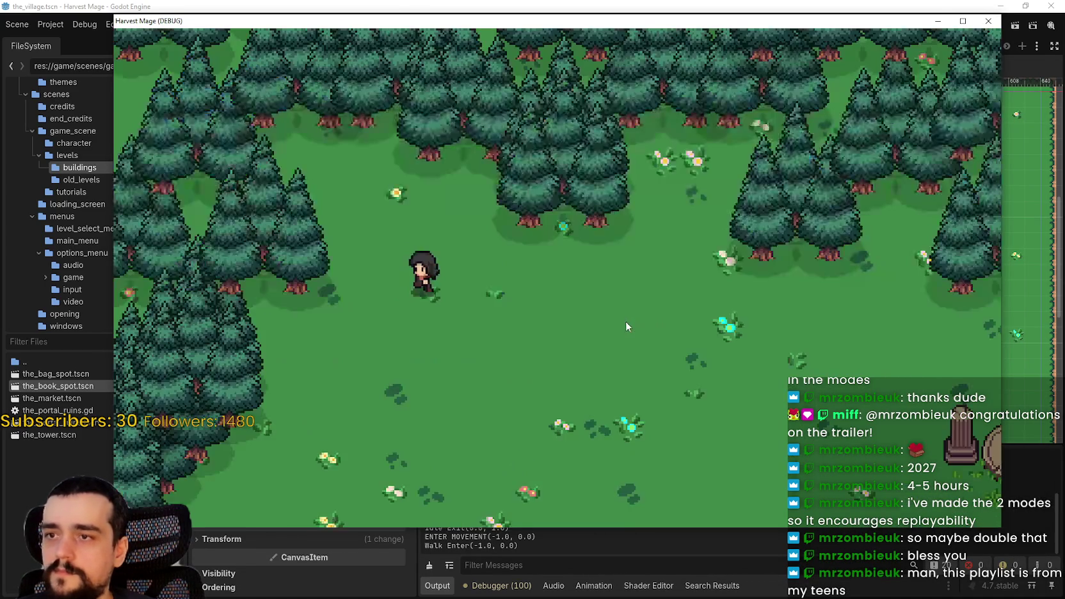
key(d)
key(d)
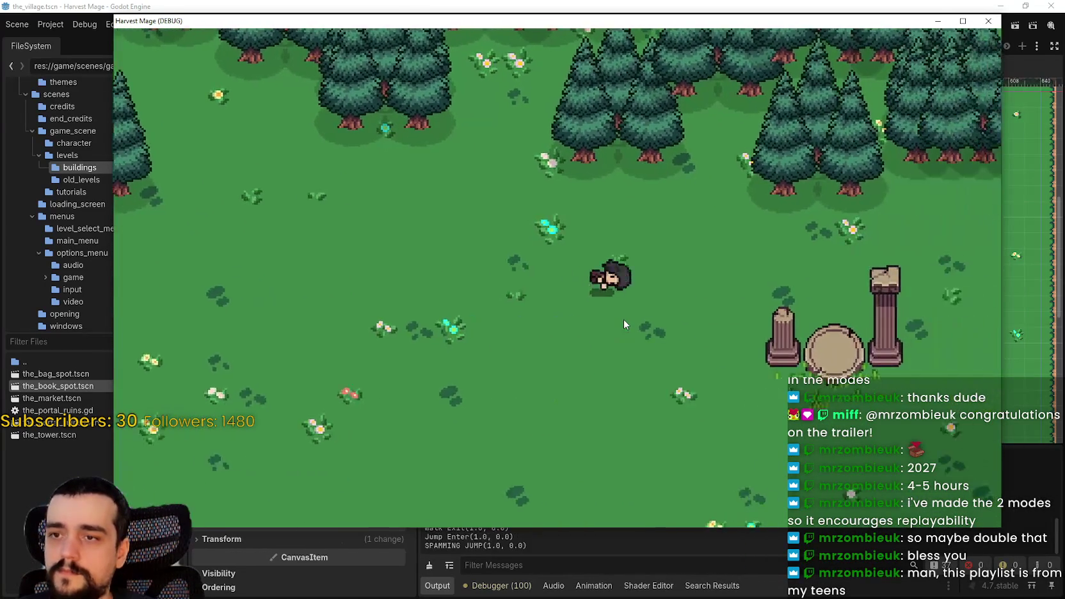
key(a)
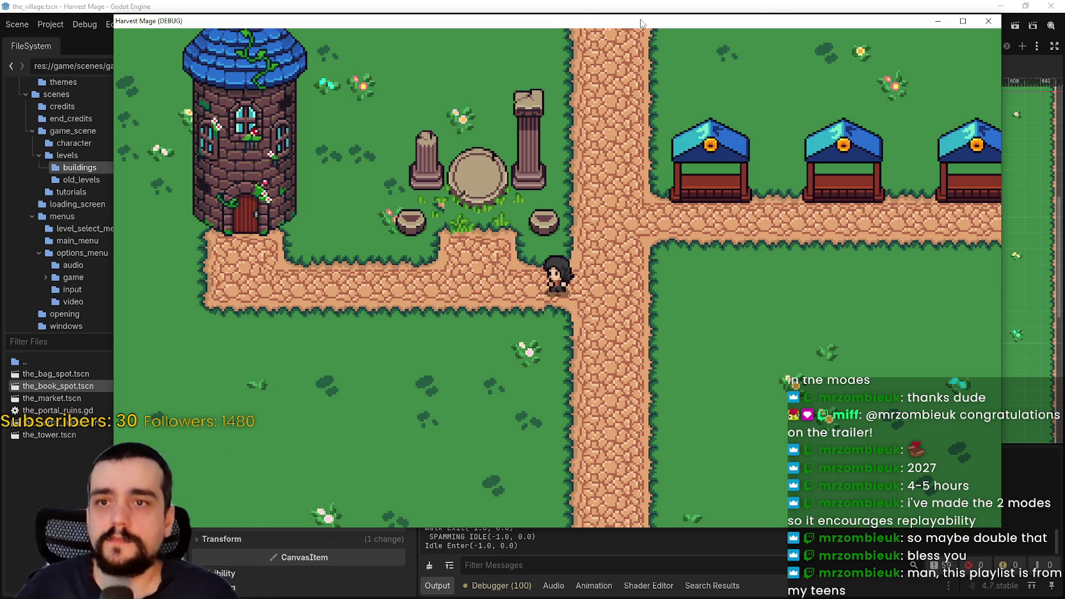
- In full screen, walk to the road junction, past the market stalls and onto the grass, then stop the test
click(961, 23)
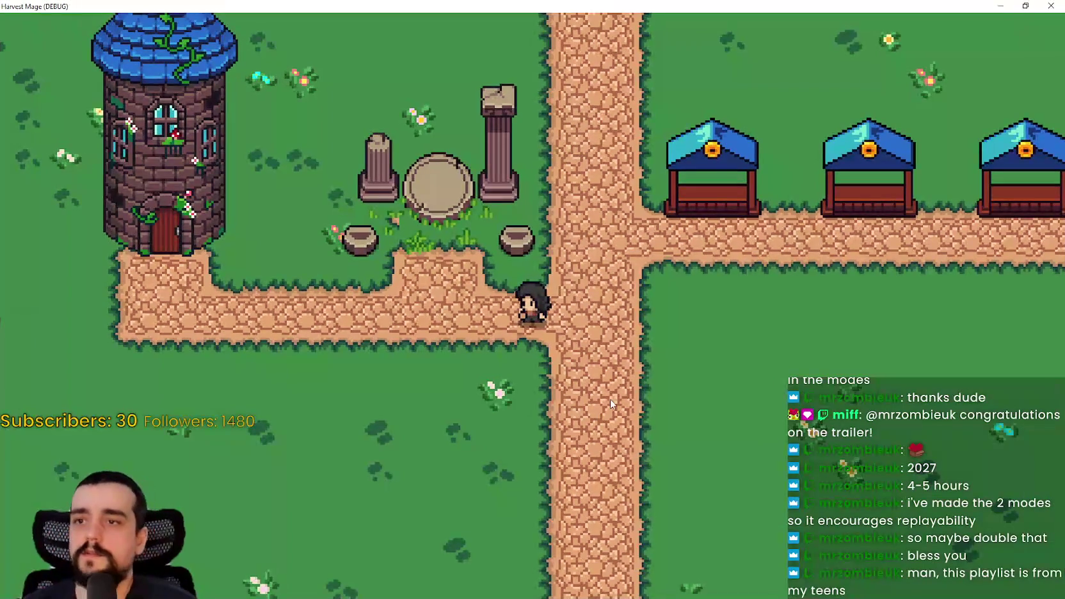
key(Up)
key(Right)
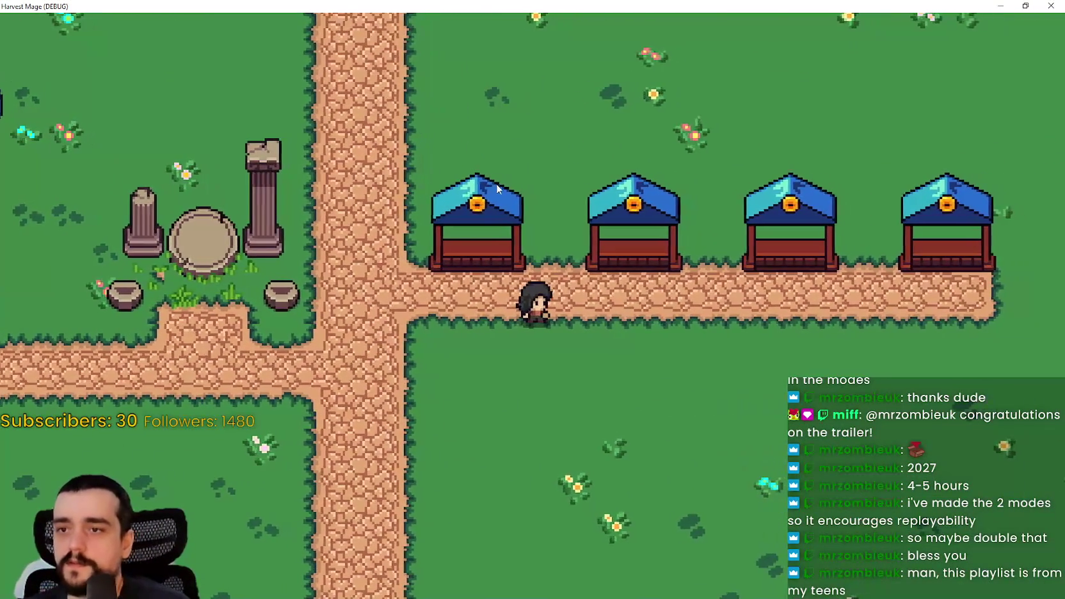
key(Left)
key(Down)
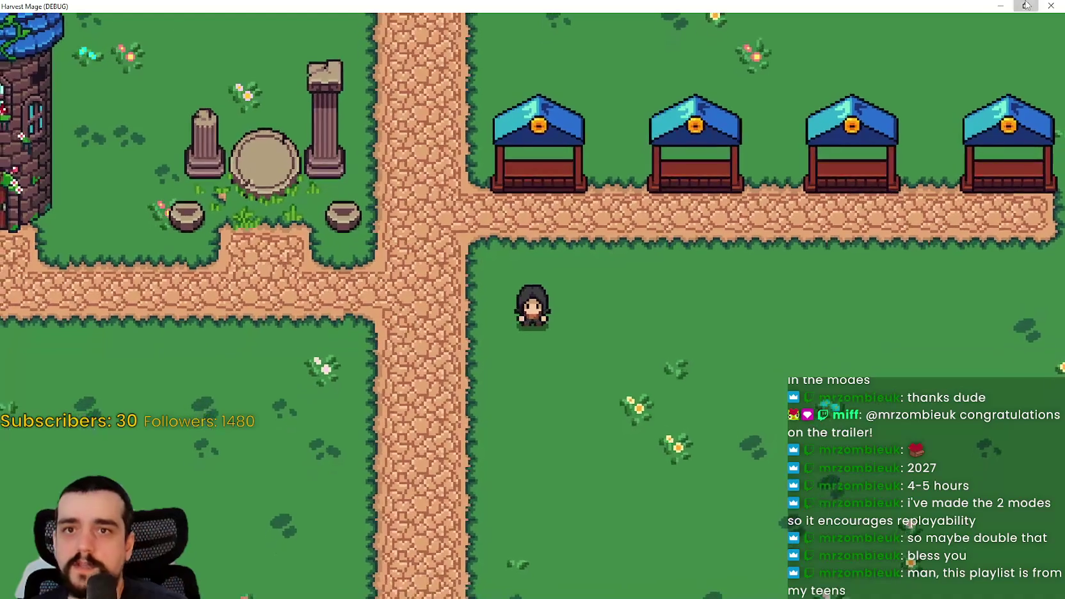
double_click(911, 7)
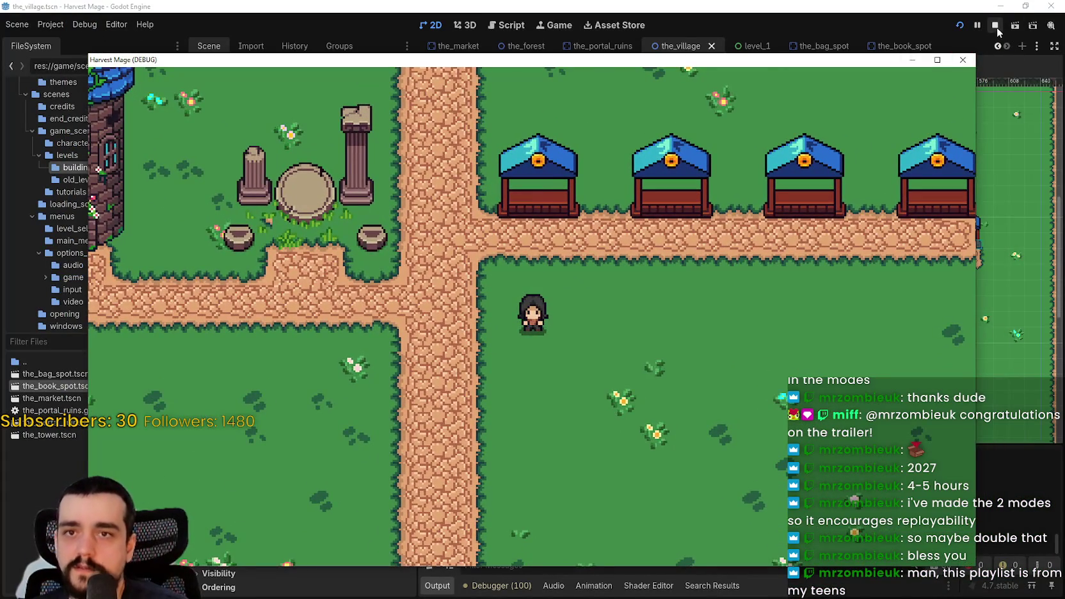
click(997, 27)
- Delete the extra stalls TheMarket2 through TheMarket4 from the village
click(276, 162)
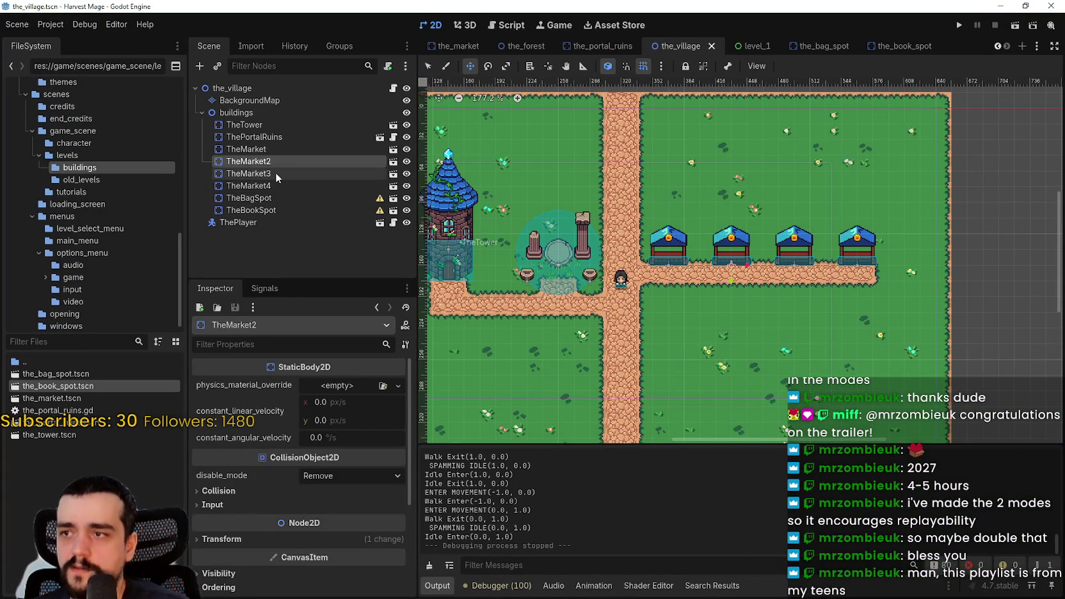
shift+click(268, 199)
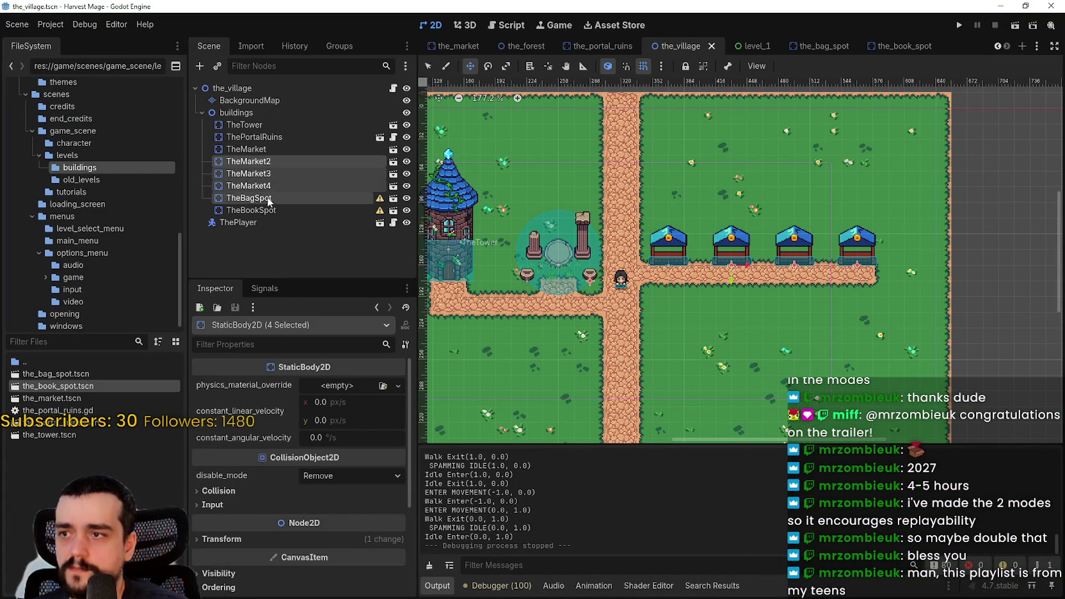
shift+click(268, 185)
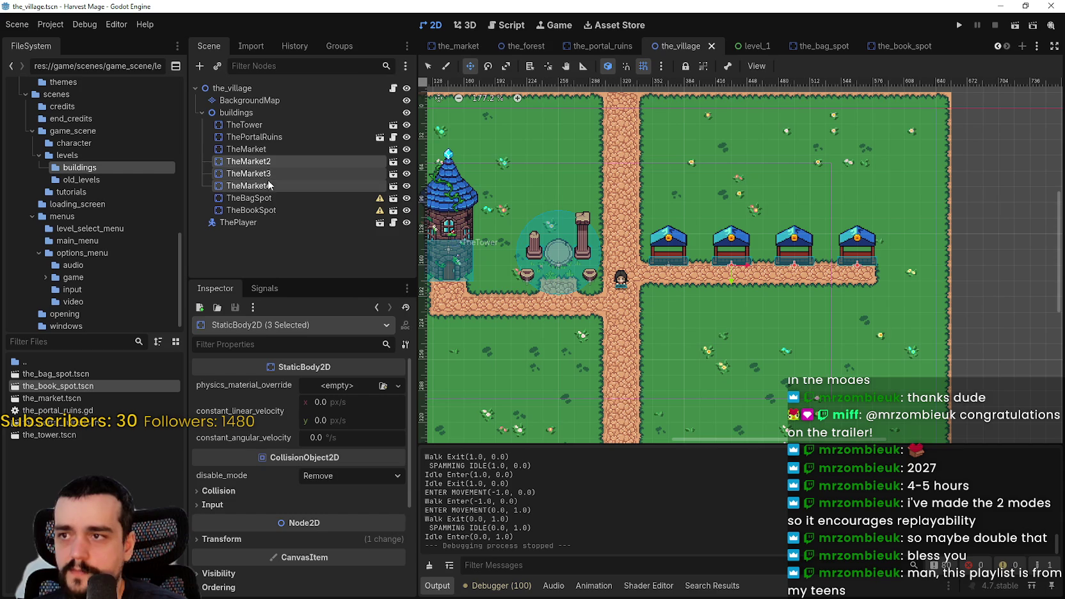
key(Delete)
scroll(554, 237, up, 2)
- Open the remaining TheMarket stall's own scene for editing
click(247, 149)
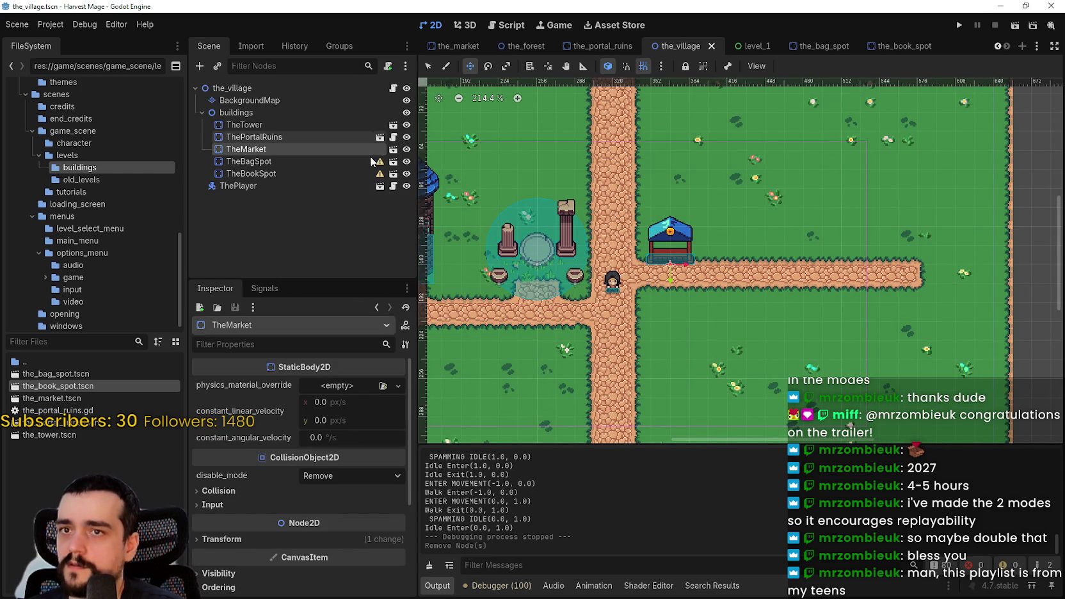
click(394, 149)
scroll(666, 308, up, 11)
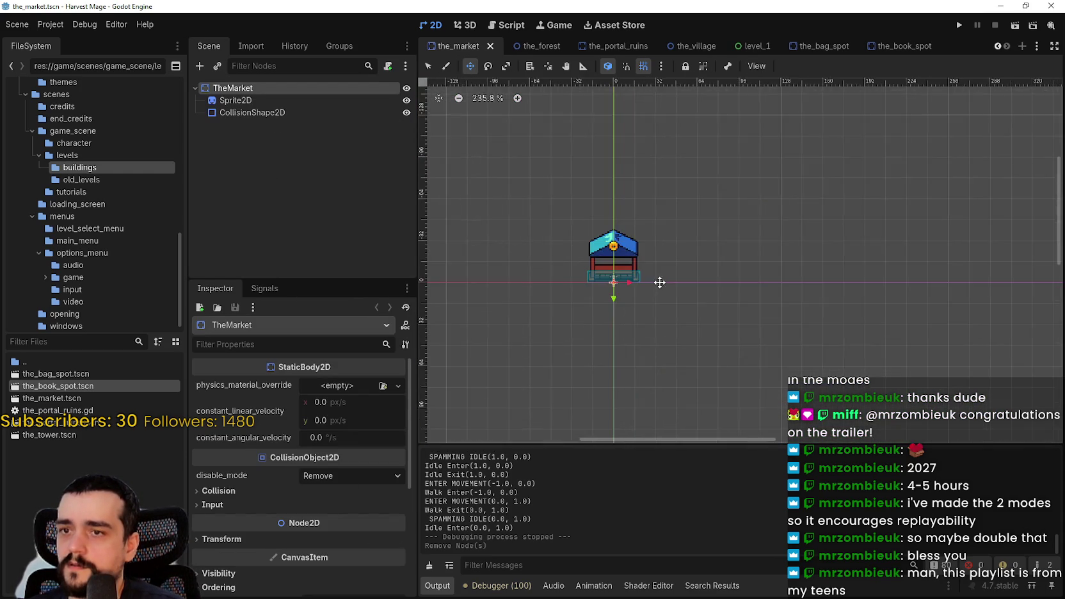
- Crop the Sprite2D texture region to the wide red three-vendor stall, 144×56 at 960, 1928
click(285, 102)
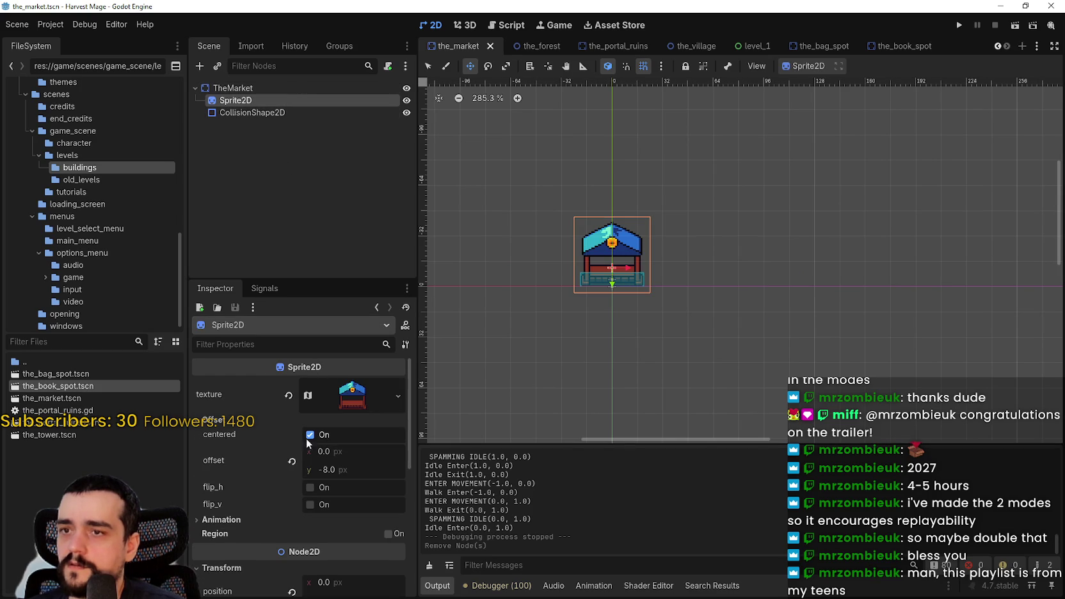
click(346, 397)
scroll(274, 455, down, 3)
click(294, 475)
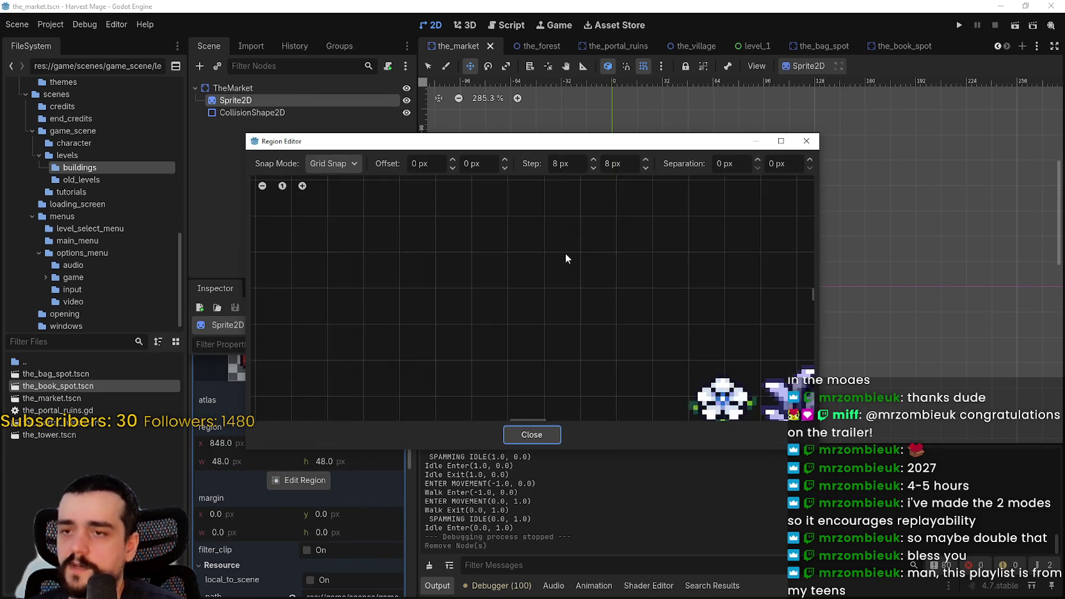
scroll(788, 300, down, 6)
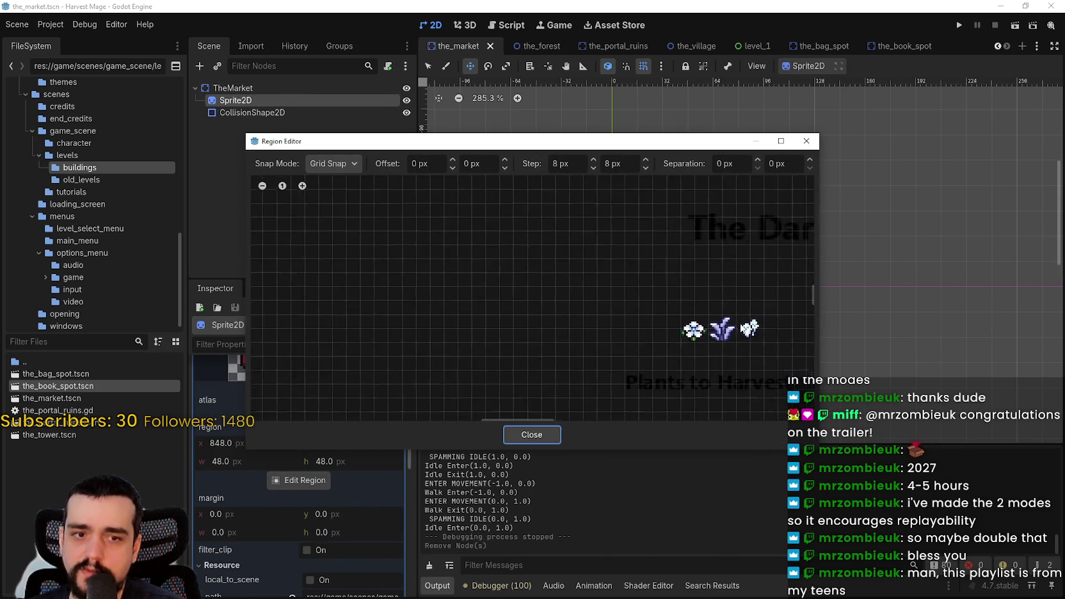
scroll(649, 349, down, 5)
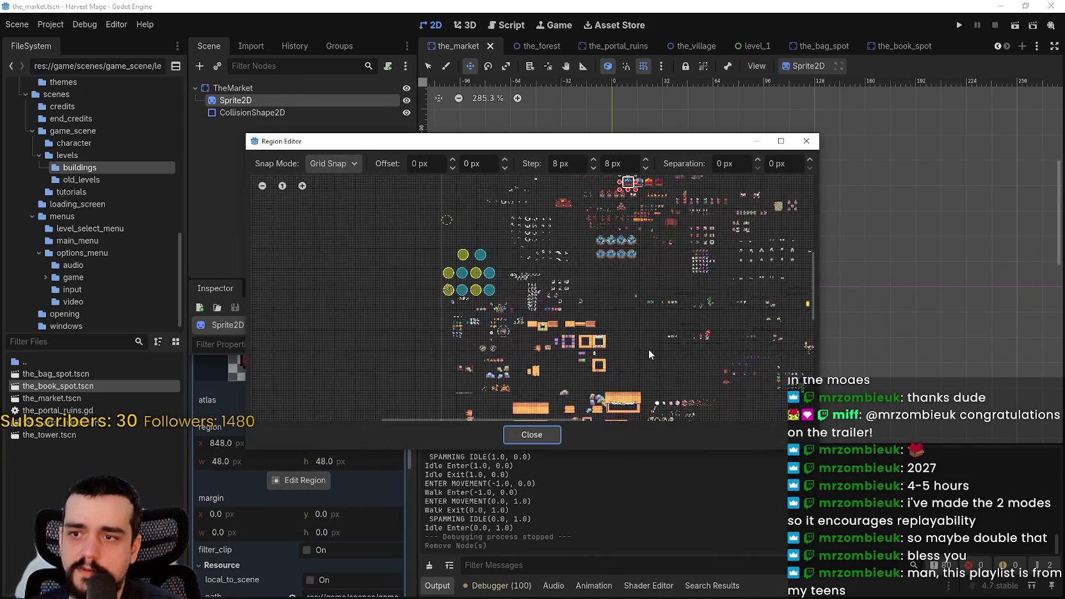
scroll(530, 323, up, 8)
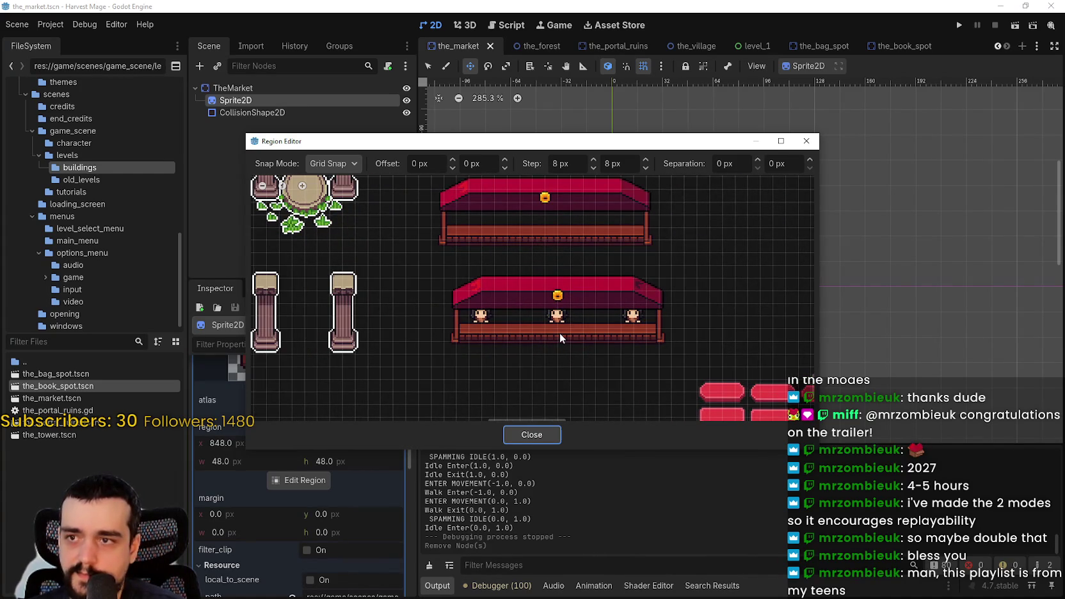
scroll(558, 333, up, 2)
scroll(536, 320, up, 2)
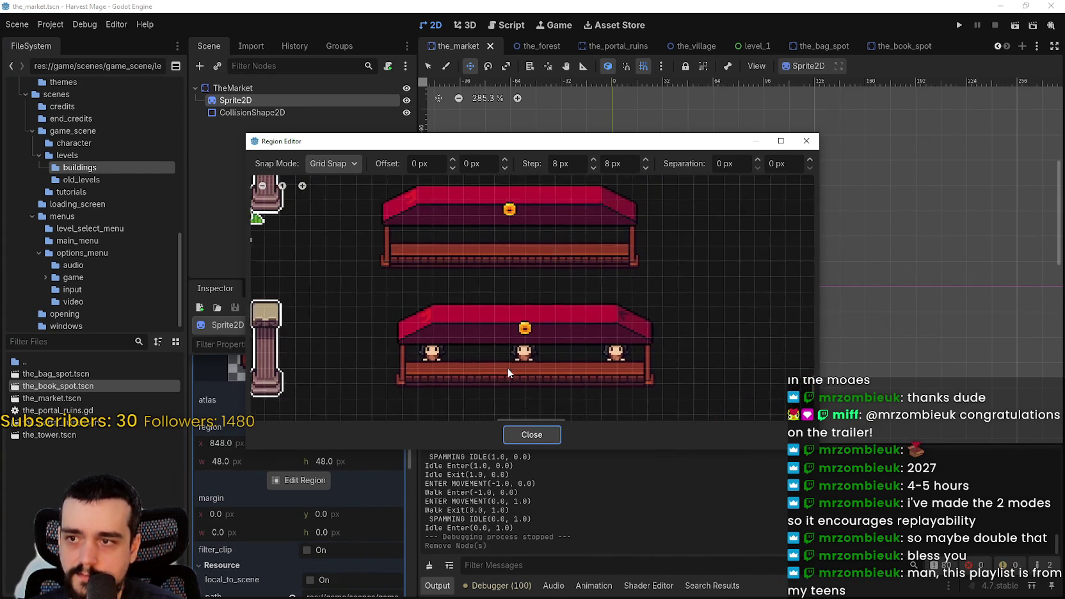
mouse_move(365, 363)
mouse_down()
mouse_move(487, 282)
mouse_move(672, 260)
mouse_up()
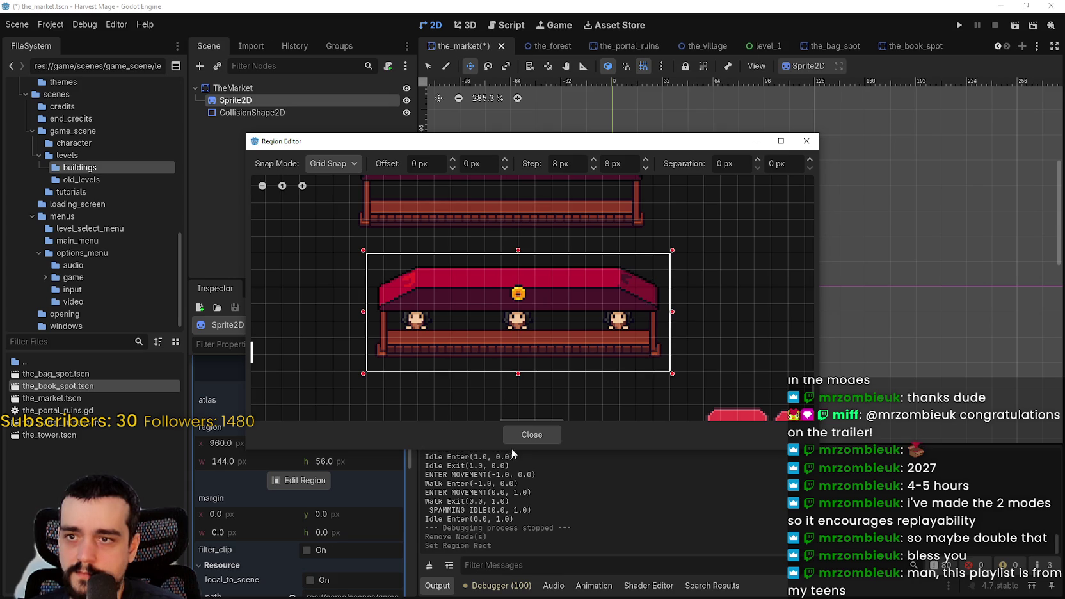
click(524, 437)
scroll(754, 415, up, 3)
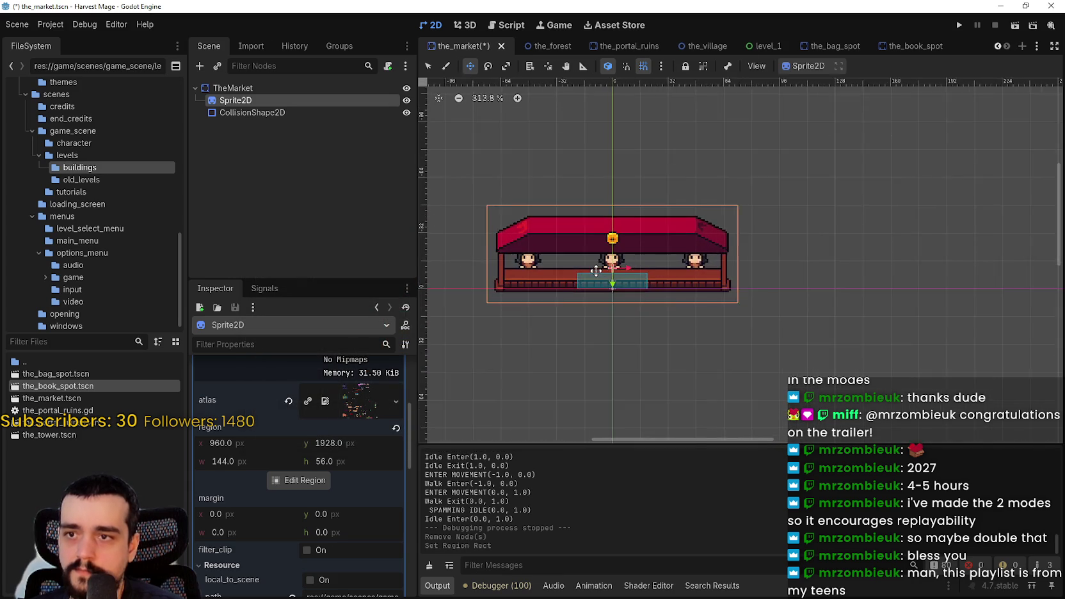
- Save the market scene with its new stall sprite
scroll(729, 397, up, 3)
scroll(706, 349, down, 3)
key(ctrl+s)
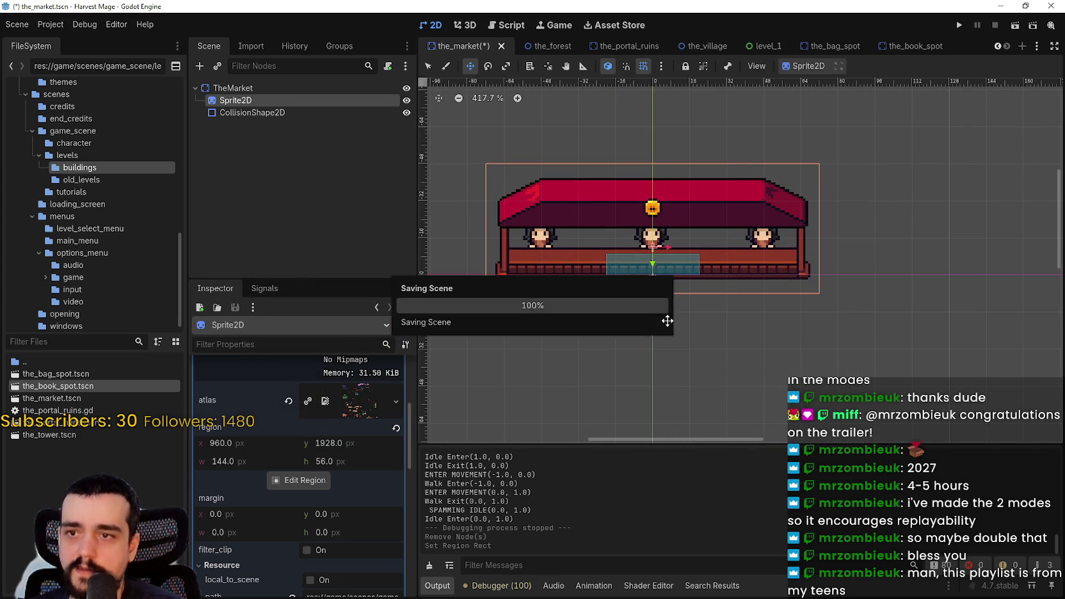
- Stretch the CollisionShape2D rectangle out to the stall's left and right ends
scroll(626, 256, up, 3)
click(307, 110)
scroll(600, 261, up, 4)
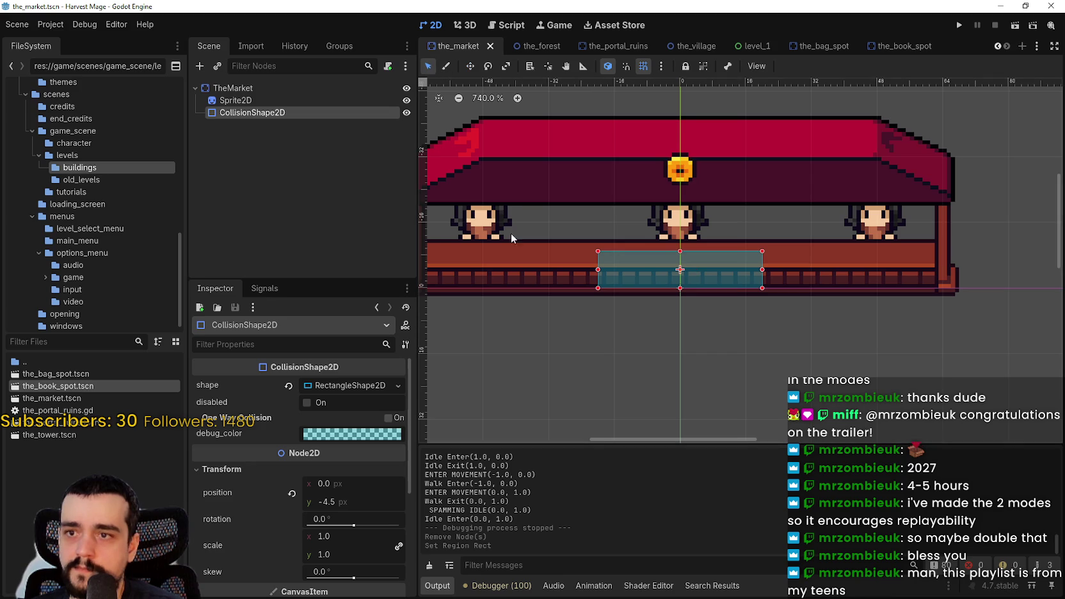
scroll(659, 280, left, 3)
drag(707, 263, 515, 264)
drag(871, 264, 1052, 262)
scroll(834, 260, up, 1)
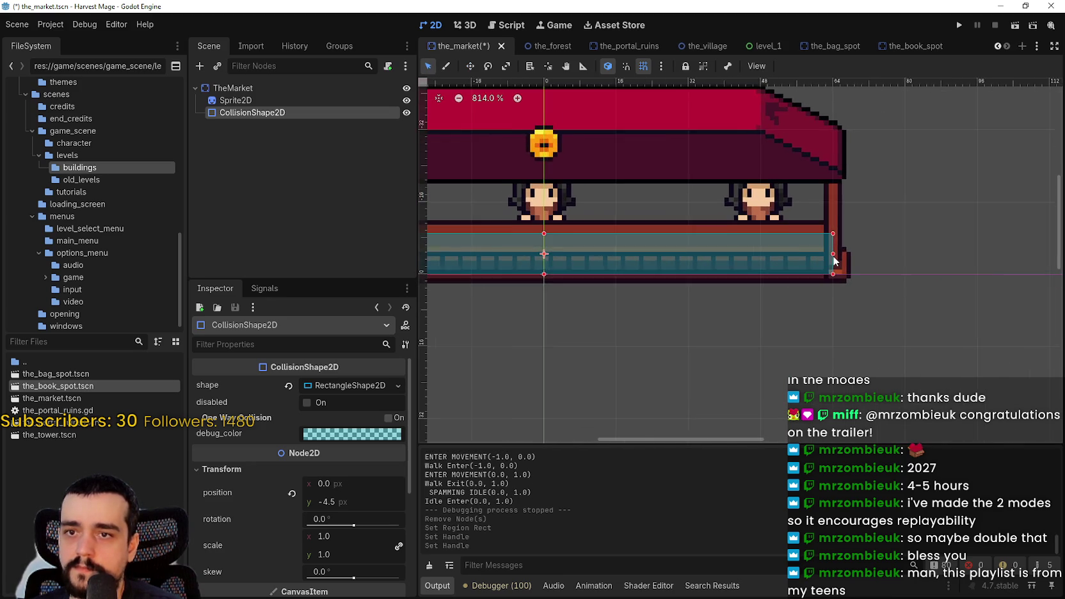
scroll(834, 260, up, 1)
scroll(768, 257, left, 2)
- With snapping toggled, fine-tune the collision rectangle's edges to fit the counter, then save
click(644, 66)
drag(635, 266, 635, 276)
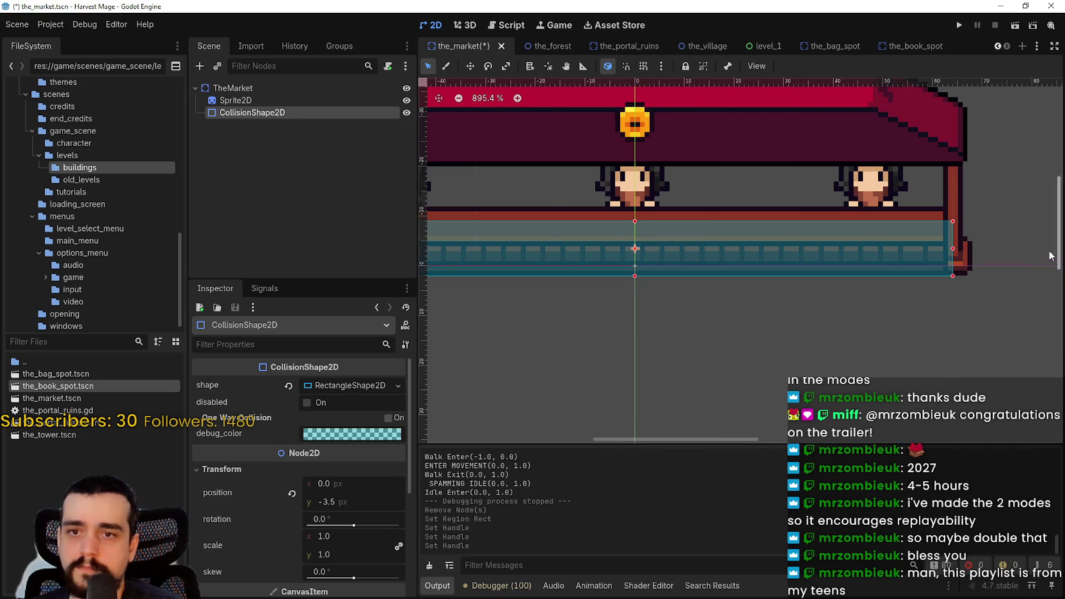
scroll(980, 244, up, 4)
drag(942, 254, 973, 254)
scroll(763, 294, down, 7)
scroll(763, 294, left, 5)
scroll(603, 282, up, 1)
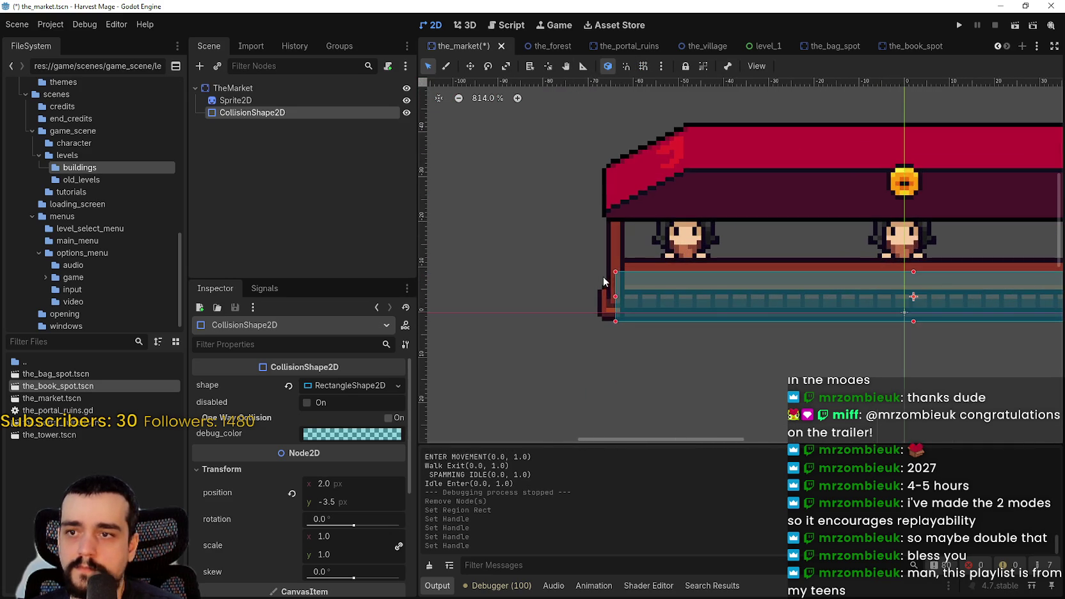
drag(615, 298, 597, 299)
scroll(824, 275, down, 1)
scroll(825, 276, right, 2)
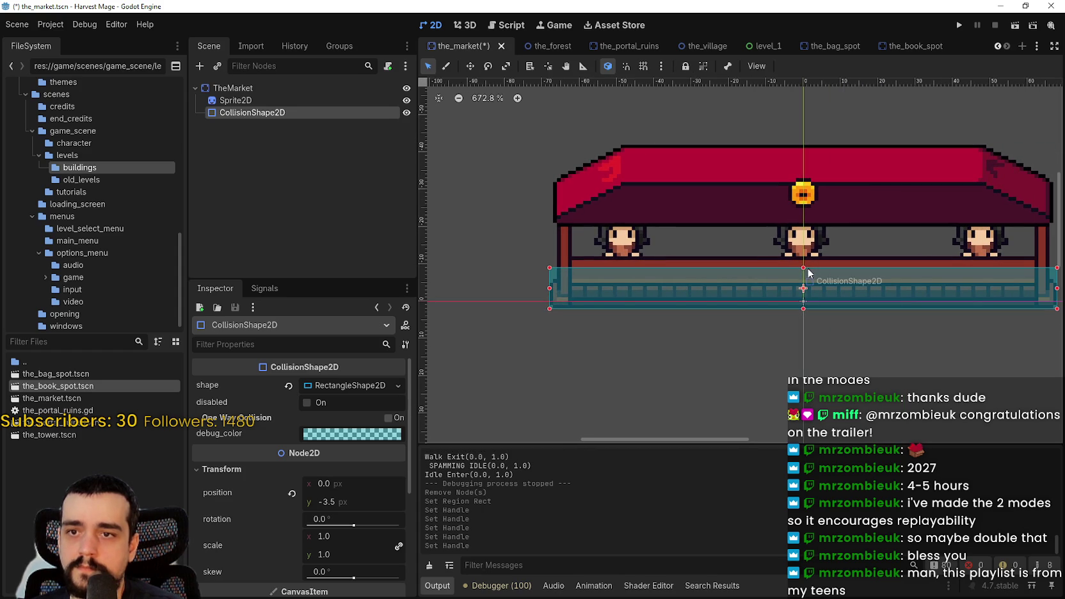
drag(804, 273, 805, 257)
scroll(804, 276, down, 1)
key(ctrl+s)
- Switch to the browser and unmute the playing YouTube video
scroll(767, 297, down, 1)
scroll(767, 297, right, 3)
scroll(768, 297, up, 1)
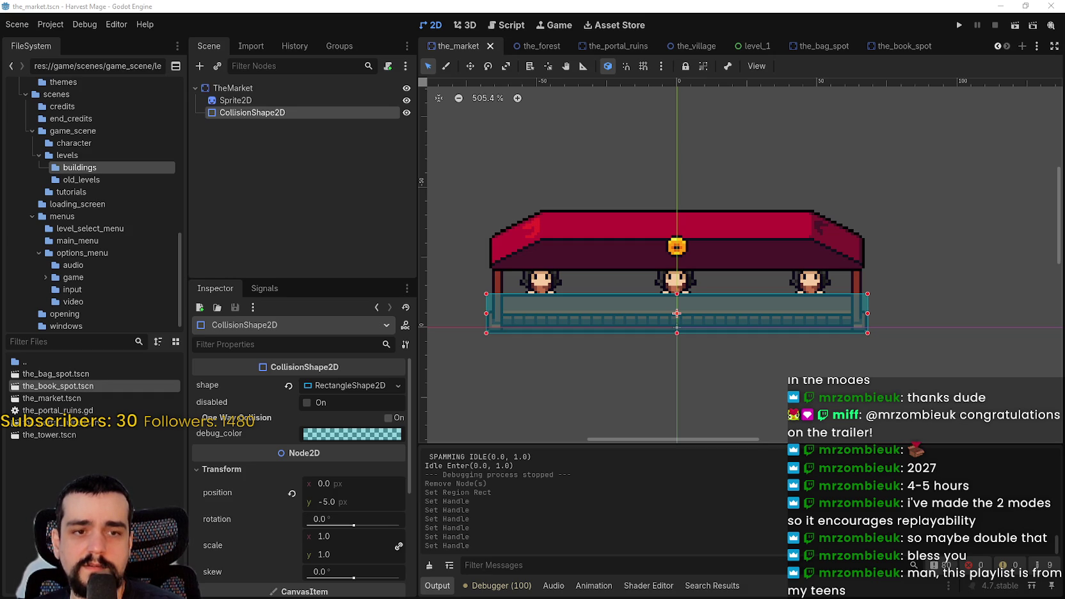
key(alt+Tab)
click(330, 467)
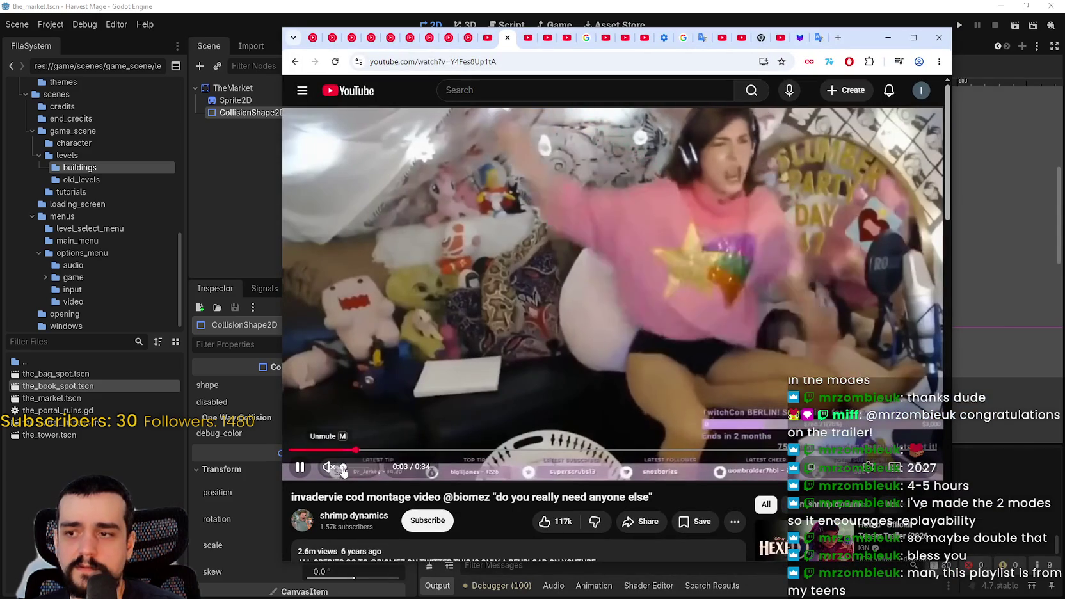
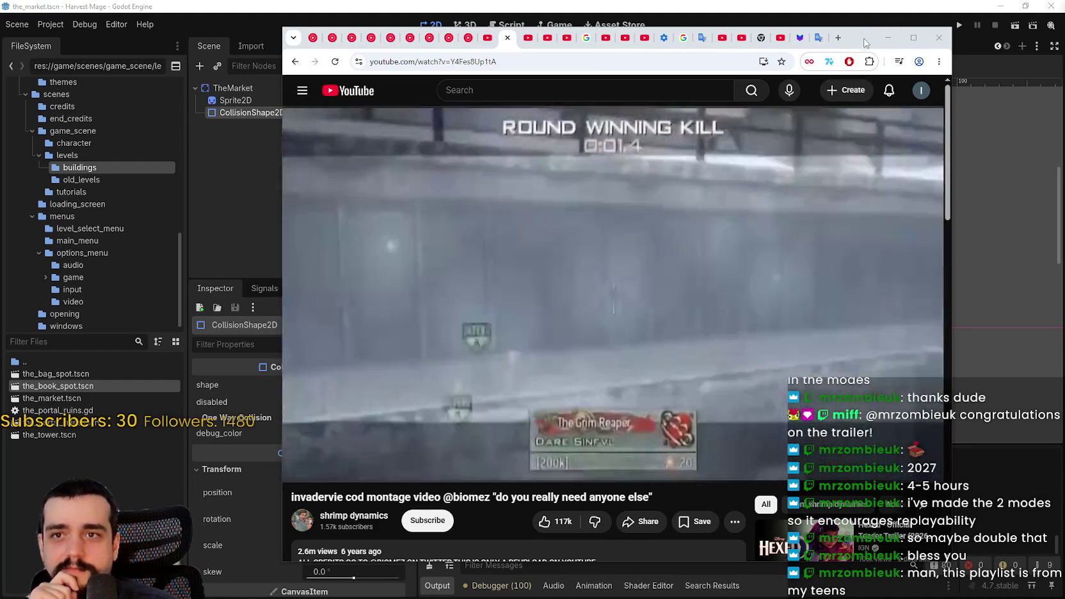
- Minimize the YouTube video and switch to the_village scene tab in the Godot editor
click(888, 37)
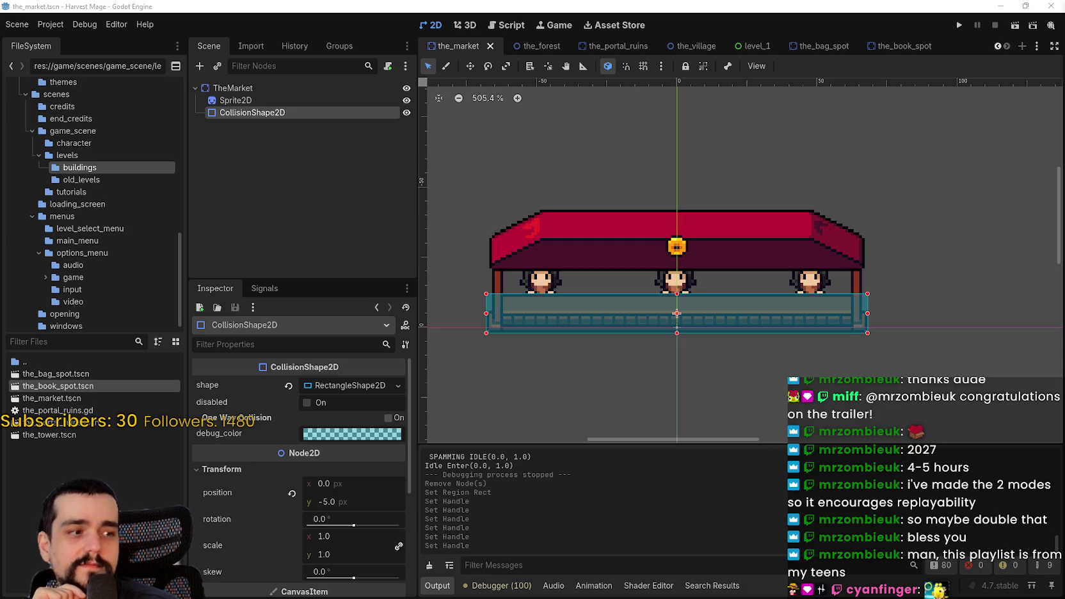
scroll(748, 372, down, 4)
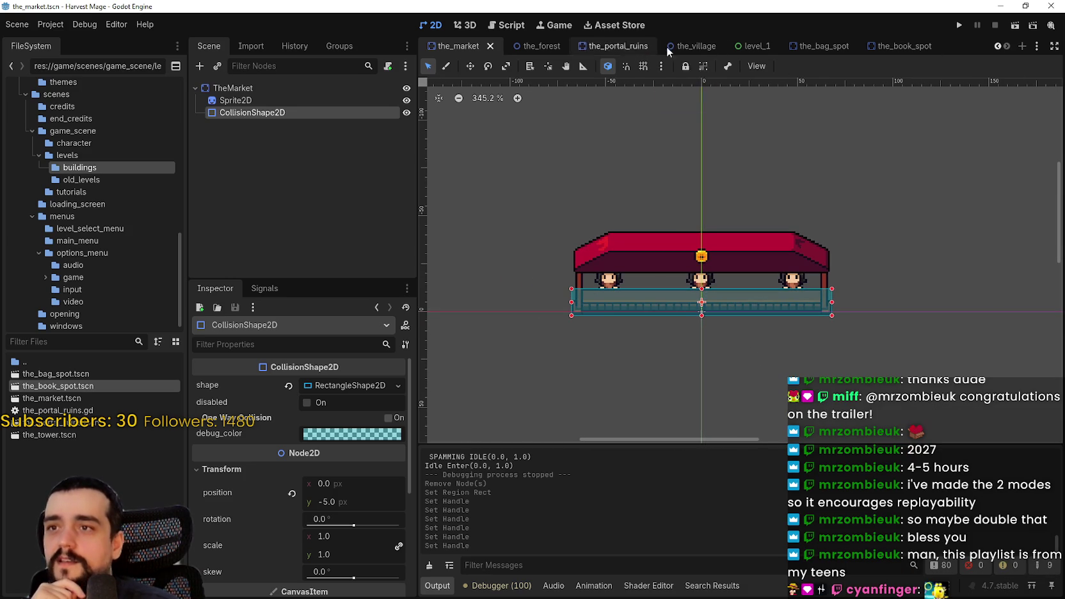
click(999, 46)
click(998, 47)
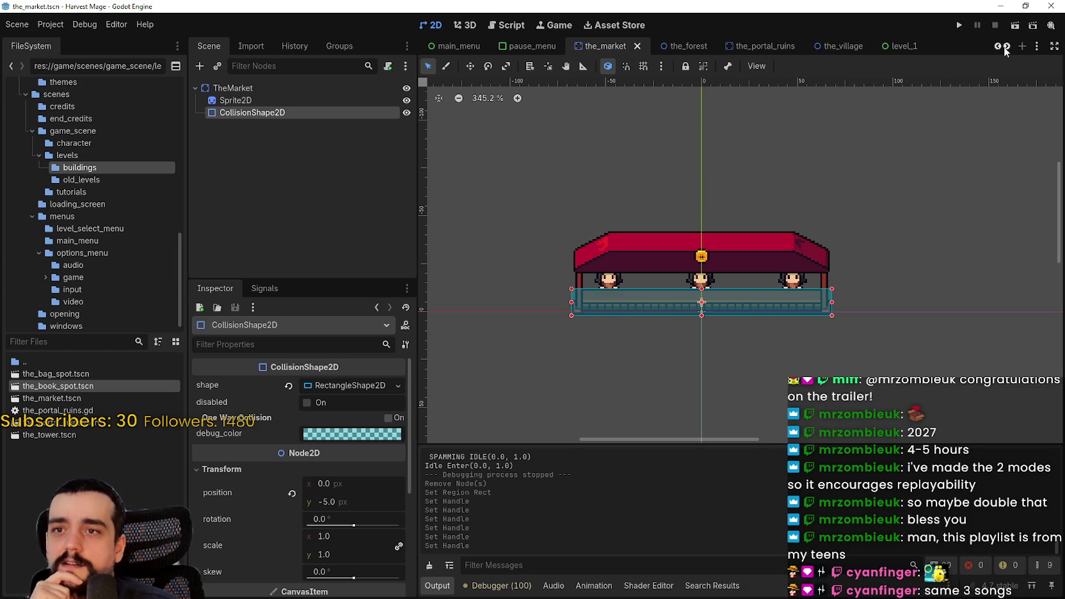
click(826, 45)
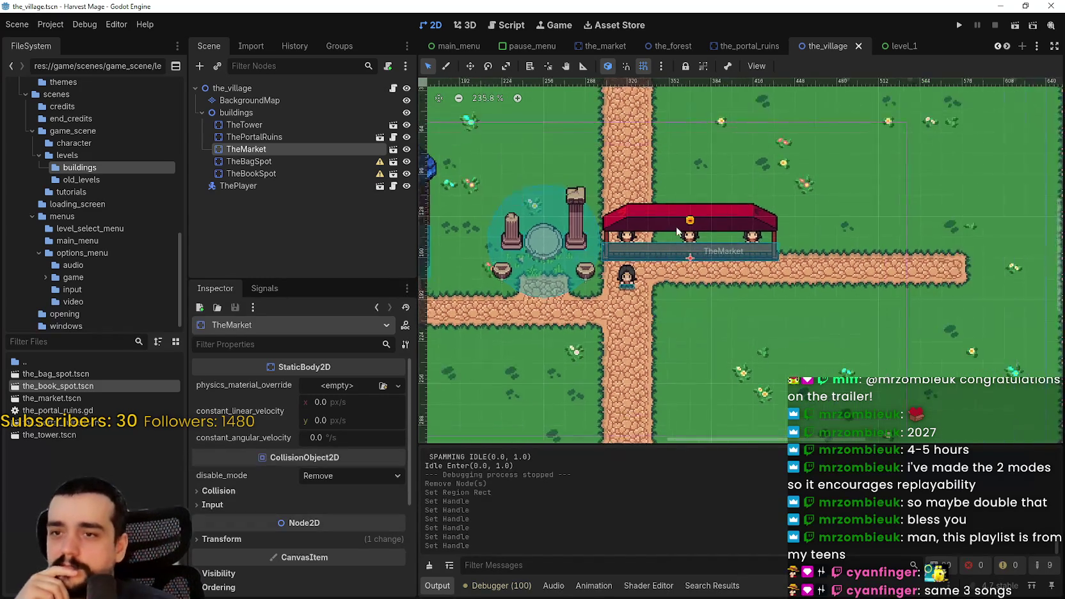
- Drag TheMarket right so it sits along the path at (416, 160)
scroll(669, 222, up, 4)
drag(649, 227, 738, 229)
scroll(699, 261, up, 5)
scroll(699, 255, down, 3)
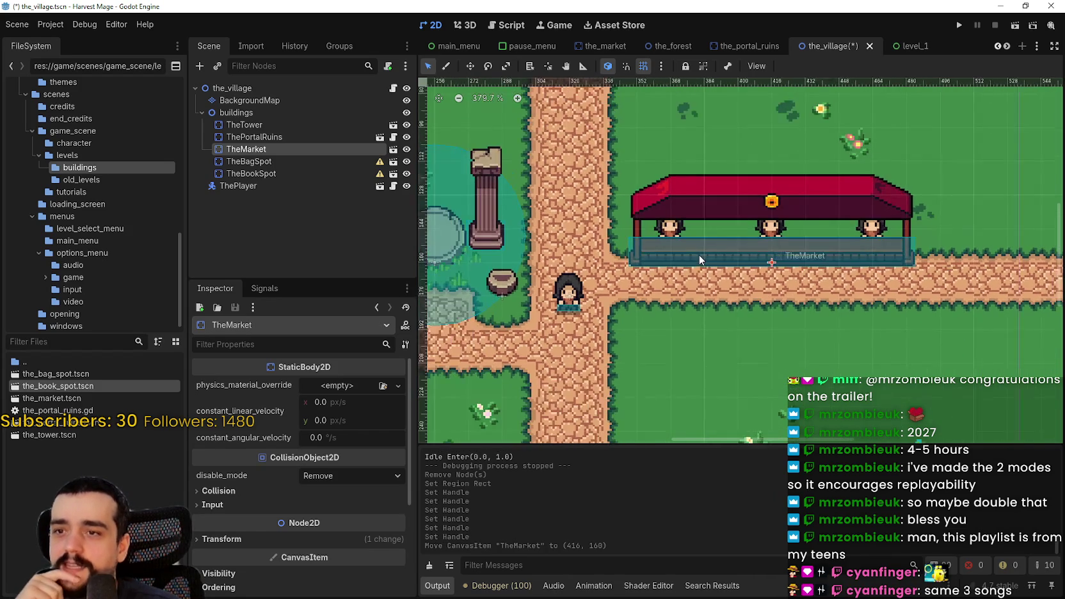
scroll(706, 251, up, 2)
scroll(701, 253, up, 1)
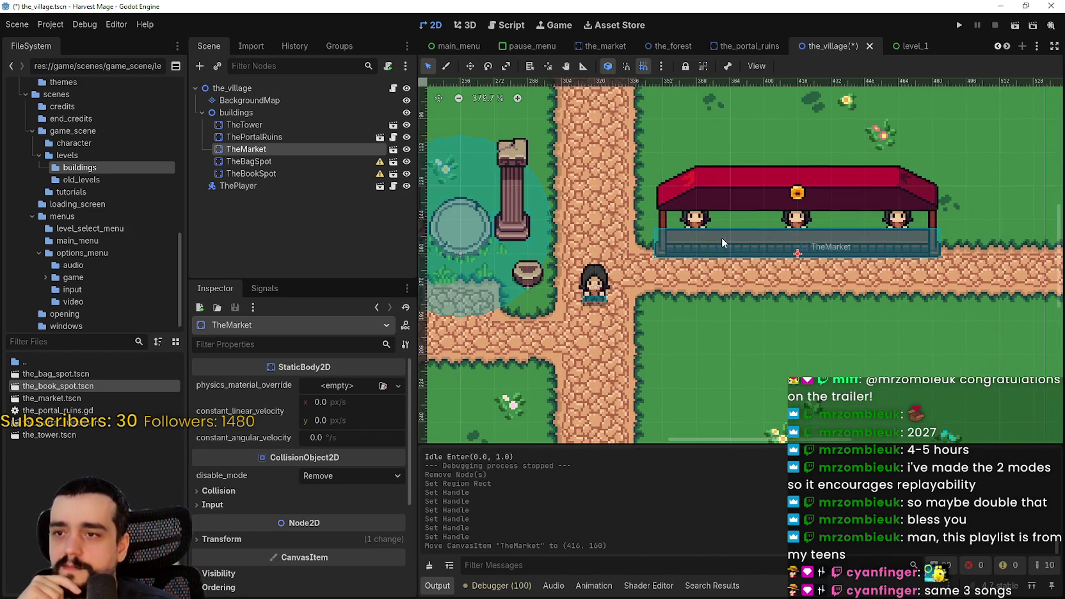
scroll(736, 245, up, 2)
drag(740, 239, 751, 240)
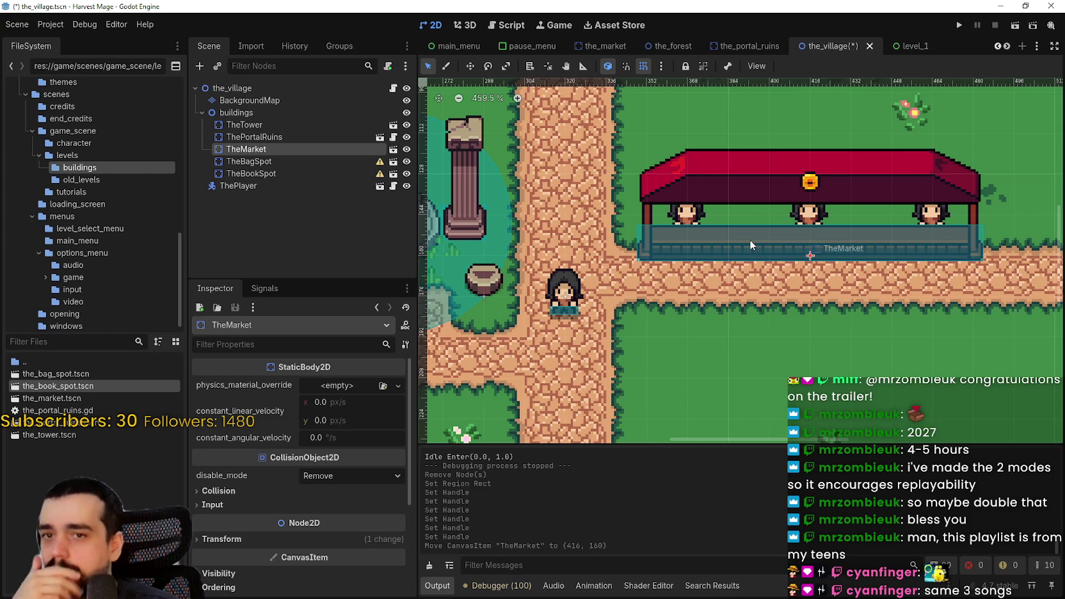
scroll(750, 240, up, 5)
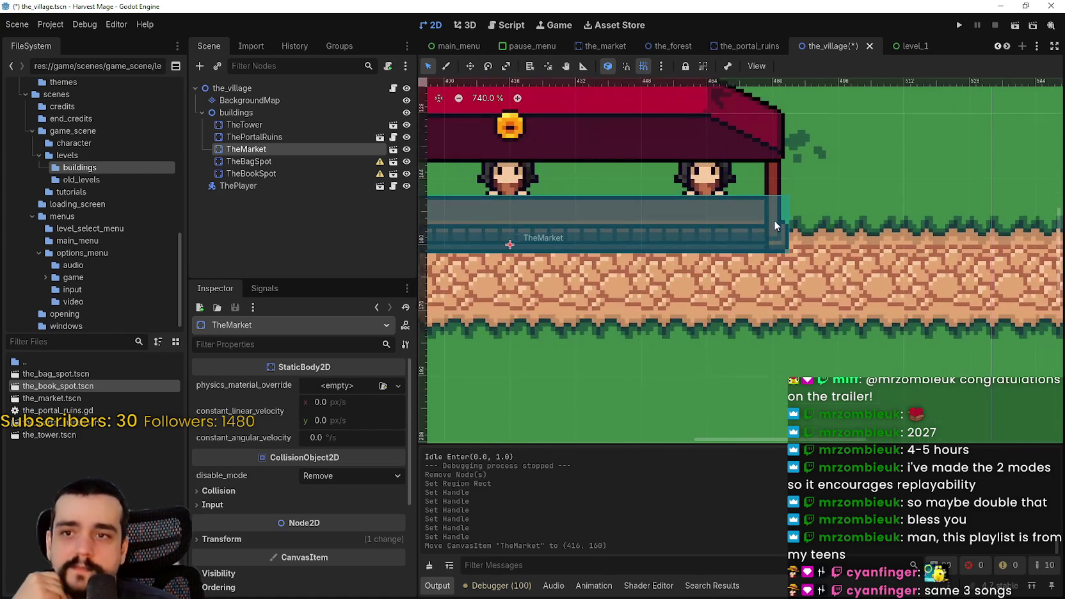
scroll(776, 225, down, 8)
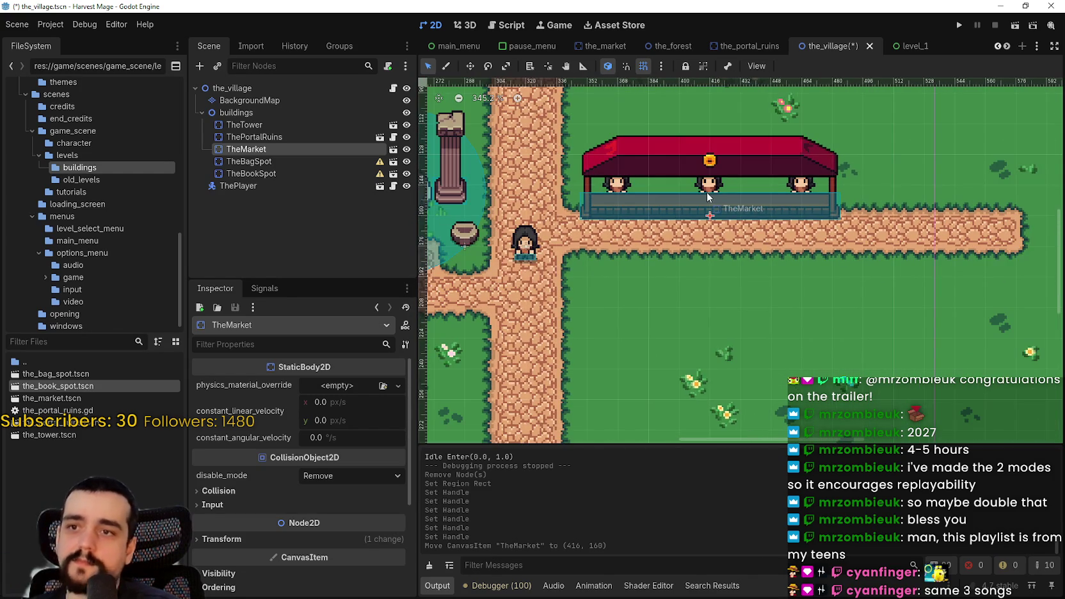
- Save the village scene and run the project to test the stall
key(ctrl+s)
scroll(697, 190, down, 4)
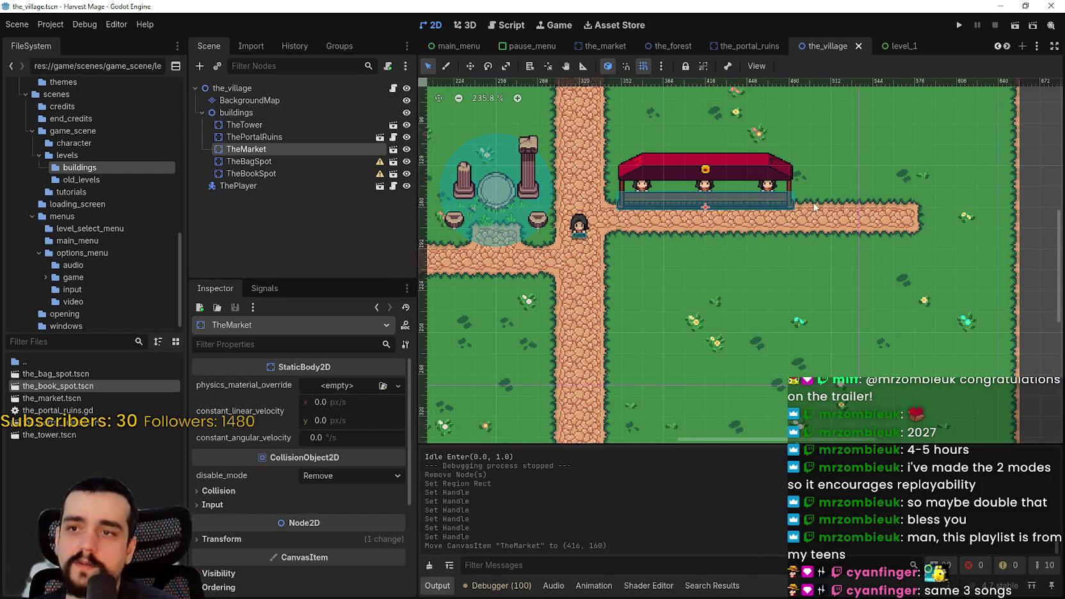
click(959, 26)
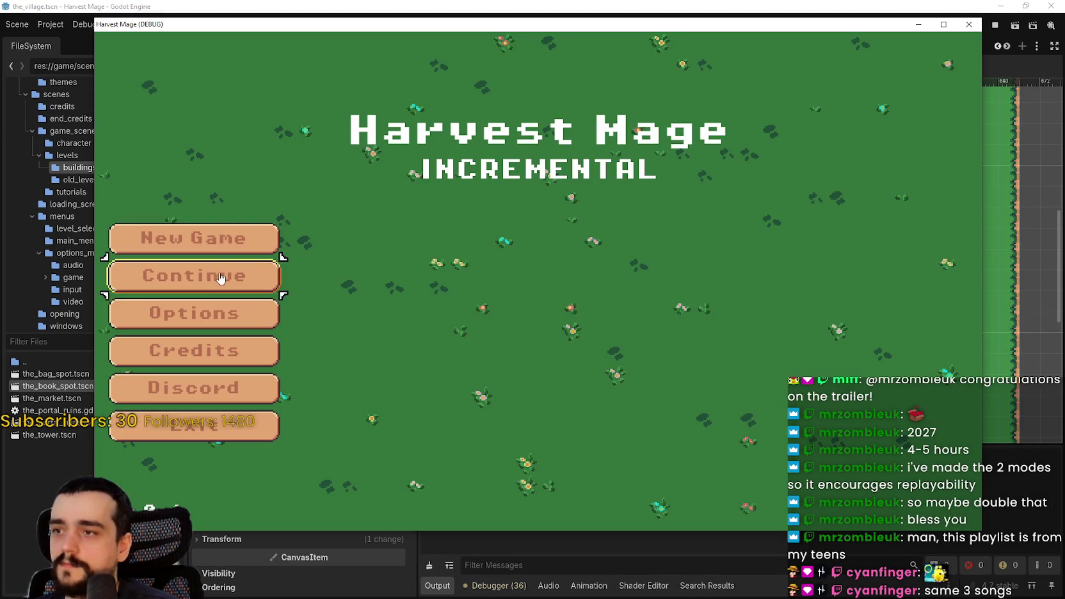
- Load the saved game, maximize the window, and walk around the stall's left and right sides
click(221, 278)
key(Right)
click(944, 24)
key(Left)
key(Up)
key(Left)
key(Up)
key(Down)
key(Right)
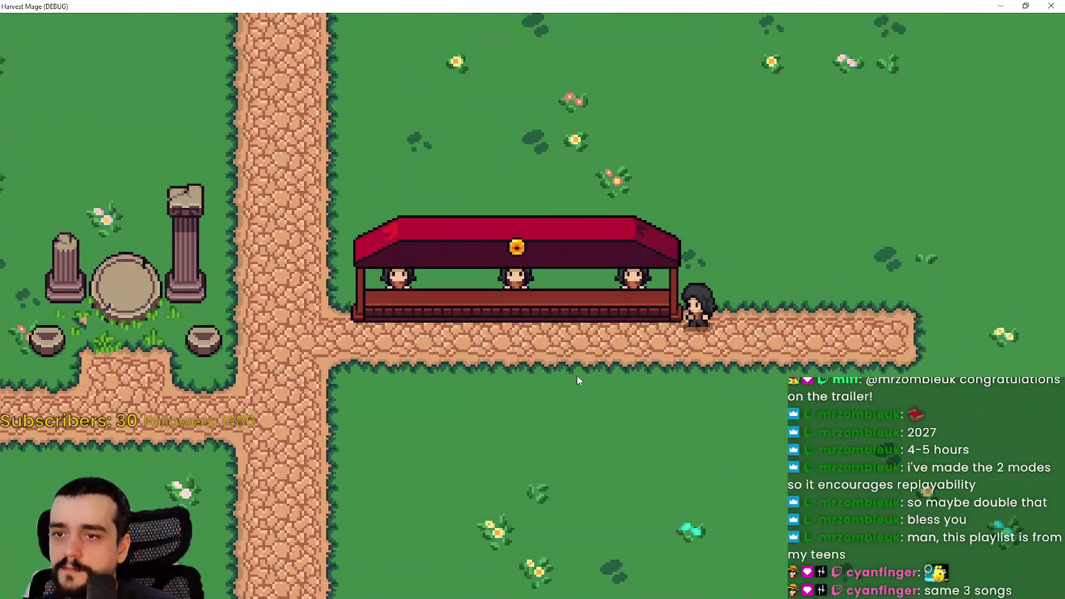
- Walk behind the stall counter, down the crossing path, and back to the stall's front-left corner
key(Up)
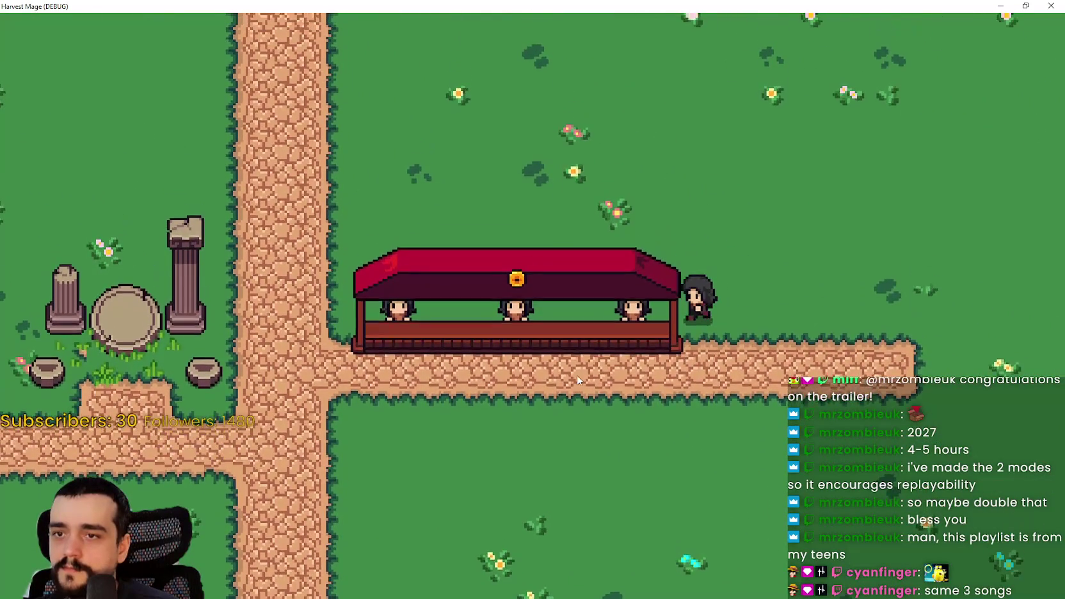
key(Left)
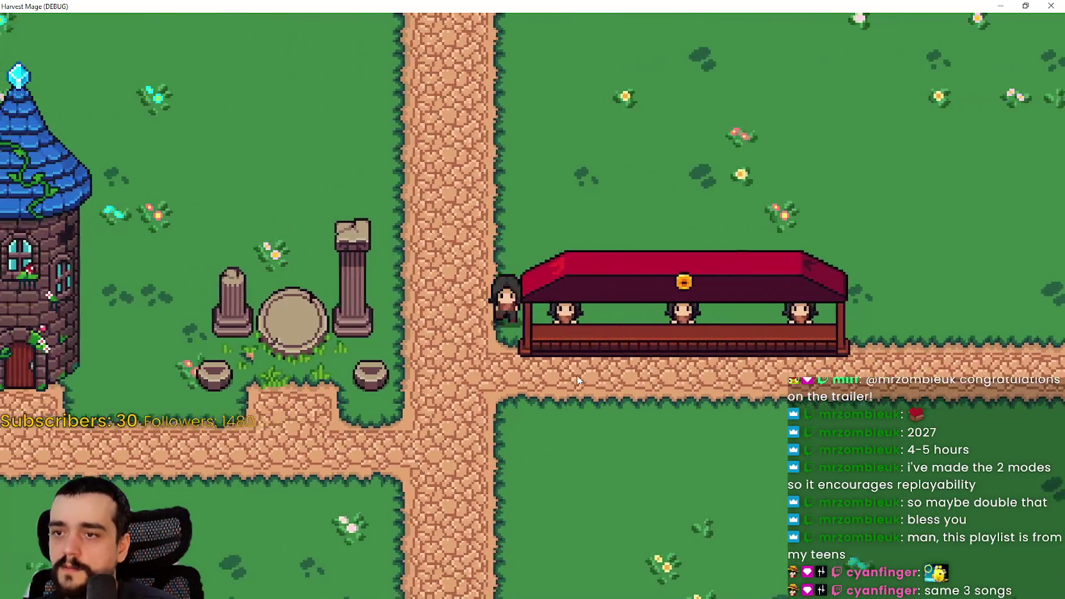
key(Down)
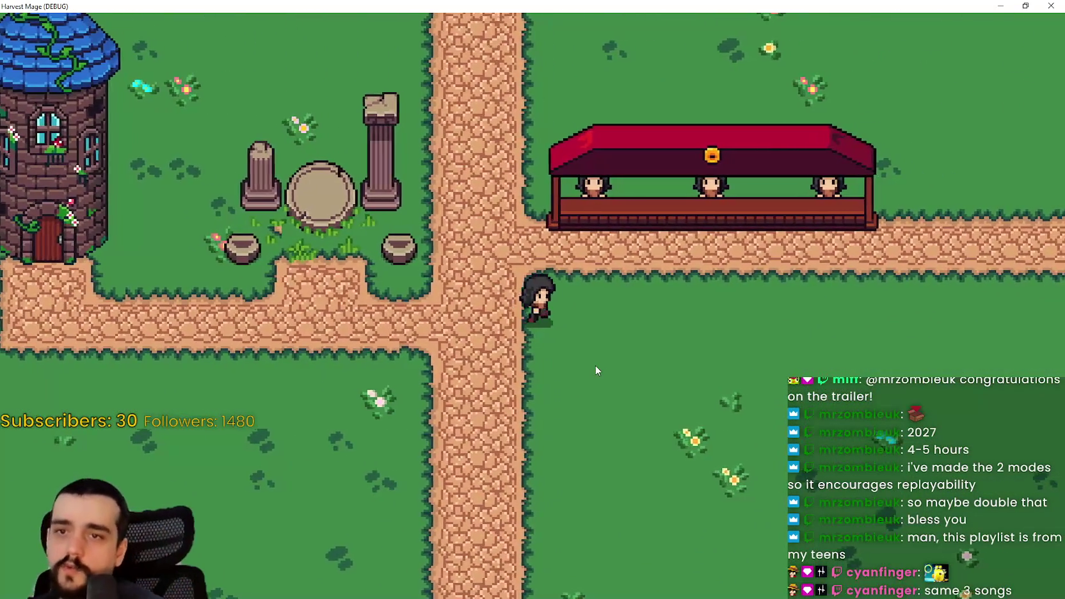
key(Up)
key(Right)
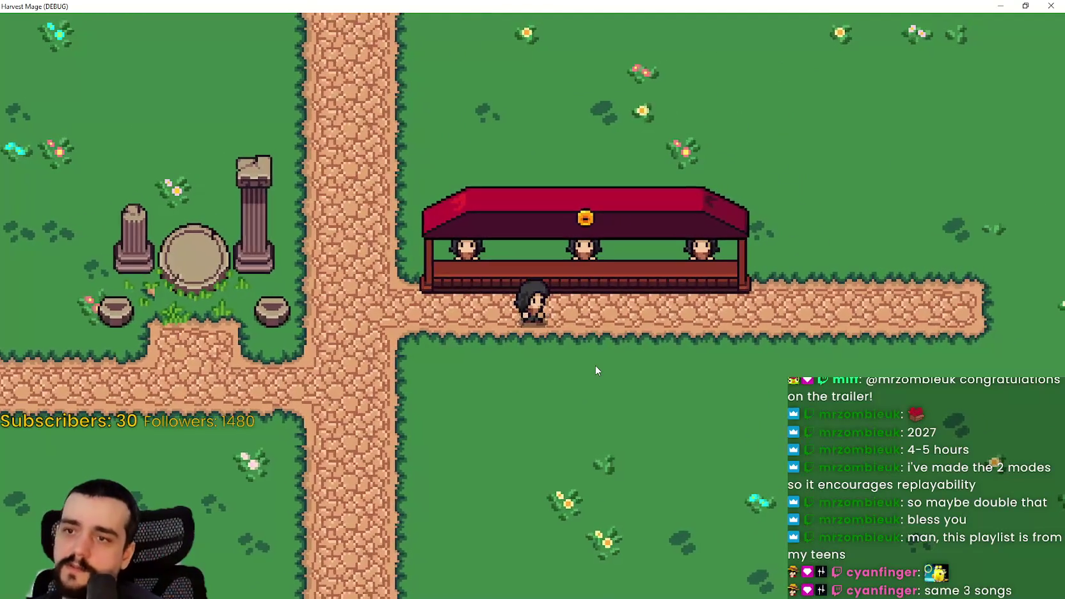
key(Up)
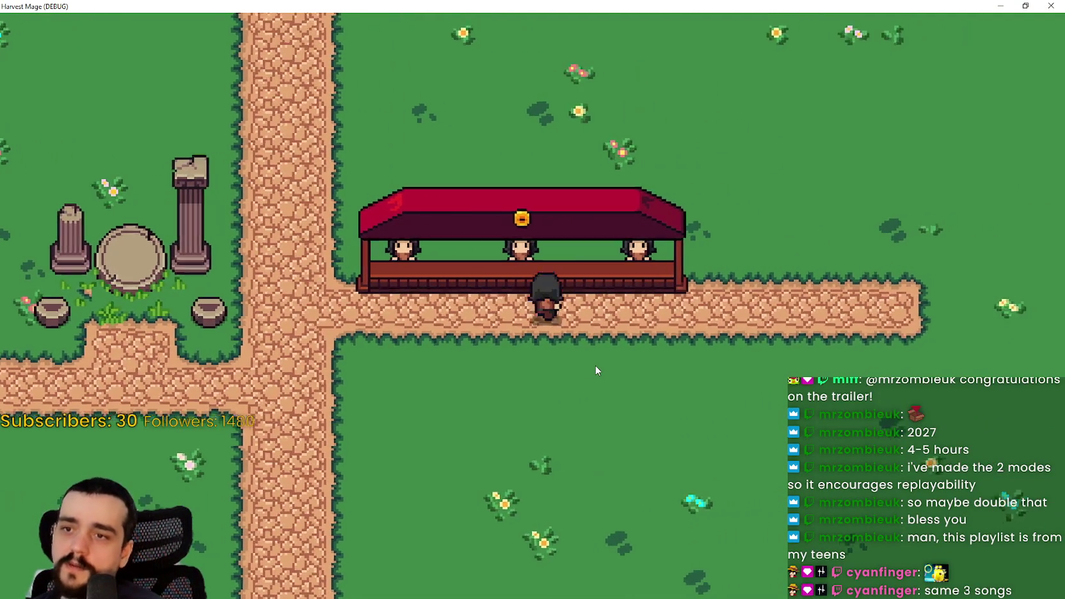
key(Left)
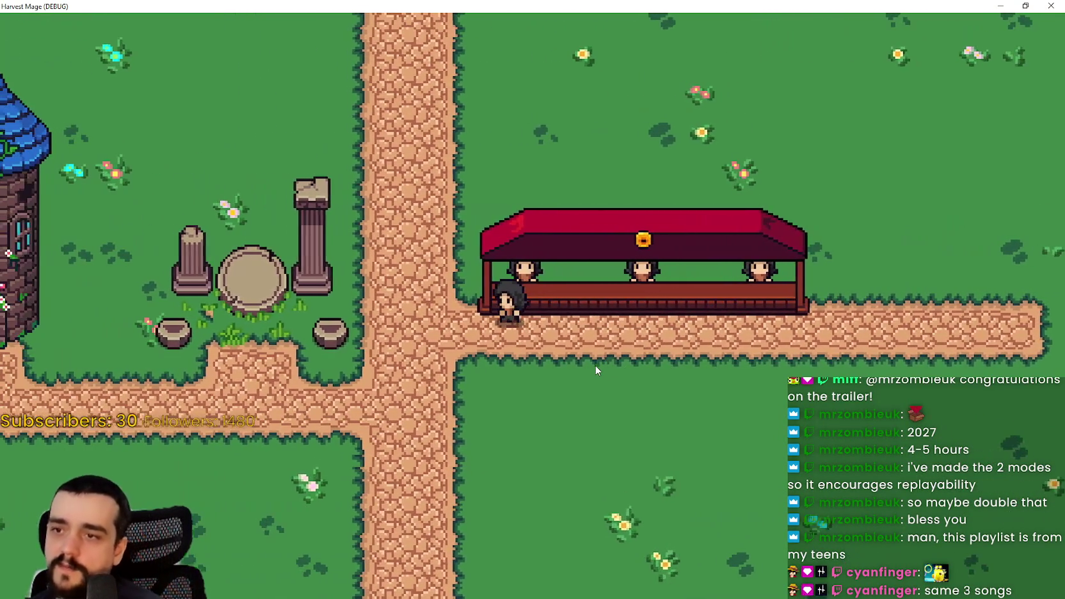
- Walk along the stall's front, stepping off and back onto the path to test its edge
key(Right)
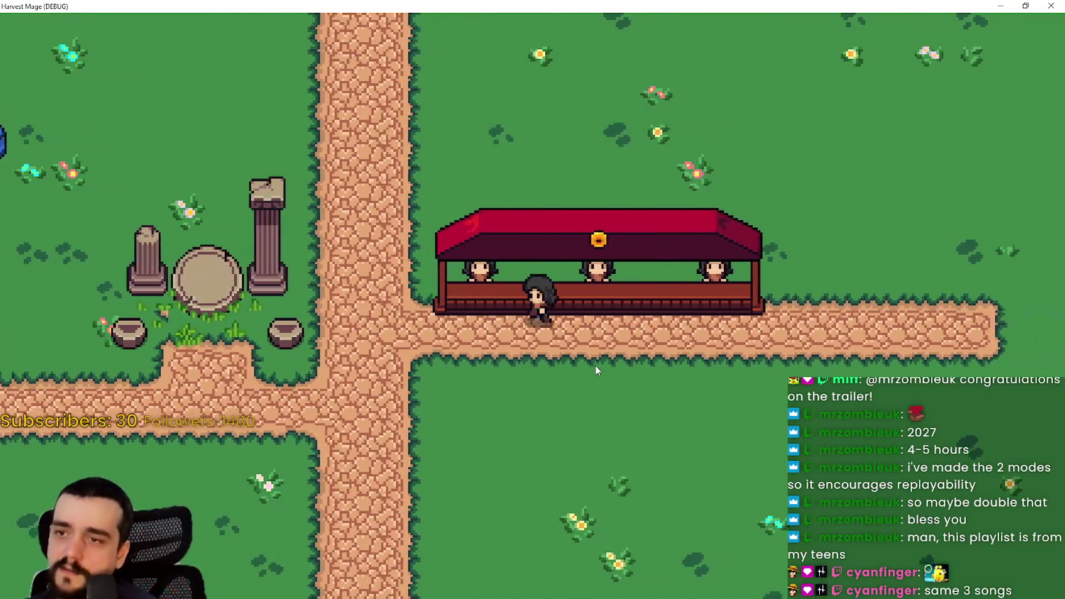
key(Down)
key(Up)
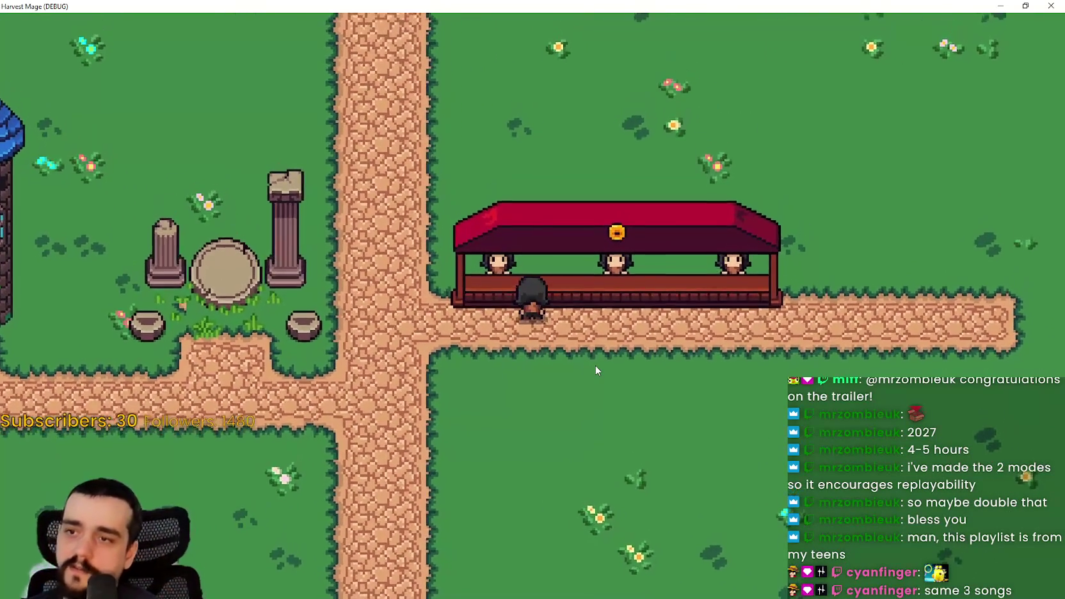
key(Right)
key(Right)
key(Down)
key(Up)
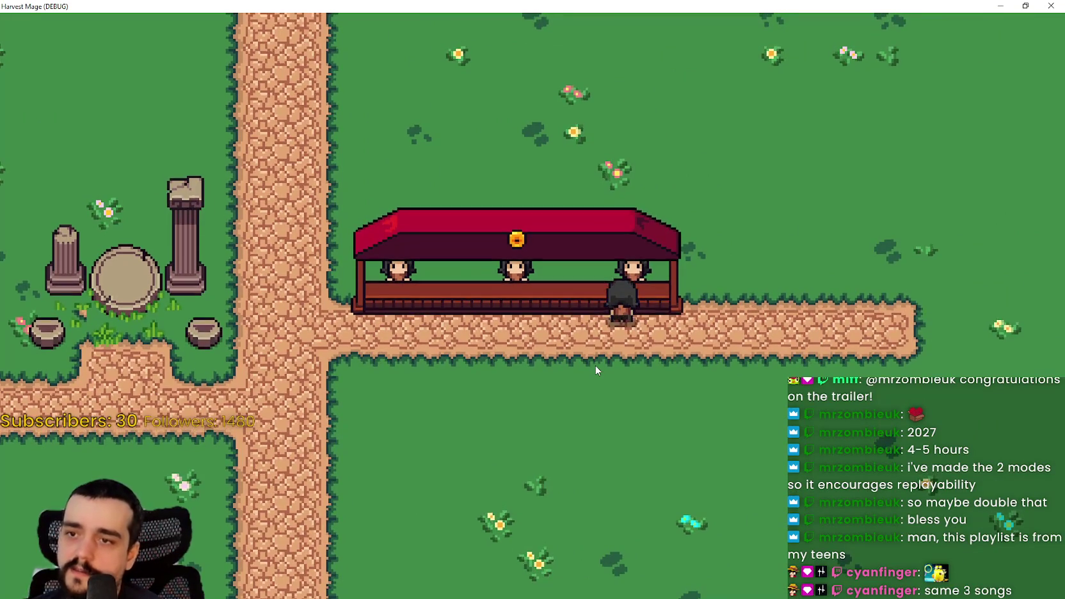
key(Left)
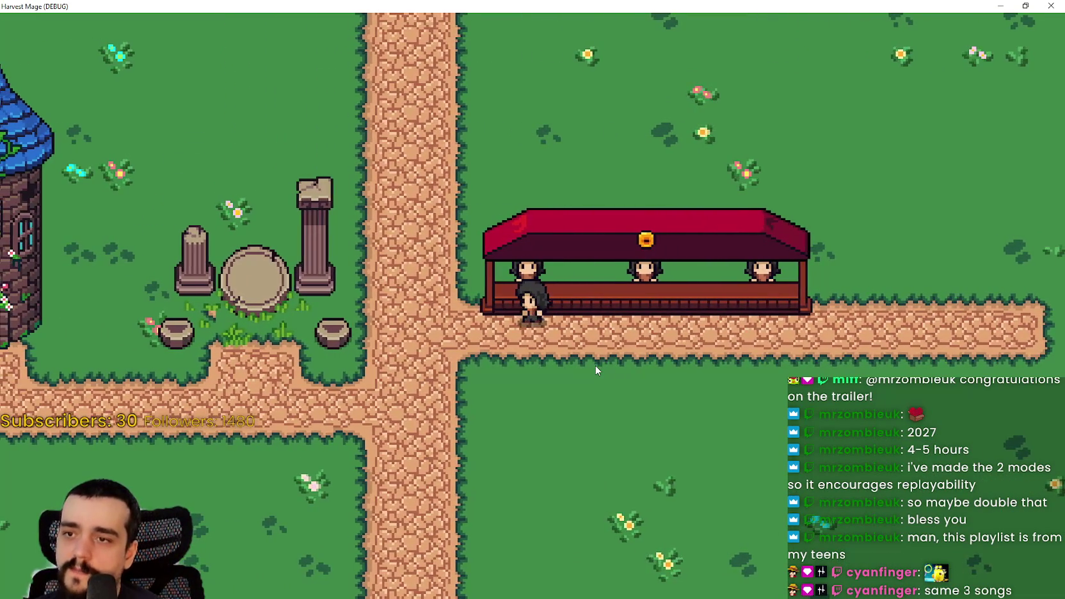
key(Left)
key(Down)
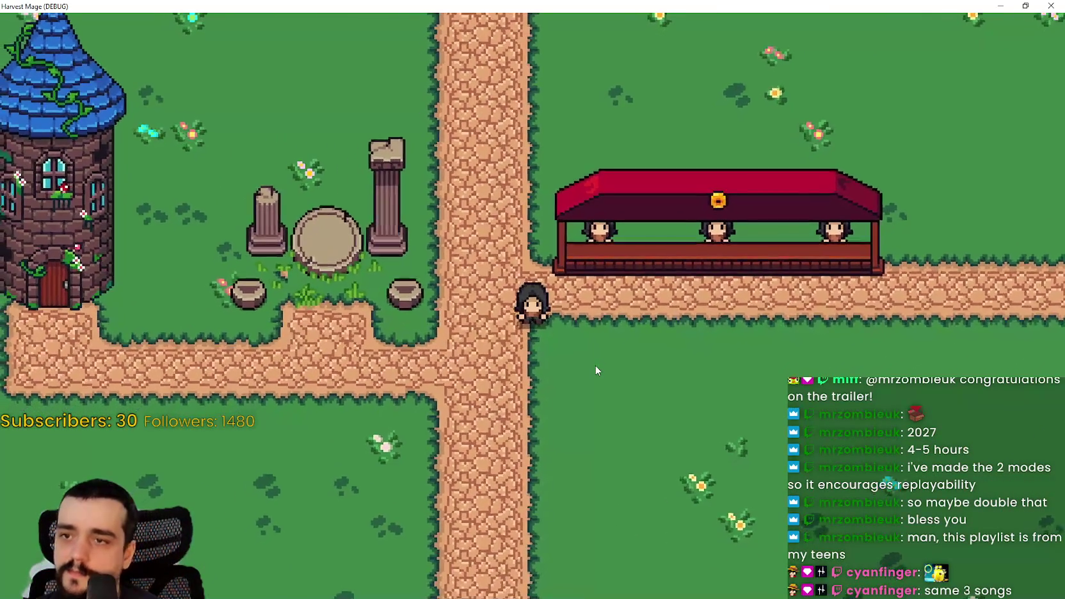
- Walk around the crossing and up beside the stall, then return to Aseprite
key(Left)
key(Down)
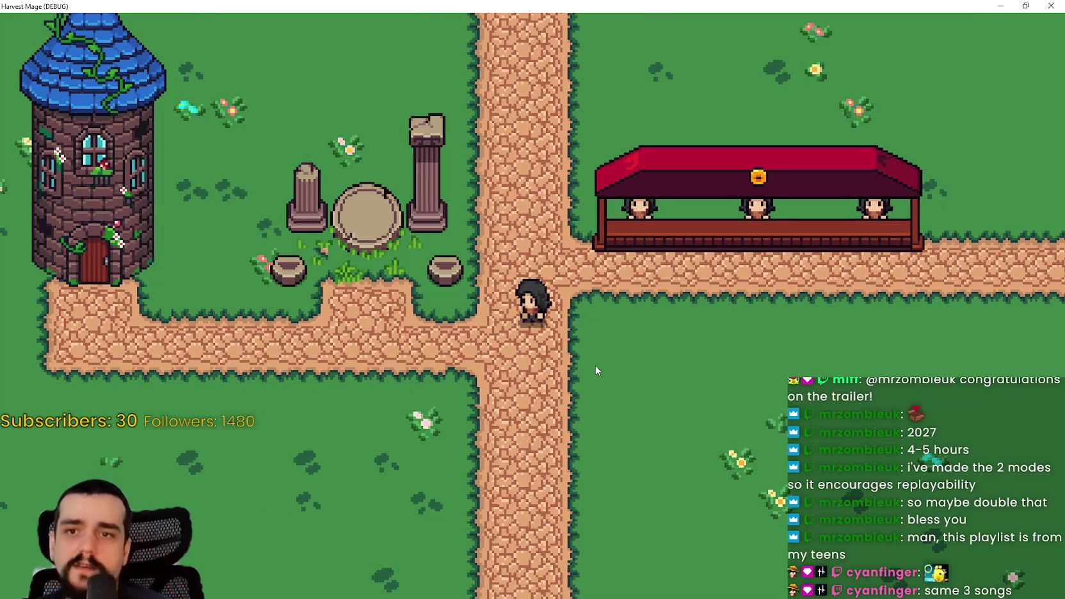
key(Right)
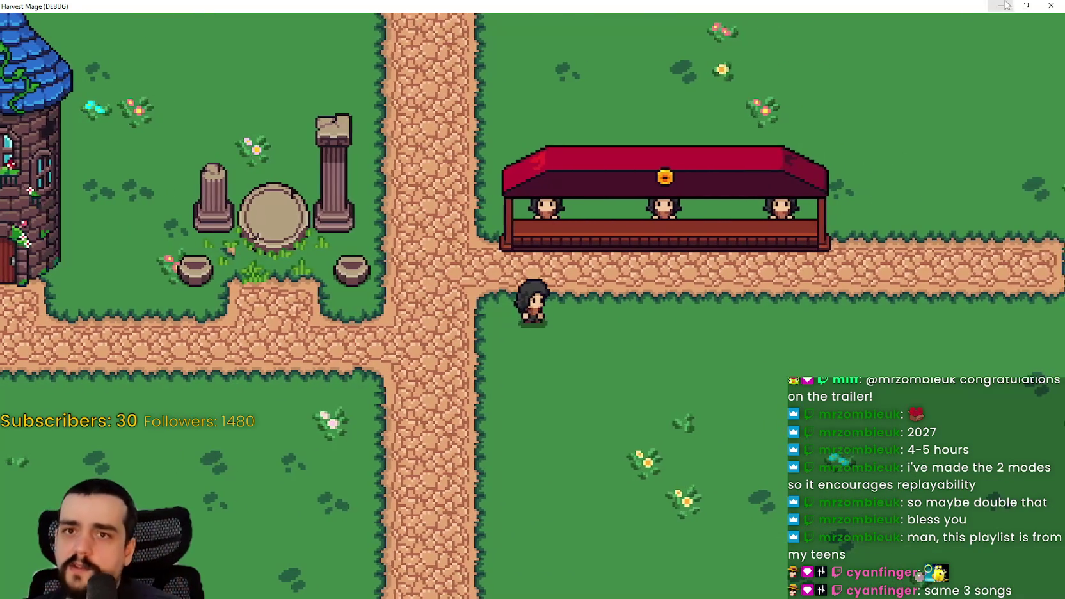
key(Up)
key(Left)
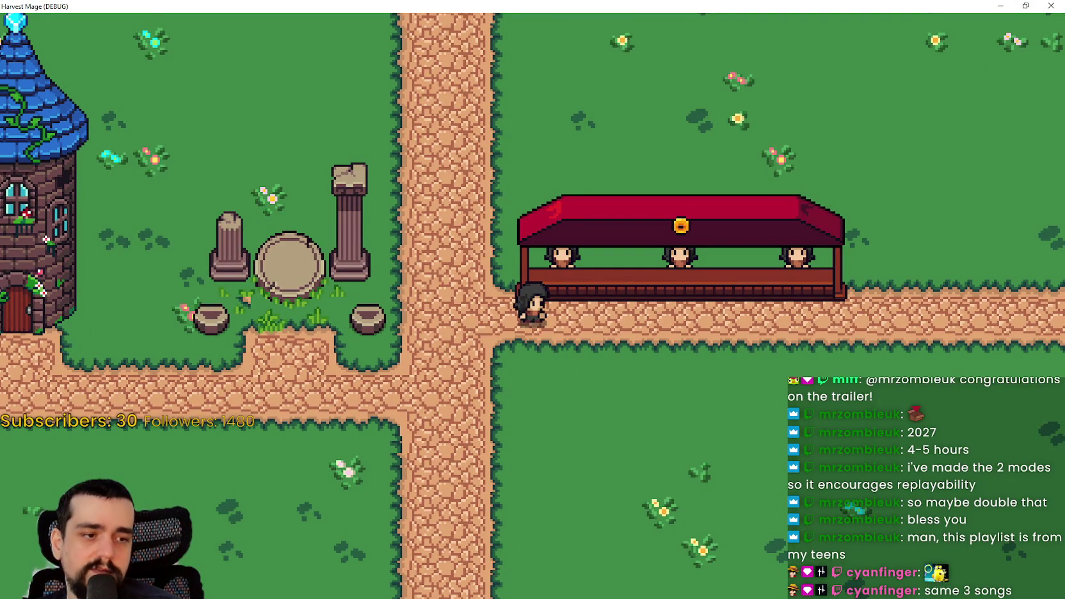
key(alt+Tab)
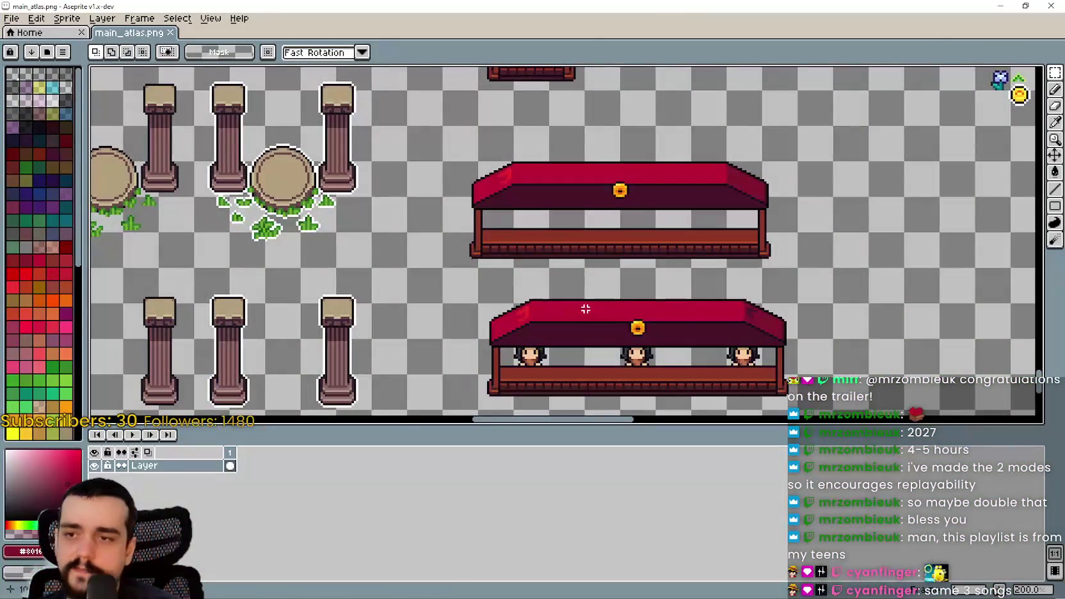
- Bring the stall sprite into view and try marquee selections on its counter plank
scroll(641, 222, up, 3)
drag(640, 223, 497, 254)
scroll(617, 294, down, 1)
mouse_move(618, 295)
mouse_down()
mouse_move(575, 199)
mouse_move(577, 138)
mouse_move(586, 271)
mouse_move(666, 297)
mouse_move(659, 209)
mouse_move(642, 183)
mouse_move(619, 74)
mouse_up()
scroll(405, 248, up, 2)
scroll(491, 268, down, 2)
scroll(856, 225, up, 1)
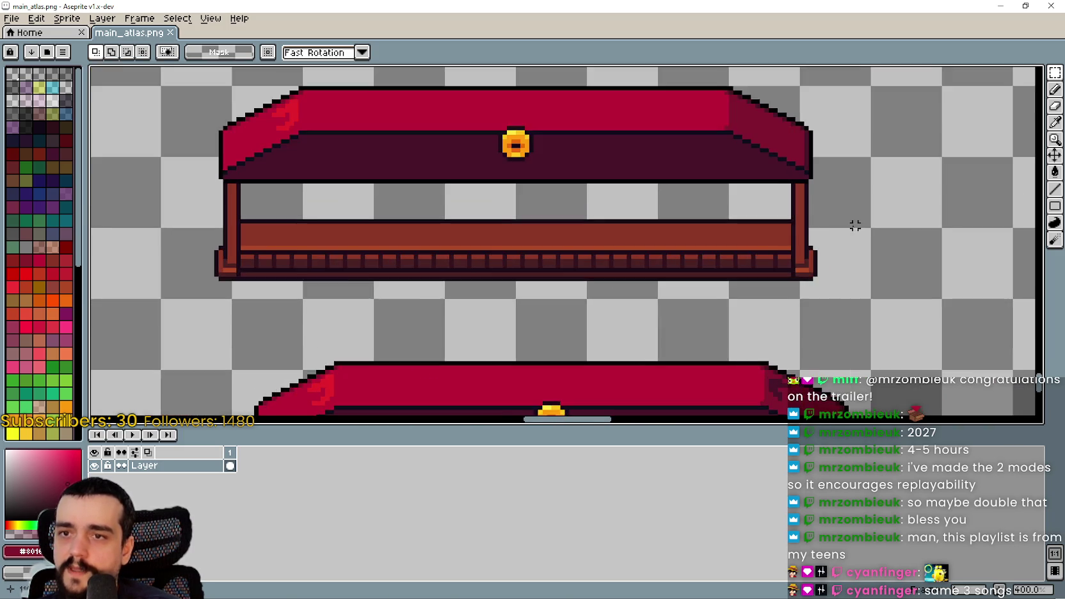
scroll(855, 225, up, 3)
drag(766, 213, 639, 281)
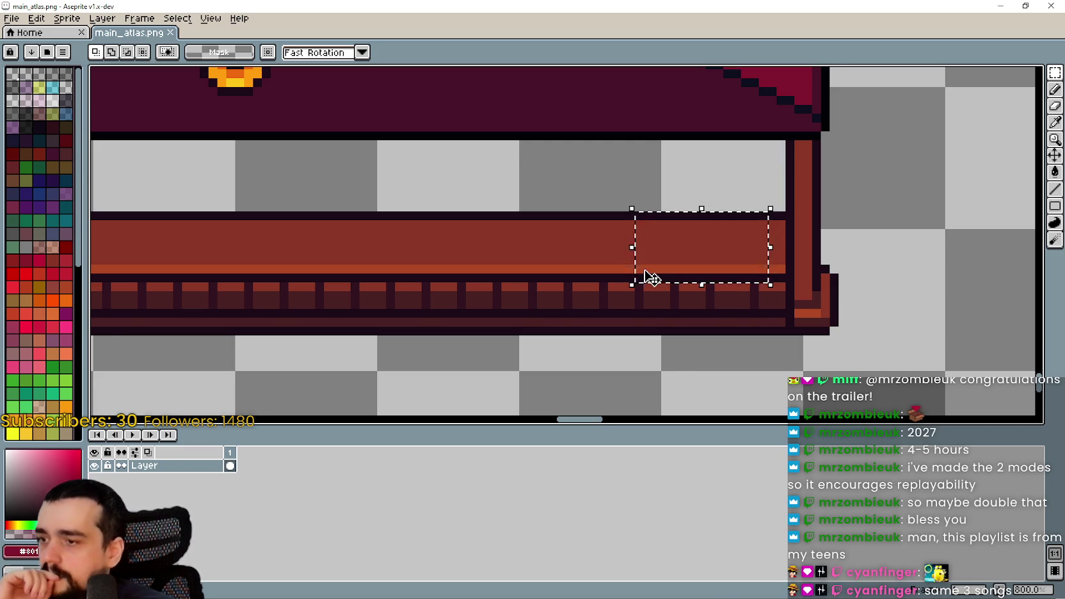
scroll(649, 277, down, 1)
mouse_move(490, 276)
mouse_down()
mouse_move(714, 282)
mouse_move(733, 224)
mouse_up()
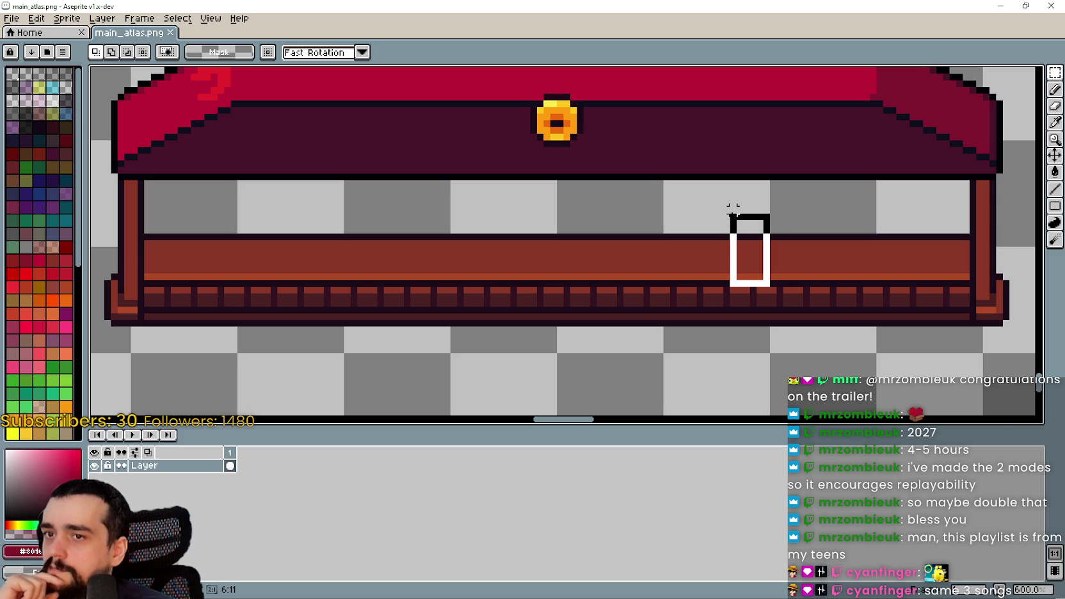
drag(733, 209, 731, 210)
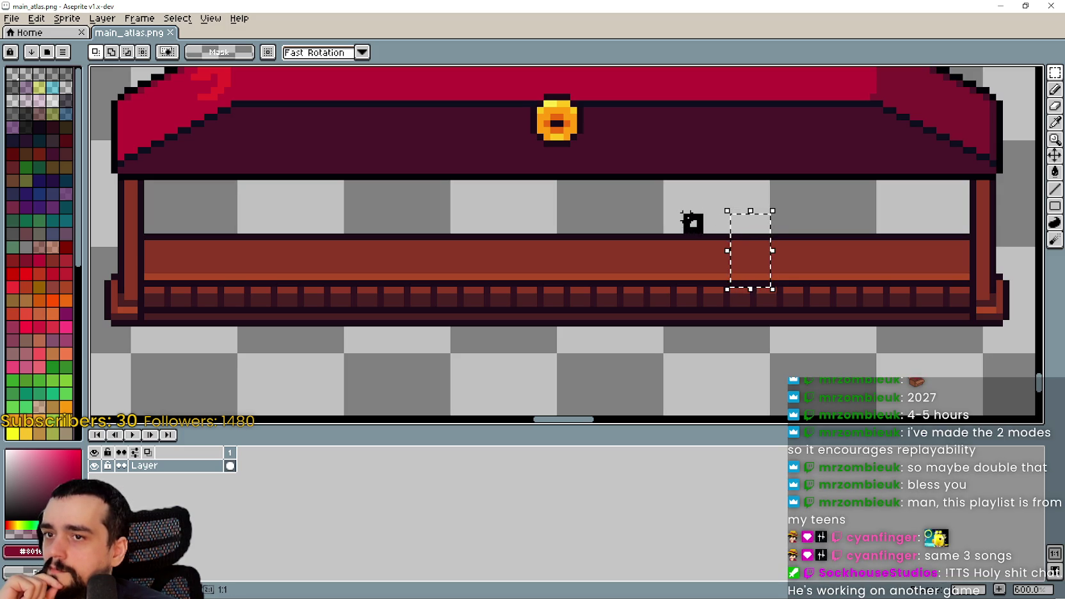
drag(680, 211, 705, 235)
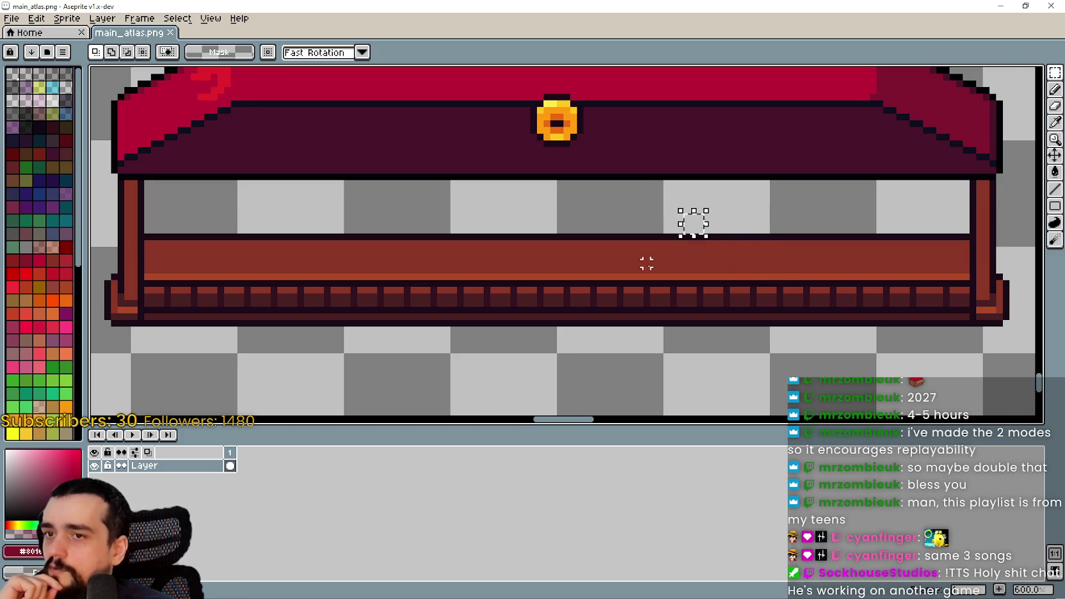
- Marquee the entire roof of the upper red market stall
scroll(647, 263, down, 1)
drag(647, 263, 619, 248)
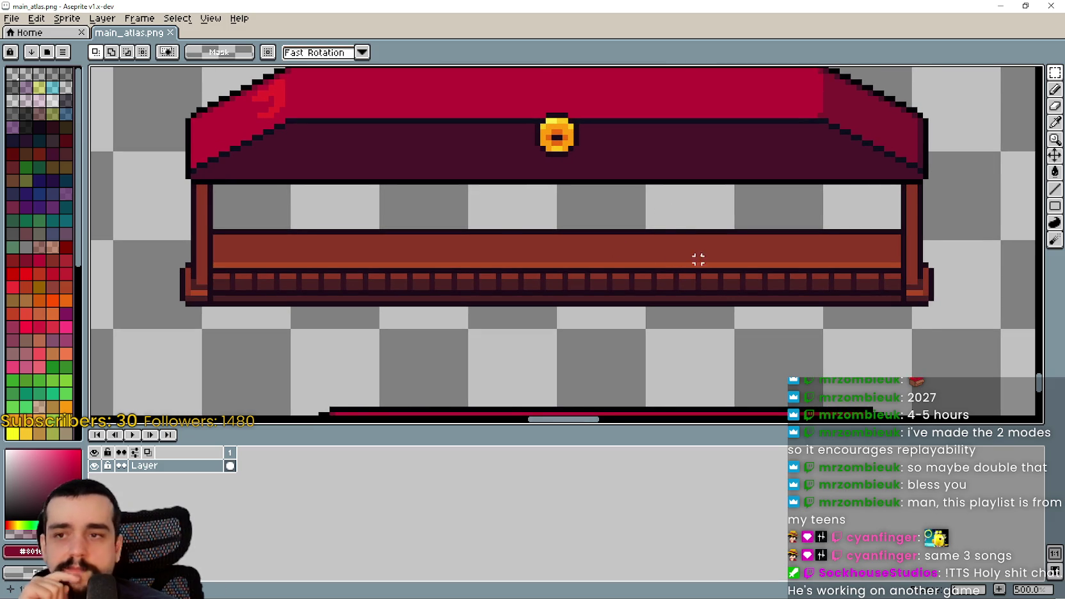
scroll(698, 259, down, 2)
mouse_move(370, 130)
mouse_down()
mouse_move(861, 239)
mouse_move(859, 252)
mouse_up()
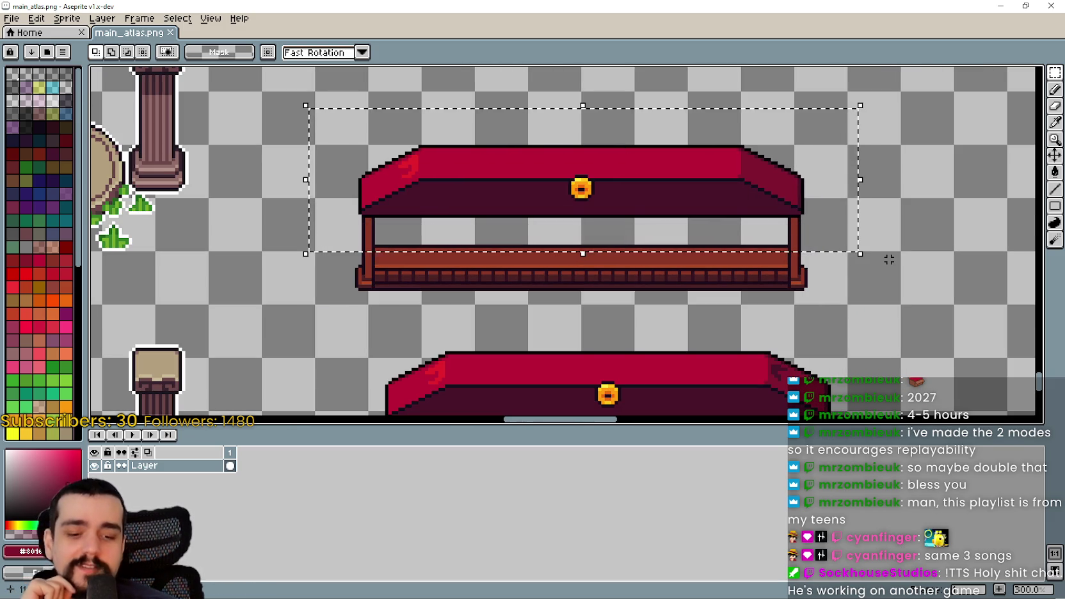
- Nudge the roof selection upward, then lift the lower rail strip and commit both moves
key(Up)
key(Up)
key(Up)
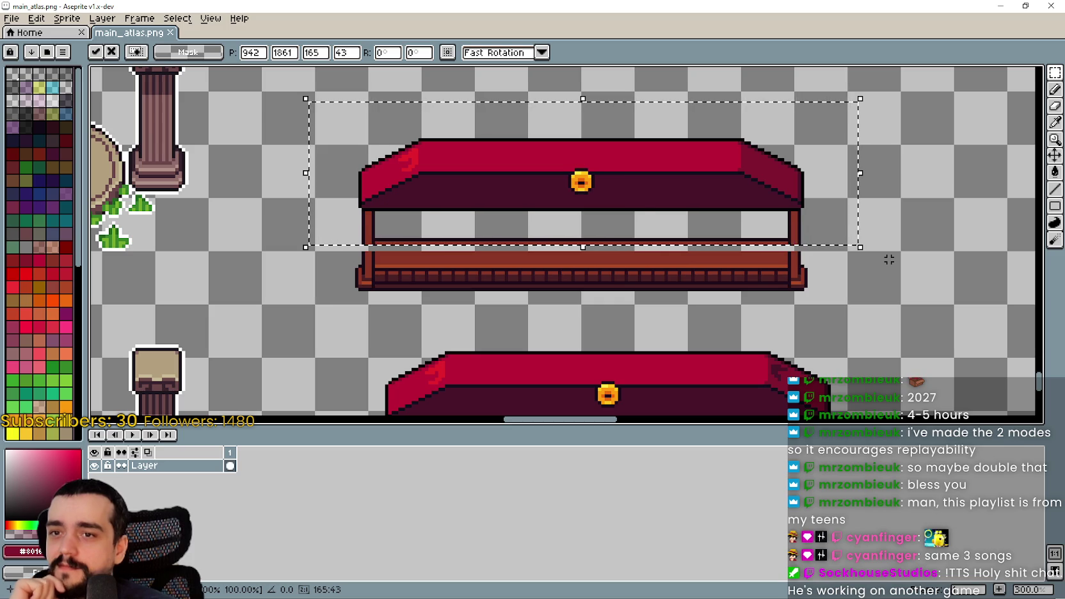
key(Return)
scroll(842, 321, up, 4)
scroll(750, 259, down, 3)
drag(910, 307, 302, 292)
drag(606, 295, 600, 253)
key(Return)
- Bring both stalls into view, marquee the upper stall's roof area, then deselect it
scroll(594, 254, down, 2)
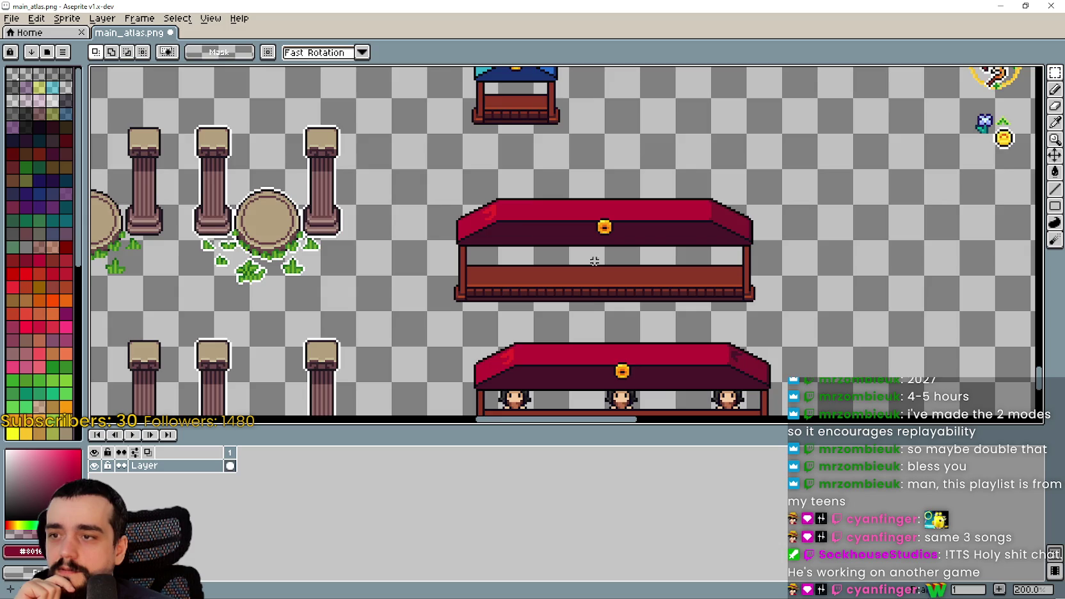
scroll(589, 311, up, 2)
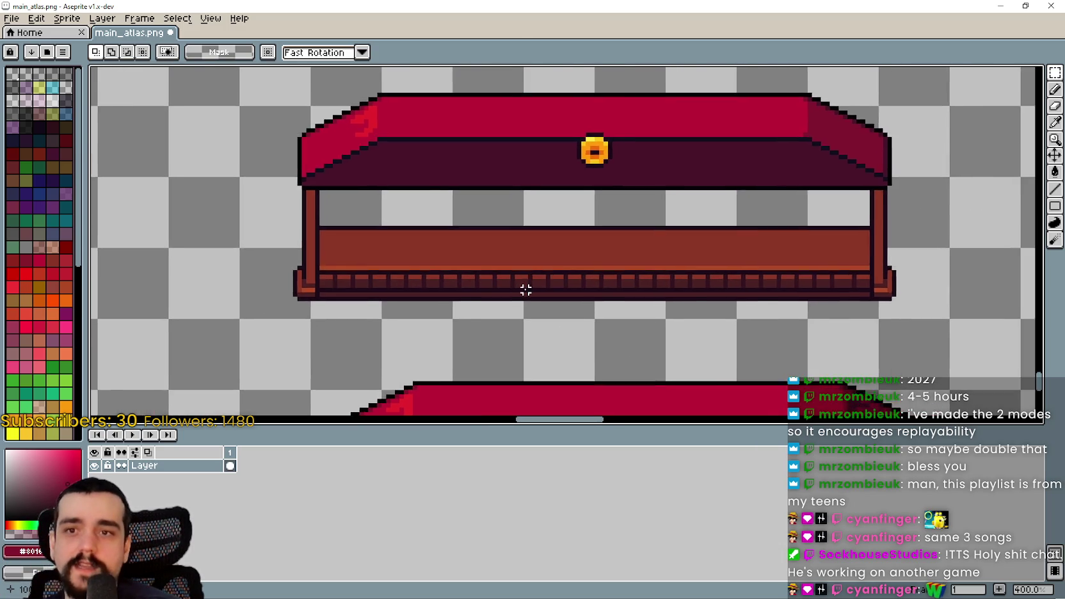
scroll(549, 280, down, 3)
scroll(610, 291, up, 2)
mouse_move(527, 249)
mouse_down()
mouse_move(625, 226)
mouse_move(720, 312)
mouse_up()
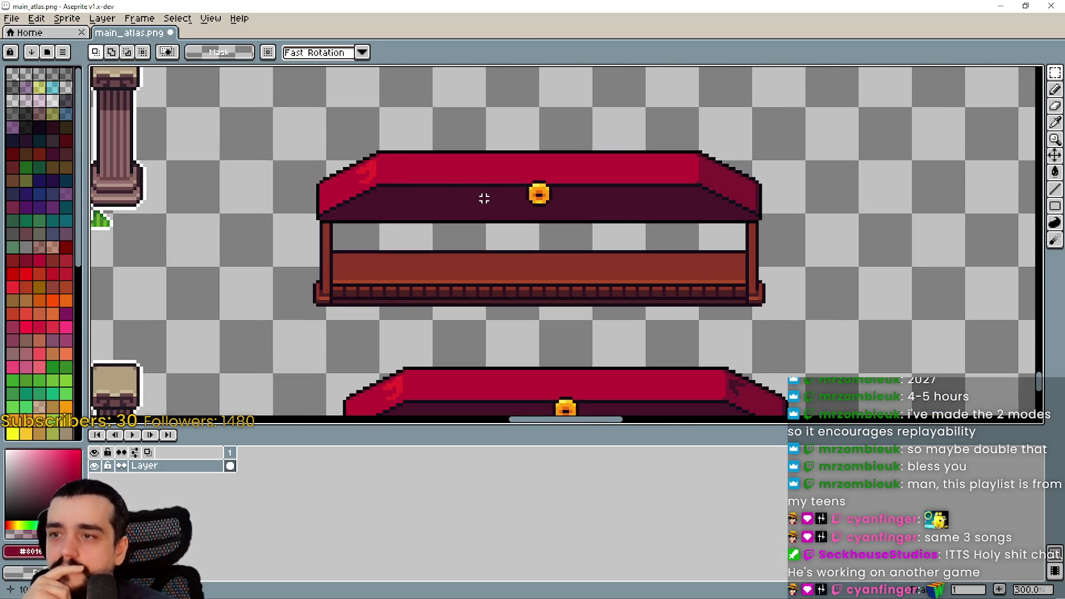
mouse_move(281, 118)
mouse_down()
mouse_move(778, 191)
mouse_move(856, 238)
mouse_move(767, 151)
mouse_move(796, 262)
mouse_move(815, 276)
mouse_up()
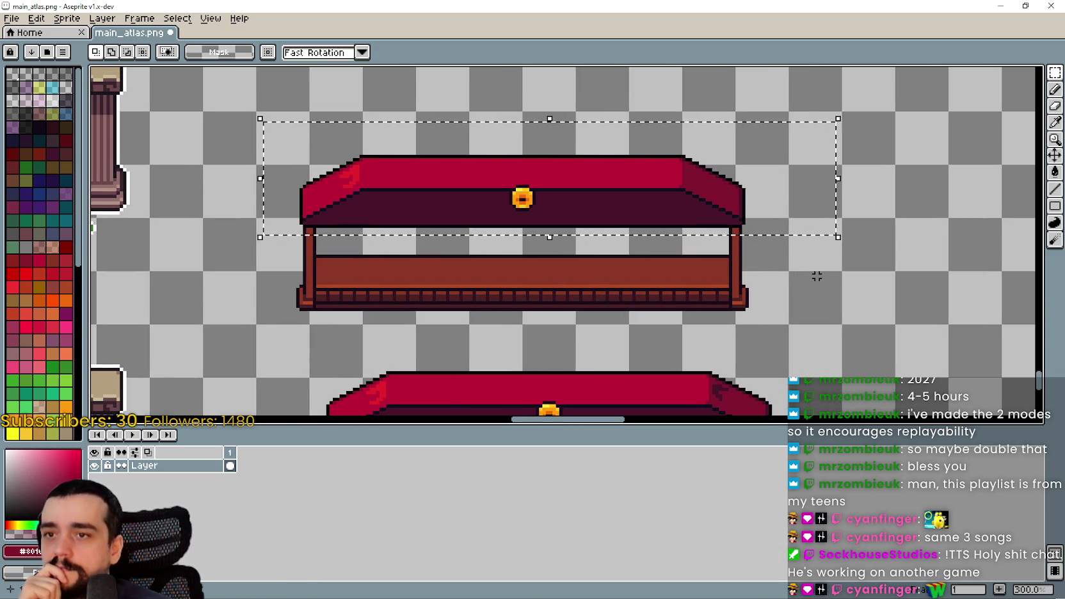
key(ctrl+d)
- Select and drop a thin strip across the stall posts, then check the stall in the running game
scroll(301, 256, up, 3)
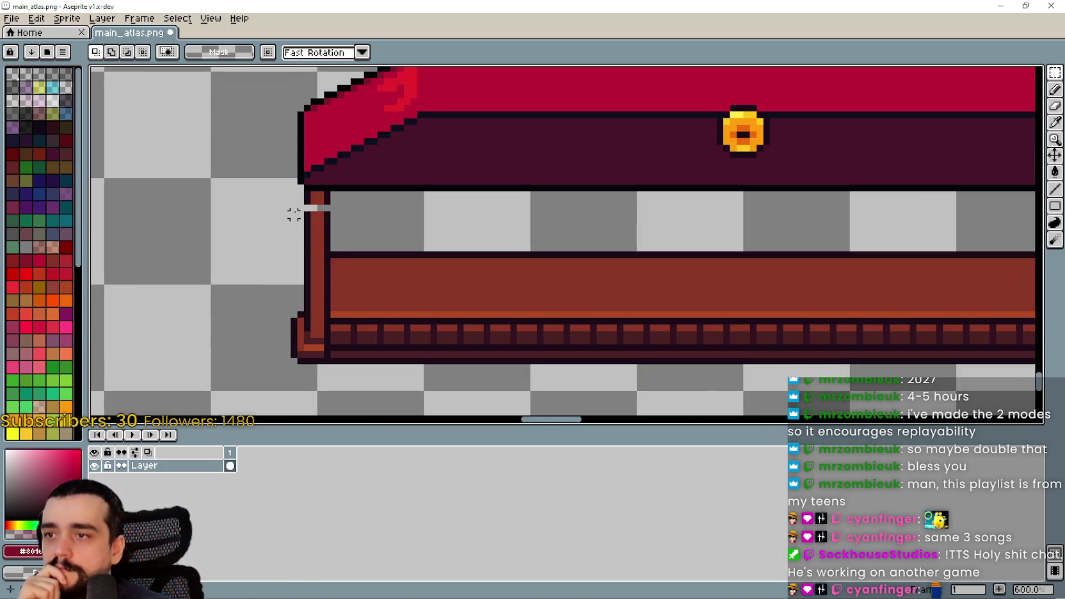
scroll(623, 208, down, 3)
drag(287, 201, 744, 204)
scroll(737, 206, up, 1)
click(413, 275)
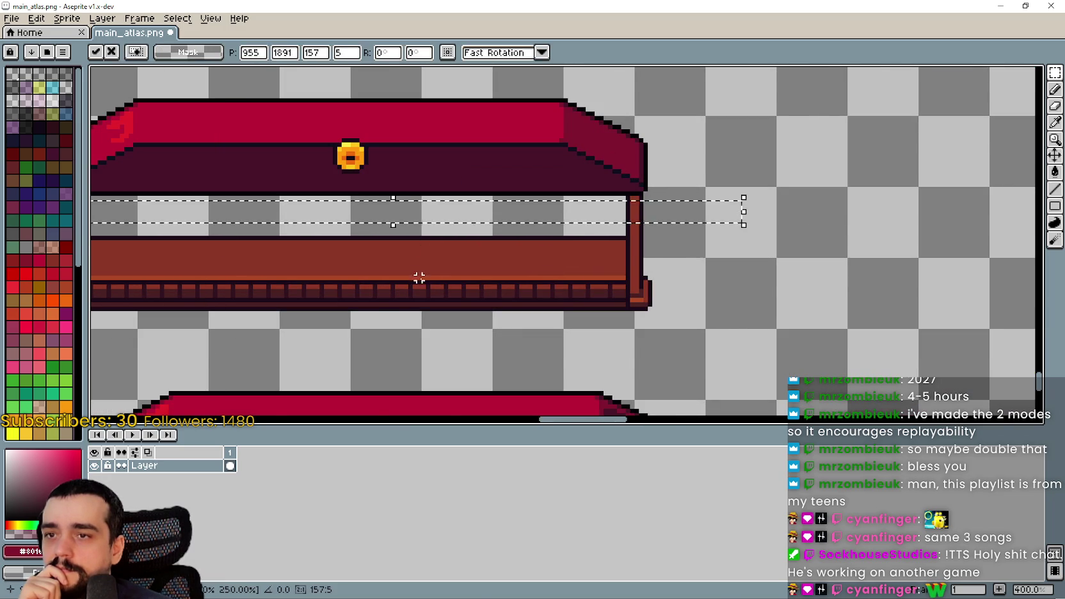
scroll(407, 321, down, 2)
drag(407, 320, 565, 293)
mouse_move(404, 266)
mouse_down()
mouse_move(410, 246)
mouse_move(390, 250)
mouse_move(396, 238)
mouse_up()
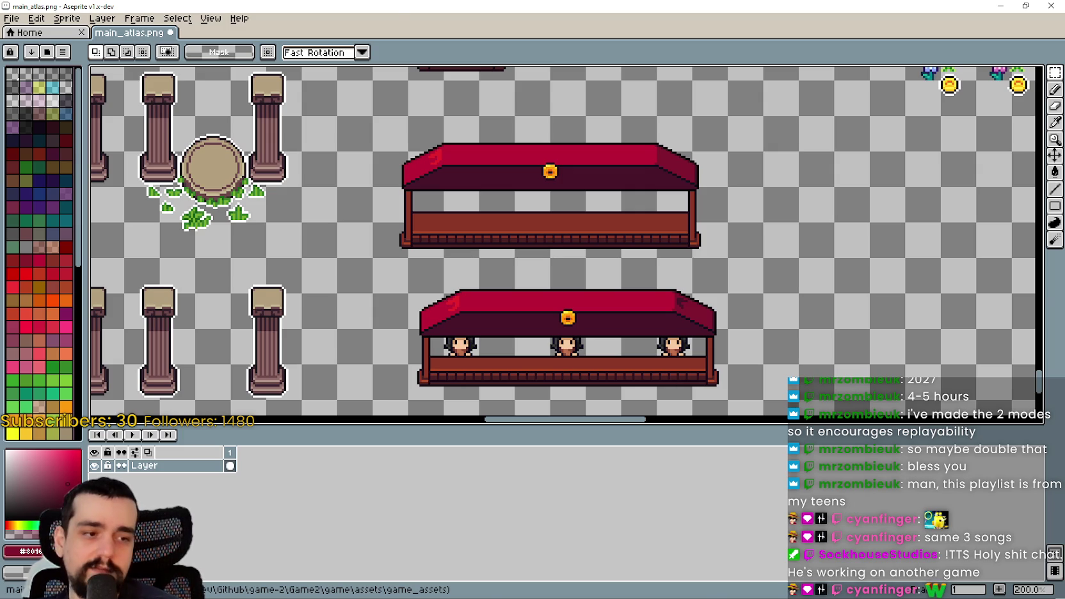
key(alt+Tab)
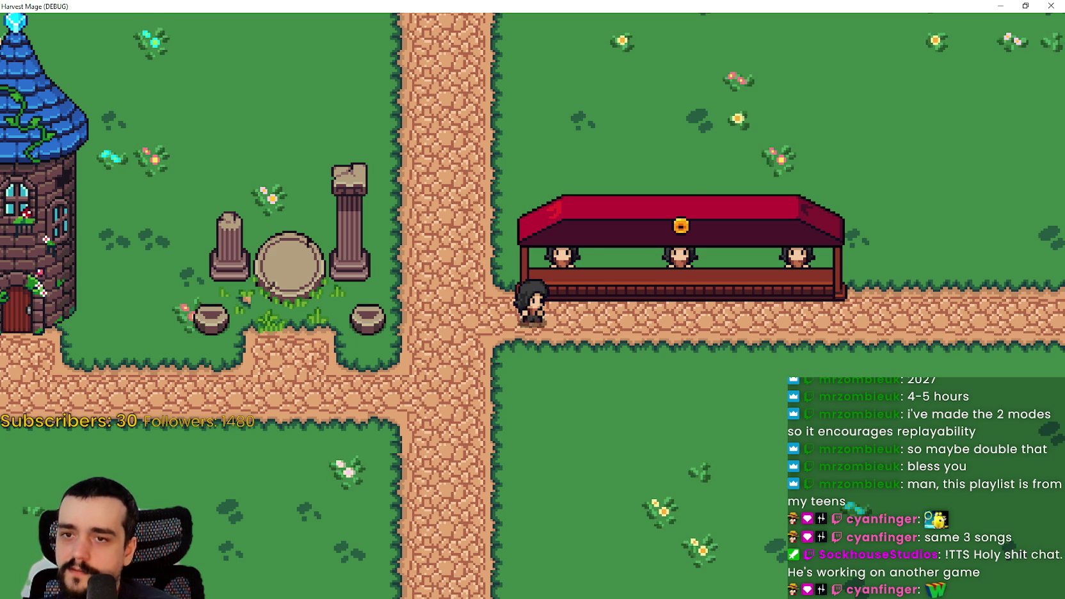
- Back in Aseprite, marquee the whole upper stall, nudge it down and deselect
key(alt+Tab)
drag(547, 250, 555, 263)
mouse_move(386, 270)
mouse_down()
mouse_move(573, 185)
mouse_move(785, 128)
mouse_up()
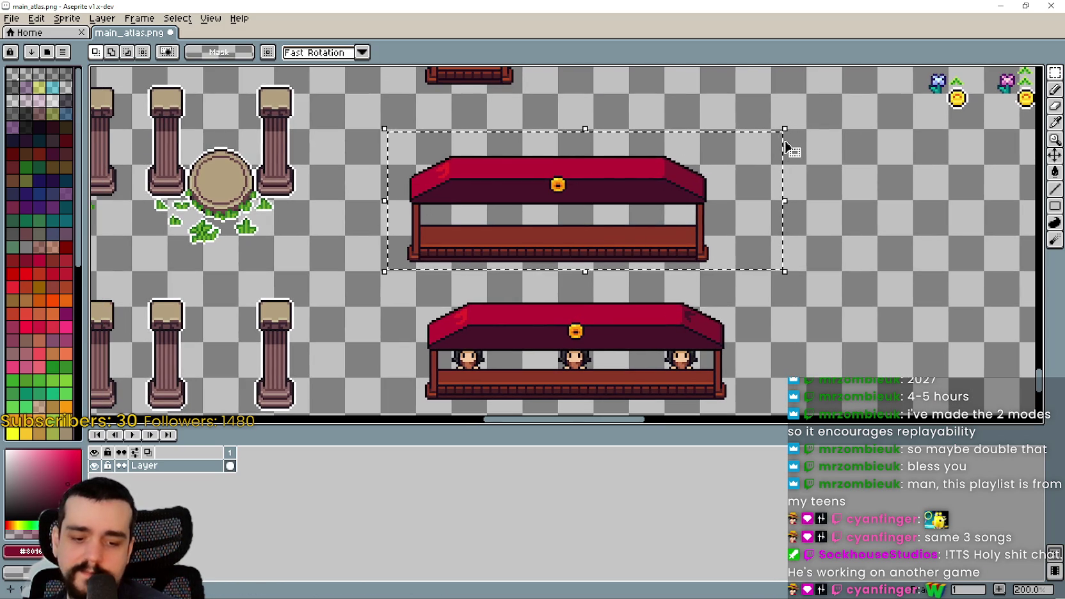
key(Down)
key(Down)
key(Down)
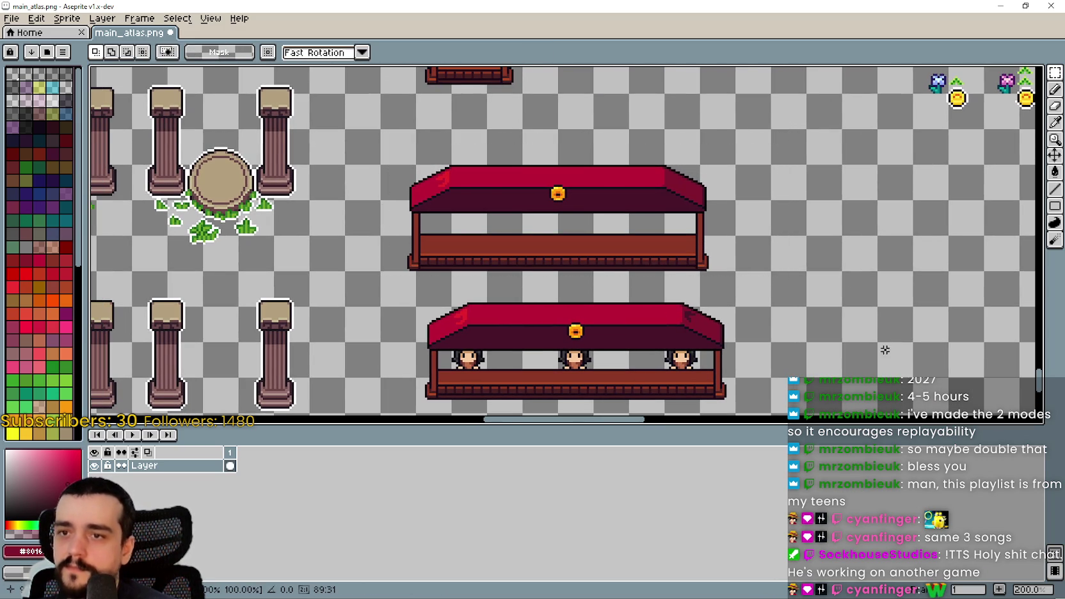
key(ctrl+d)
- Leave Aseprite and bring the Godot village scene back on screen
scroll(516, 239, up, 2)
scroll(552, 247, down, 1)
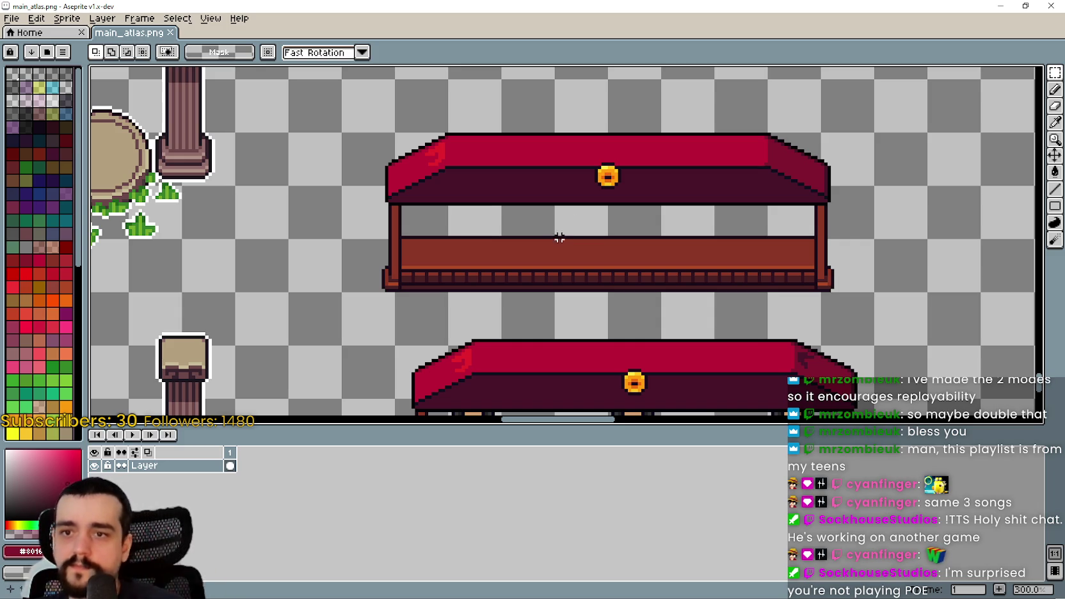
scroll(476, 256, up, 1)
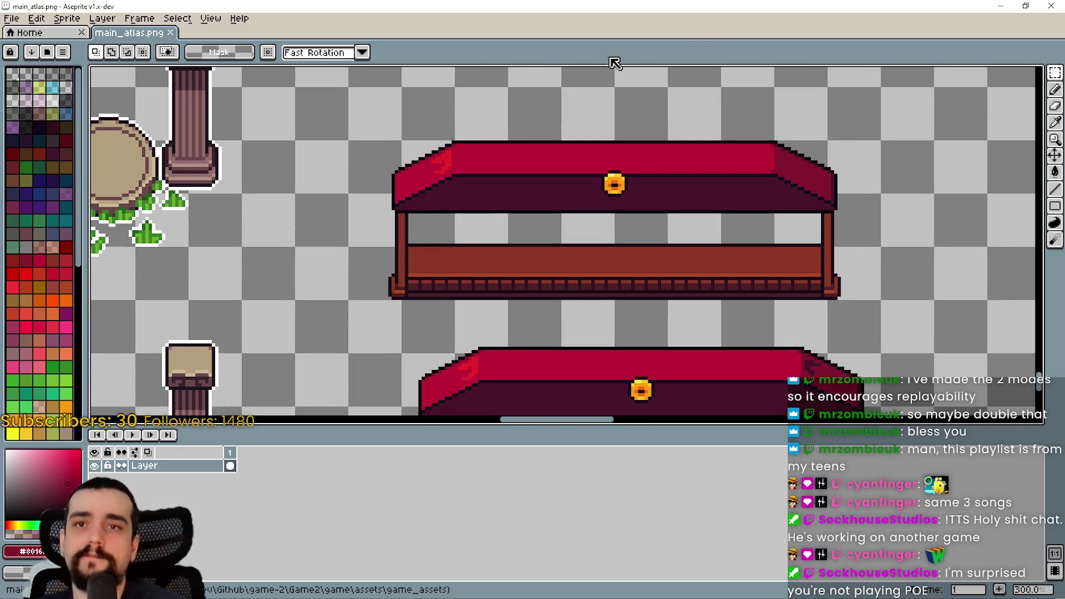
click(1001, 10)
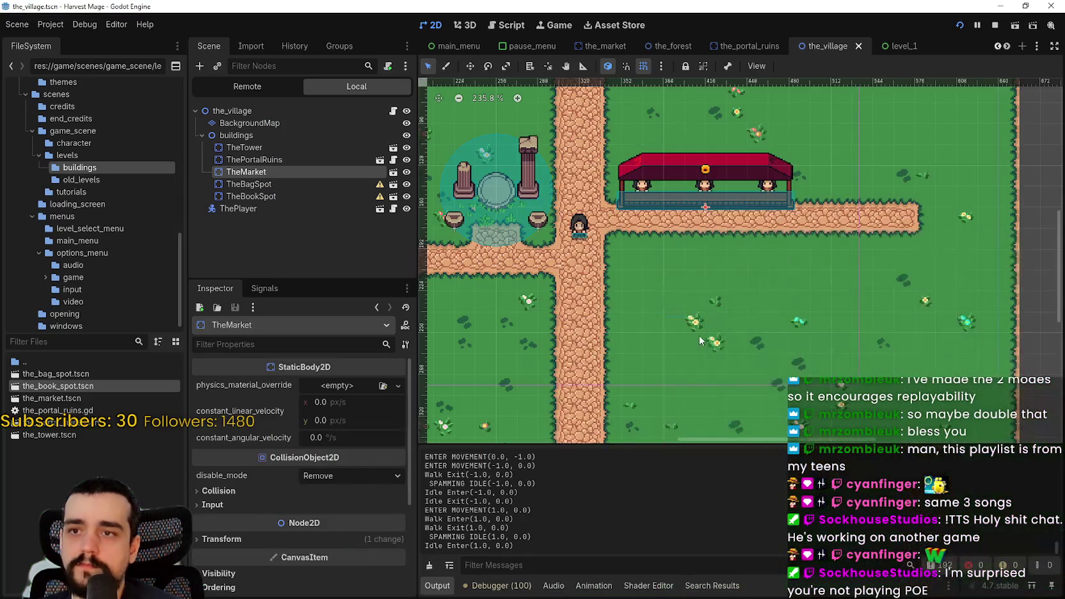
click(1000, 8)
scroll(722, 285, down, 1)
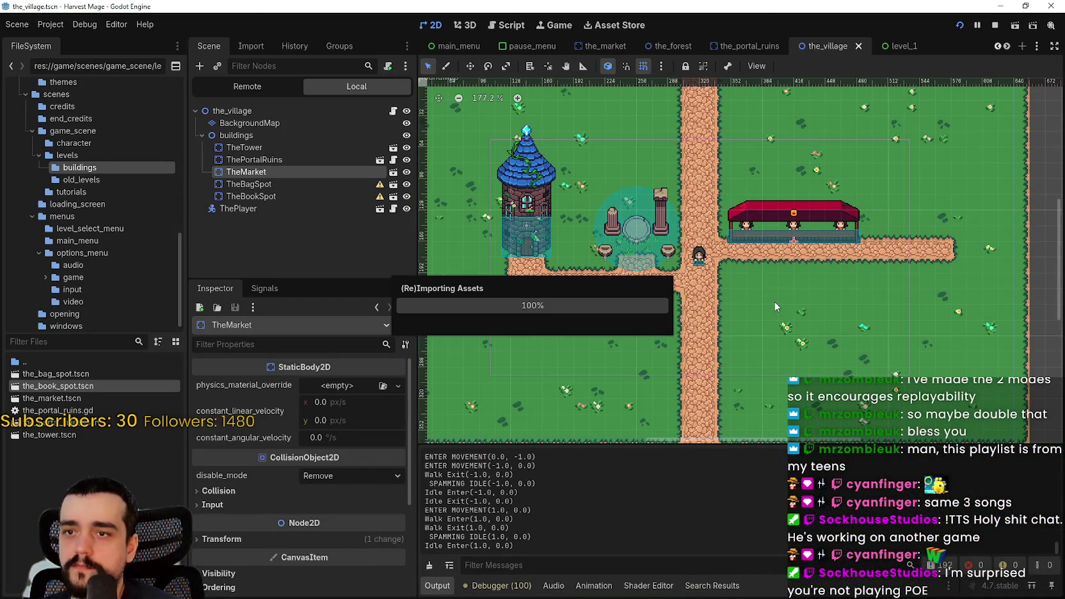
- Browse the editor menus during the atlas reimport, then select a Vulkan error line in Output
click(50, 24)
click(37, 23)
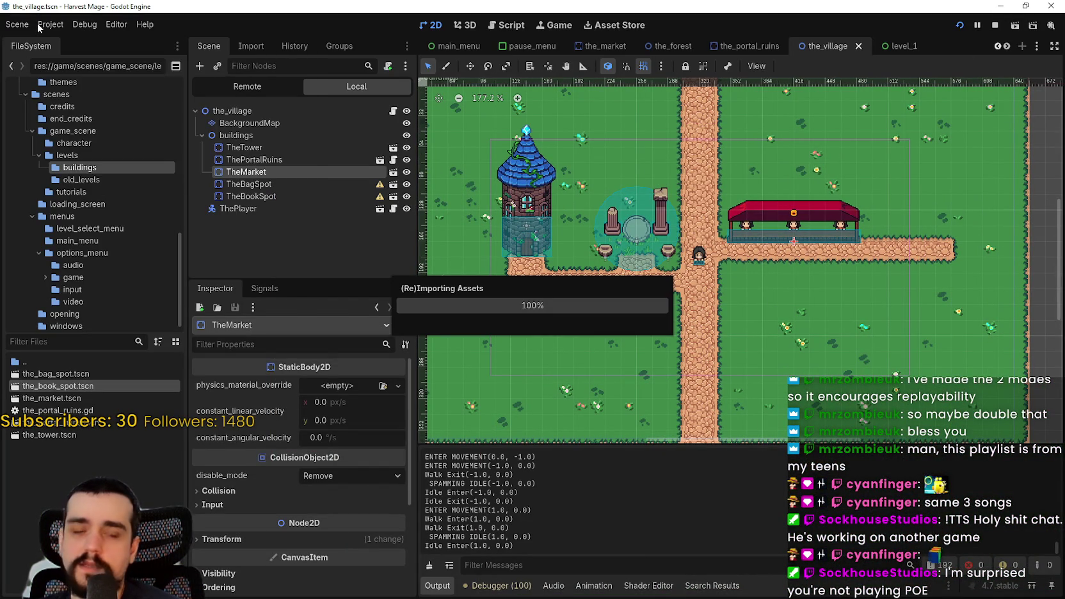
double_click(38, 25)
click(109, 25)
click(112, 26)
click(116, 25)
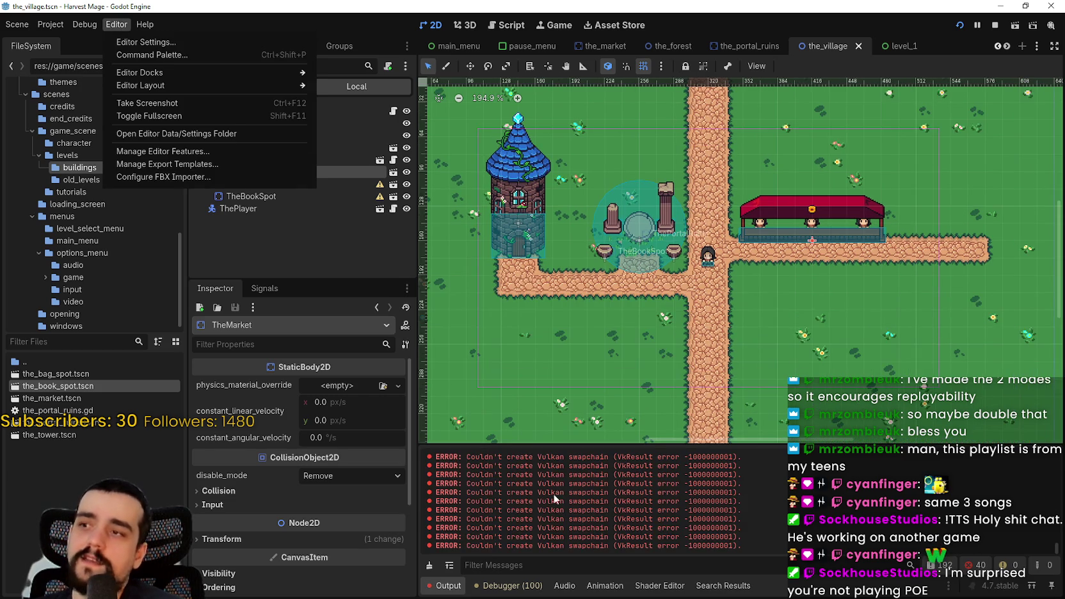
click(446, 480)
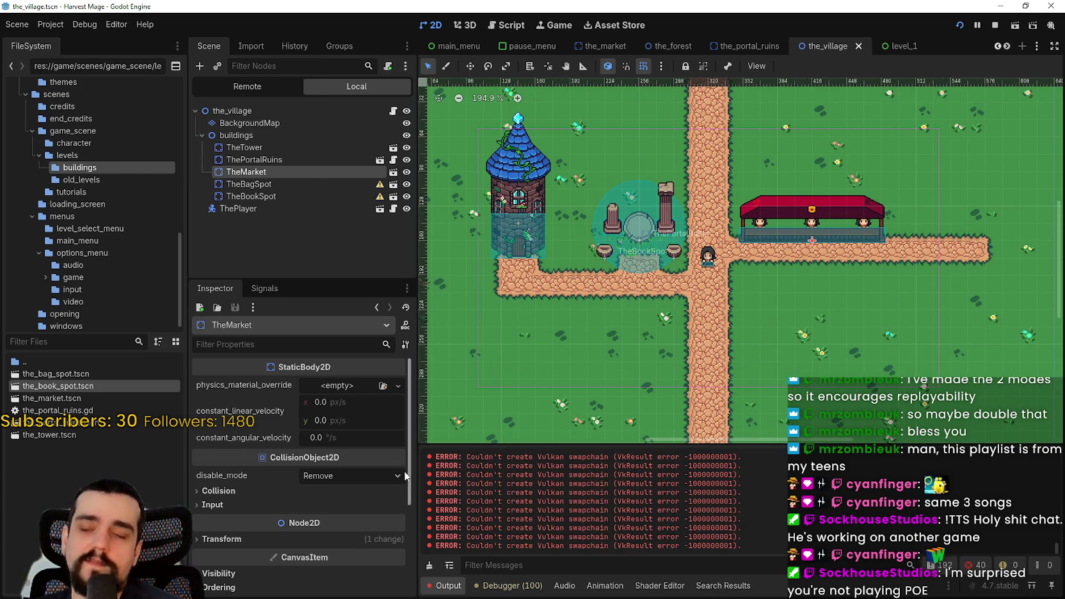
drag(761, 485, 433, 486)
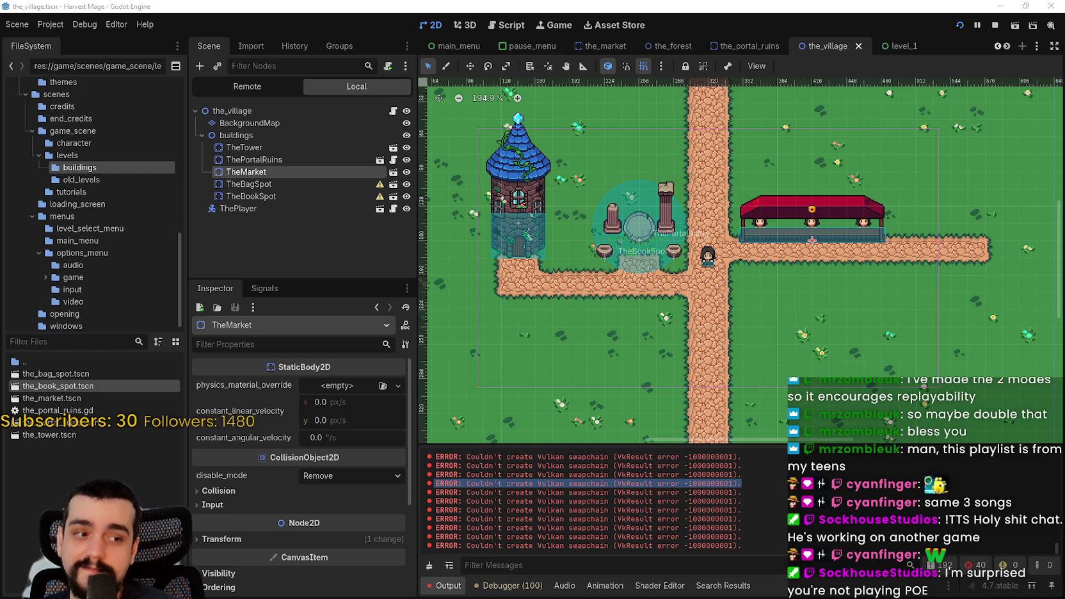
key(alt+Tab)
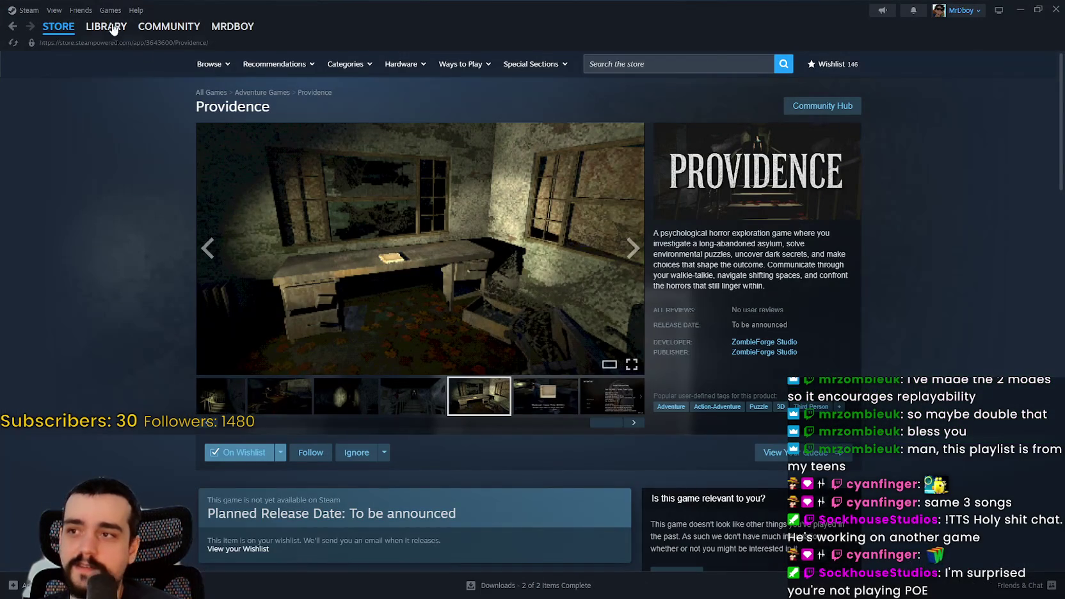
- In the Steam library, clear the dune search and open Path of Exile 2's patch notes from Downloads
click(110, 27)
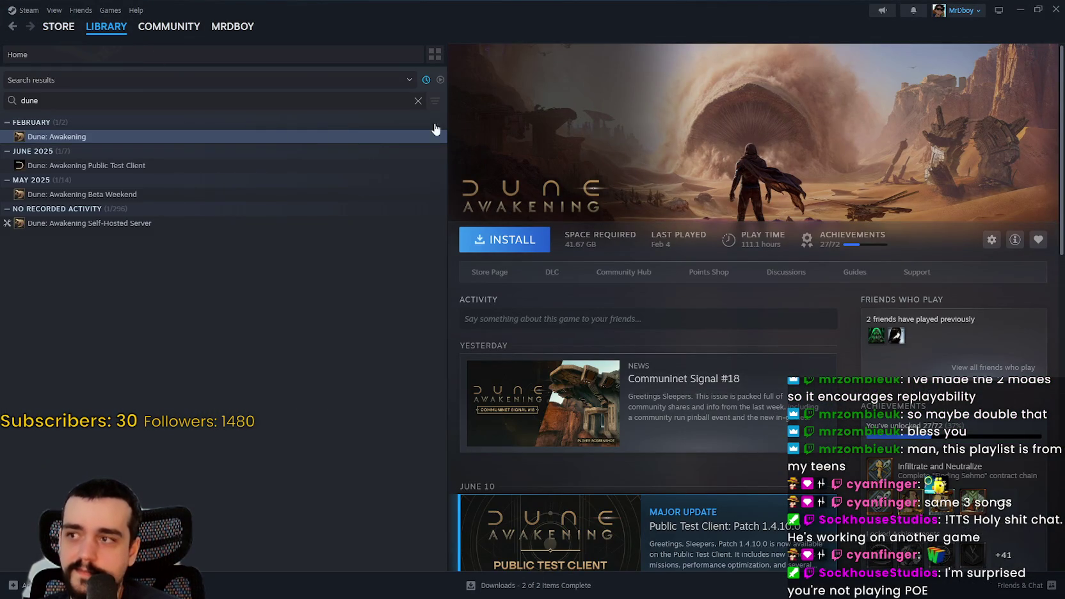
click(418, 100)
mouse_move(107, 35)
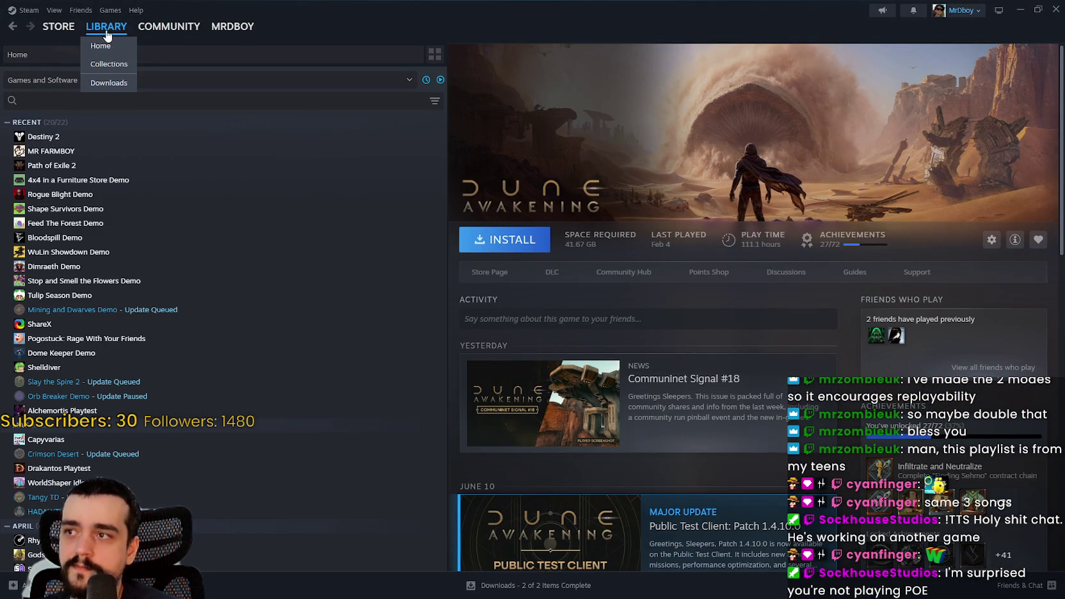
click(93, 29)
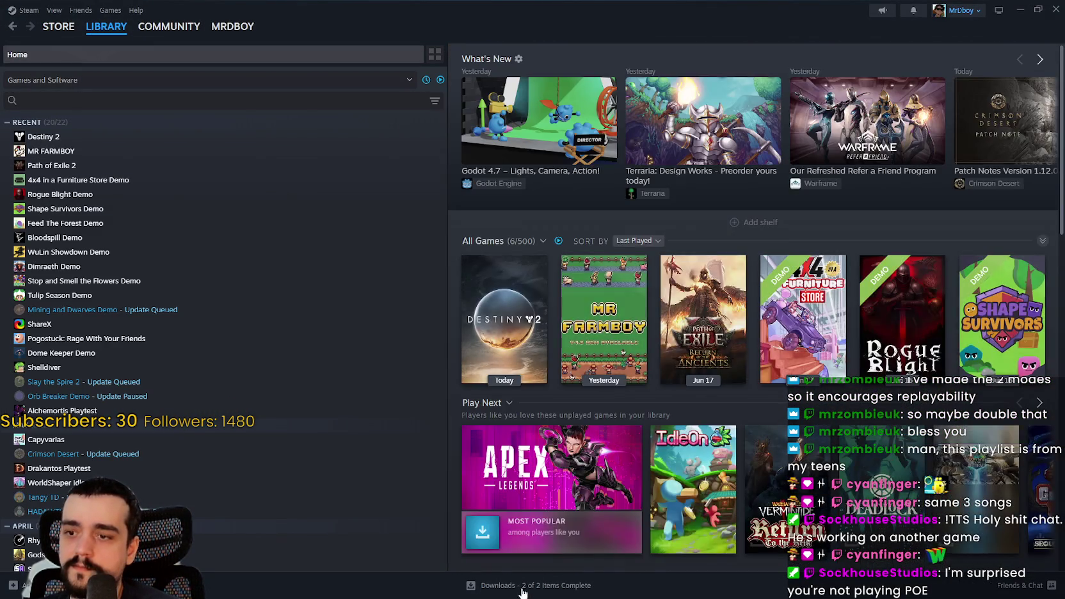
click(544, 587)
scroll(579, 476, down, 3)
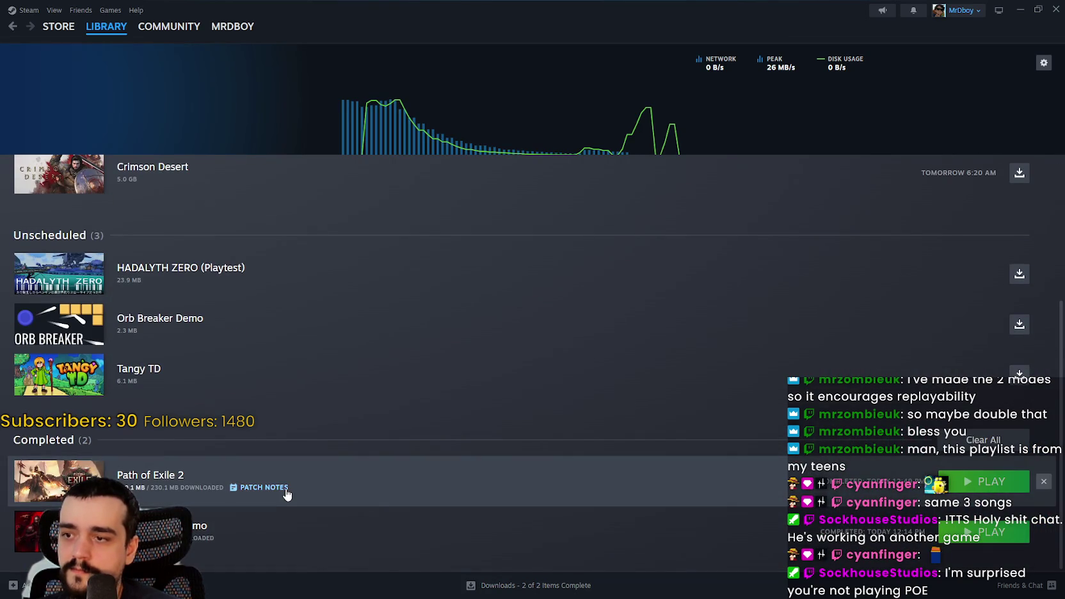
click(288, 490)
- Read through the patch notes, close the overlay, and minimize Steam
mouse_move(338, 141)
mouse_down()
mouse_move(448, 232)
mouse_move(519, 328)
mouse_up()
click(519, 329)
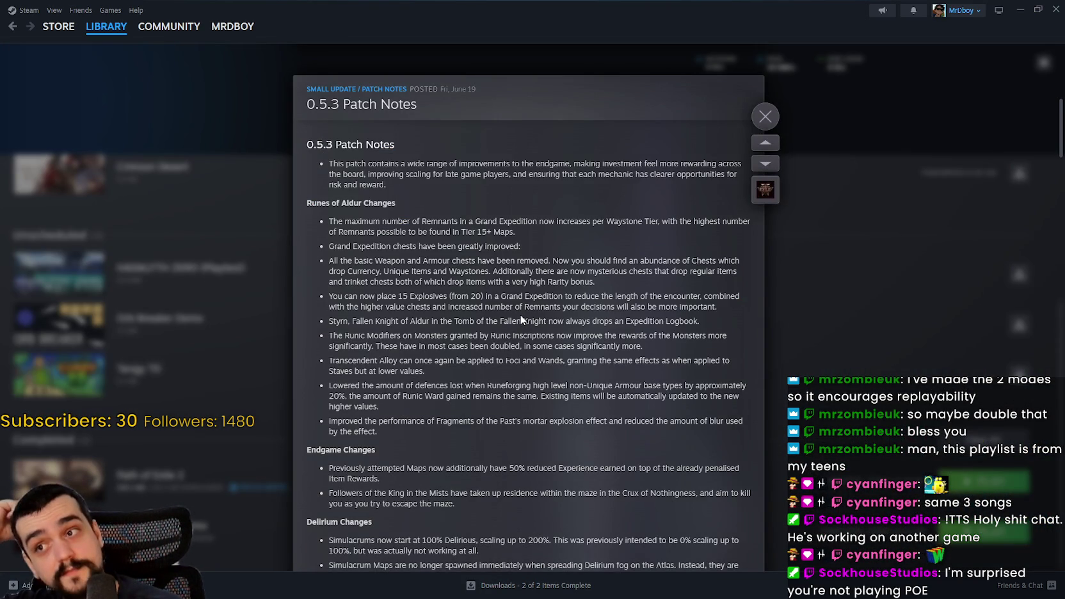
scroll(520, 320, down, 10)
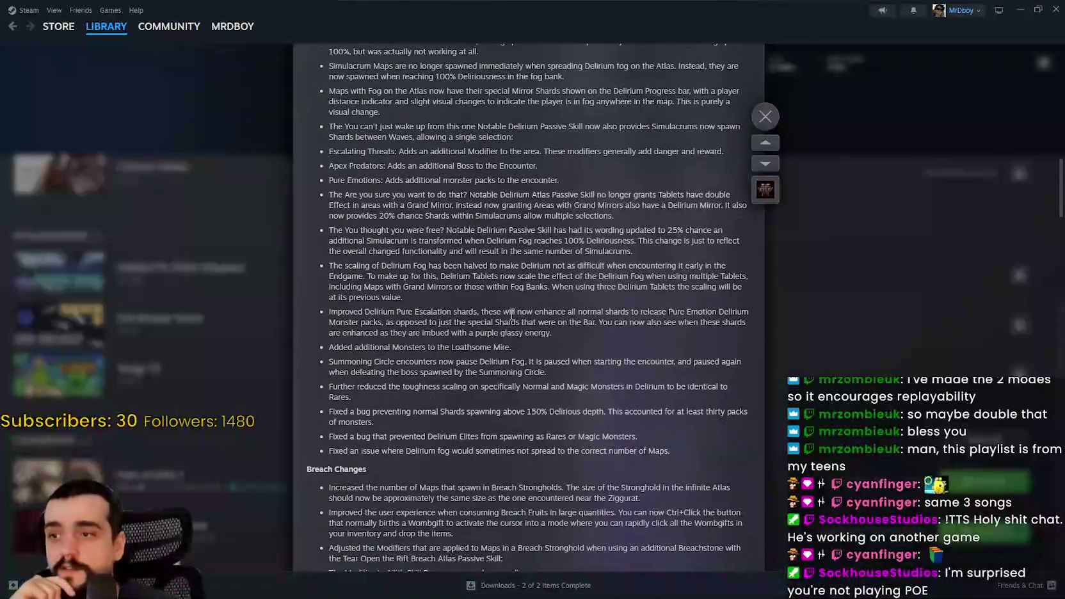
scroll(513, 314, down, 2)
scroll(512, 314, down, 10)
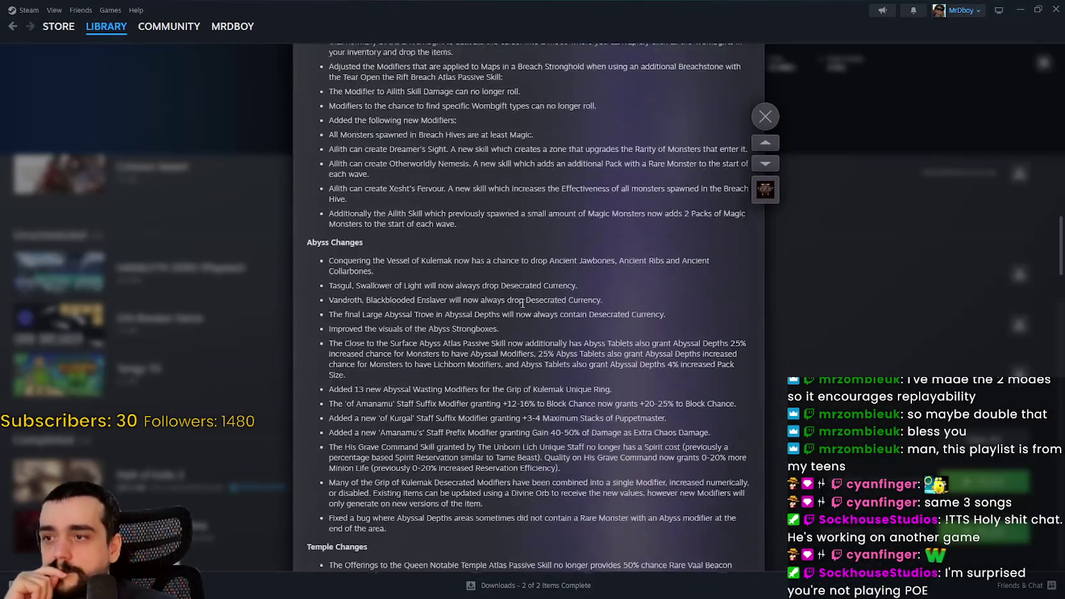
scroll(521, 300, down, 5)
scroll(520, 304, down, 8)
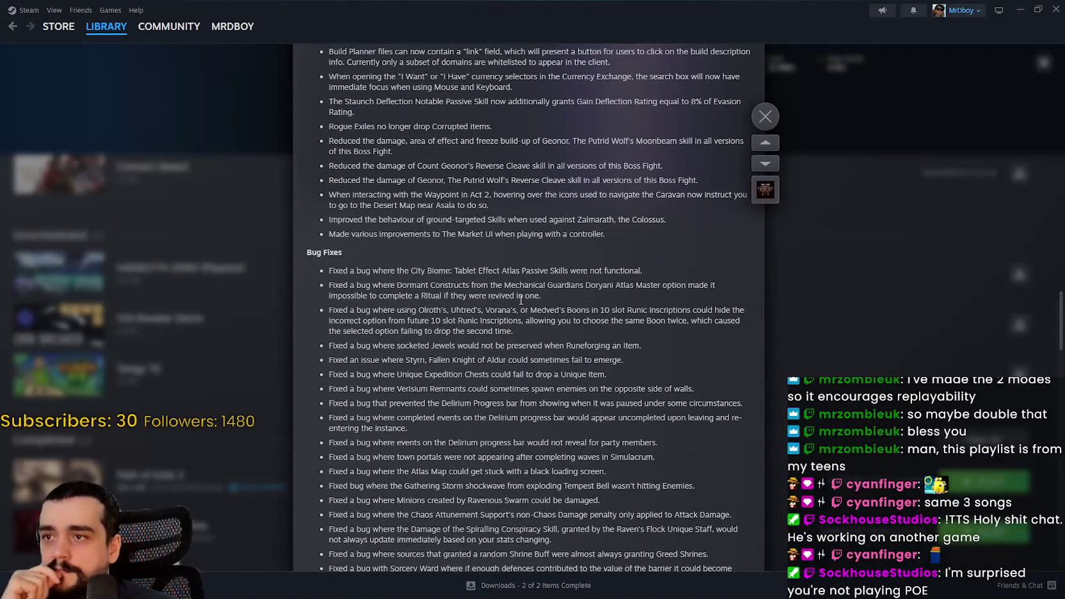
scroll(521, 299, down, 20)
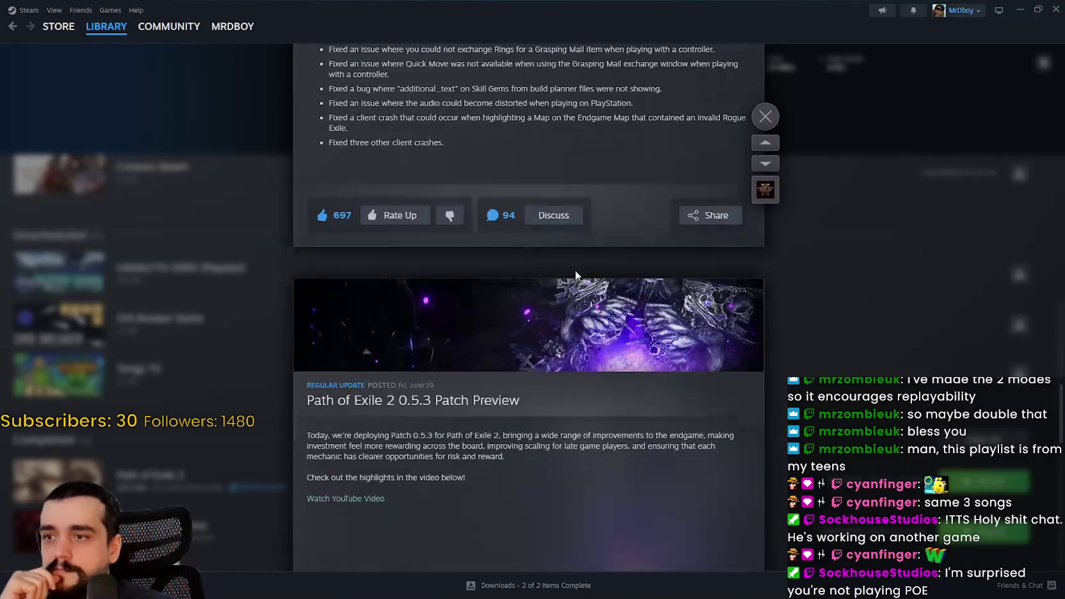
click(765, 116)
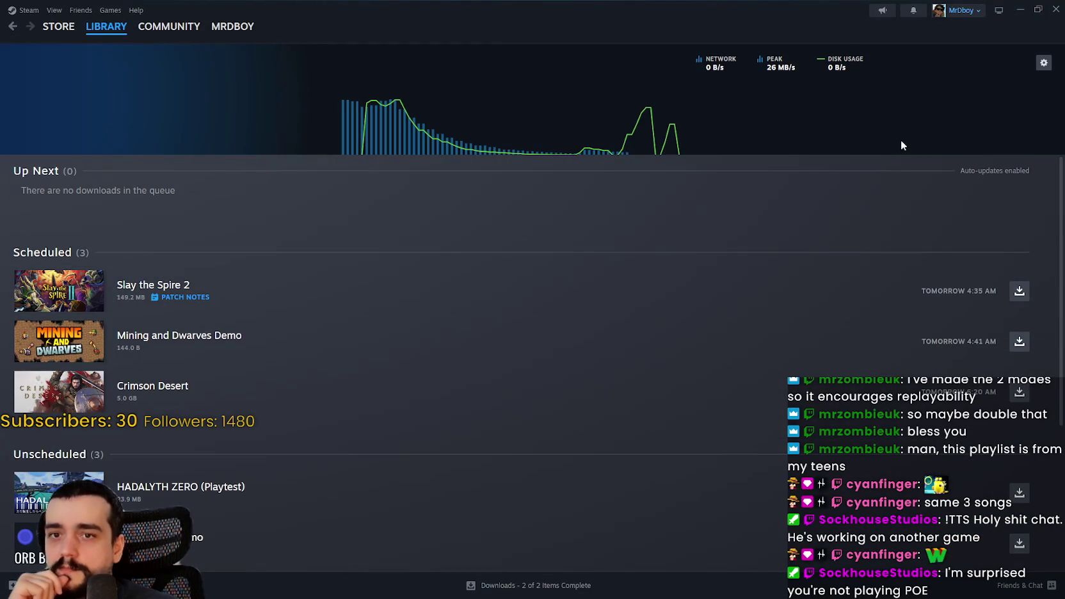
click(1019, 8)
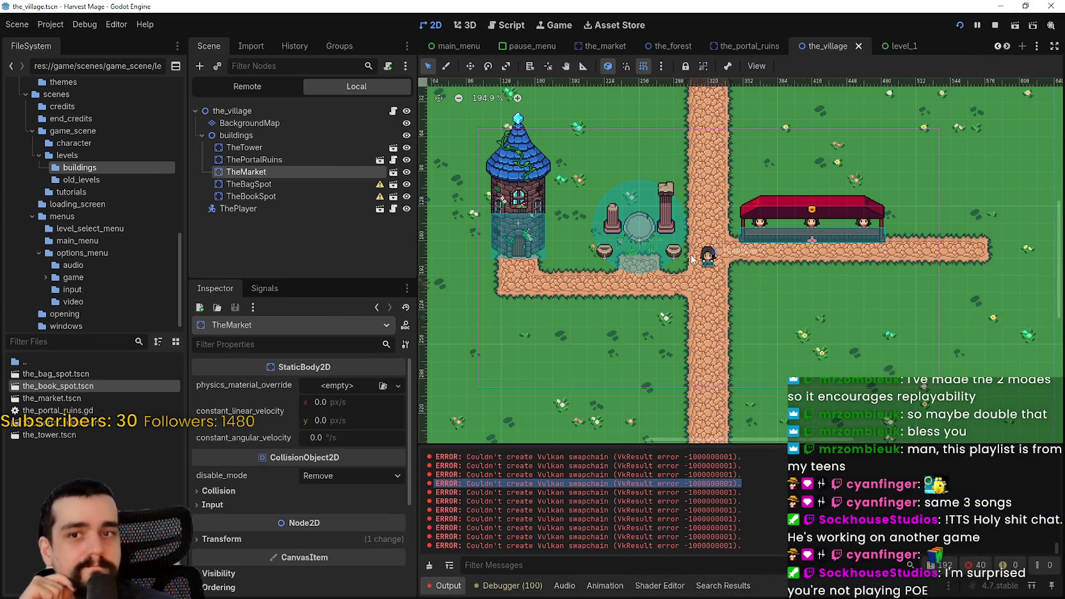
scroll(692, 256, down, 1)
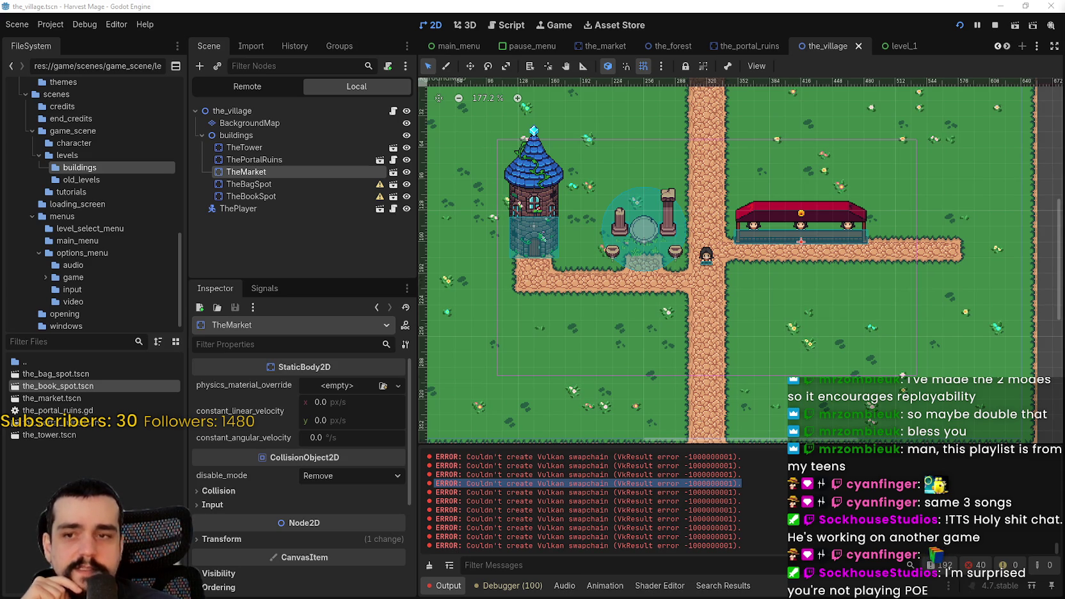
scroll(805, 288, up, 3)
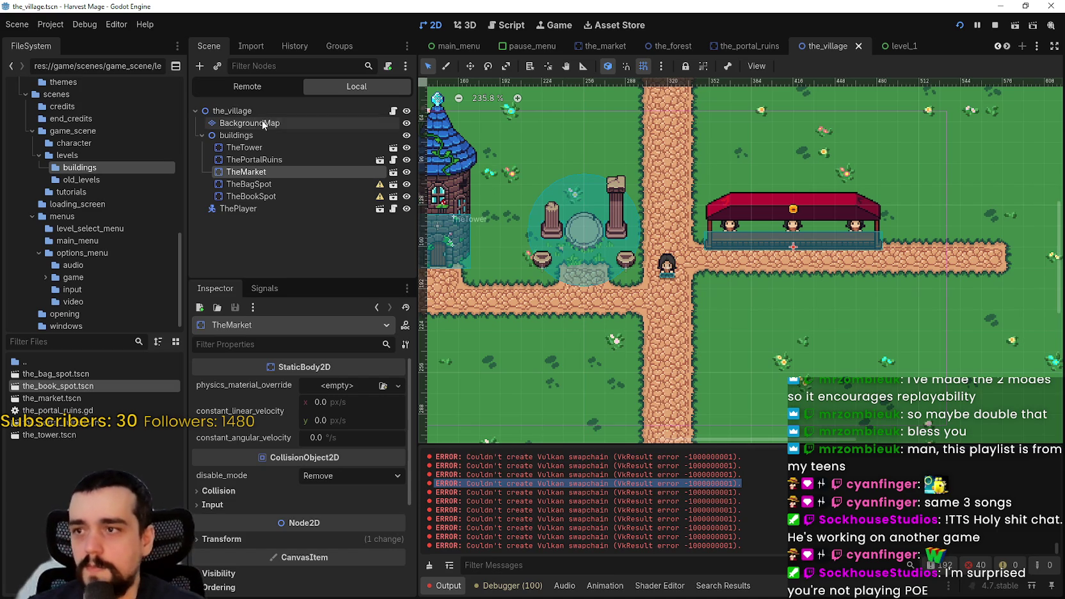
scroll(709, 285, up, 1)
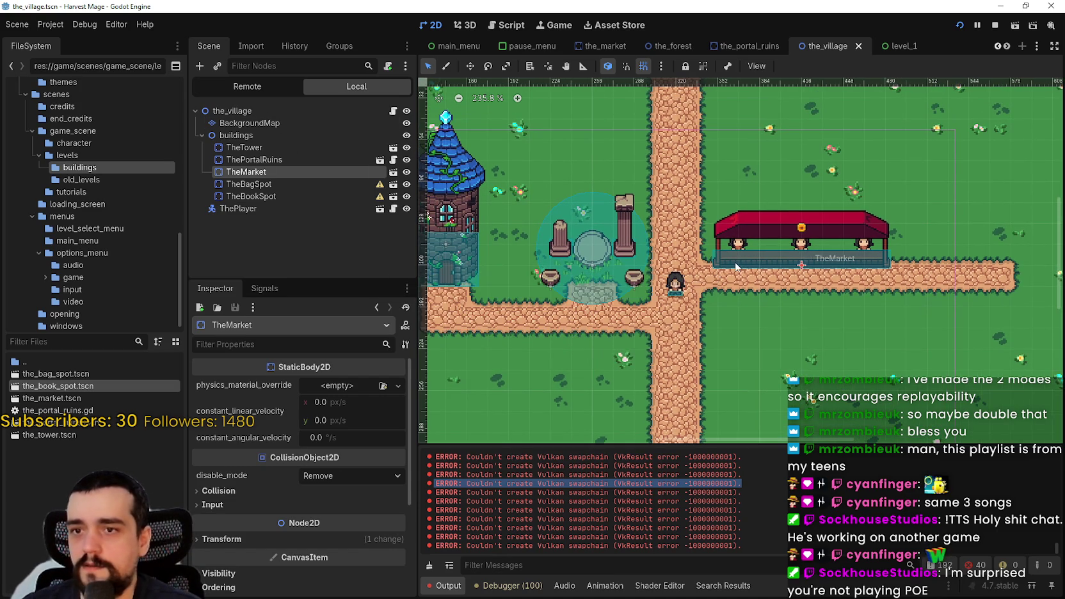
scroll(838, 263, up, 3)
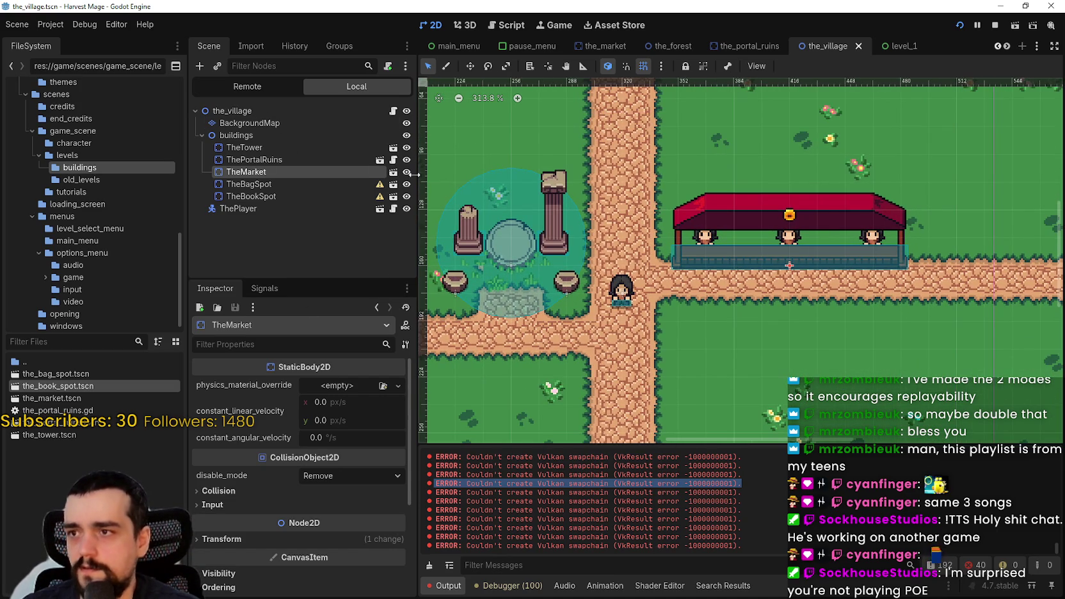
click(393, 171)
- Select the stall's Sprite2D and open its texture region editor in the Inspector
click(236, 123)
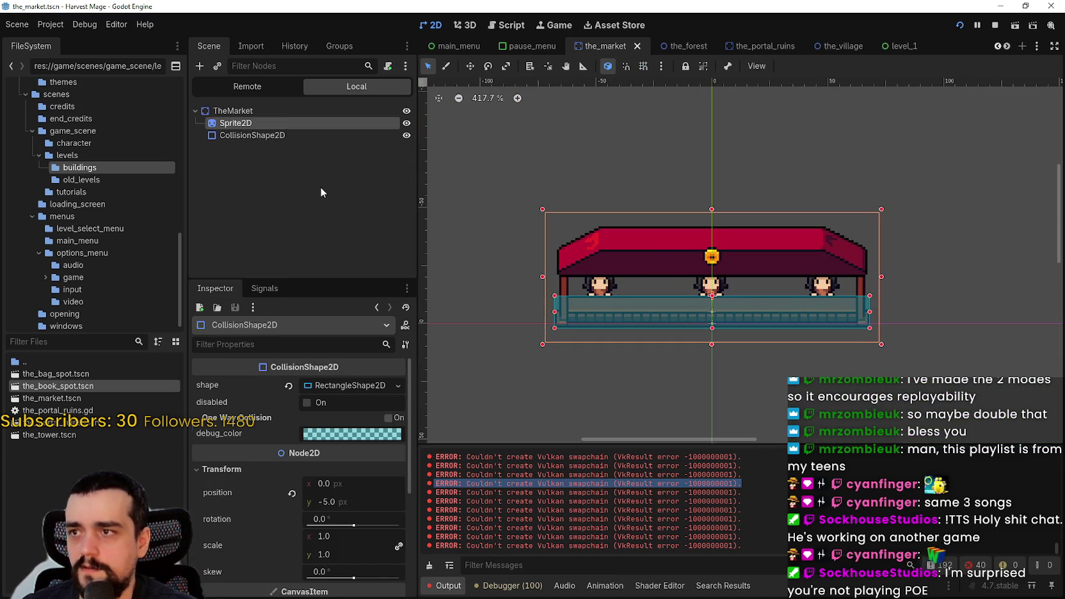
scroll(347, 480, up, 5)
click(358, 405)
click(358, 403)
scroll(329, 483, down, 3)
click(313, 510)
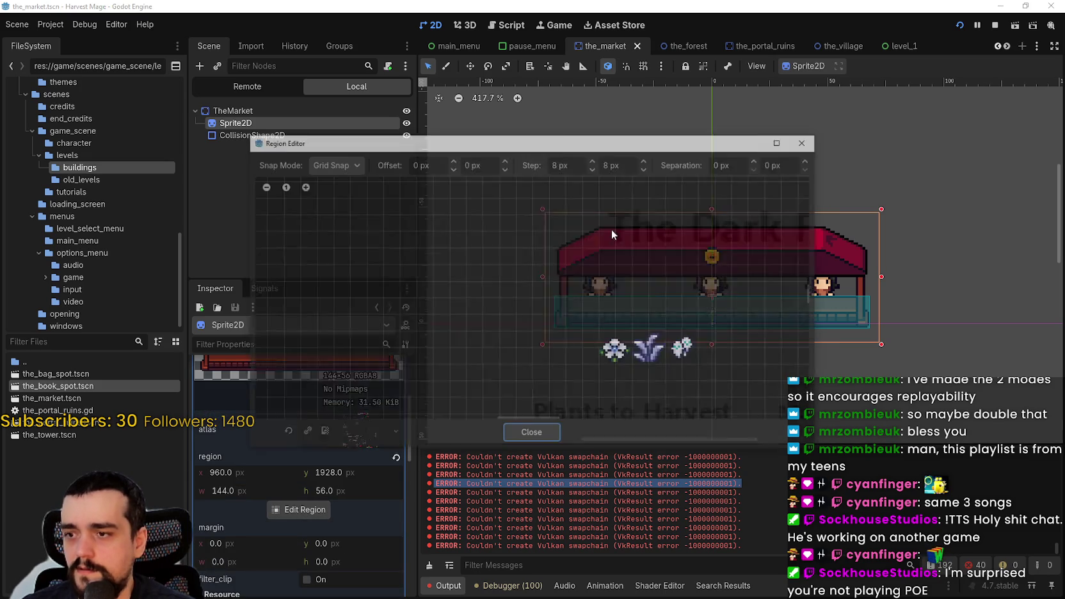
- Draw the region around the empty upper stall (952, 1872, 144×48) and close the editor
scroll(612, 265, down, 5)
scroll(568, 290, down, 2)
scroll(568, 289, up, 6)
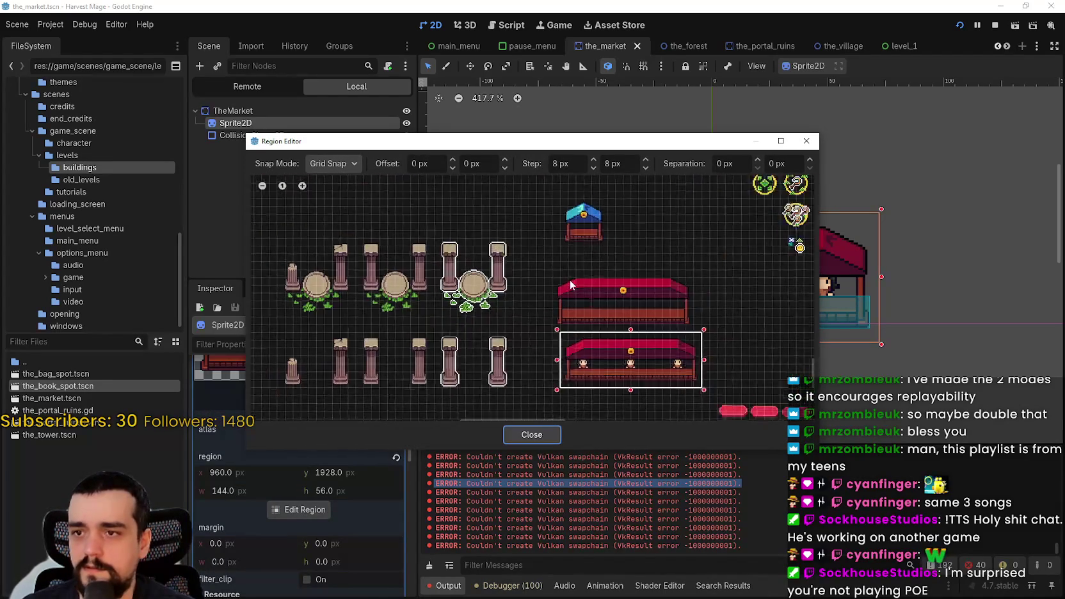
scroll(549, 250, up, 3)
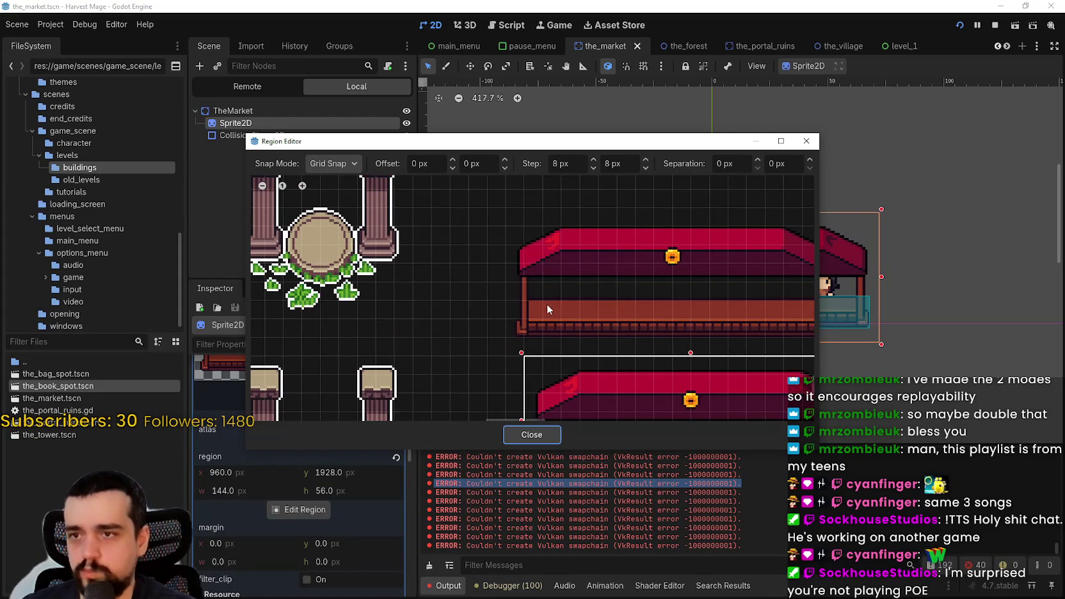
scroll(547, 309, down, 2)
mouse_move(468, 329)
mouse_down()
mouse_move(565, 286)
mouse_move(798, 213)
mouse_up()
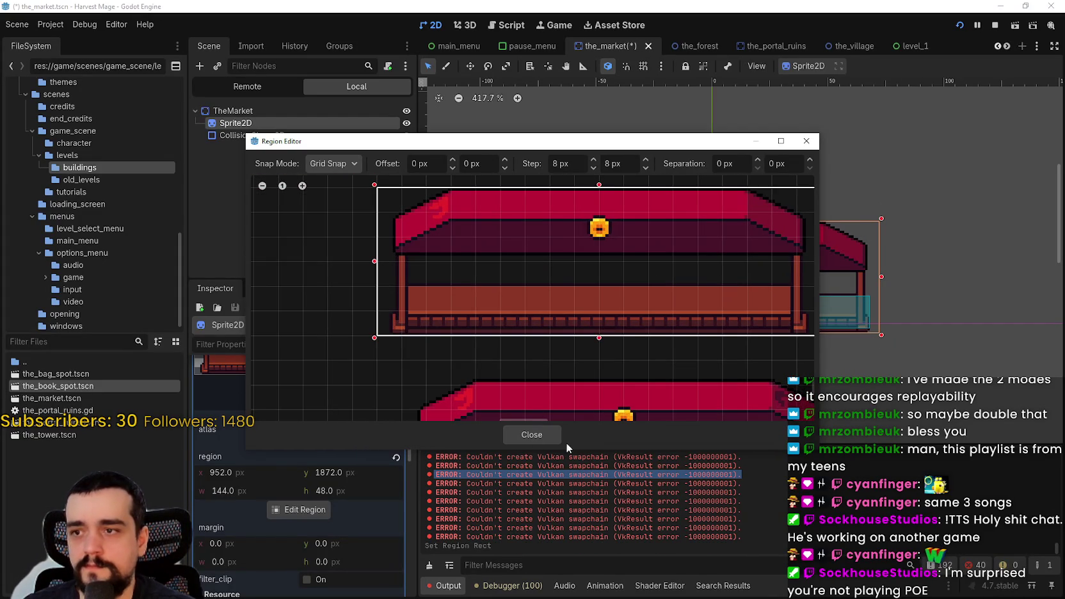
click(531, 435)
scroll(783, 276, up, 3)
- Raise the market sprite to y -16 with grid and snapping on, and save the scene
scroll(775, 272, down, 2)
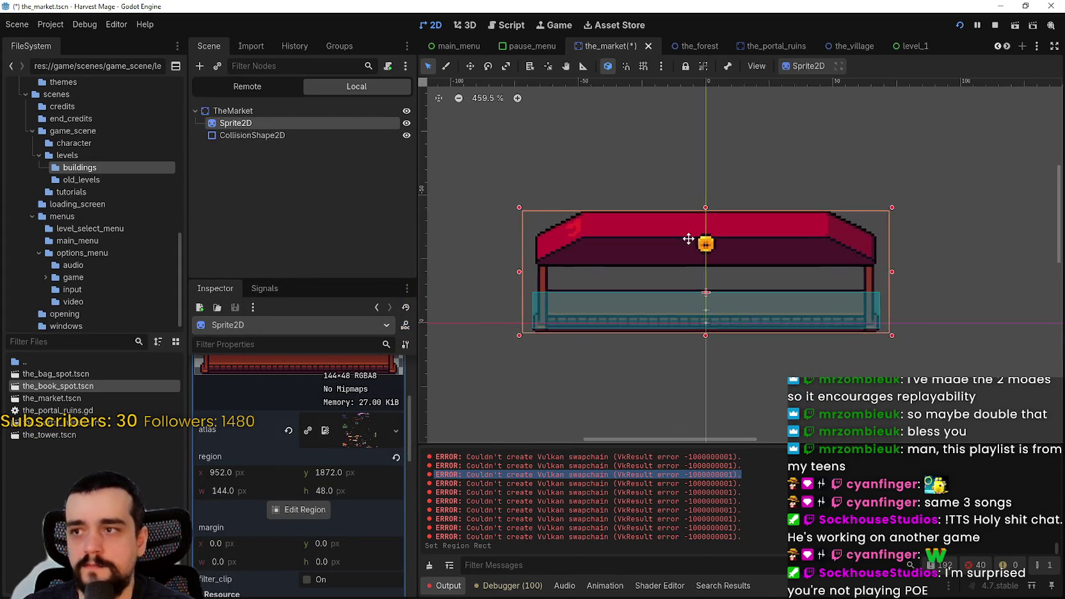
key(Up)
key(Up)
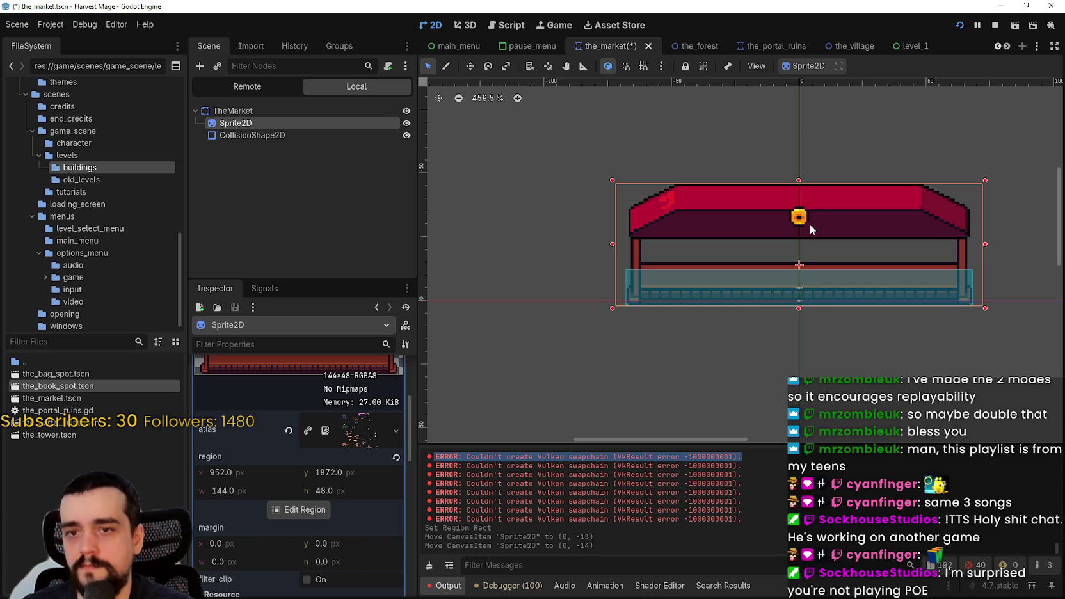
scroll(883, 323, up, 7)
scroll(862, 318, up, 2)
scroll(695, 284, right, 3)
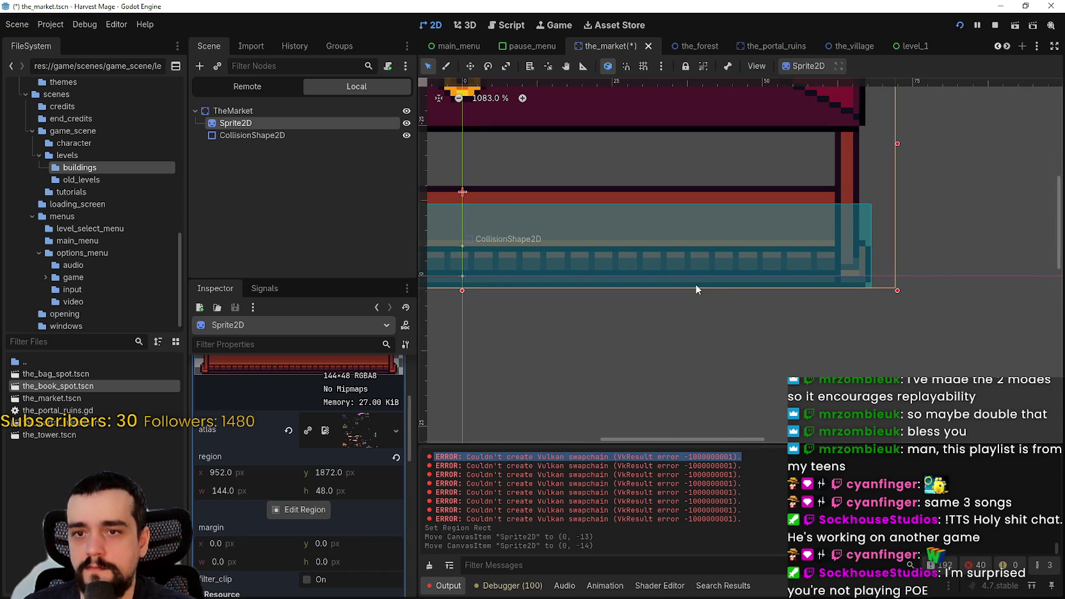
click(643, 65)
click(626, 66)
scroll(745, 296, down, 4)
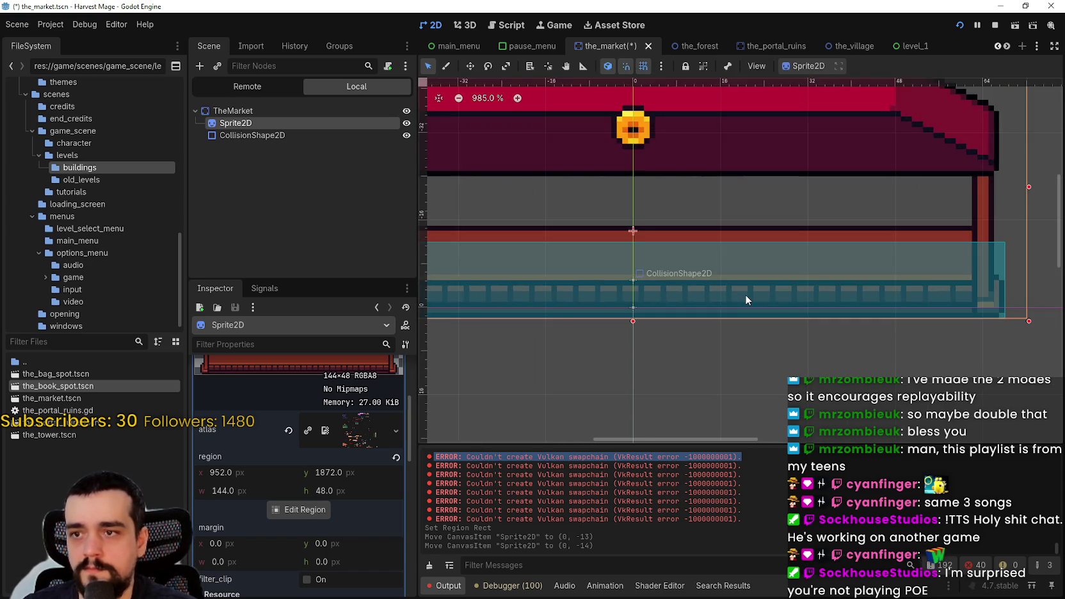
key(Up)
key(Up)
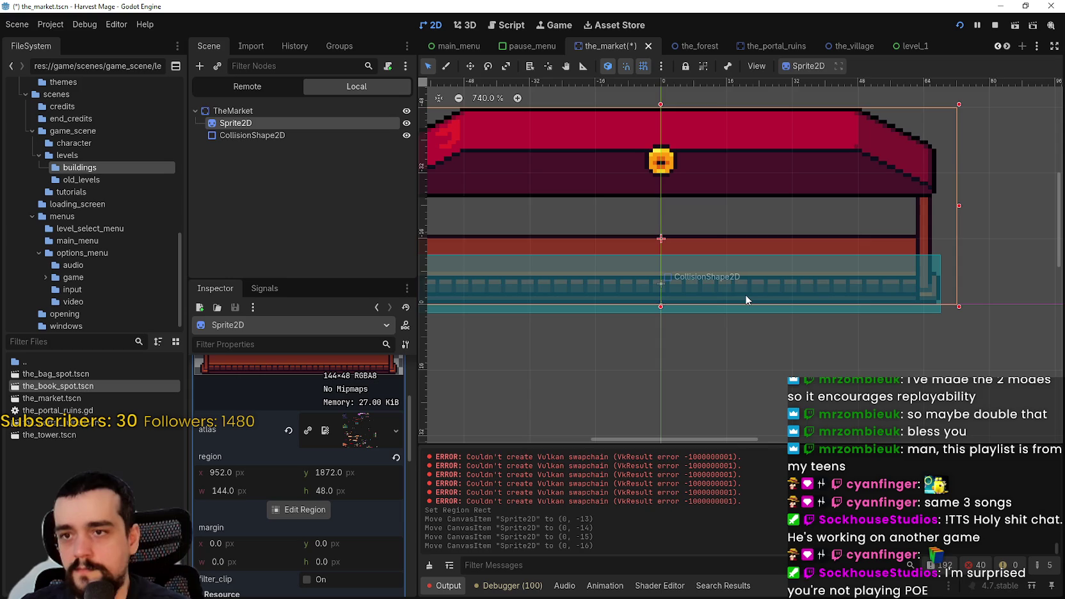
scroll(737, 304, up, 1)
key(ctrl+s)
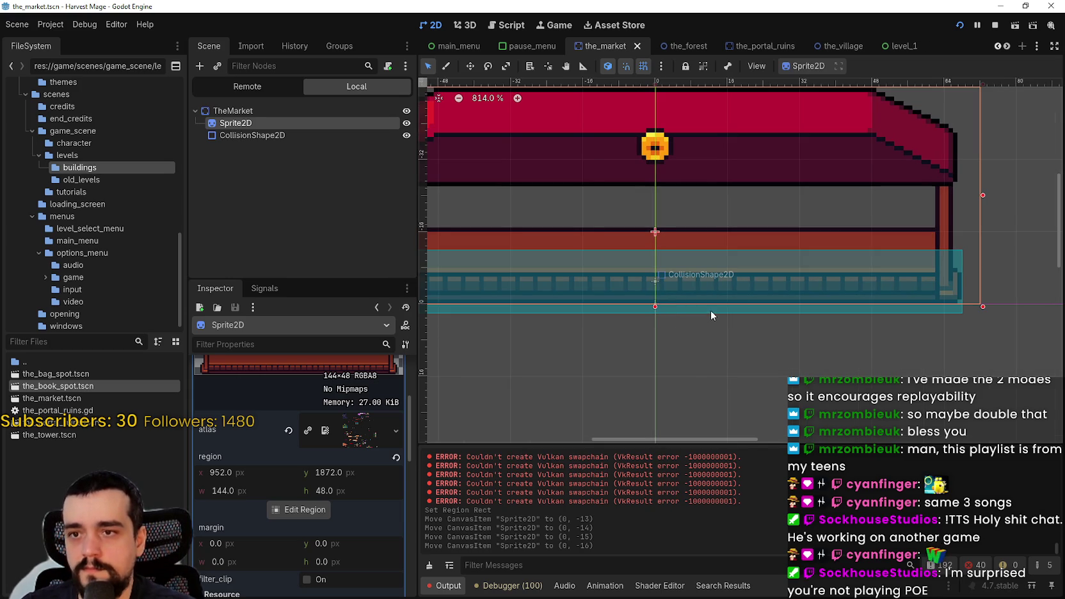
- Raise the CollisionShape2D box to y -7, save, and run the game
click(711, 310)
key(Up)
key(Up)
key(ctrl+s)
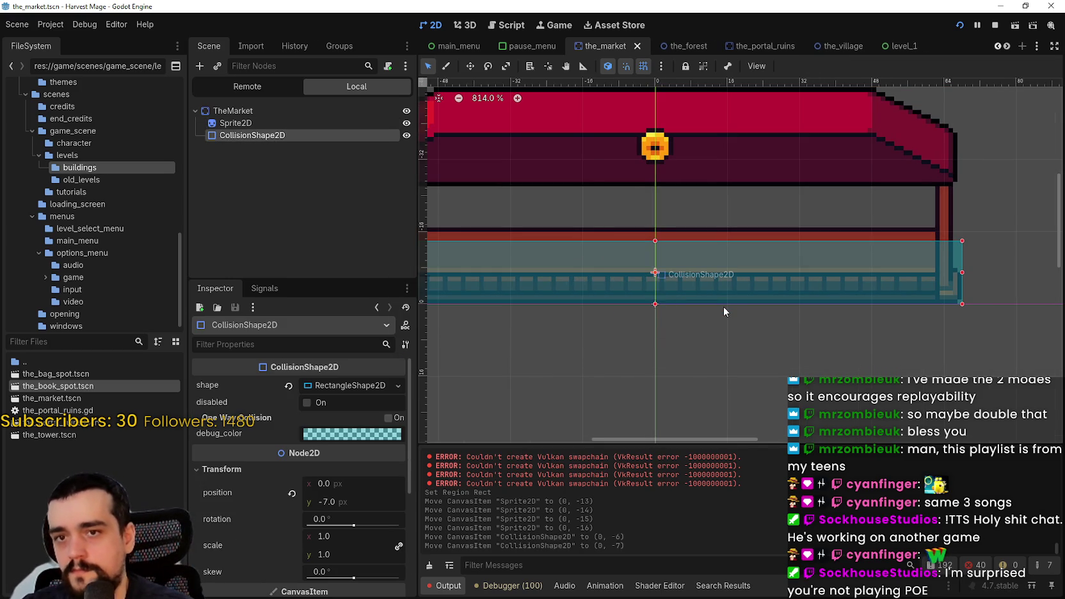
scroll(724, 310, down, 6)
scroll(626, 284, down, 1)
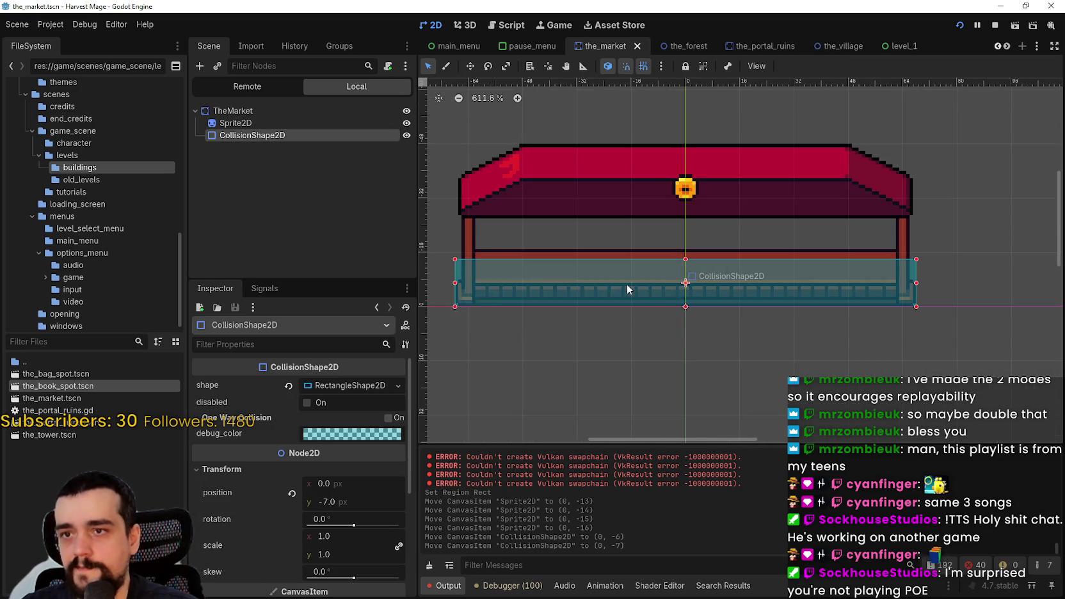
click(1037, 30)
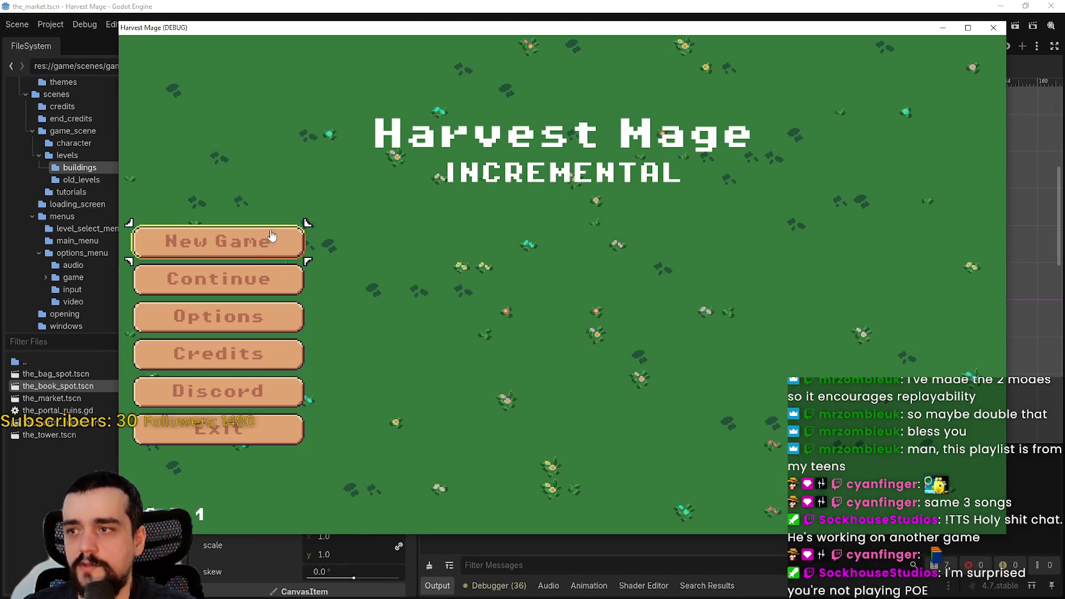
- Continue the saved game full-screen, walk around and under the red market stall, then quit
click(261, 292)
key(w)
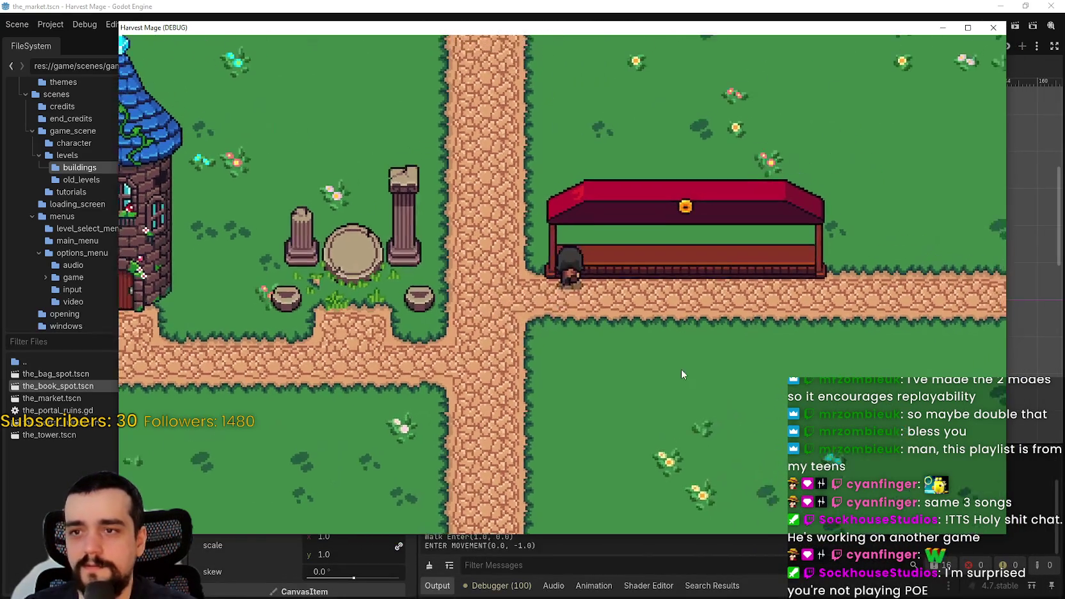
click(968, 27)
key(d)
key(a)
key(s)
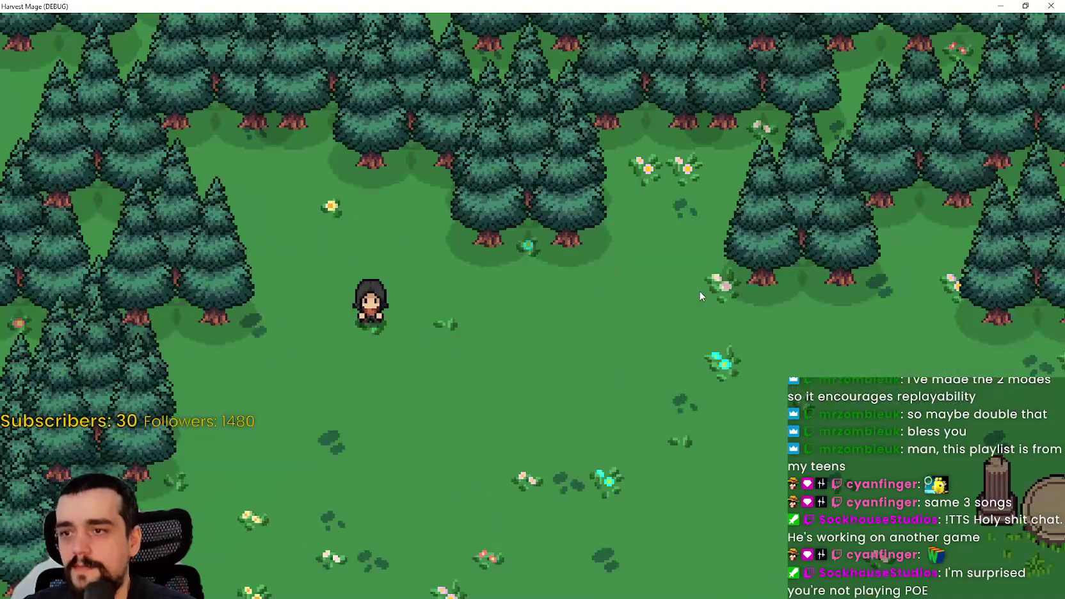
key(d)
key(s)
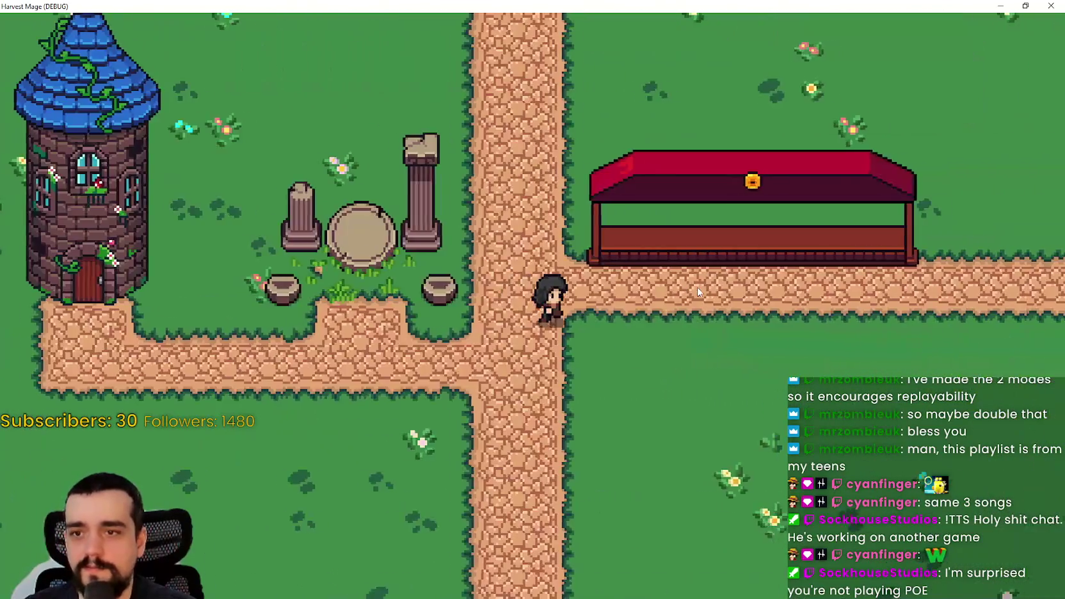
key(d)
key(w)
key(d)
key(d)
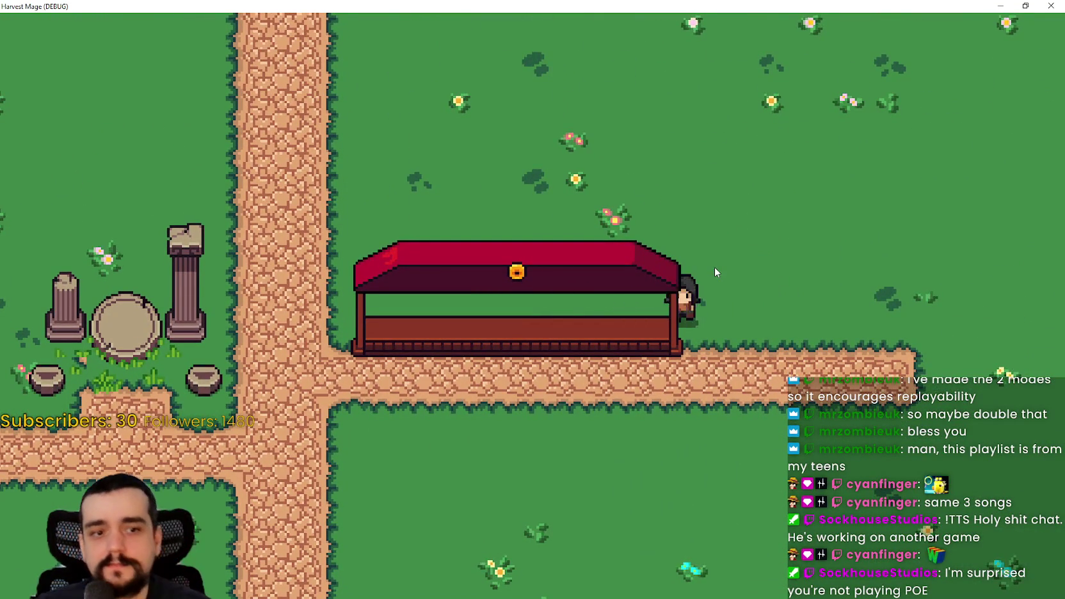
key(alt+F4)
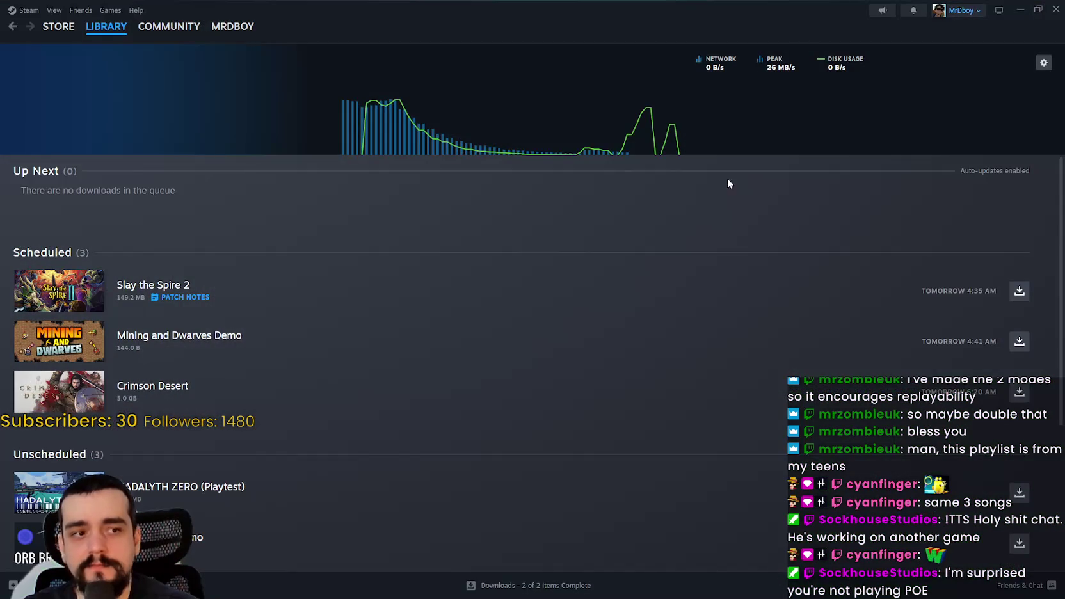
- Search the Steam store for 'Mining and Dwarves' and open its store page
click(66, 30)
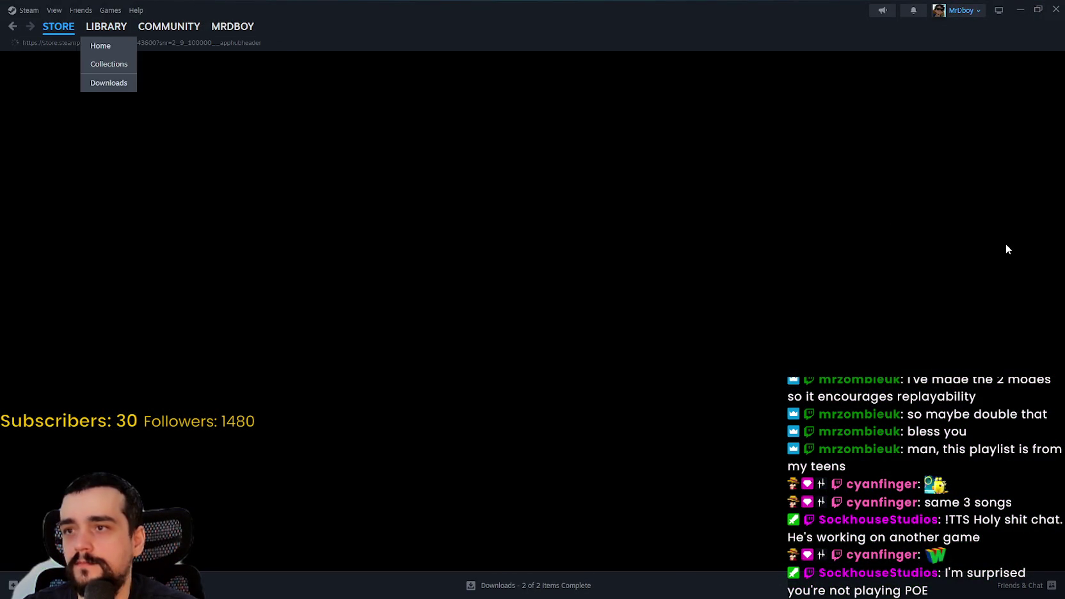
click(740, 61)
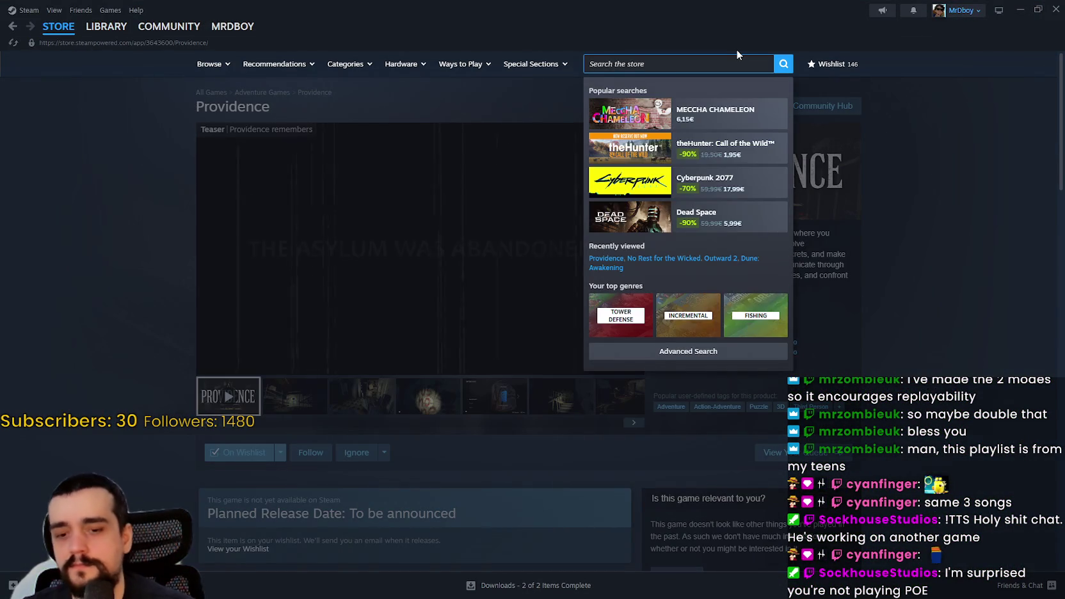
text(Mionin)
key(BackSpace)
key(BackSpace)
key(BackSpace)
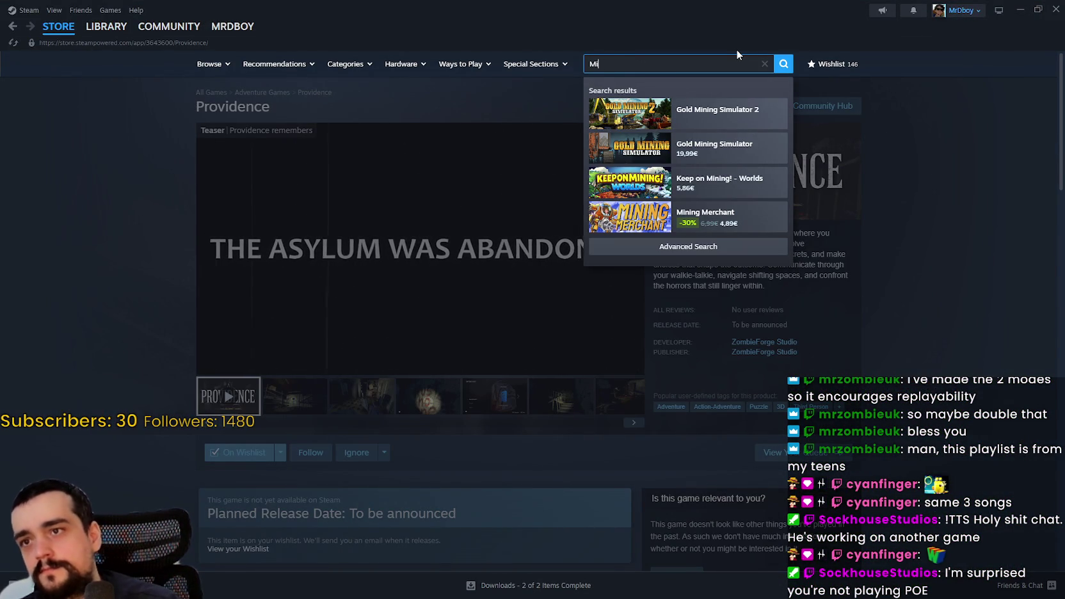
text(ning and dwar)
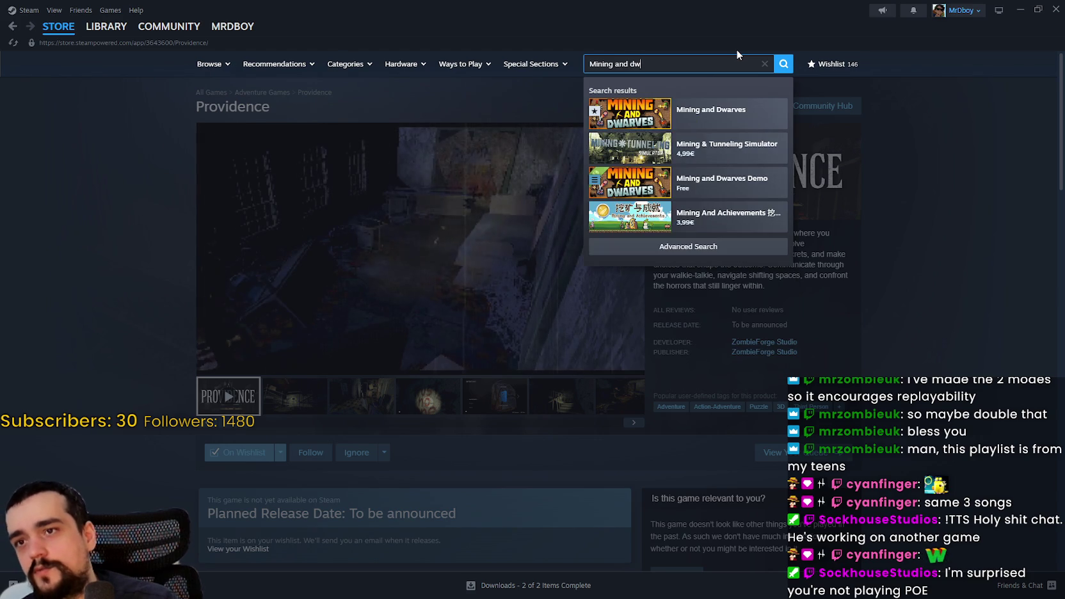
click(730, 114)
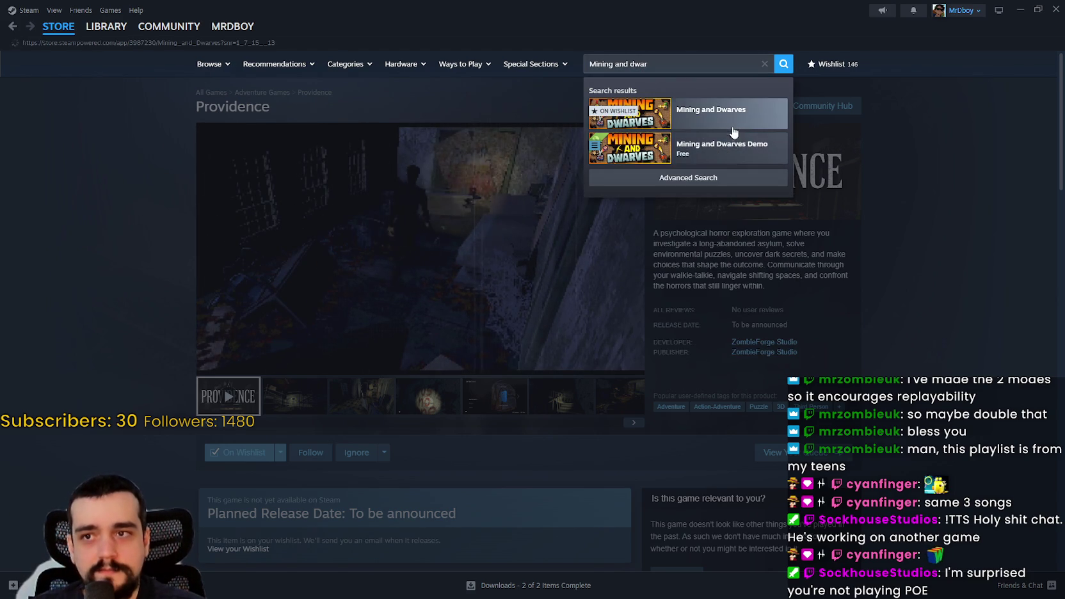
- Copy the store page URL, scroll through the page, and open its community hub
scroll(487, 379, down, 3)
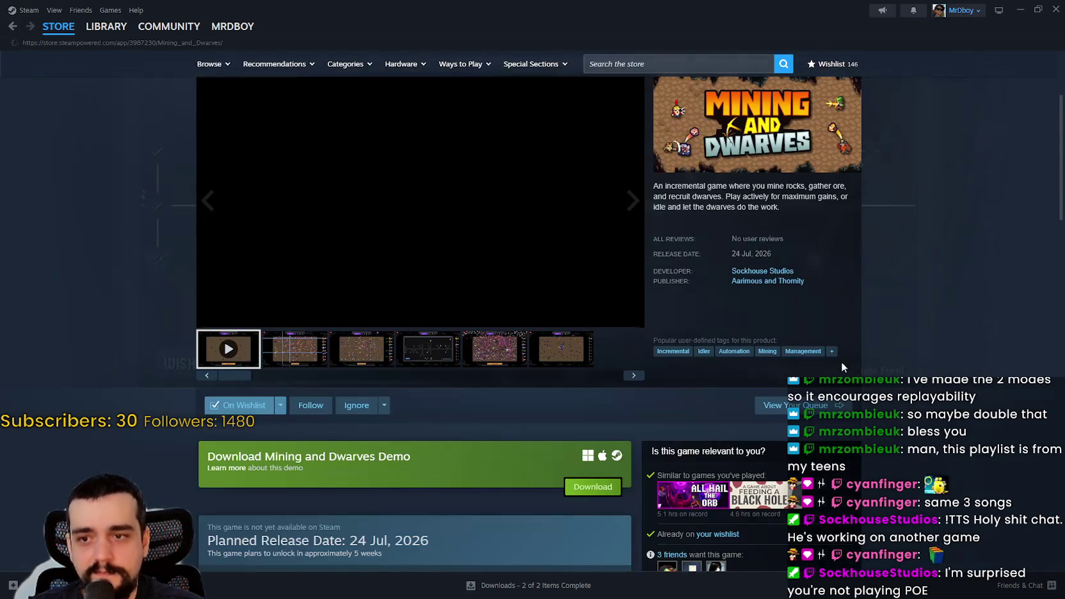
right_click(938, 306)
click(963, 370)
scroll(487, 320, down, 1)
scroll(487, 320, up, 1)
scroll(384, 197, up, 2)
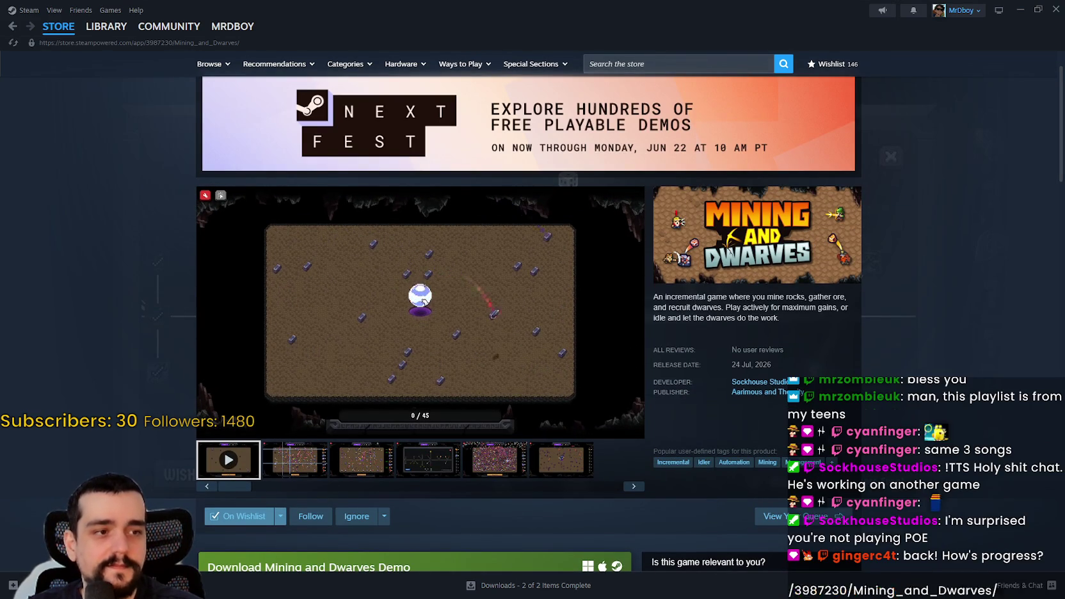
scroll(832, 359, down, 1)
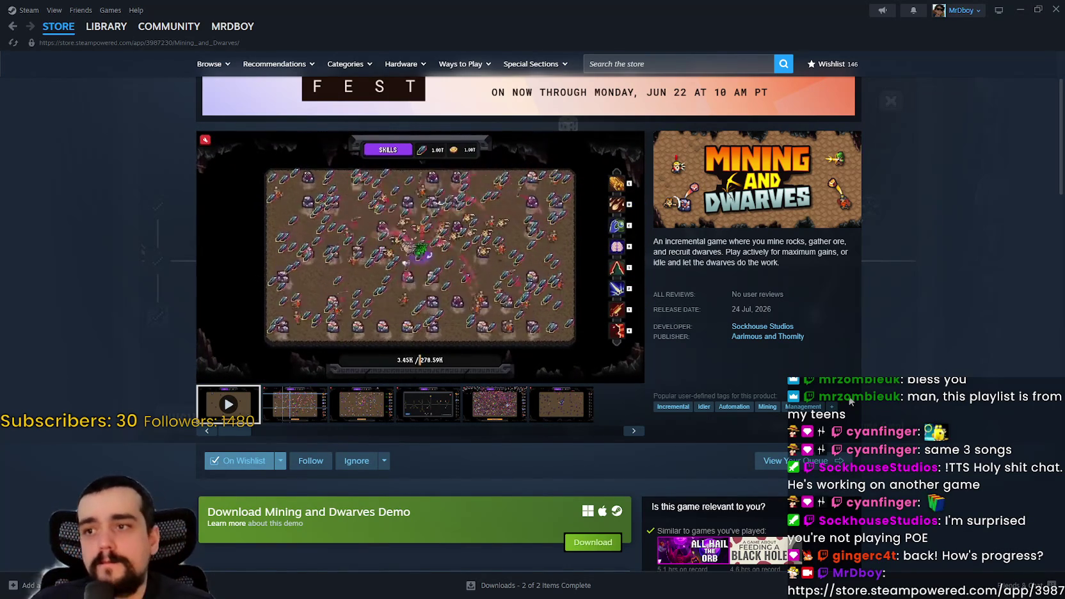
scroll(856, 243, up, 2)
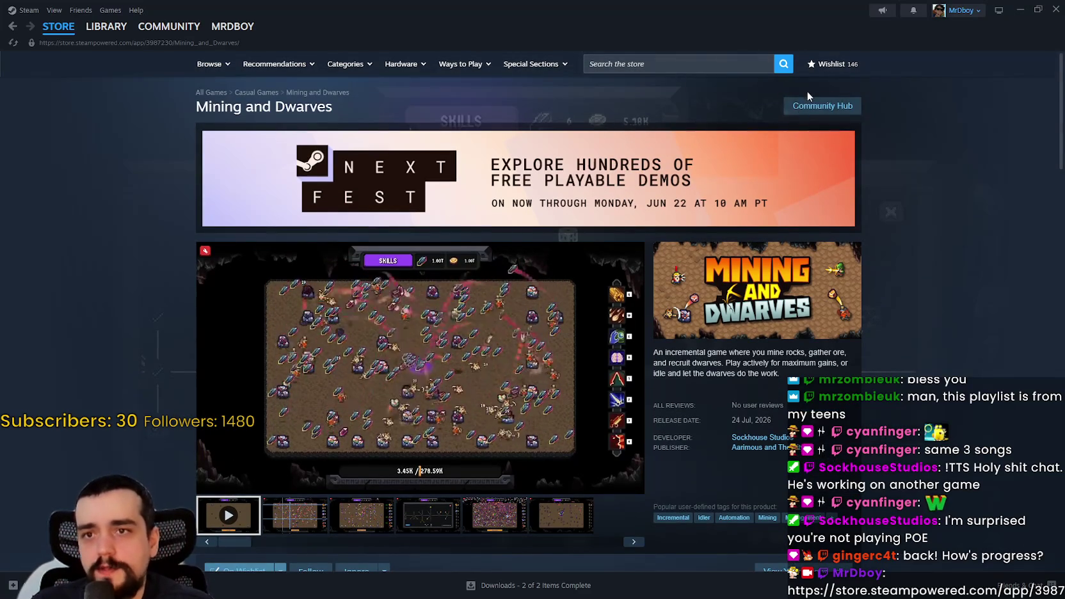
click(823, 106)
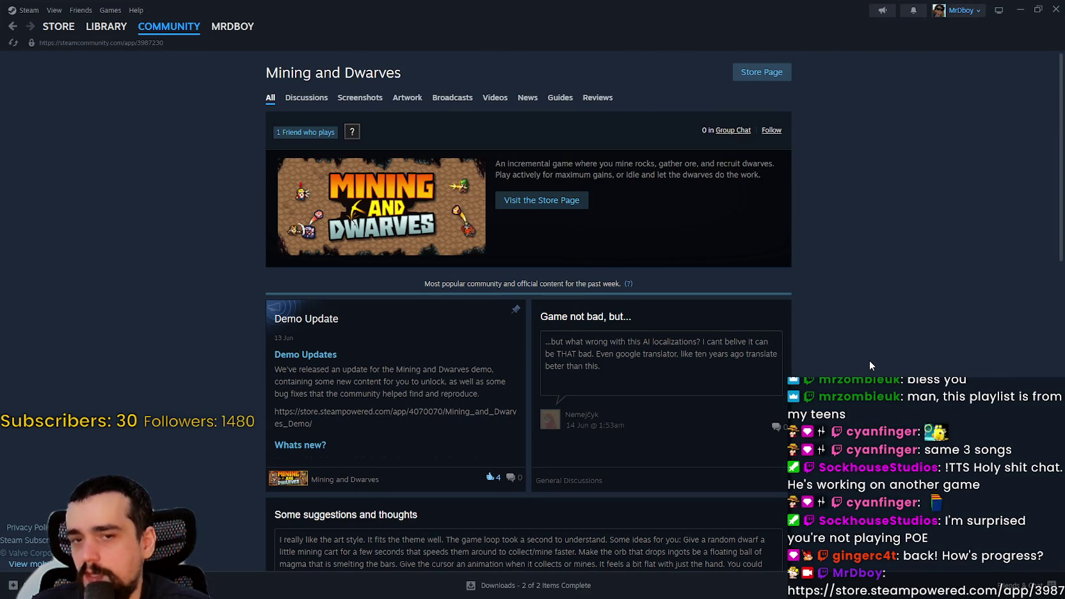
- Open the 'Game not bad, but...' discussion and highlight phrases of the translation complaint
scroll(864, 352, down, 2)
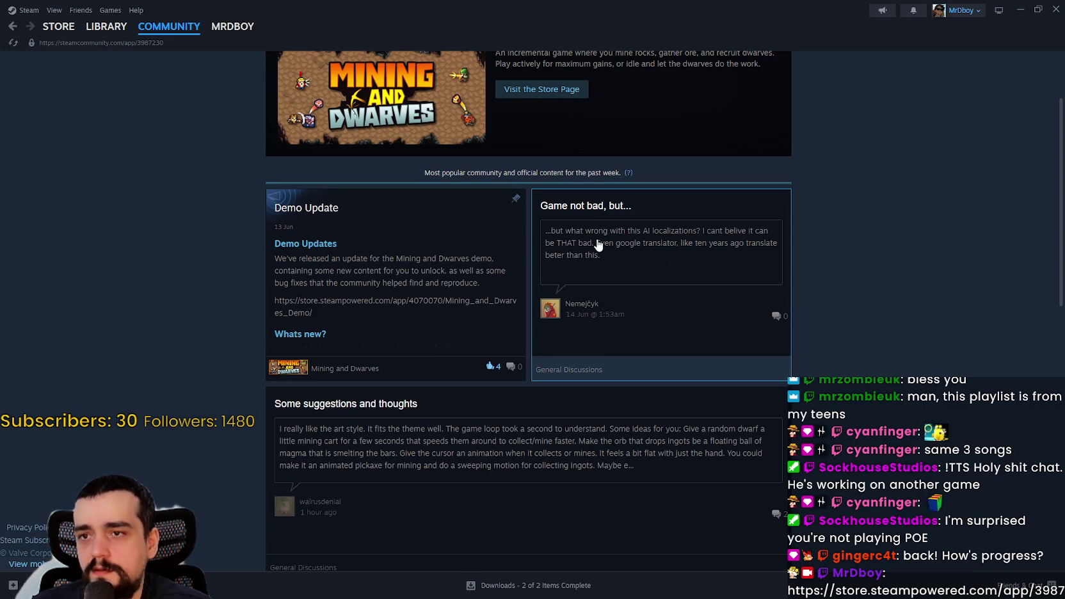
click(694, 242)
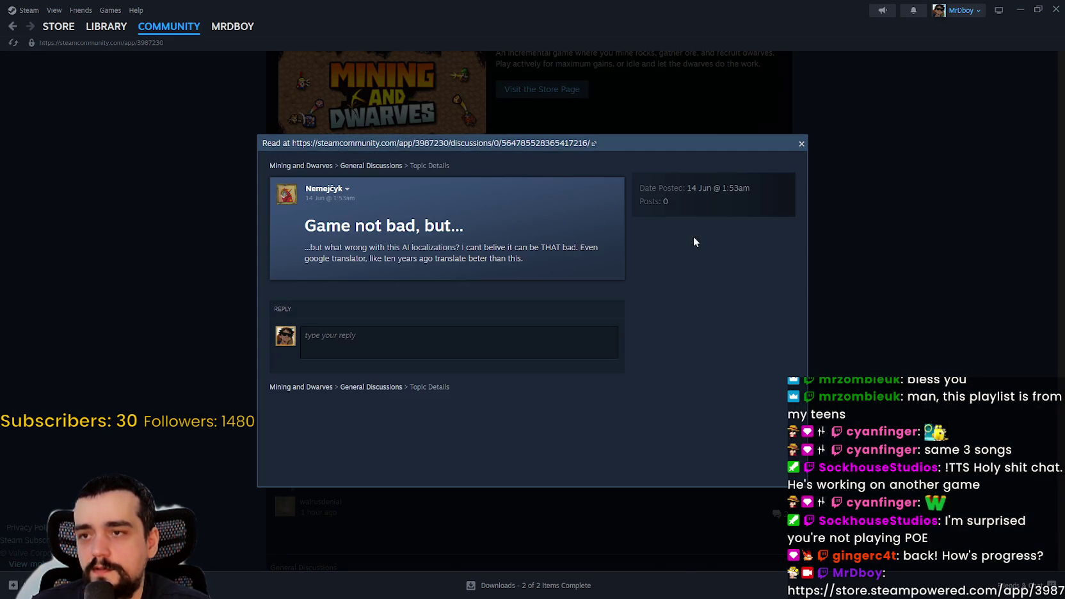
mouse_move(495, 247)
mouse_down()
mouse_move(534, 247)
mouse_move(502, 248)
mouse_up()
click(562, 247)
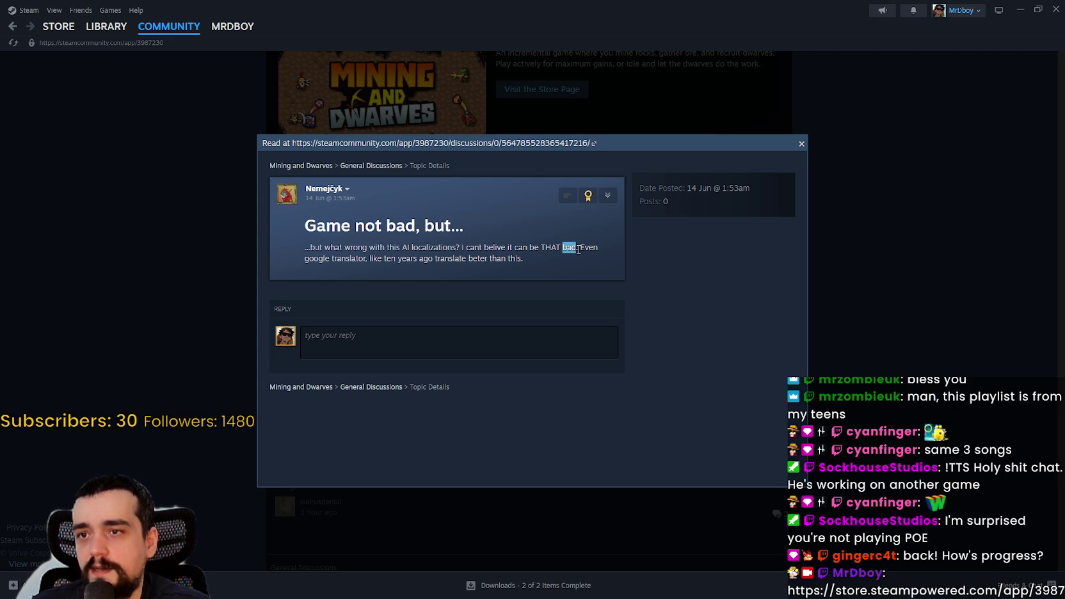
drag(381, 258, 439, 260)
mouse_move(522, 258)
mouse_down()
mouse_move(509, 258)
mouse_move(509, 243)
mouse_up()
- View the post author's profile, select the listed country, and go back to the hub
mouse_move(330, 190)
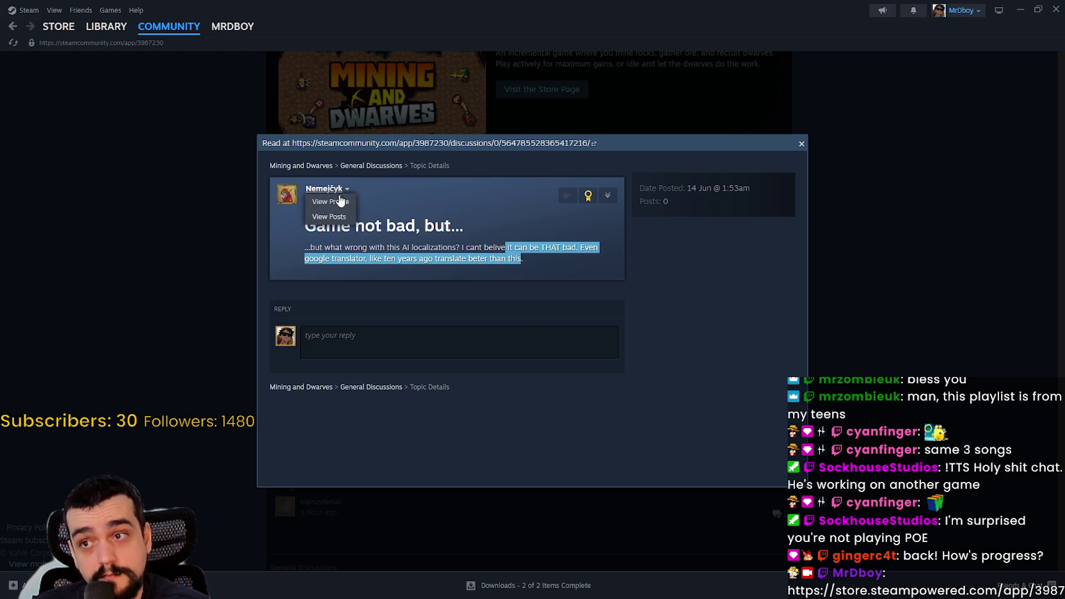
click(327, 189)
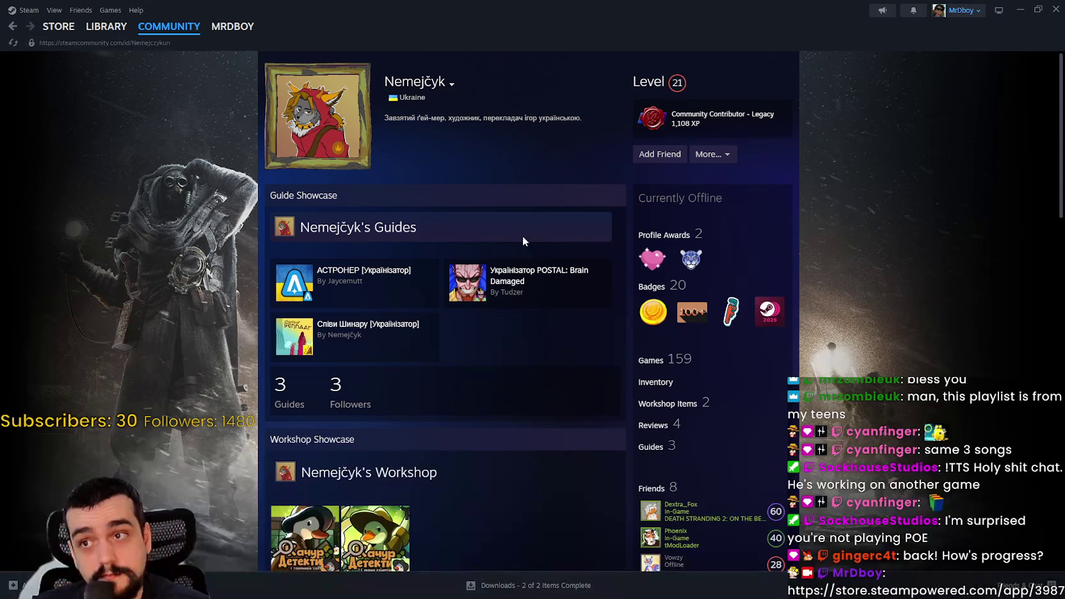
double_click(406, 97)
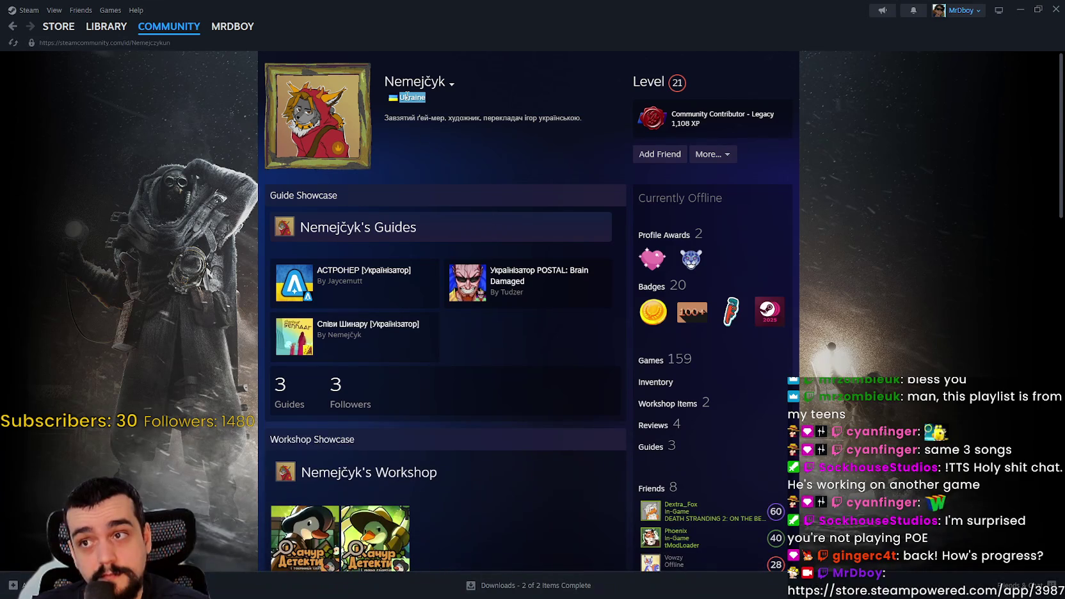
click(12, 27)
- Close the discussion, scroll through the hub's other topics, and return to the store page
click(648, 256)
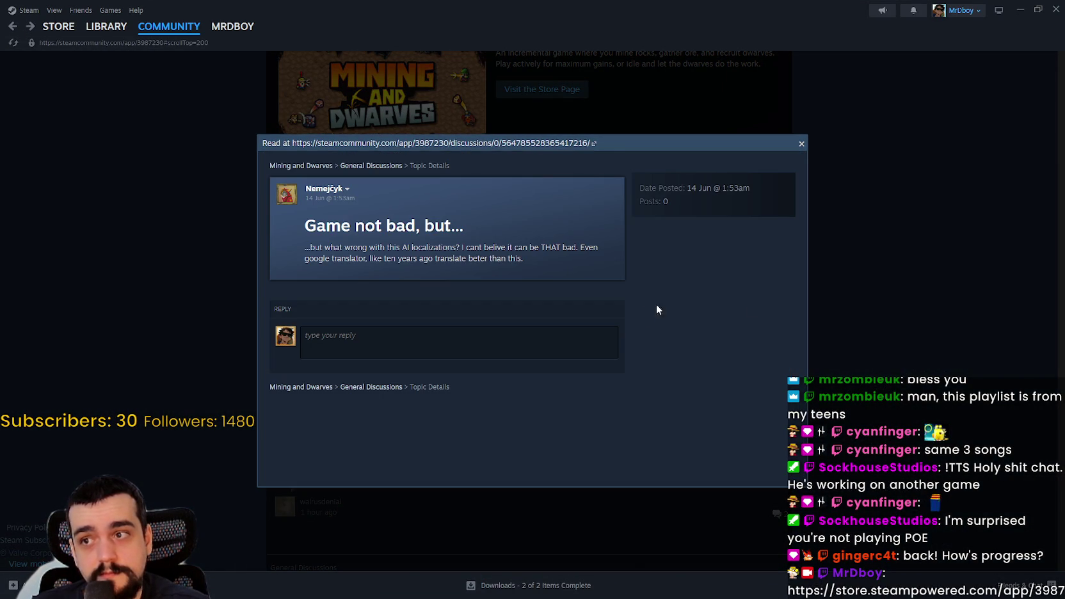
click(846, 306)
scroll(828, 303, down, 3)
scroll(828, 305, down, 2)
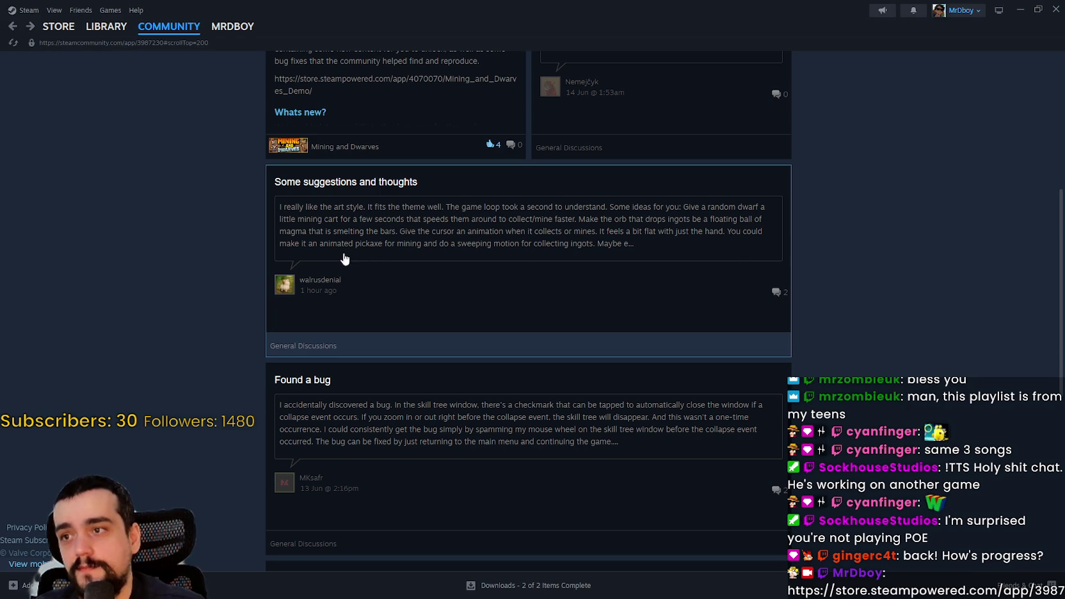
scroll(815, 281, down, 3)
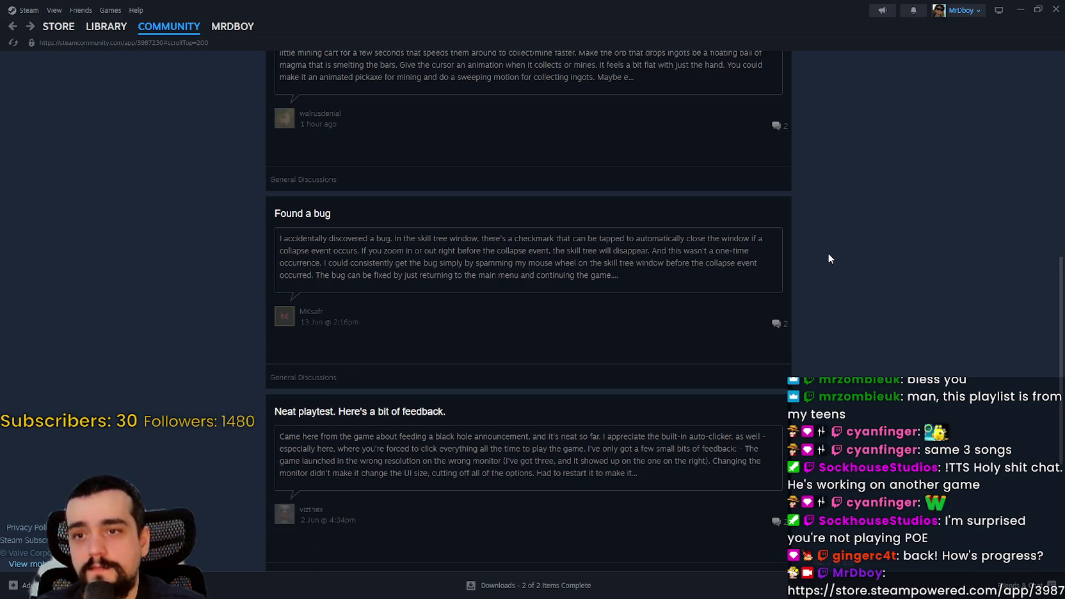
scroll(283, 157, down, 2)
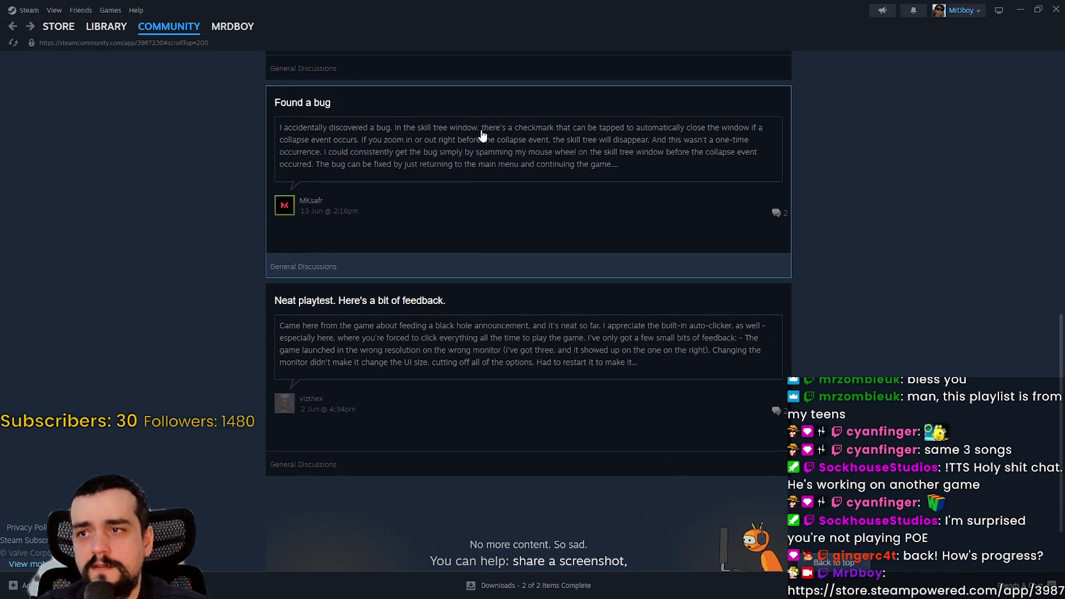
scroll(940, 403, up, 10)
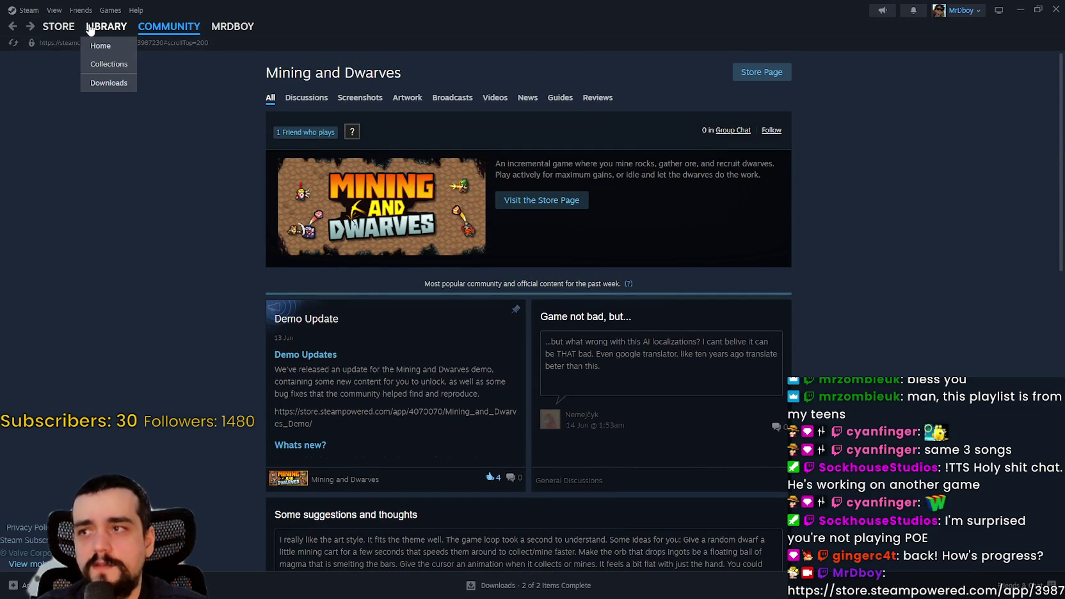
click(59, 26)
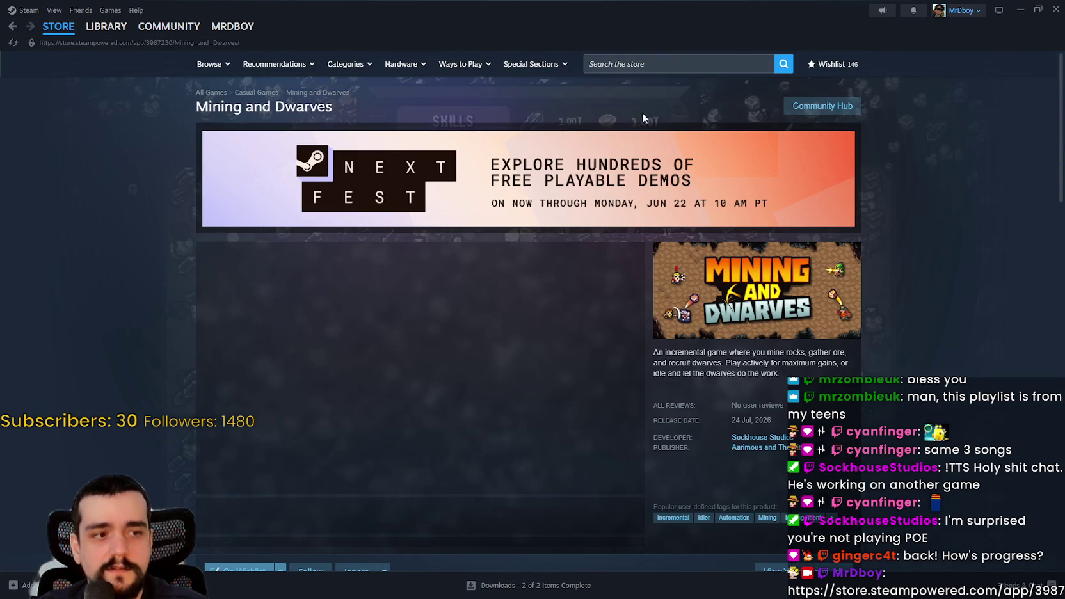
click(621, 61)
text(mining and dwar)
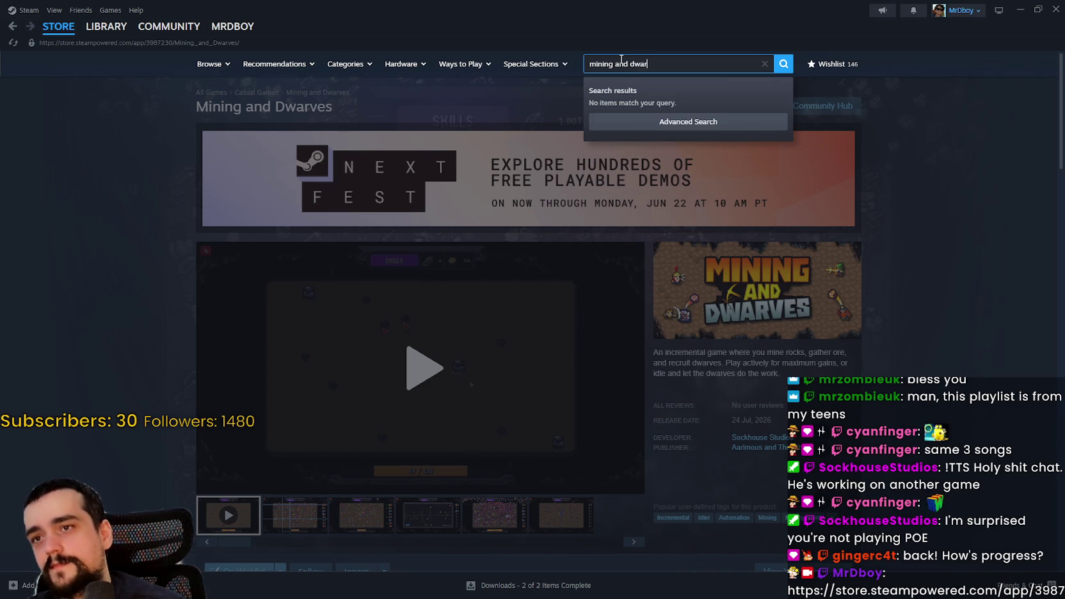
text(f)
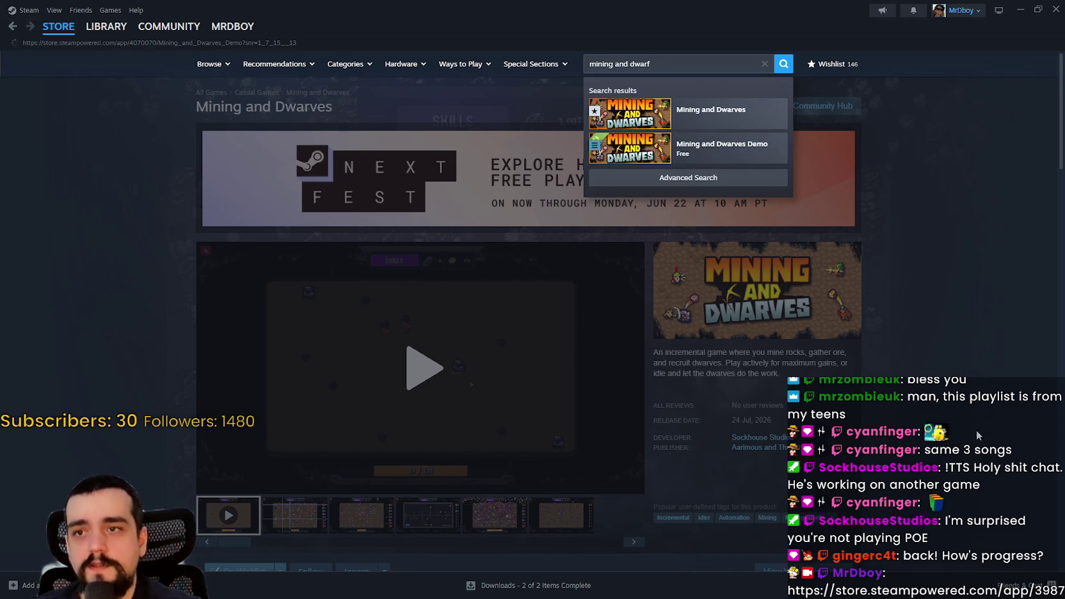
click(722, 146)
scroll(534, 385, down, 5)
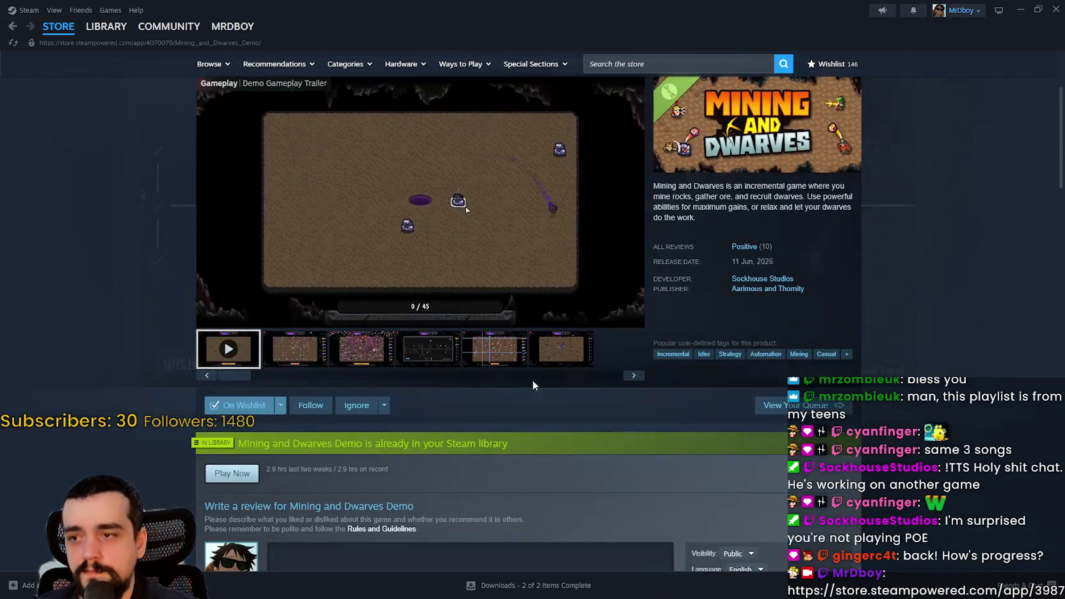
click(561, 349)
scroll(896, 350, up, 3)
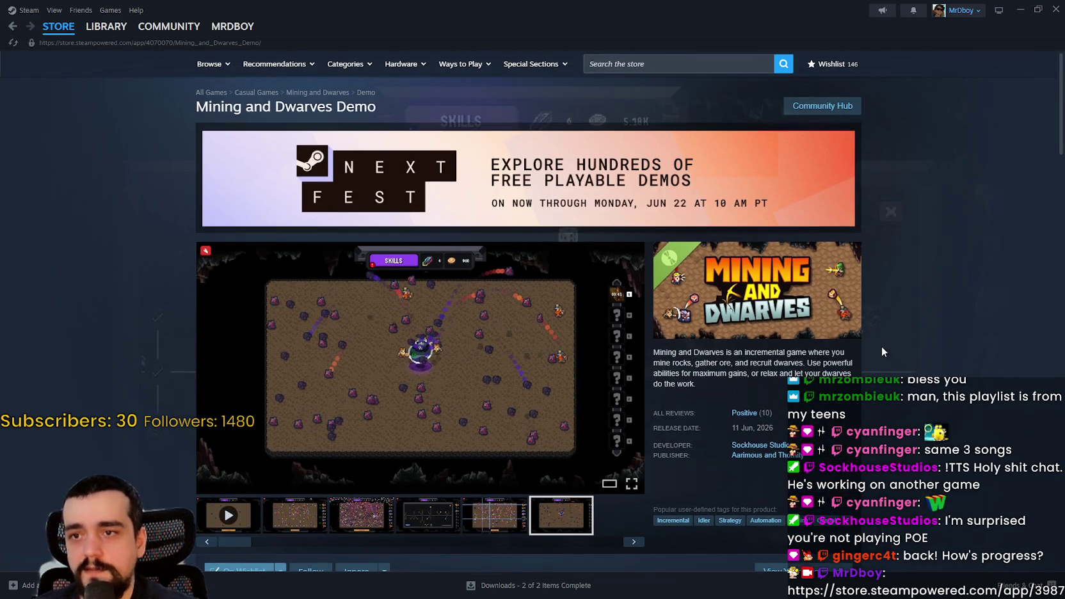
click(822, 107)
key(alt+Left)
scroll(556, 385, down, 8)
scroll(557, 386, down, 15)
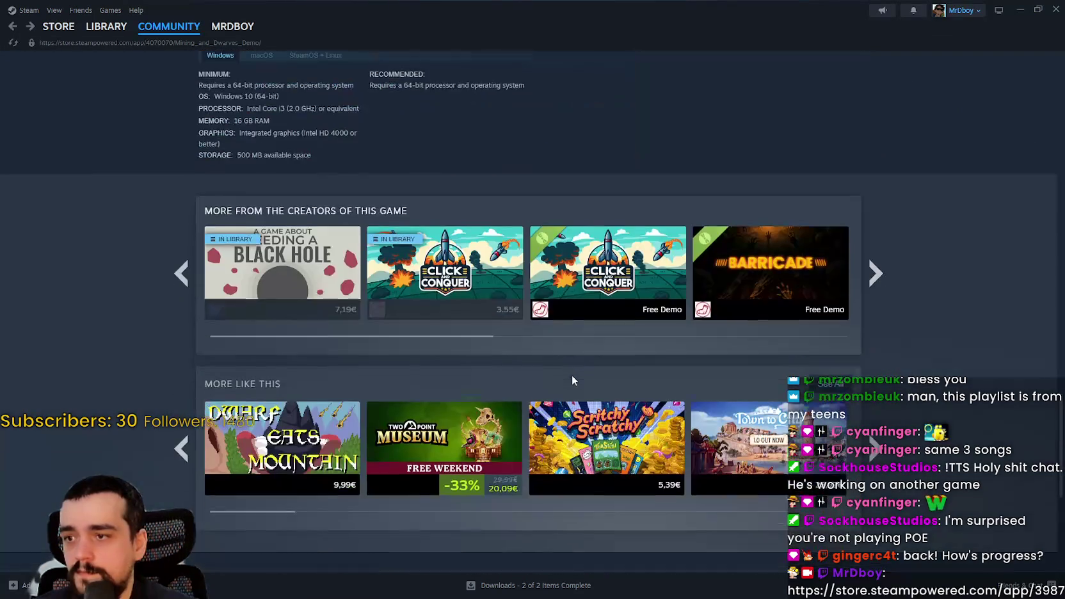
scroll(571, 381, down, 10)
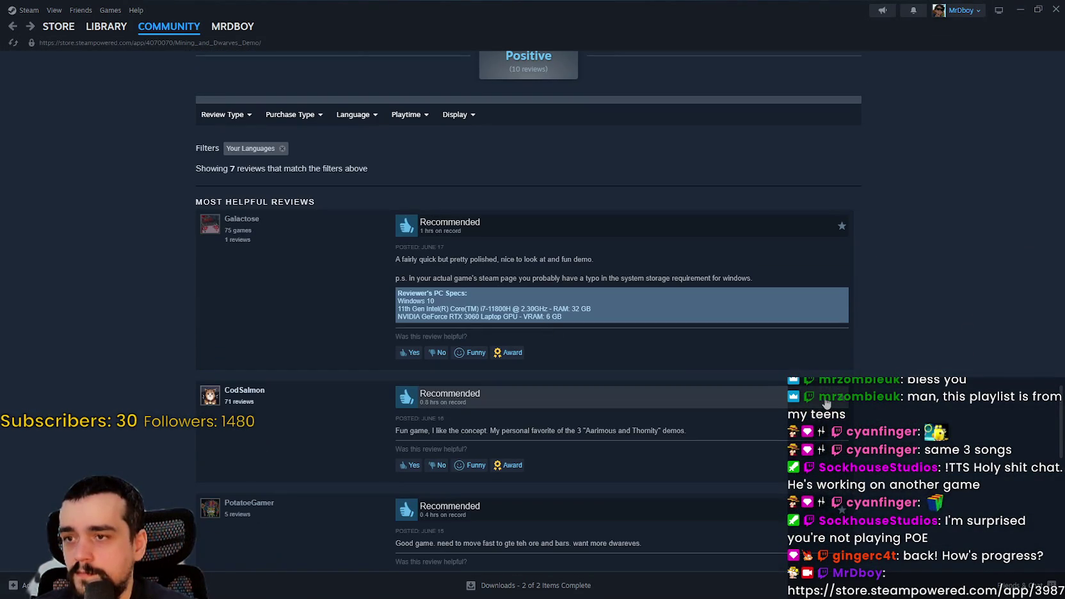
scroll(952, 387, down, 2)
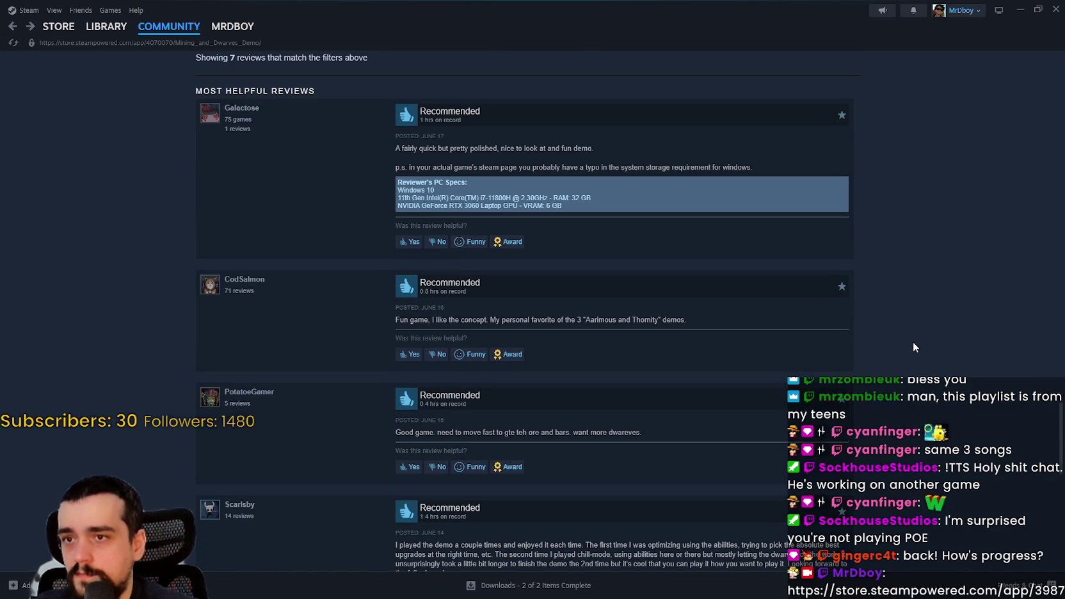
scroll(911, 351, down, 3)
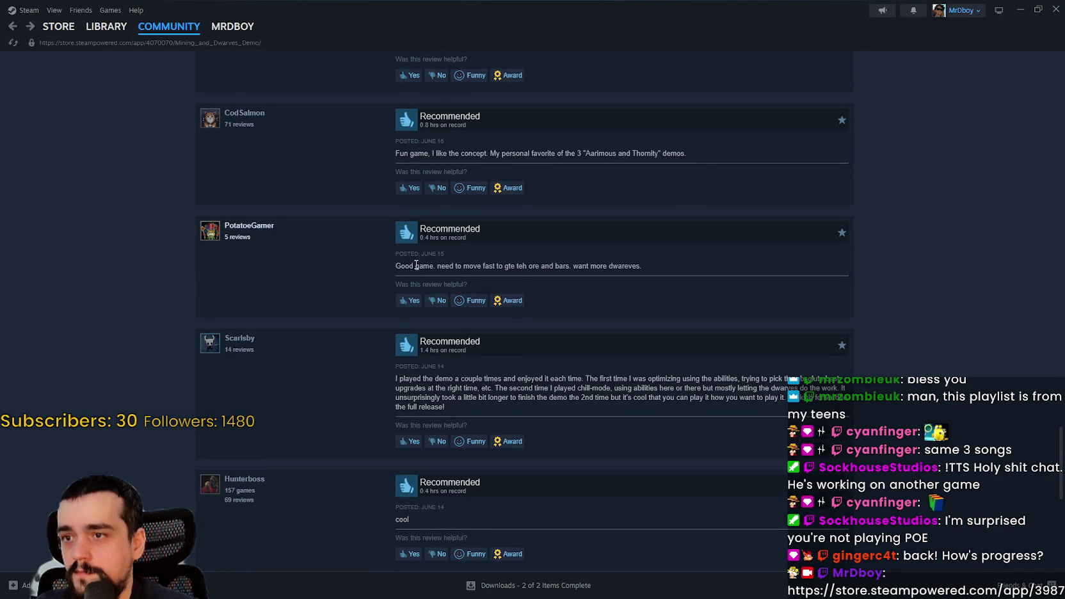
scroll(739, 280, down, 3)
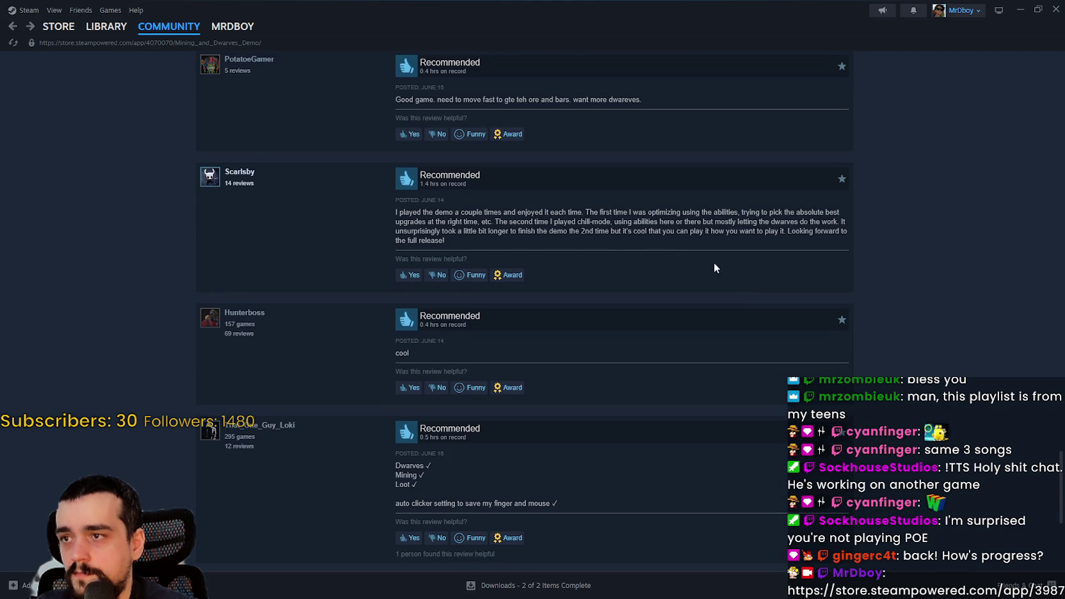
scroll(613, 247, down, 4)
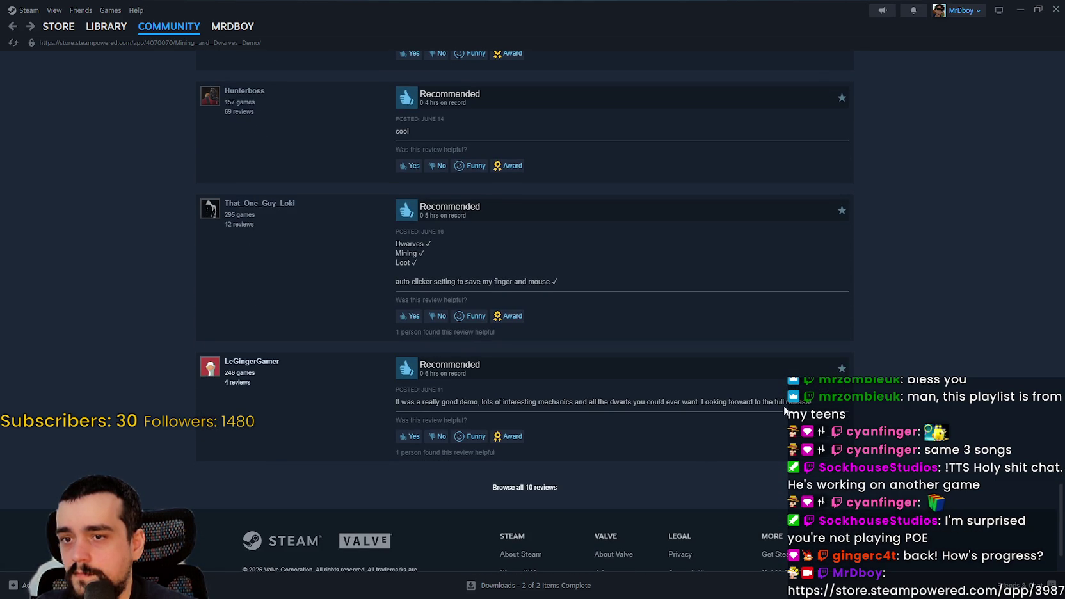
scroll(712, 386, up, 8)
scroll(535, 208, up, 10)
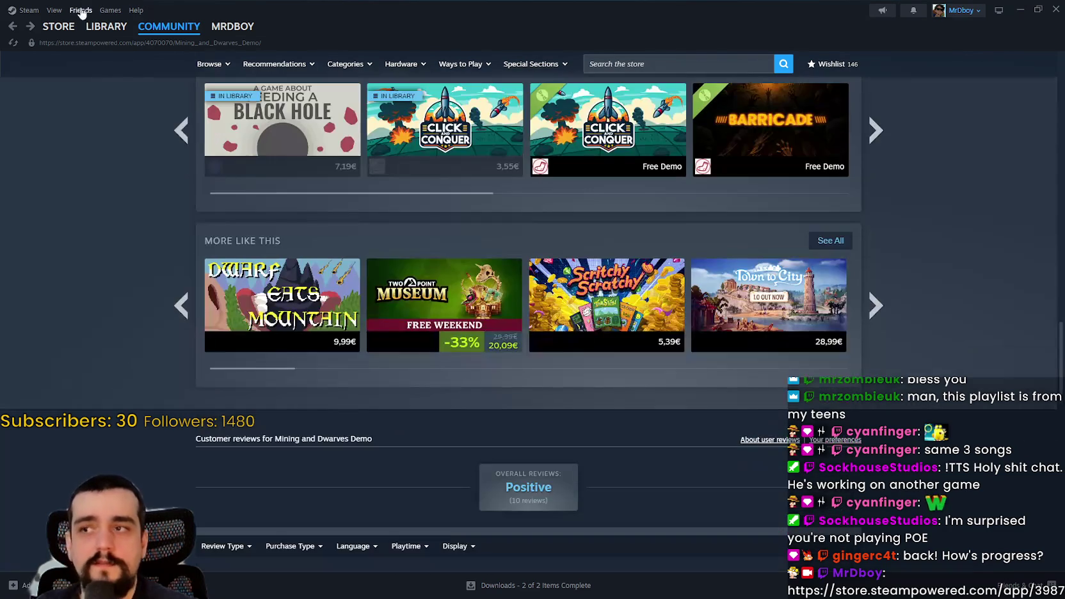
- Go to the store front and open SiNiSistar 2 from the featured carousel
click(72, 30)
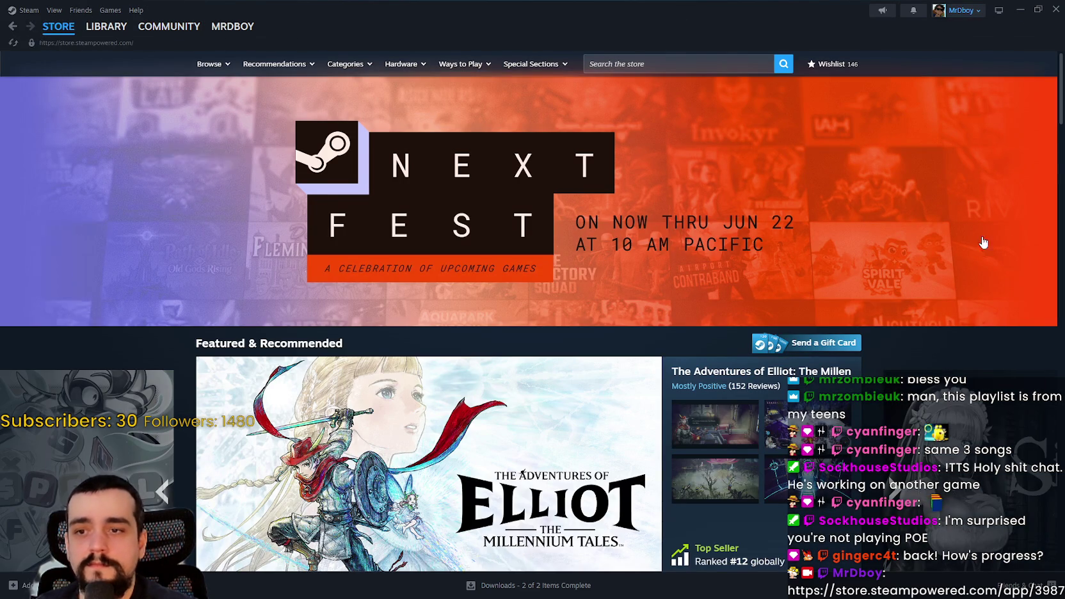
scroll(987, 209, down, 4)
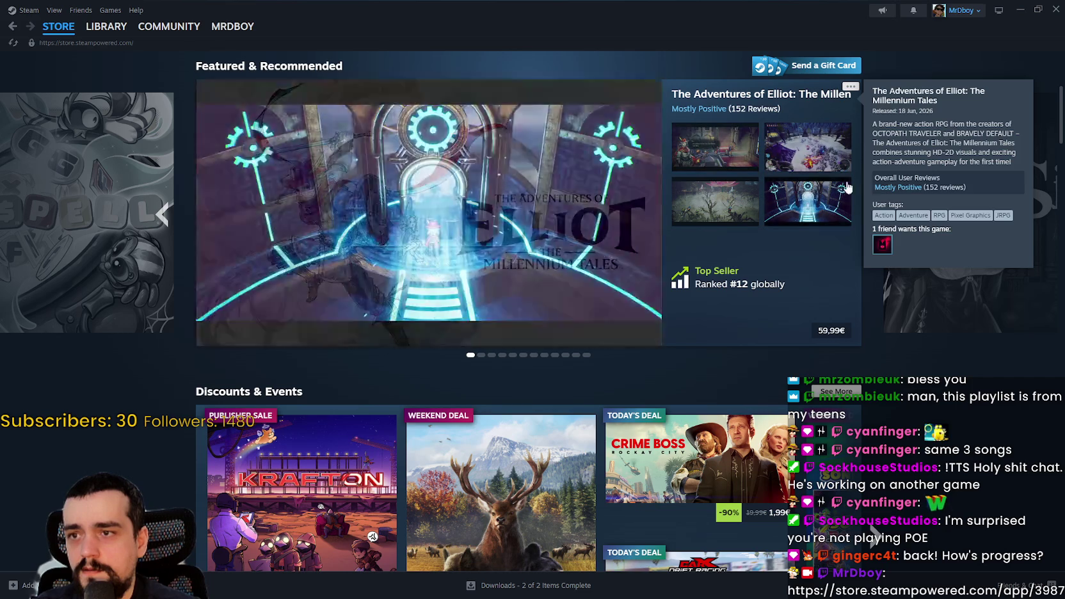
click(893, 213)
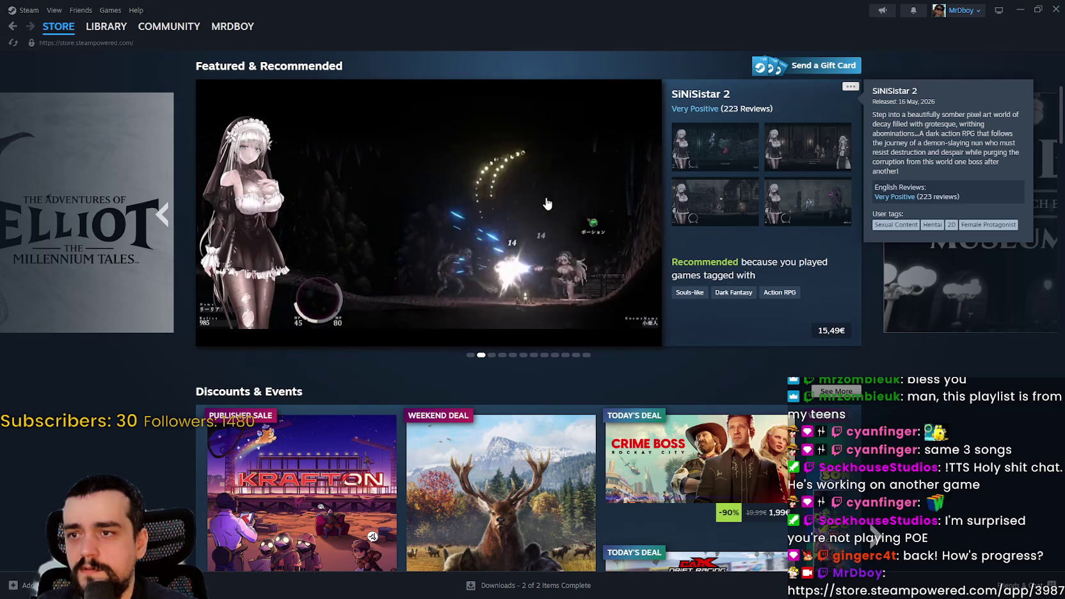
click(546, 205)
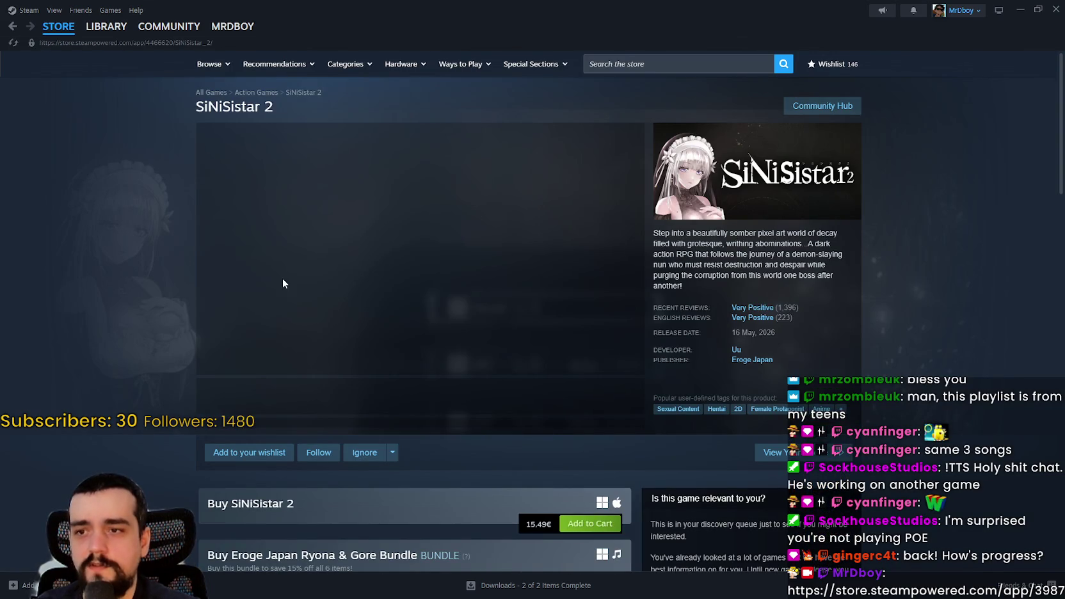
- Pause the SiNiSistar 2 trailer, view the second and fourth screenshots, then return to the store front
click(333, 253)
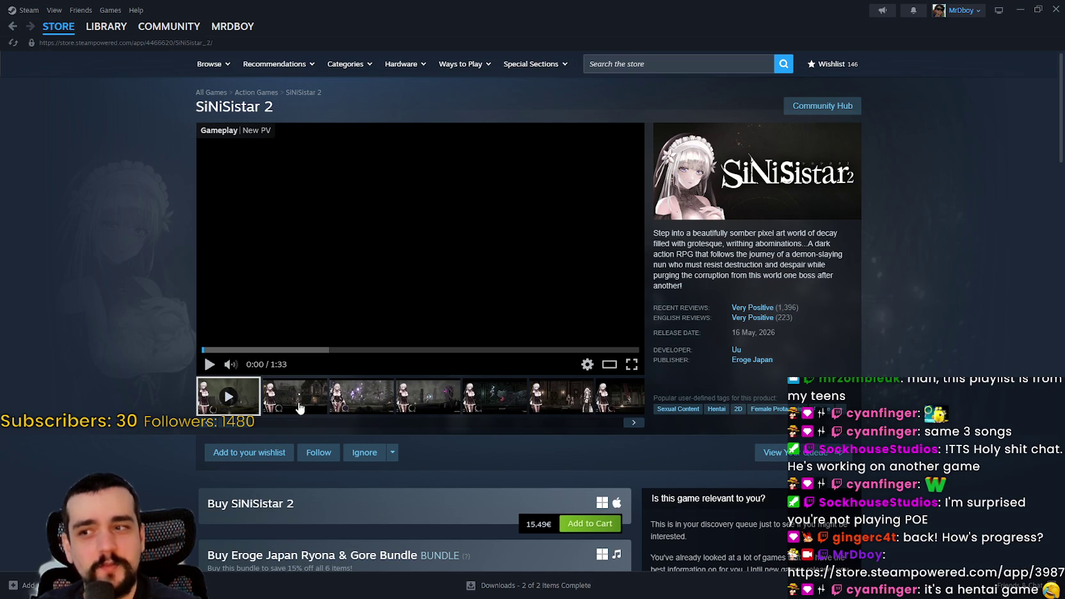
click(298, 408)
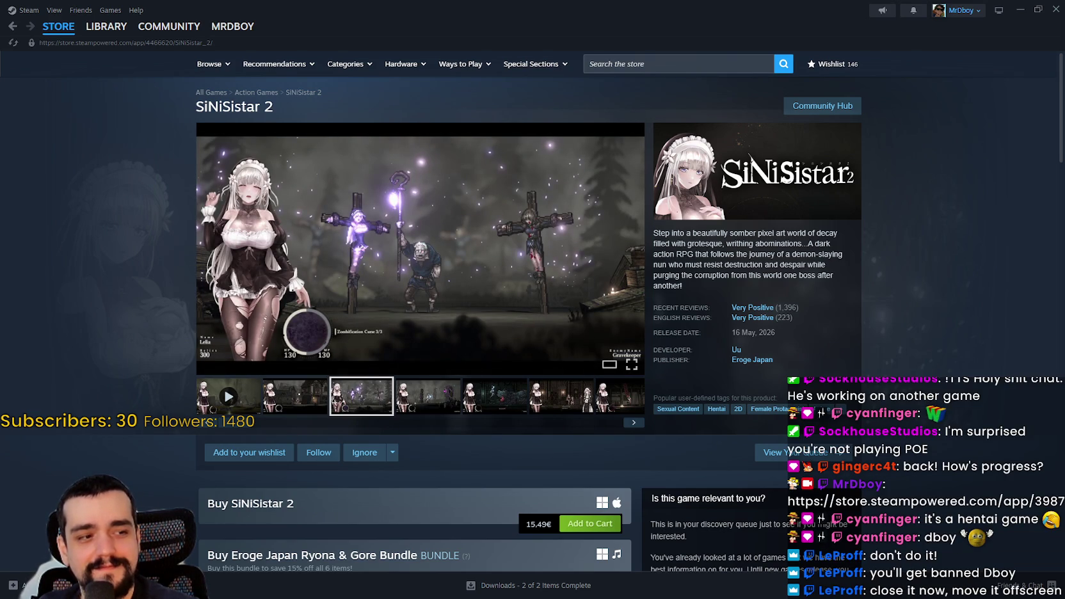
mouse_move(140, 32)
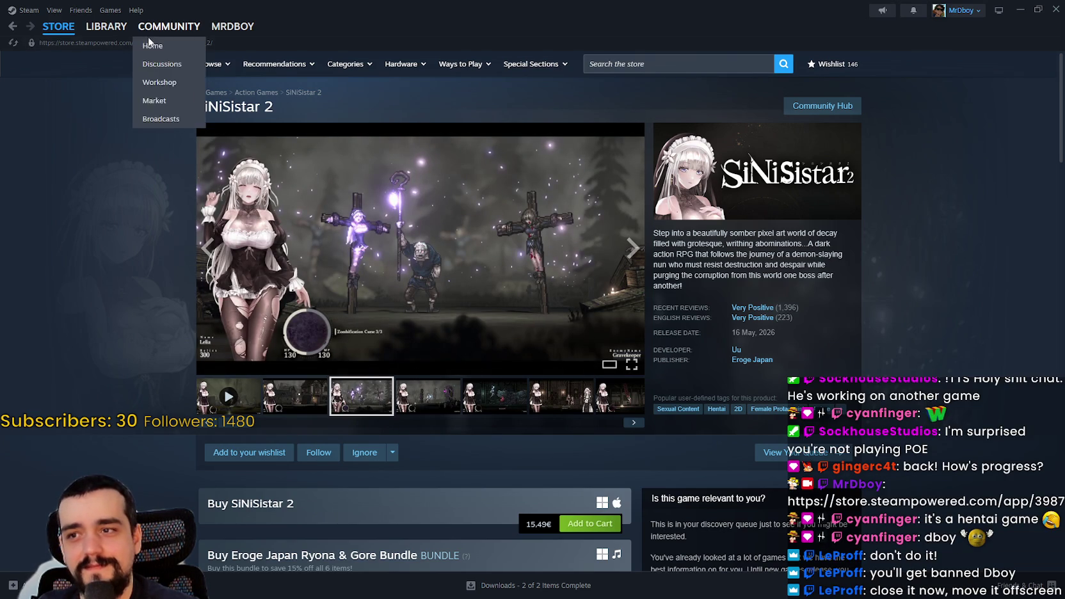
click(421, 405)
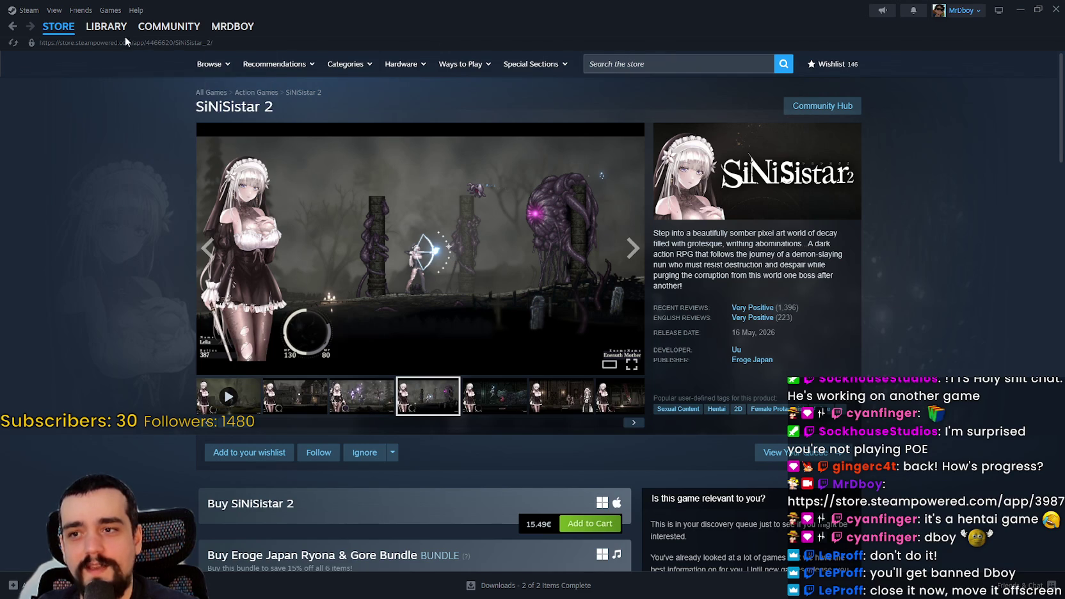
click(12, 27)
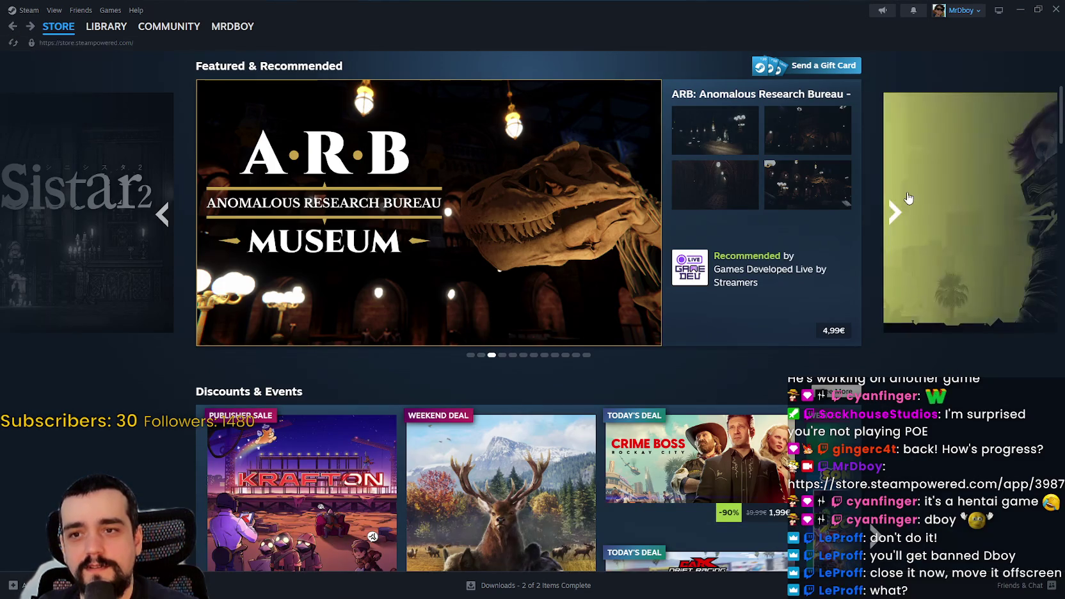
- Cycle the featured carousel through Hades II, Meccha Chameleon, Diablo IV, Elliot and SiNiSistar 2
click(895, 212)
click(896, 213)
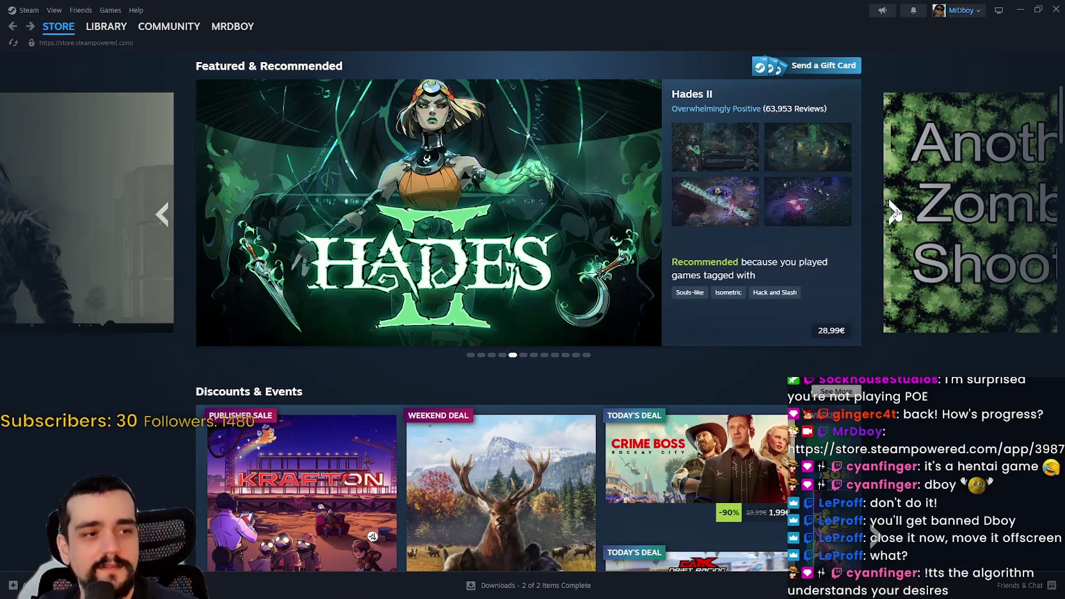
click(895, 213)
click(896, 214)
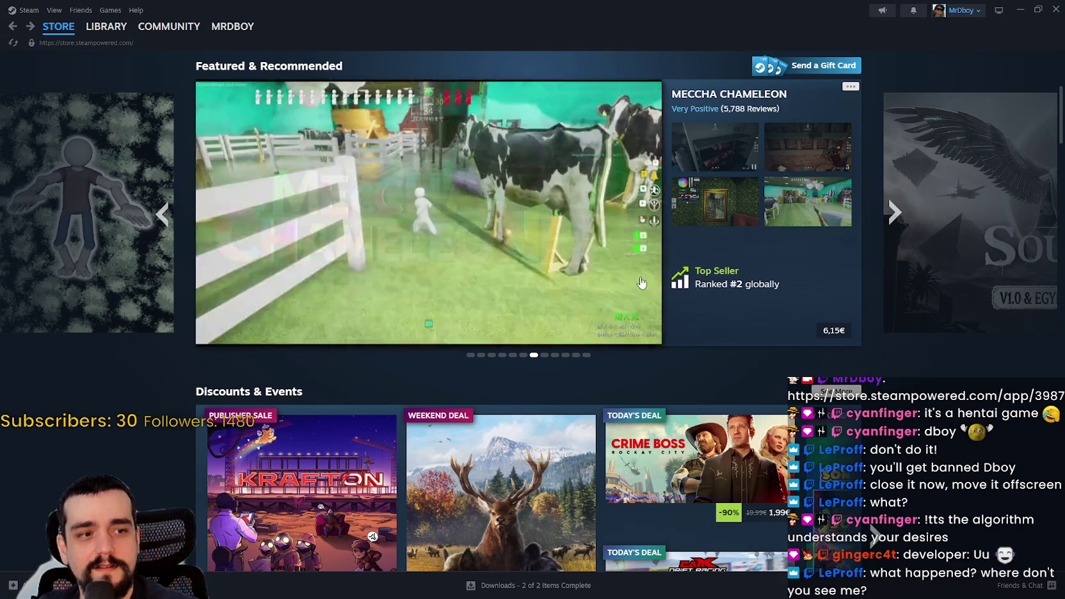
click(894, 214)
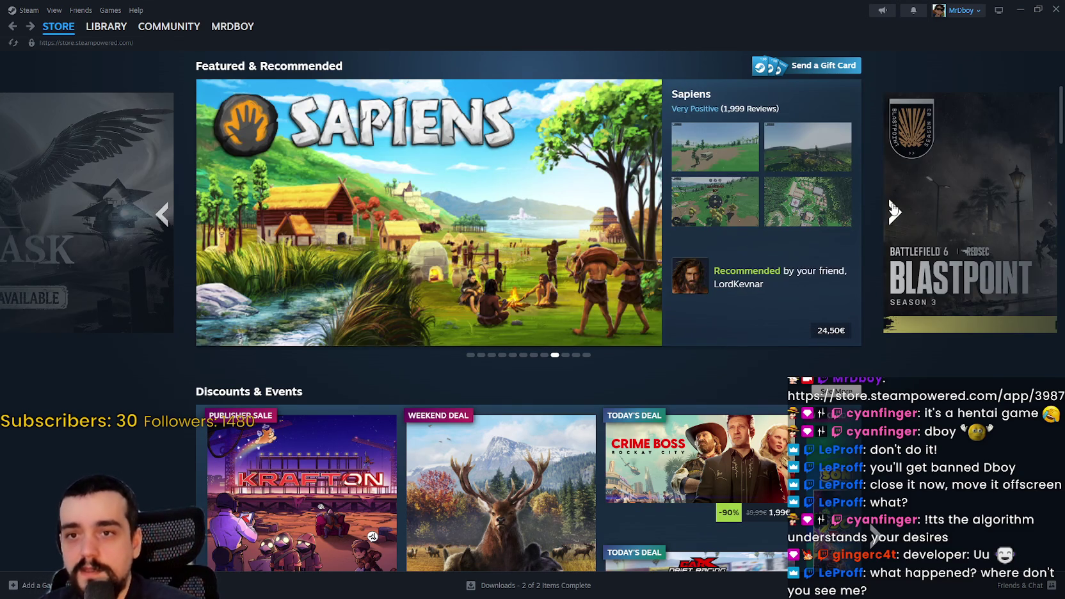
click(894, 211)
scroll(913, 416, down, 2)
scroll(912, 417, up, 4)
click(894, 436)
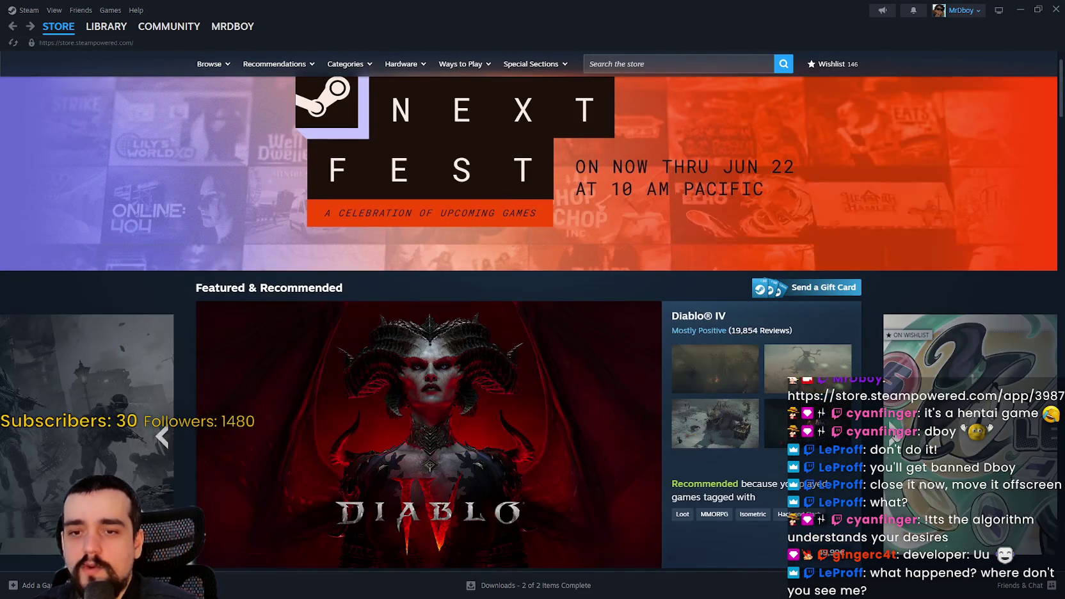
click(895, 436)
click(894, 435)
scroll(896, 435, down, 1)
scroll(896, 436, down, 1)
click(894, 323)
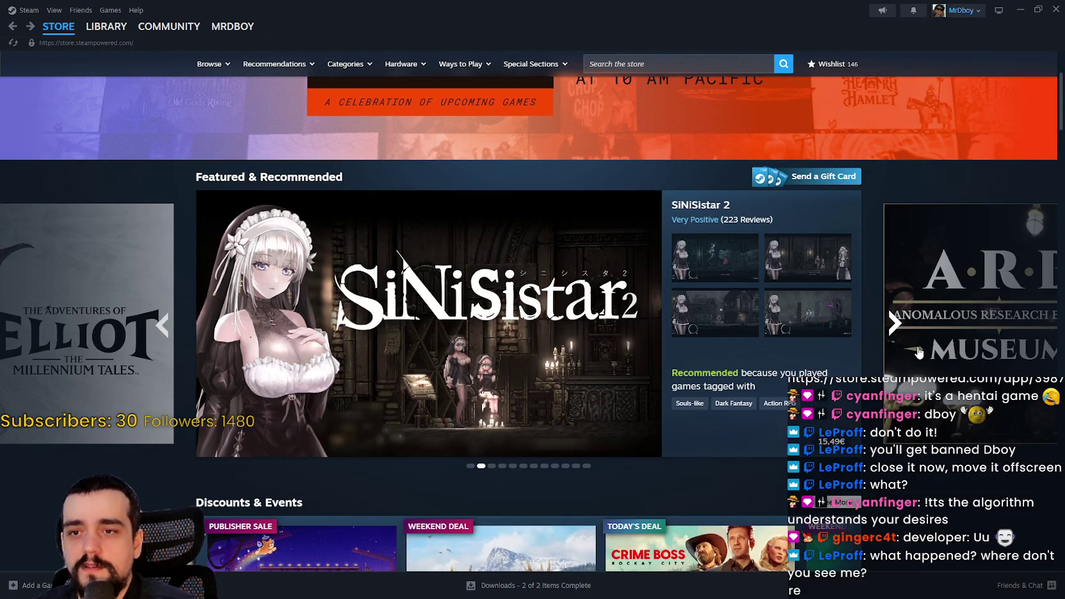
- Step the carousel back to SiNiSistar 2, then restore the Steam window from full screen
mouse_move(743, 410)
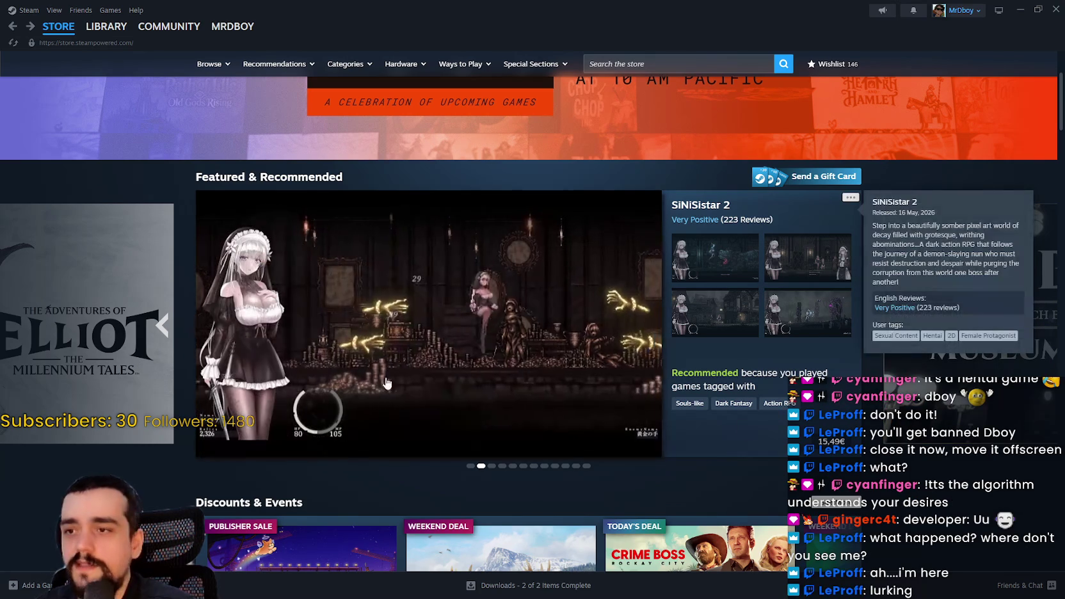
scroll(922, 502, down, 2)
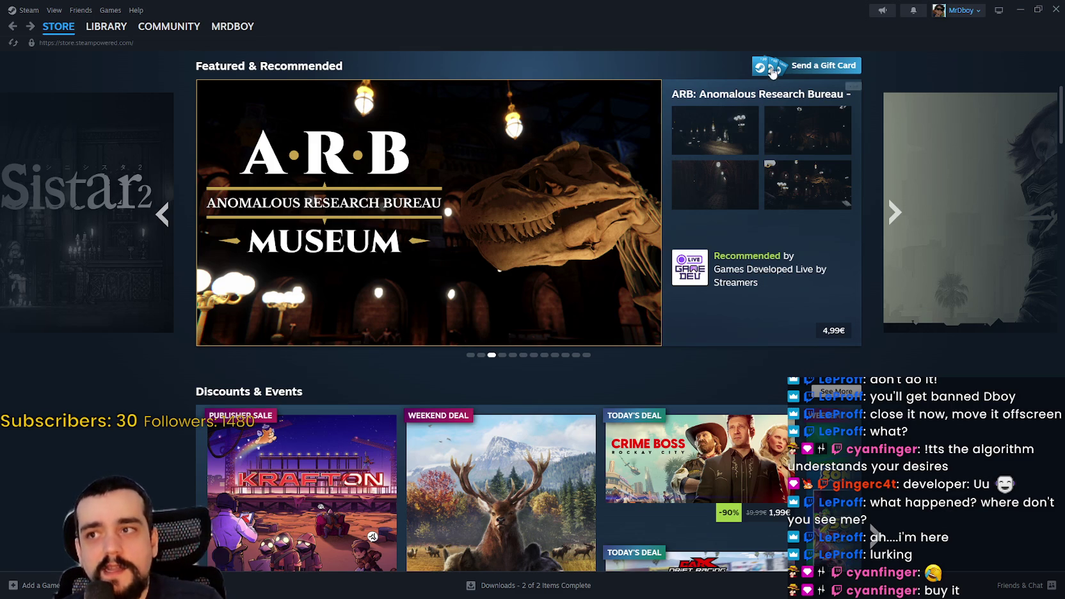
mouse_move(784, 221)
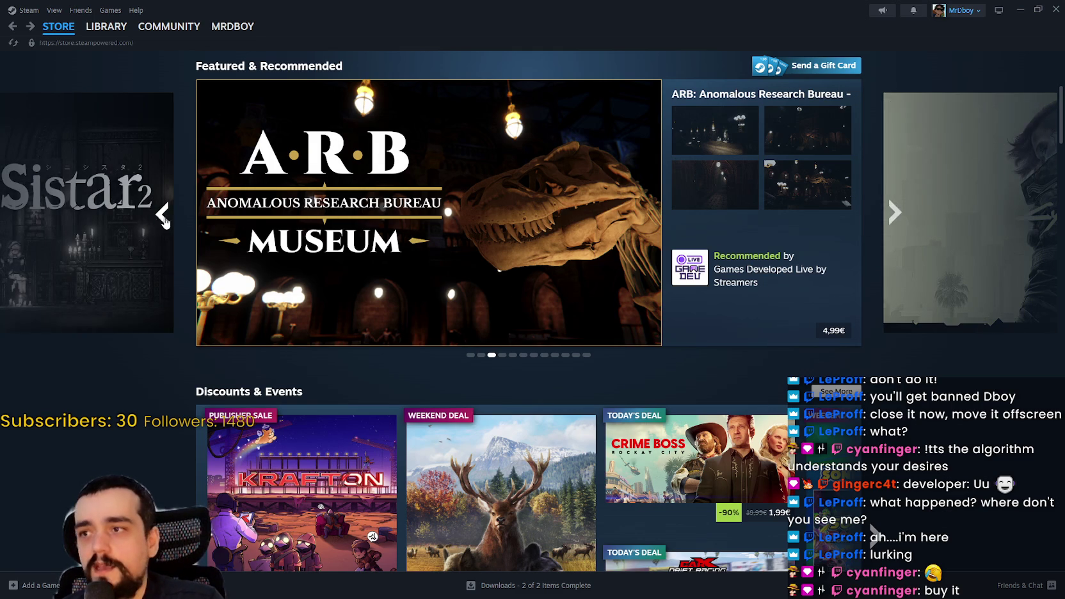
click(163, 218)
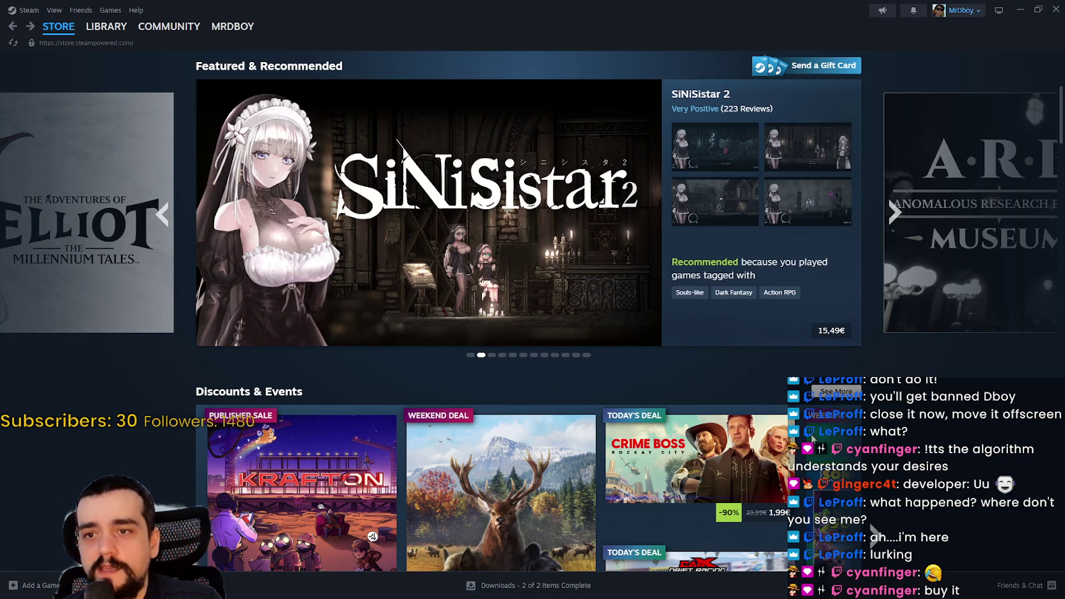
mouse_move(728, 285)
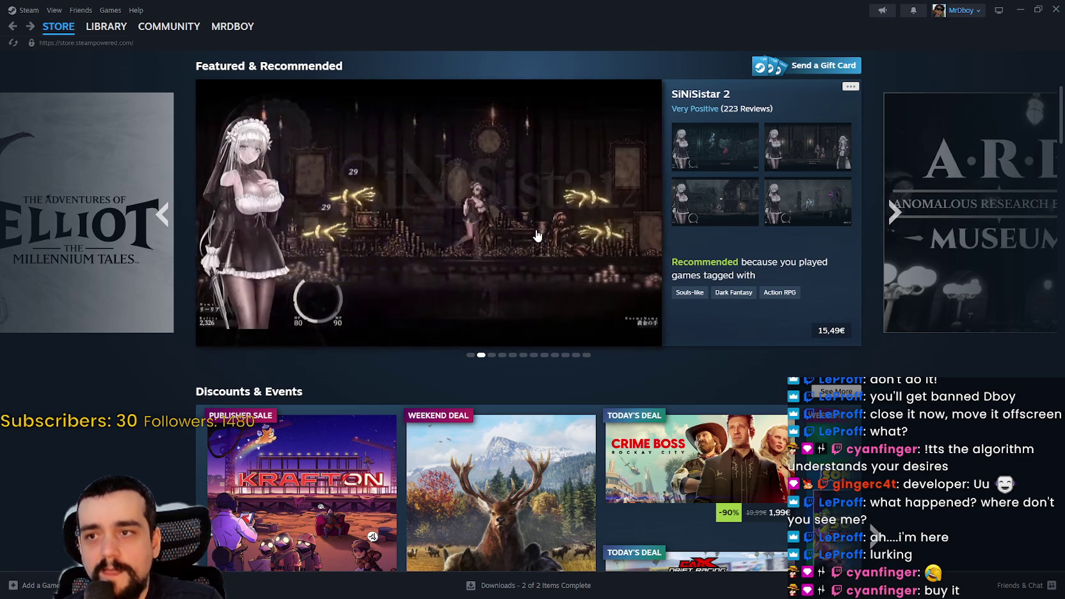
mouse_move(831, 212)
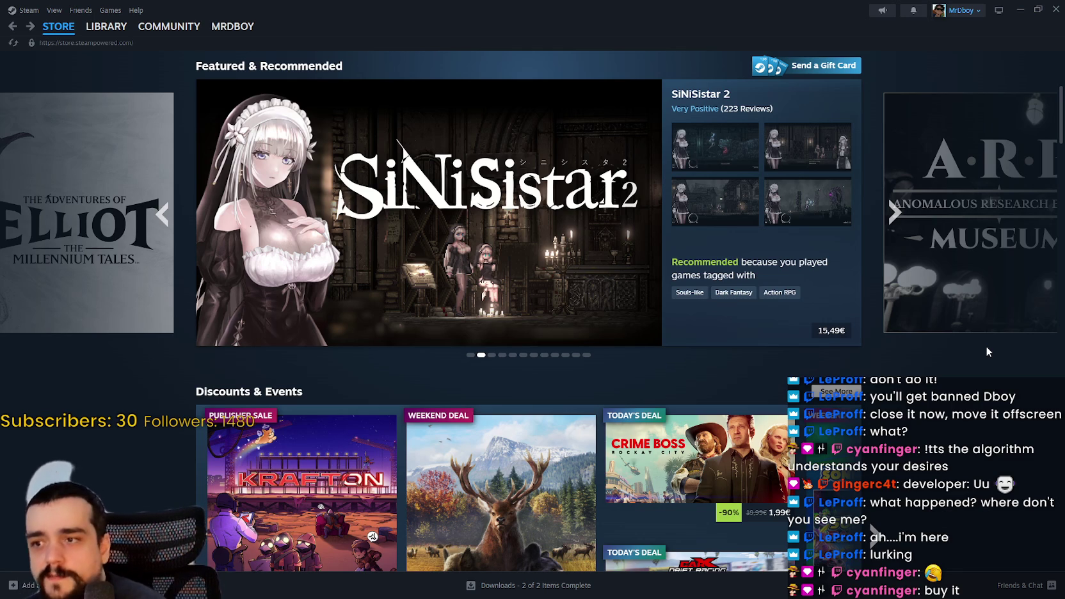
click(1039, 9)
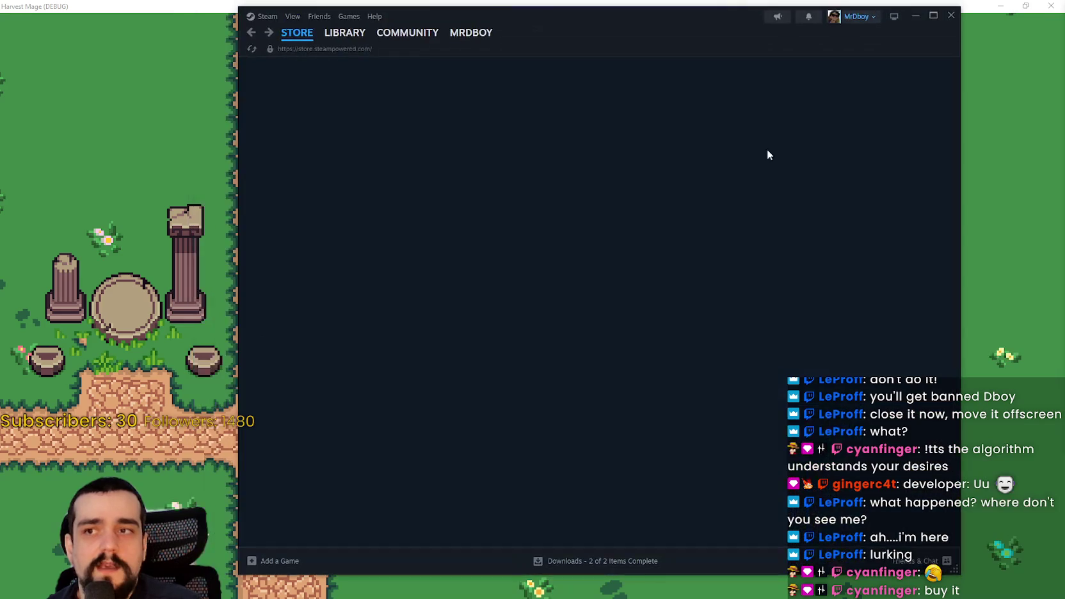
- Check the stall in the Harvest Mage game, move Steam up-left, then return to the game
key(alt+Tab)
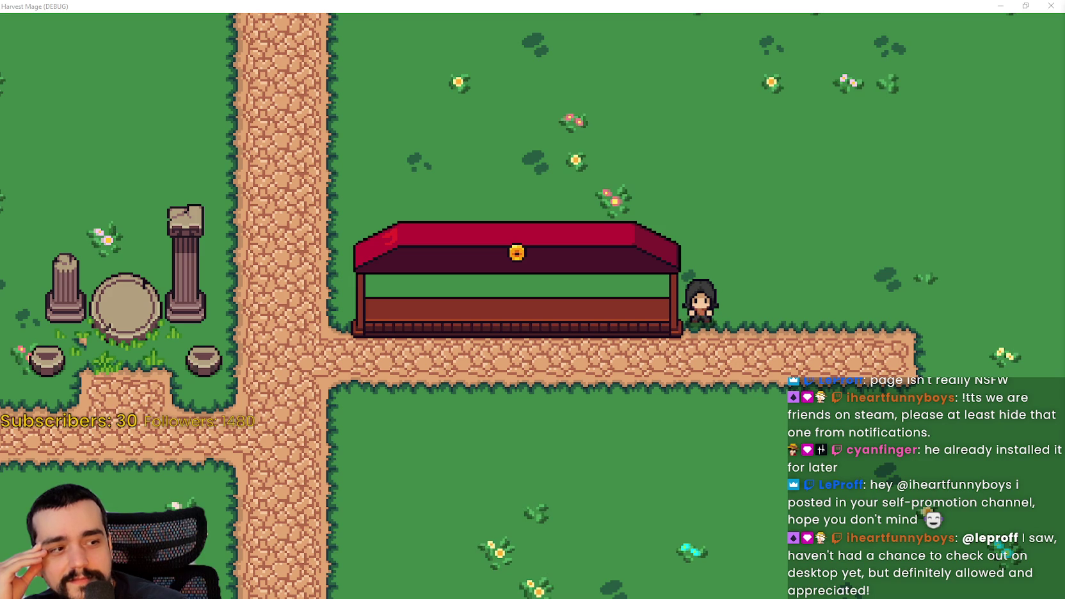
key(alt+Tab)
mouse_move(473, 111)
mouse_down()
mouse_move(522, 44)
mouse_move(505, 42)
mouse_up()
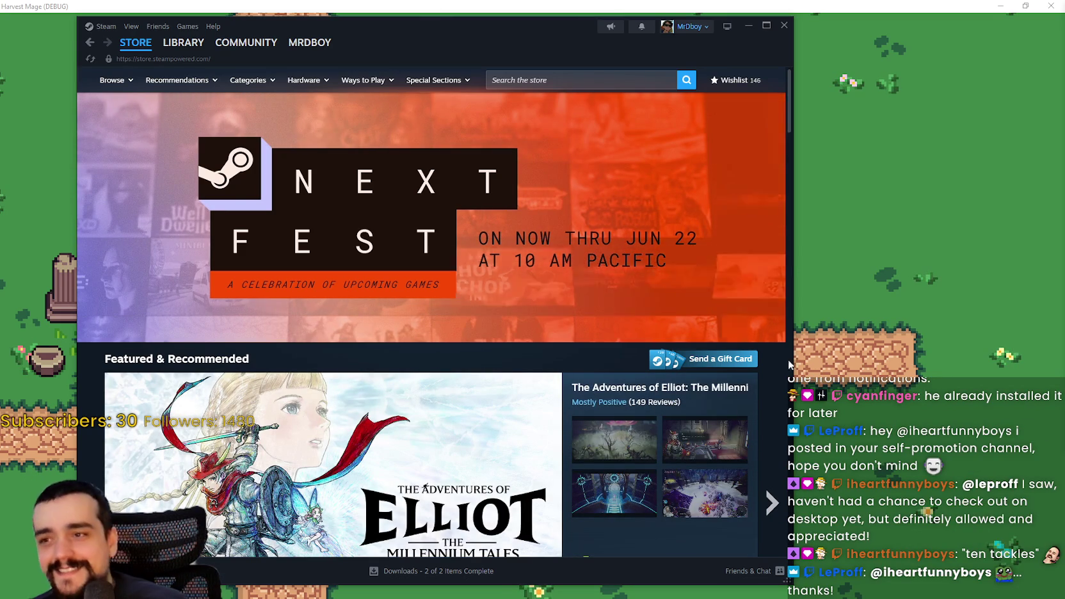
key(alt+Tab)
- Walk the character around the market stall, past the pillars into the forest and back
key(a)
key(s)
key(d)
key(w)
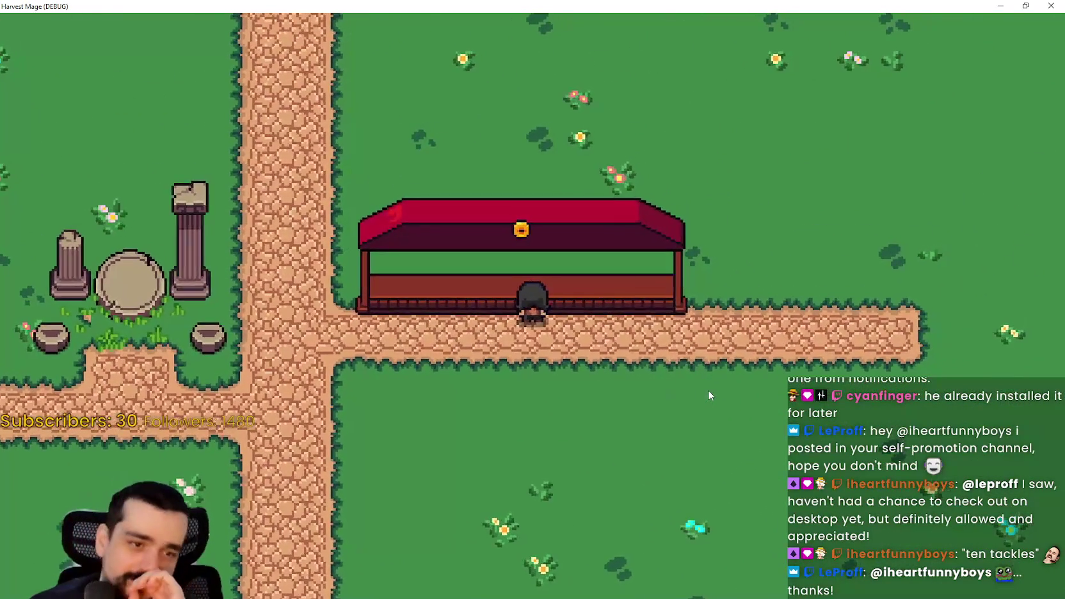
key(s)
key(a)
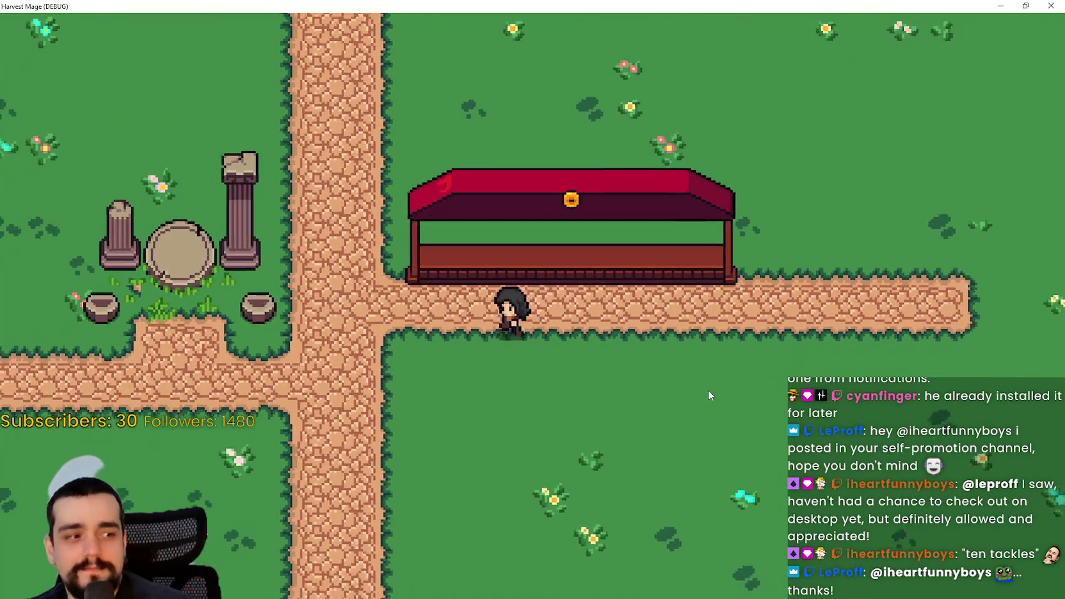
key(a)
key(w)
key(s)
key(d)
key(d)
key(w)
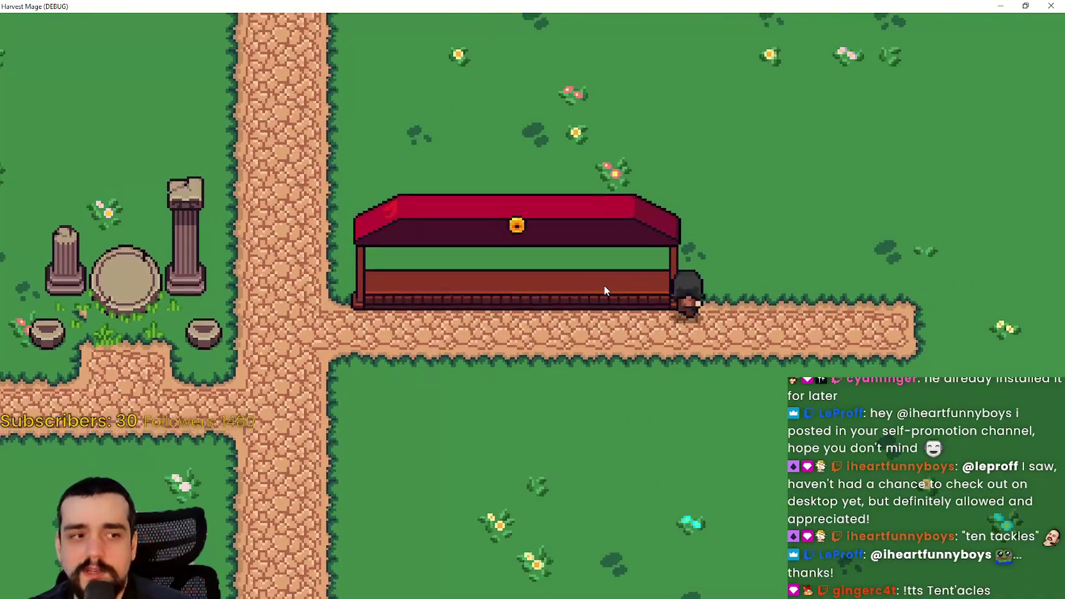
- Walk behind the stall counter, then out along its front path and past its end
key(w)
key(a)
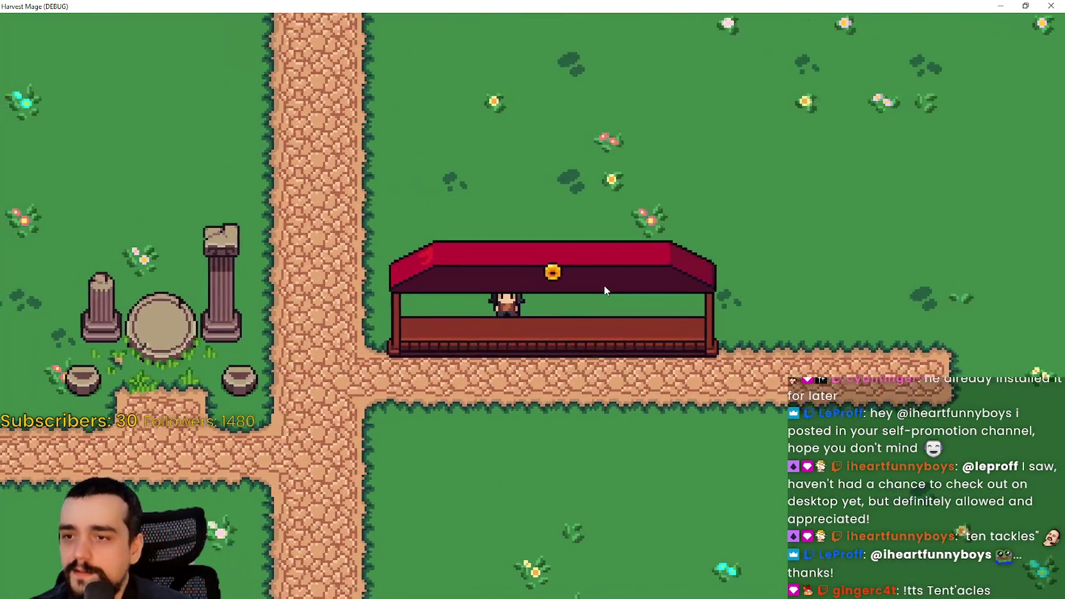
key(s)
key(d)
key(d)
key(a)
key(a)
- Walk west to the tower door and back toward the stall, then restore the game window
key(d)
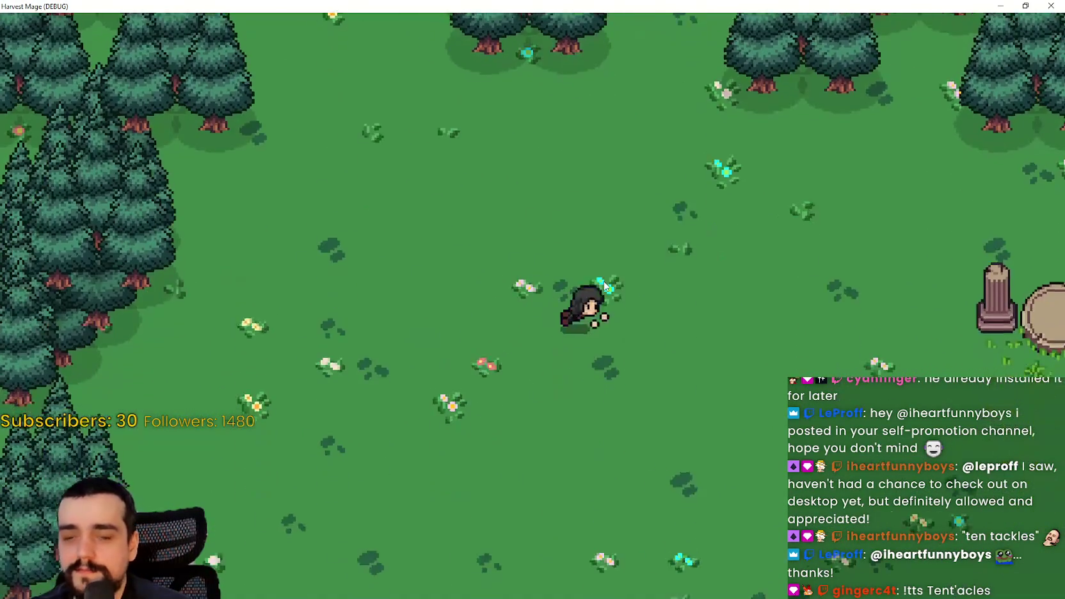
key(s)
key(d)
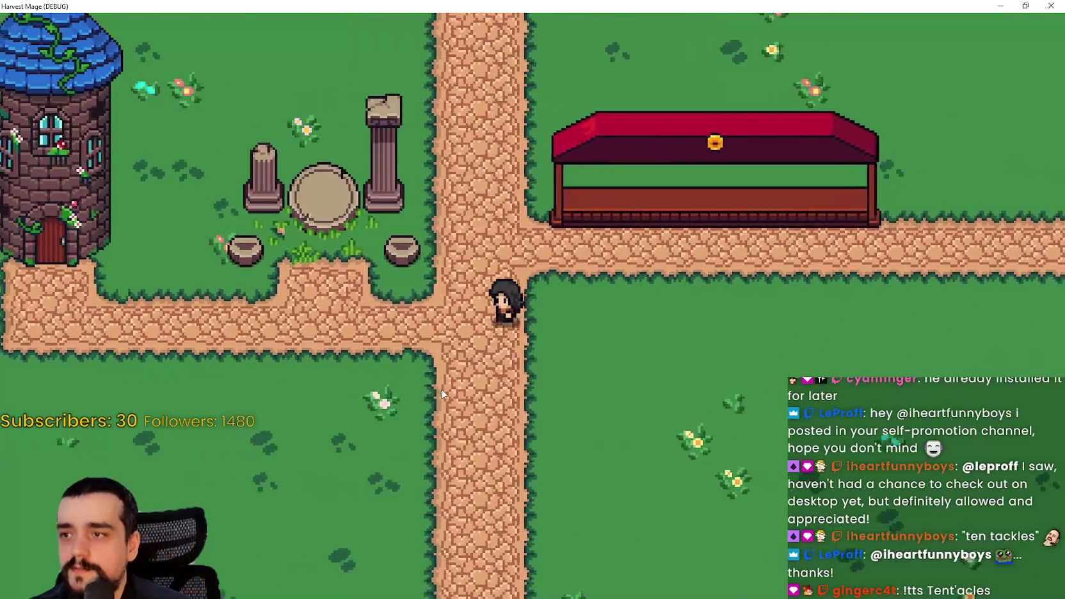
key(a)
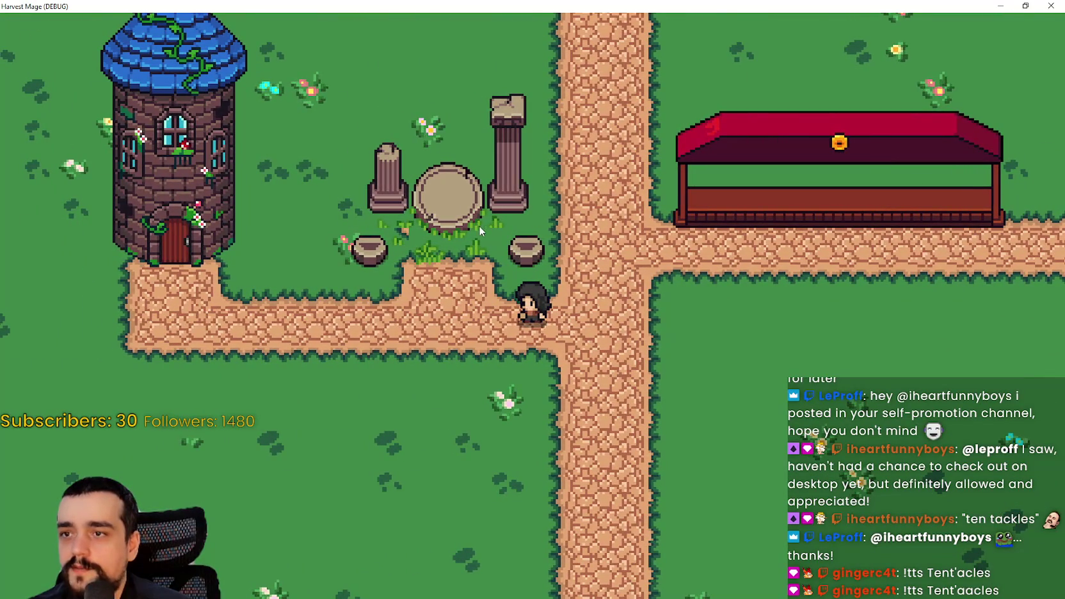
key(a)
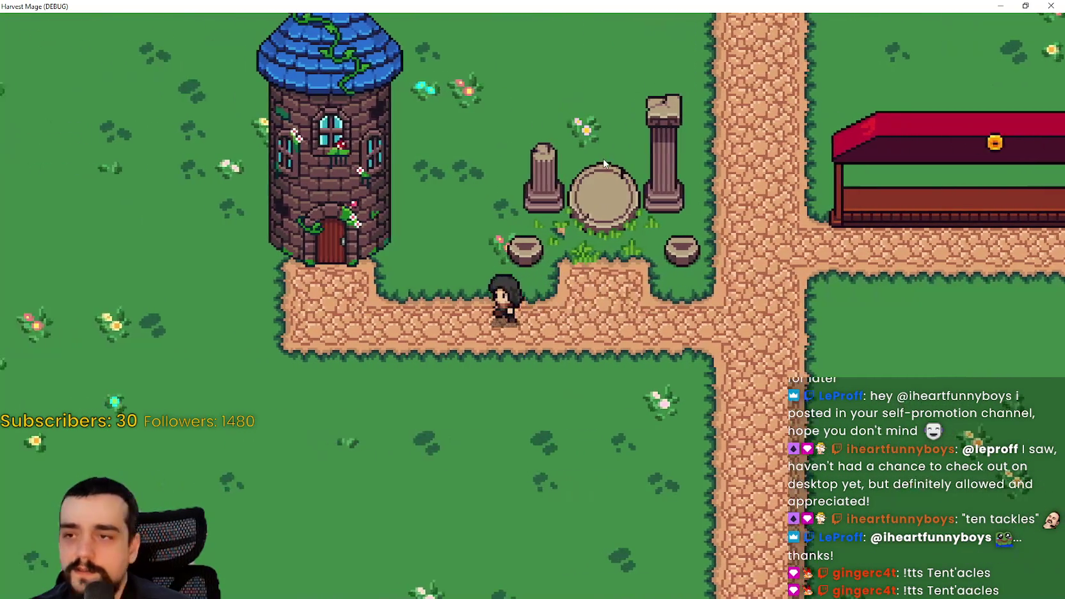
key(a)
key(w)
key(s)
key(d)
key(d)
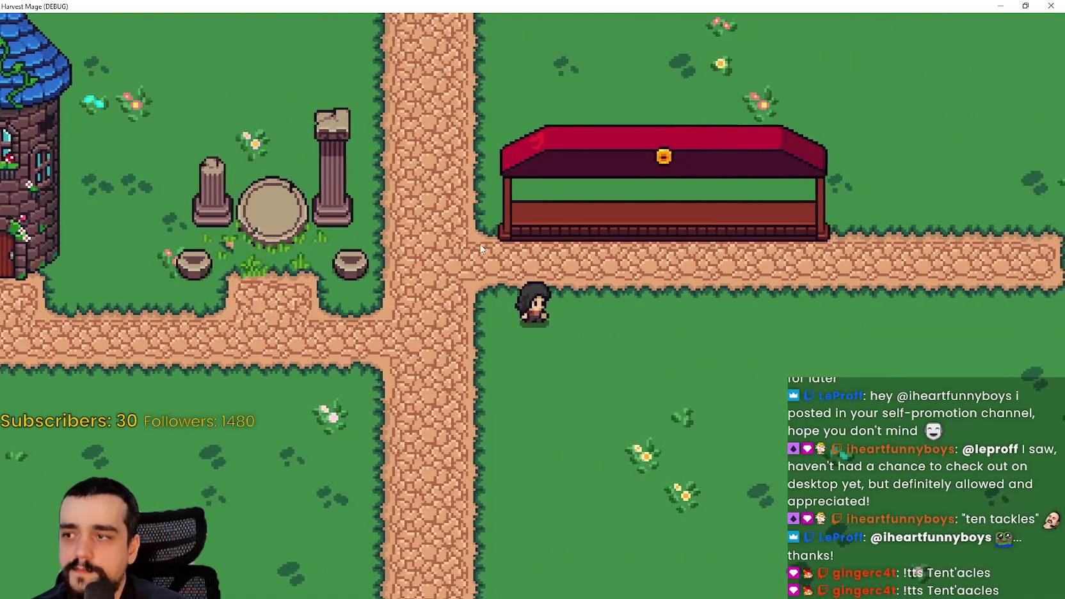
key(d)
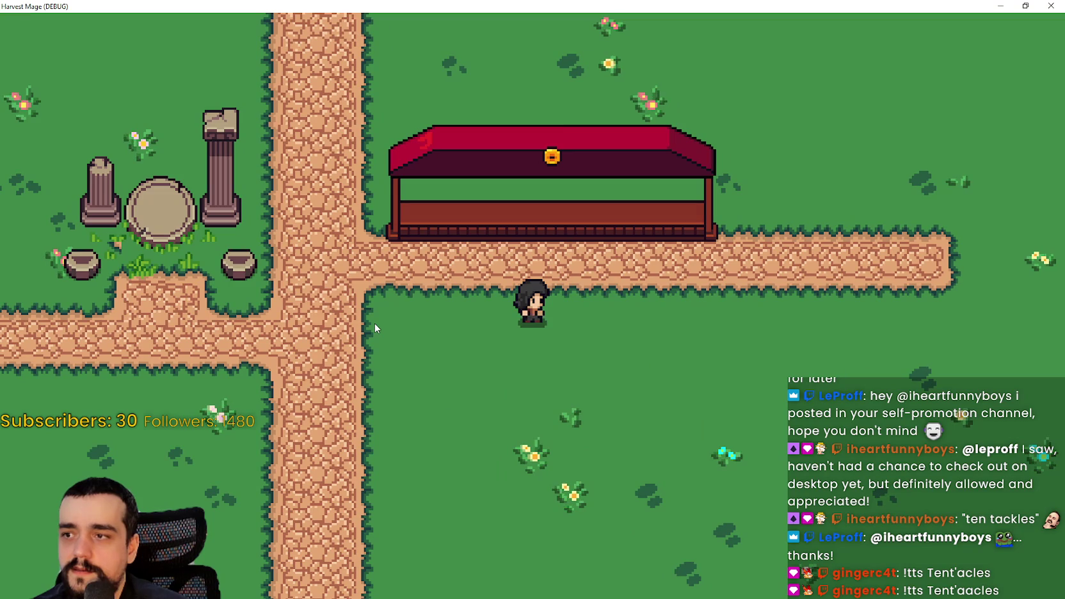
key(a)
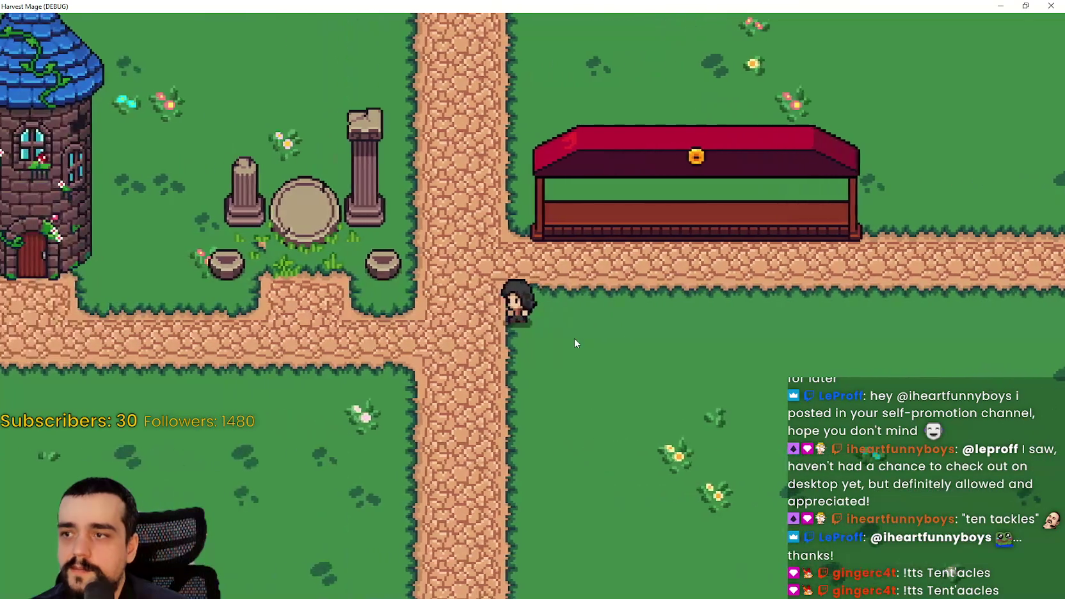
key(d)
click(1026, 6)
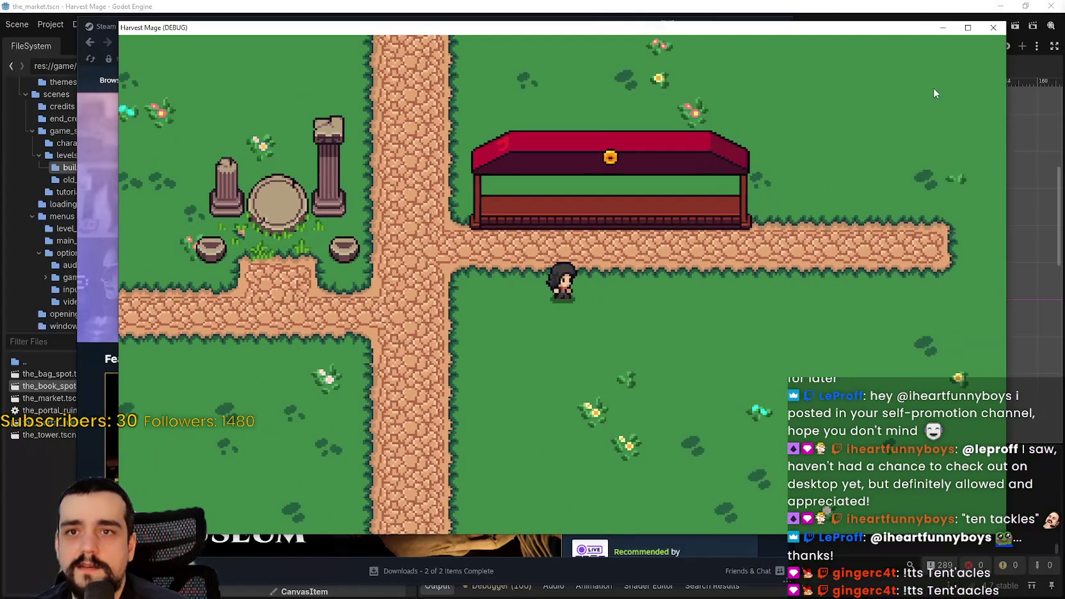
- Stop the game and select BackgroundMap in the the_village scene
click(993, 27)
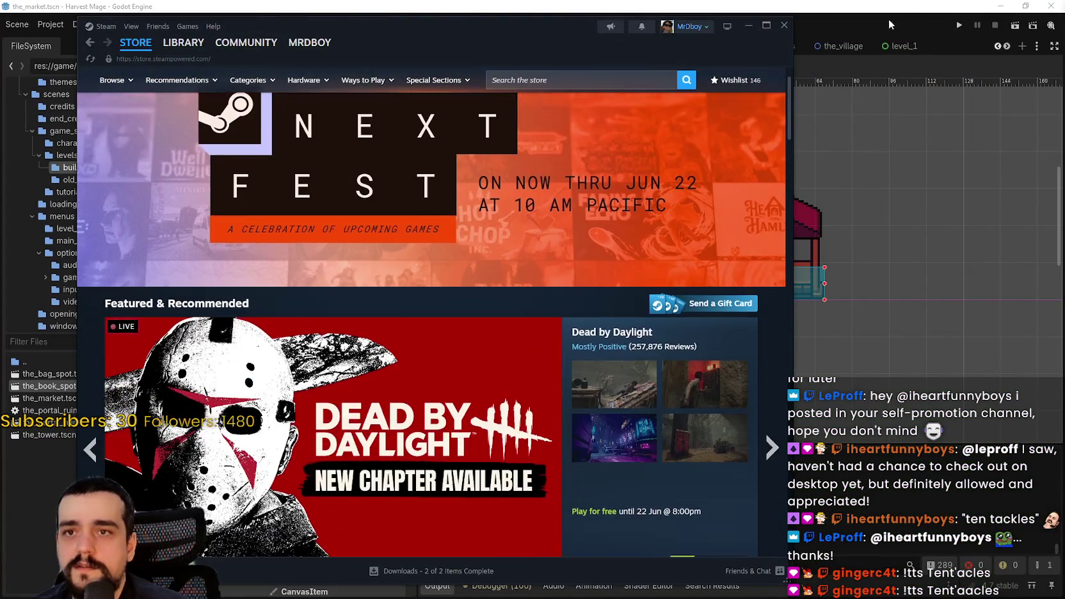
click(889, 19)
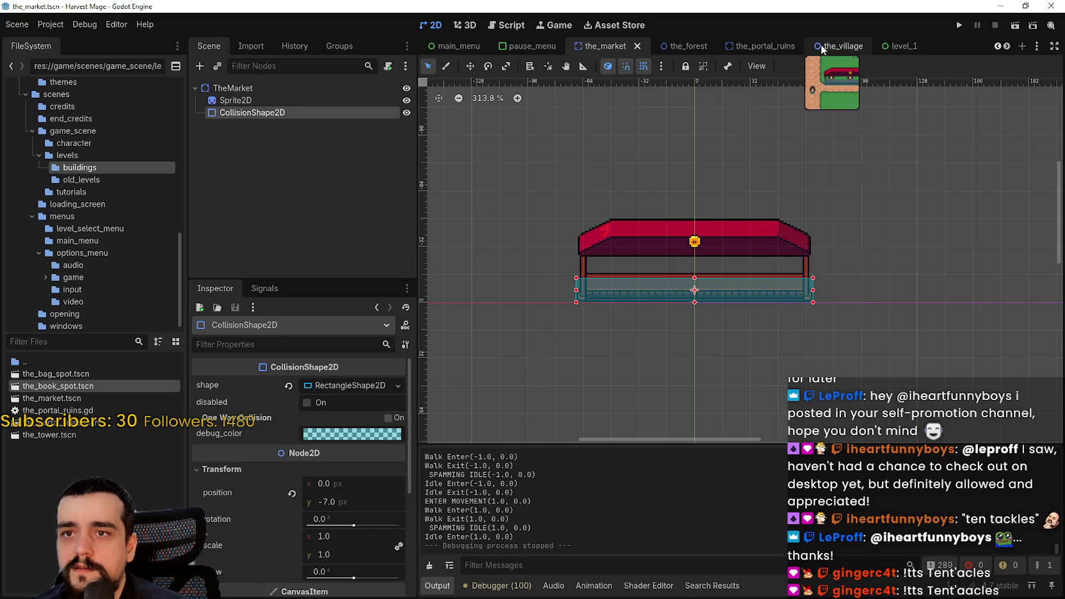
click(821, 46)
click(306, 101)
- Paint grass over the old strip, then a two-row road_0 path along the stall's front
click(462, 475)
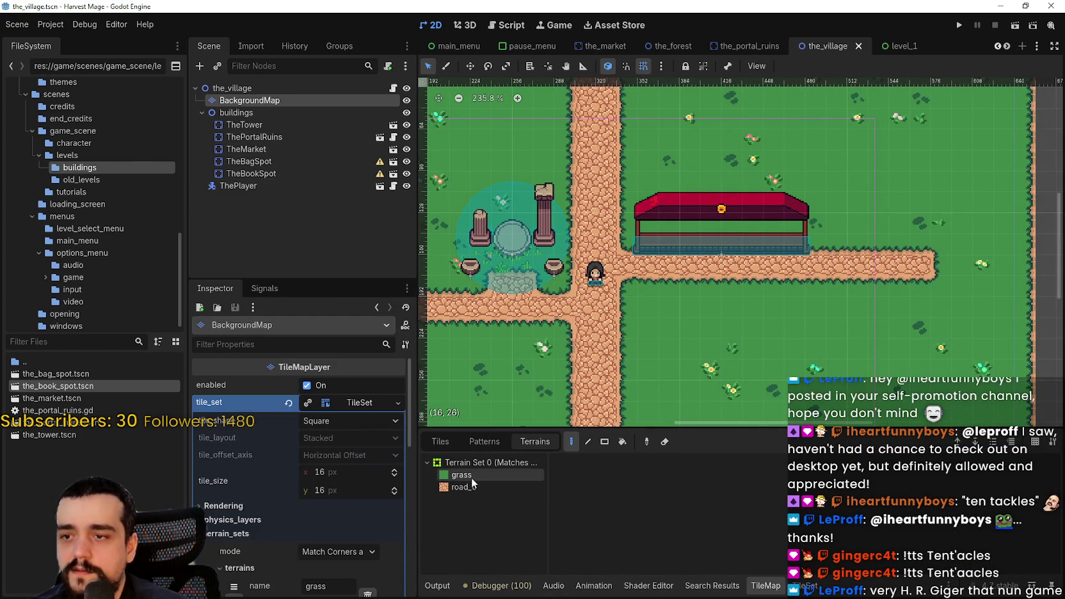
scroll(643, 237, up, 2)
drag(774, 274, 980, 273)
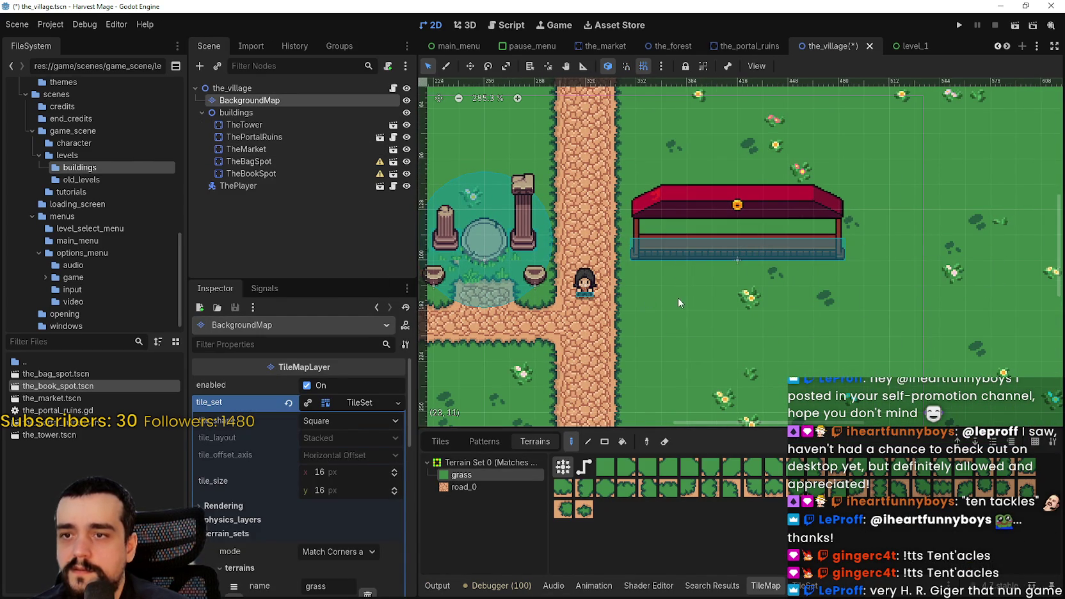
click(490, 488)
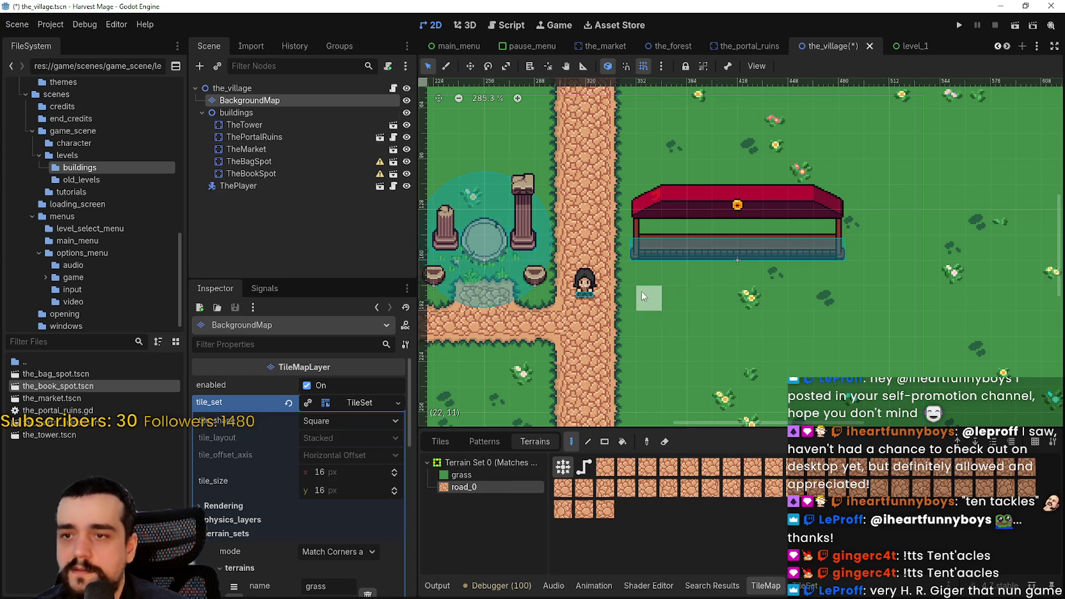
drag(624, 299, 899, 310)
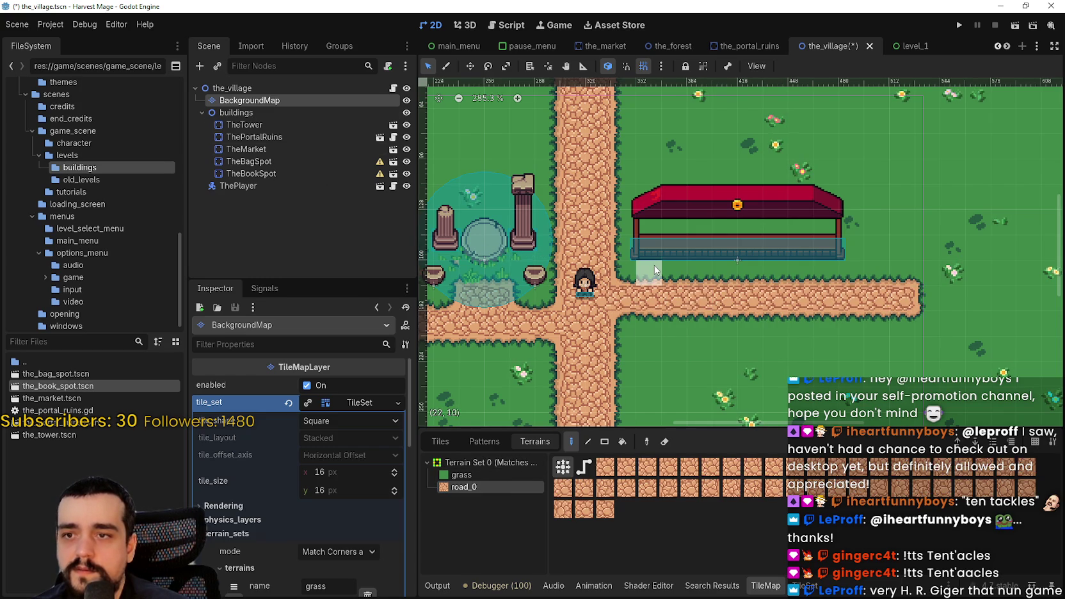
scroll(665, 274, up, 2)
drag(667, 274, 857, 280)
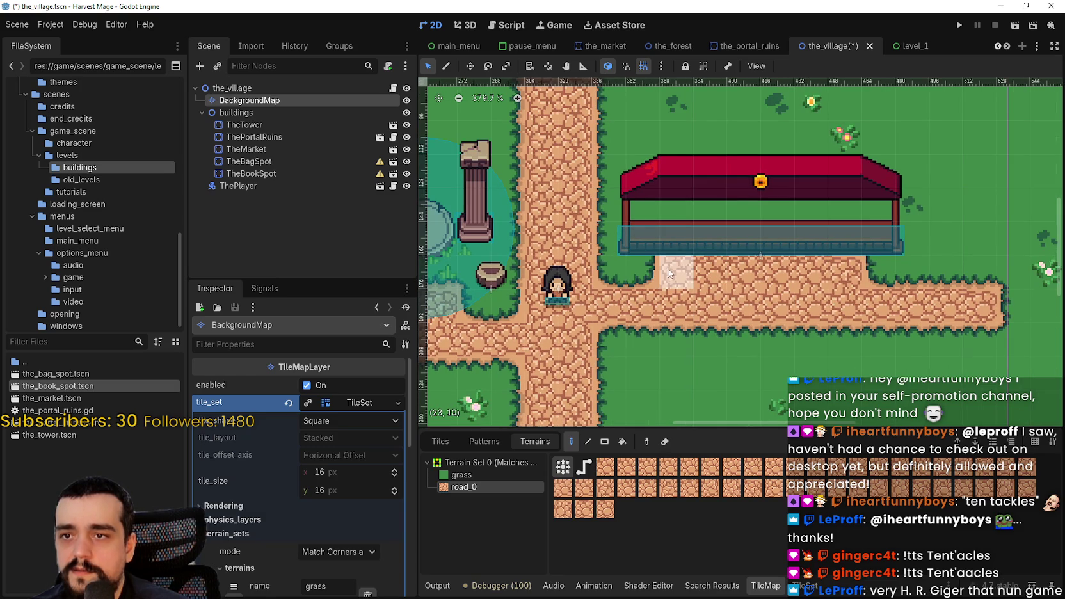
click(642, 272)
scroll(756, 307, down, 1)
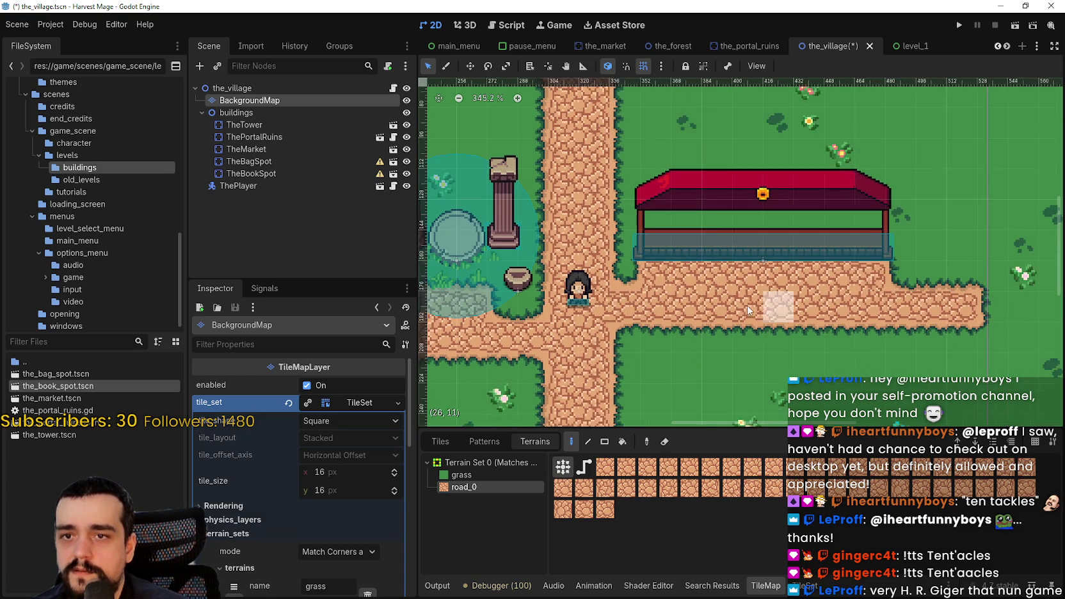
scroll(743, 299, up, 1)
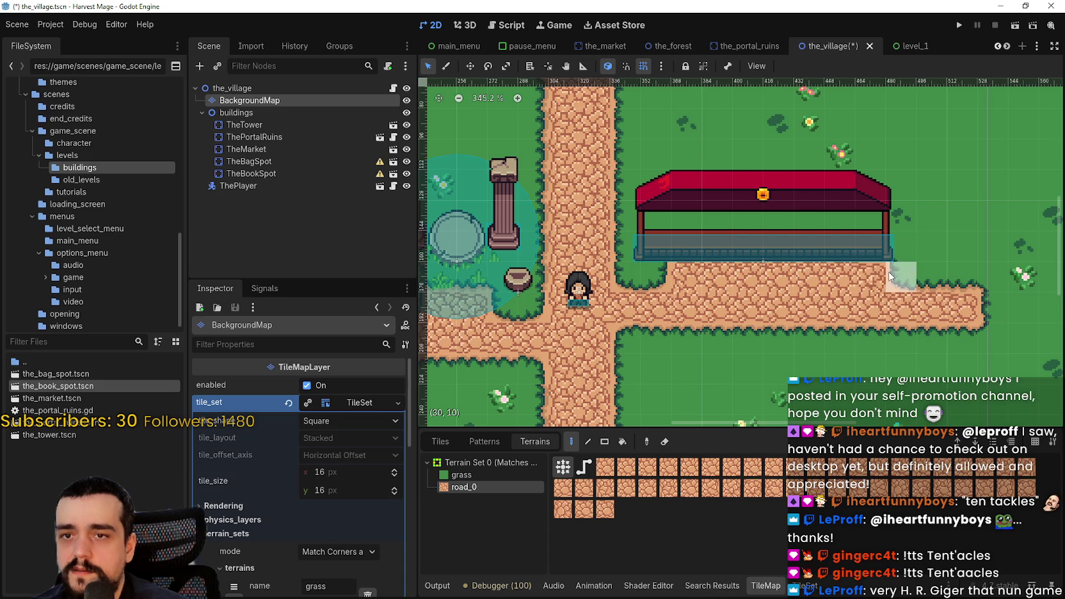
click(292, 147)
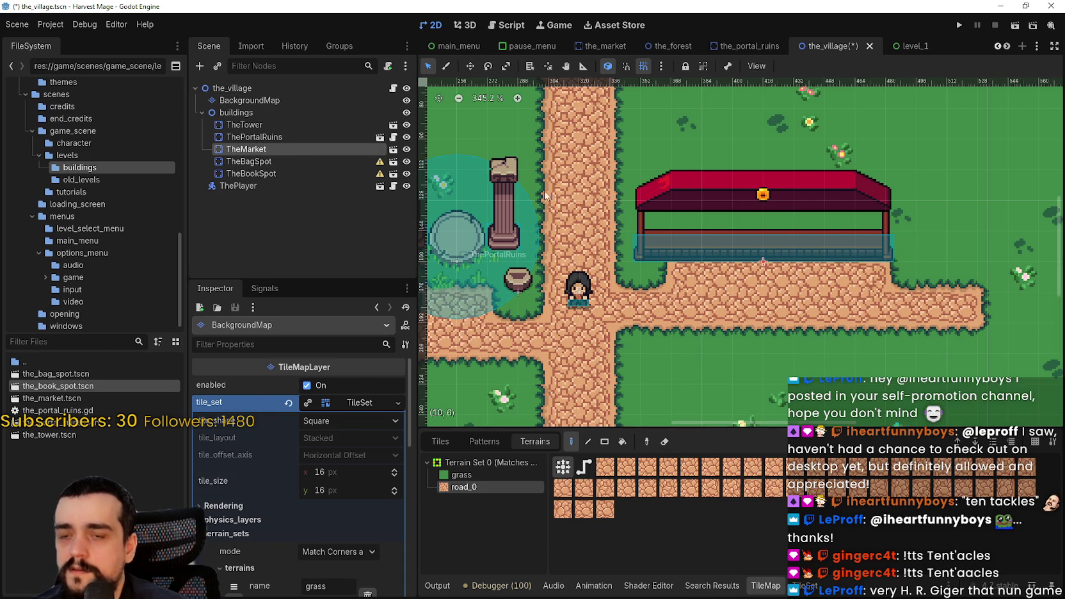
- Reselect the background tilemap in the village scene for painting
scroll(682, 217, up, 1)
scroll(524, 148, left, 3)
click(470, 66)
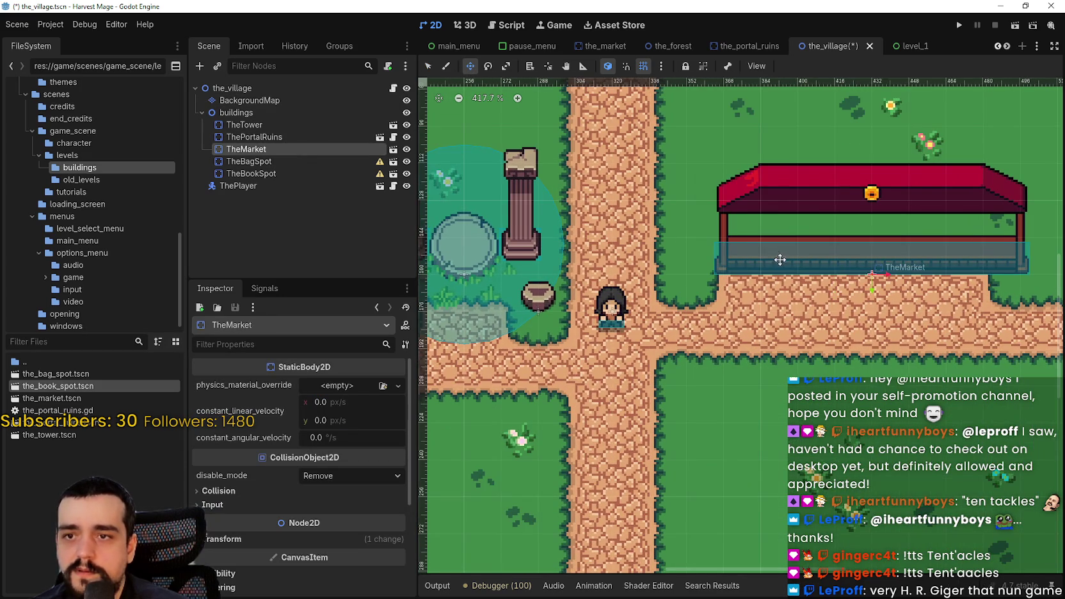
scroll(640, 256, down, 1)
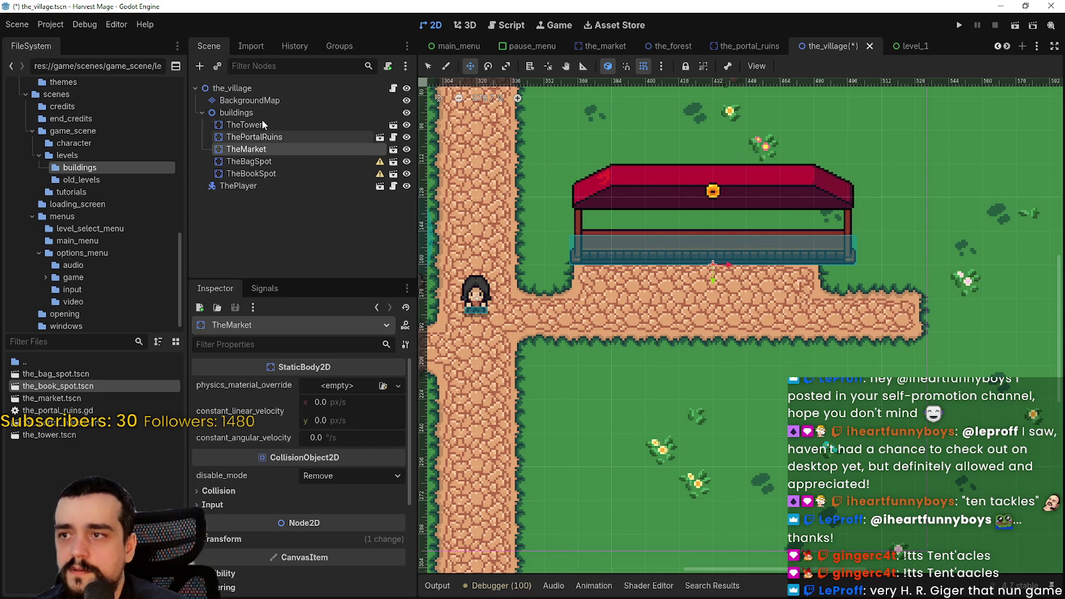
click(260, 100)
click(502, 486)
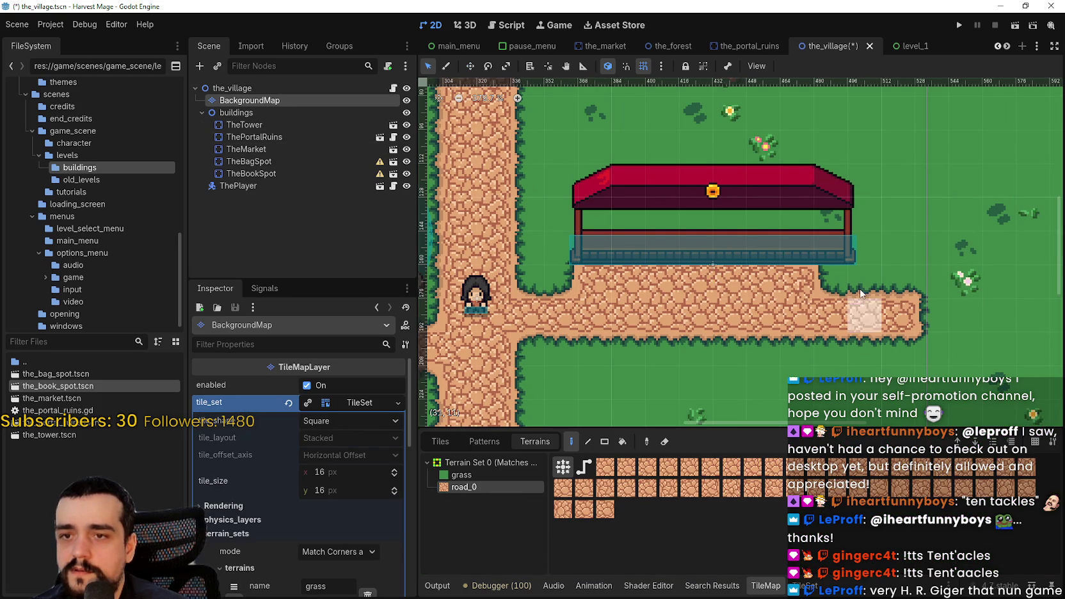
- Paint grass terrain over the right end of the road
scroll(640, 256, down, 1)
scroll(640, 256, left, 3)
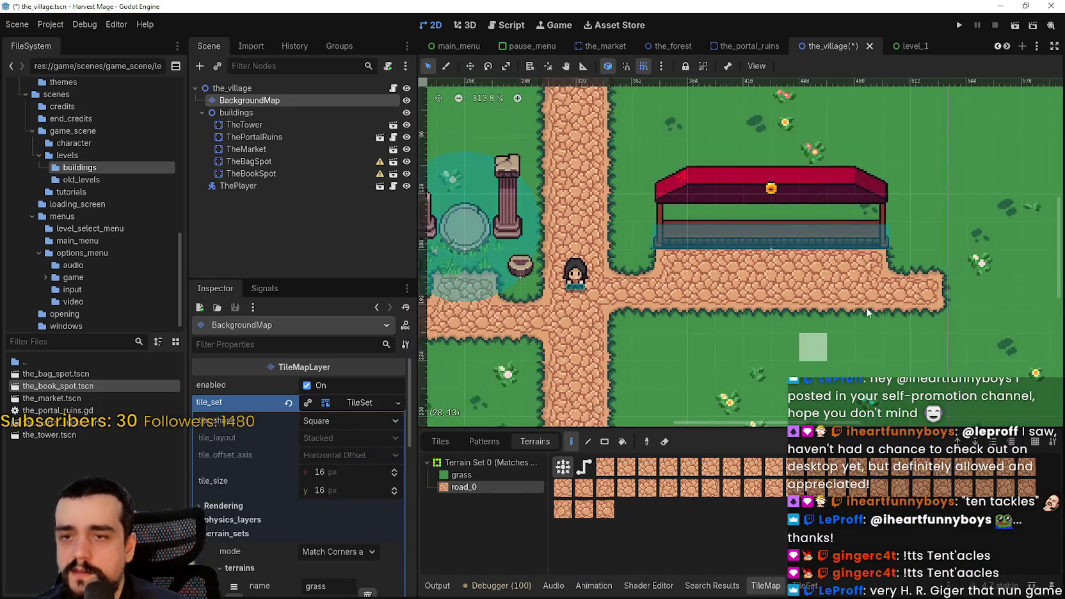
click(461, 474)
mouse_move(922, 320)
mouse_down()
mouse_move(893, 288)
mouse_move(914, 313)
mouse_up()
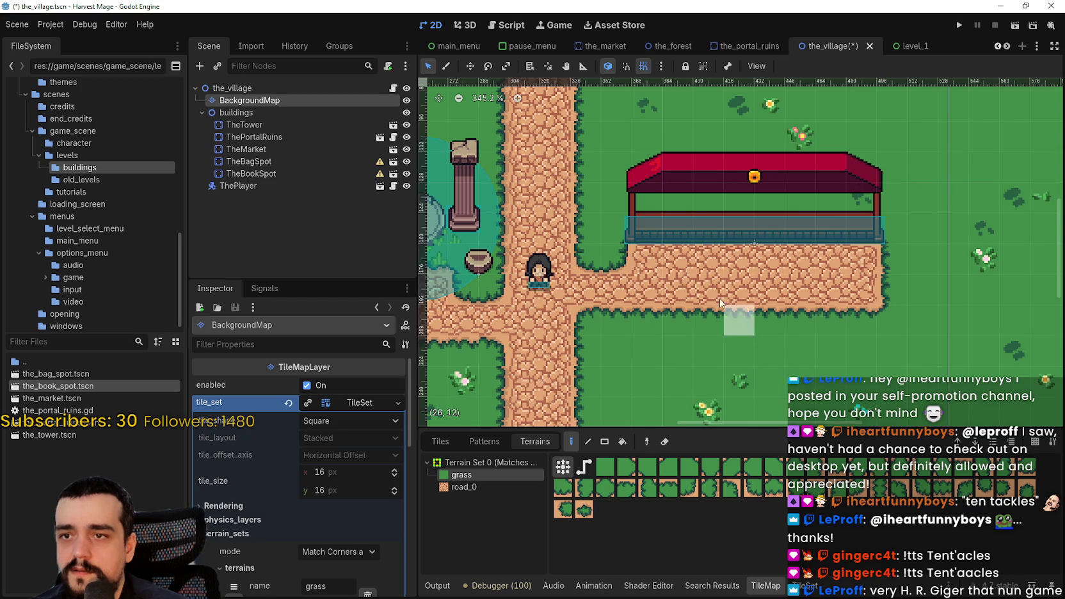
scroll(832, 359, up, 2)
scroll(833, 358, left, 3)
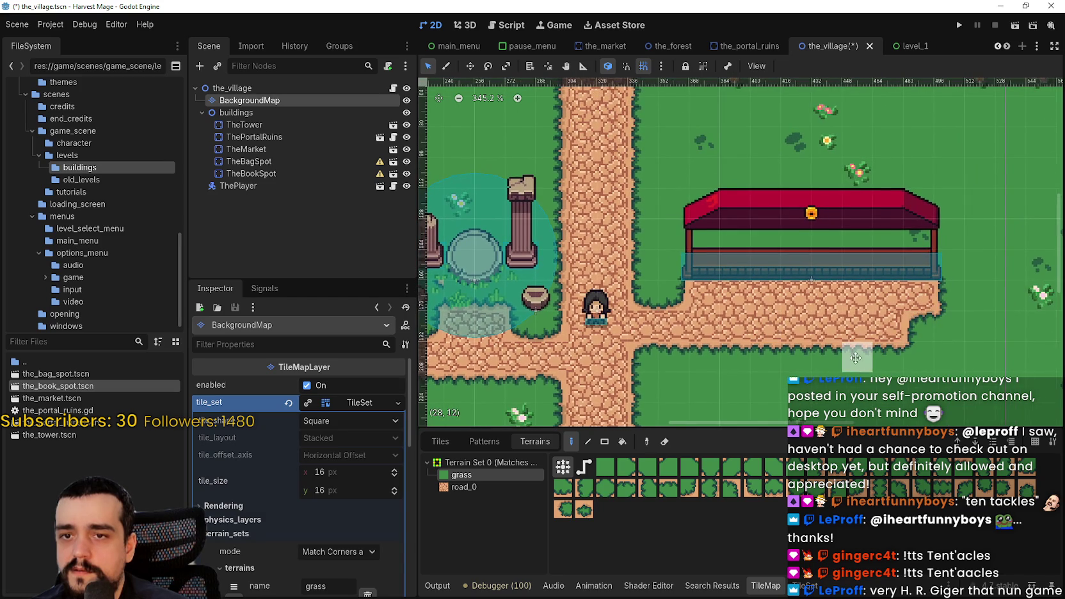
scroll(912, 330, down, 1)
scroll(912, 329, right, 1)
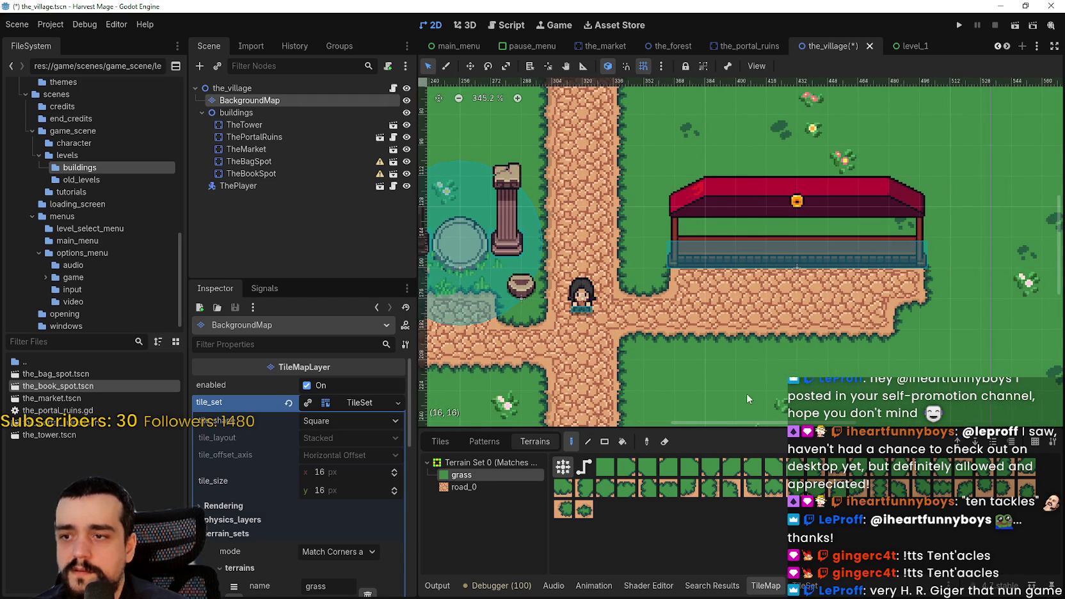
- Choose the road_0 terrain for painting after briefly comparing it with grass
click(477, 491)
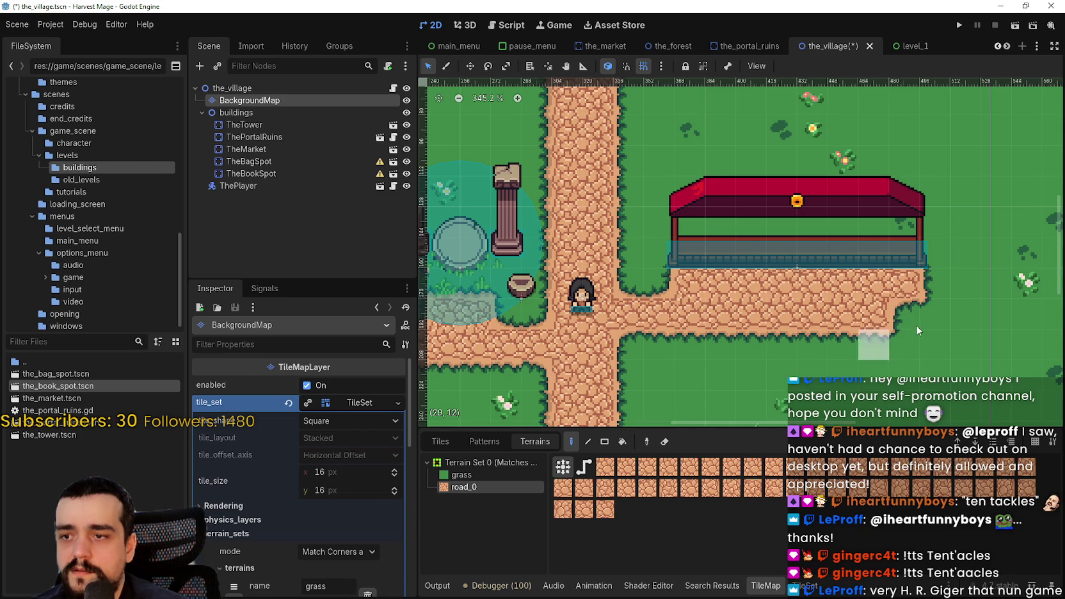
scroll(782, 373, down, 1)
scroll(782, 373, right, 1)
scroll(782, 373, down, 2)
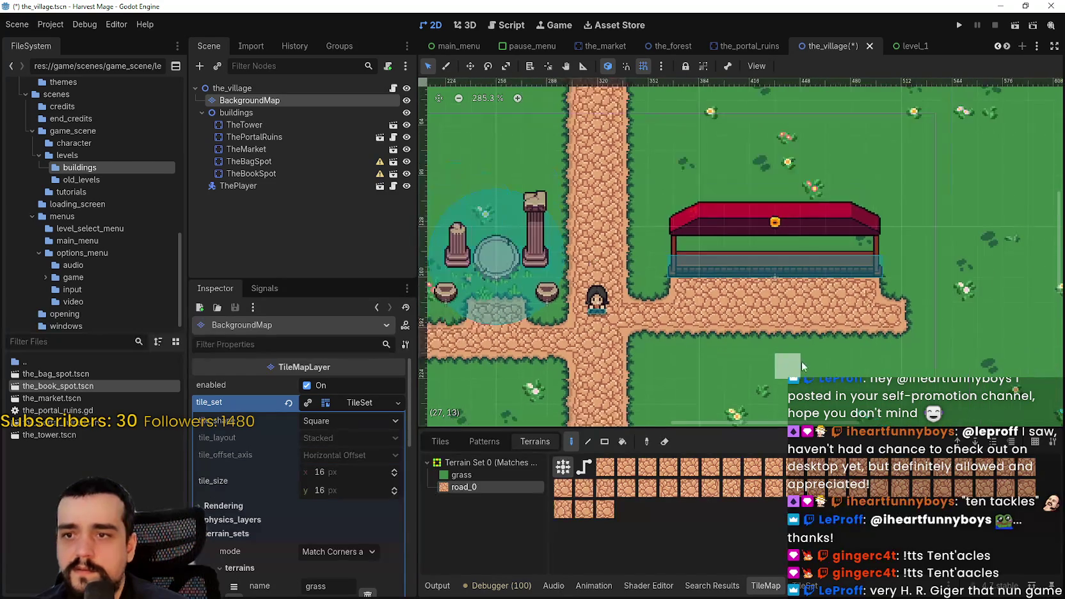
scroll(783, 373, down, 6)
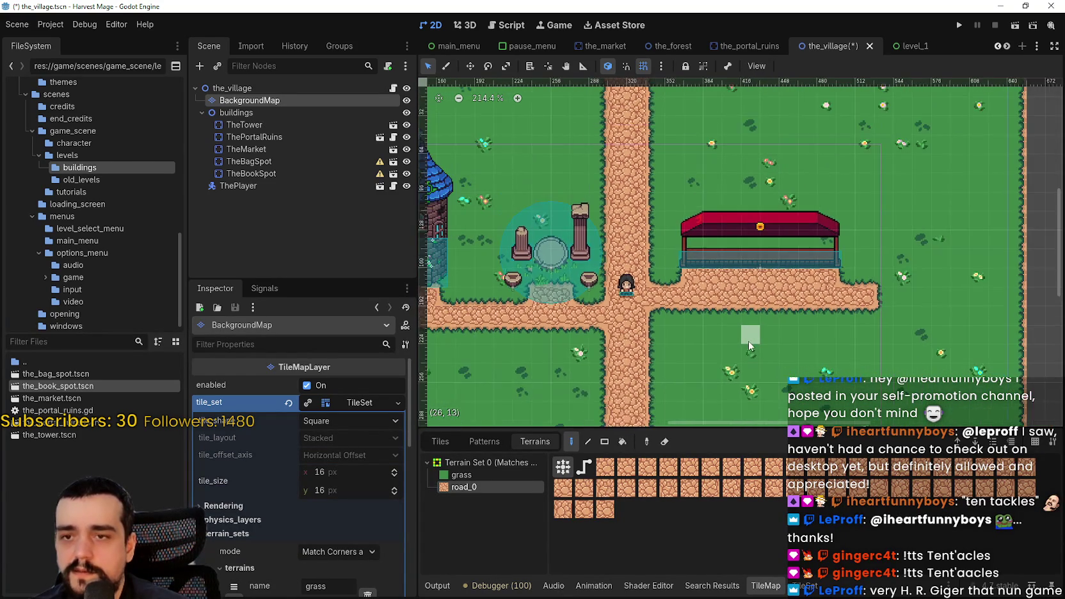
scroll(733, 322, up, 5)
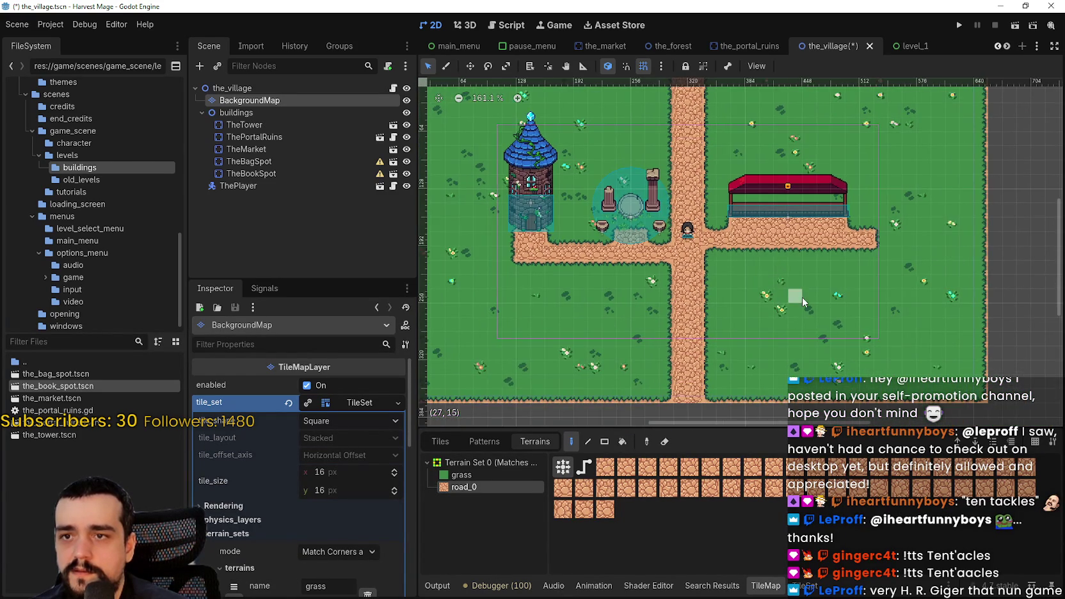
click(451, 477)
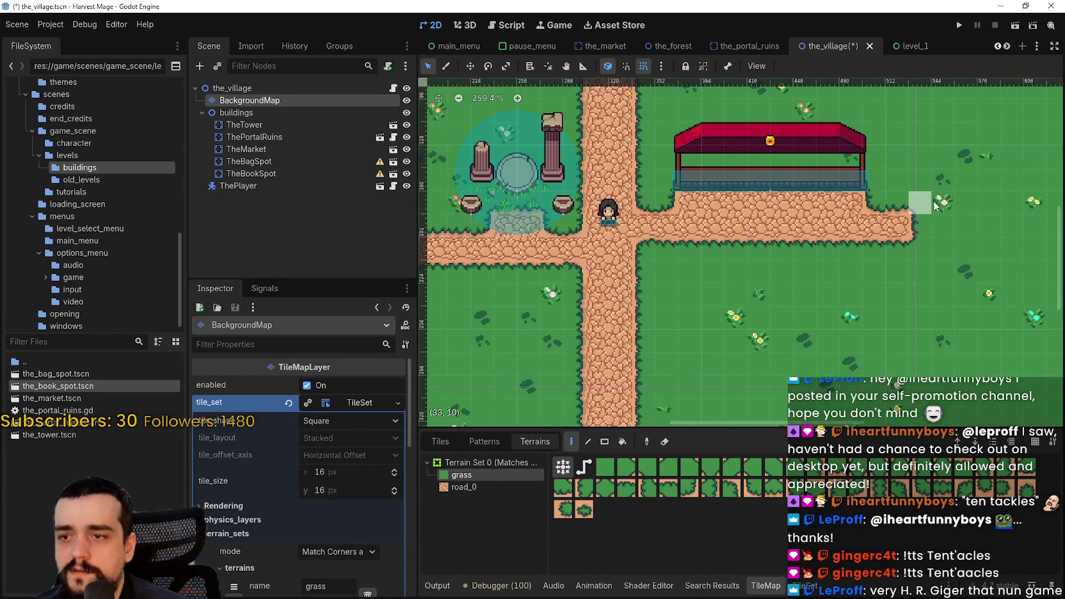
scroll(791, 312, up, 2)
scroll(791, 312, down, 5)
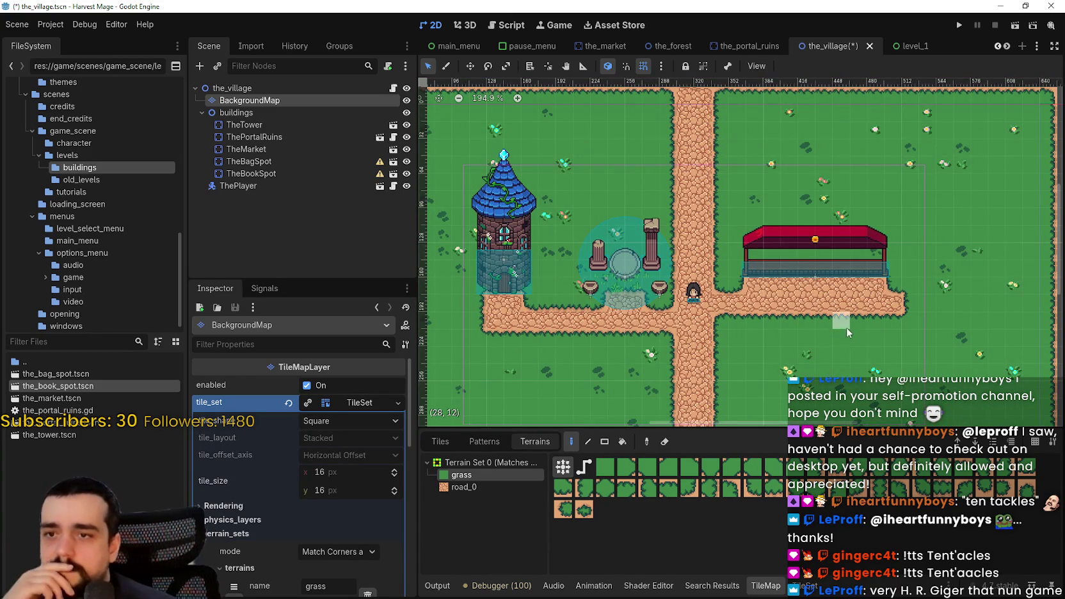
scroll(835, 346, up, 2)
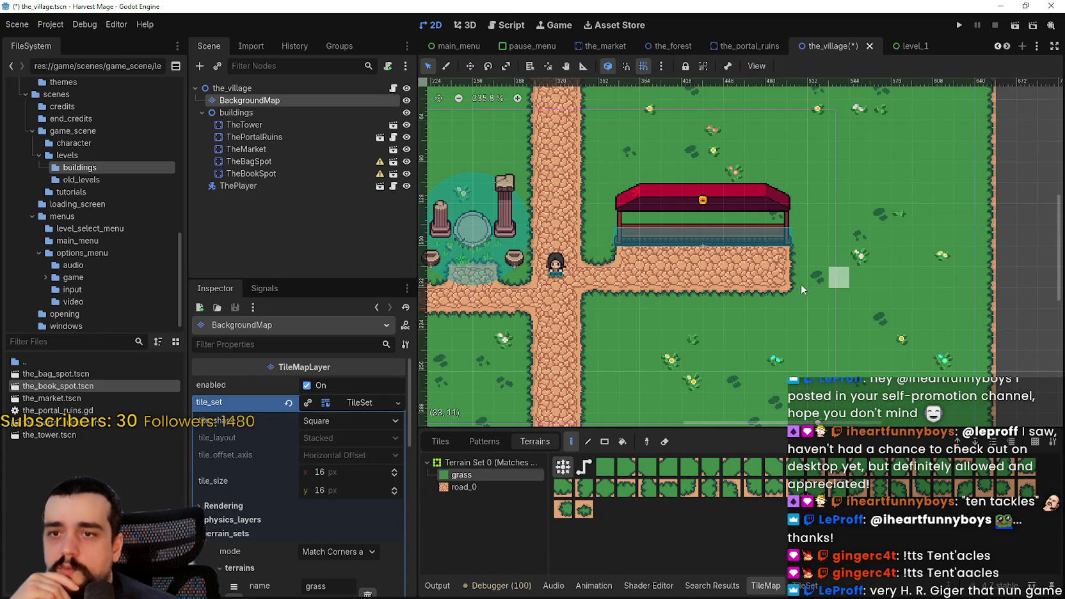
click(463, 487)
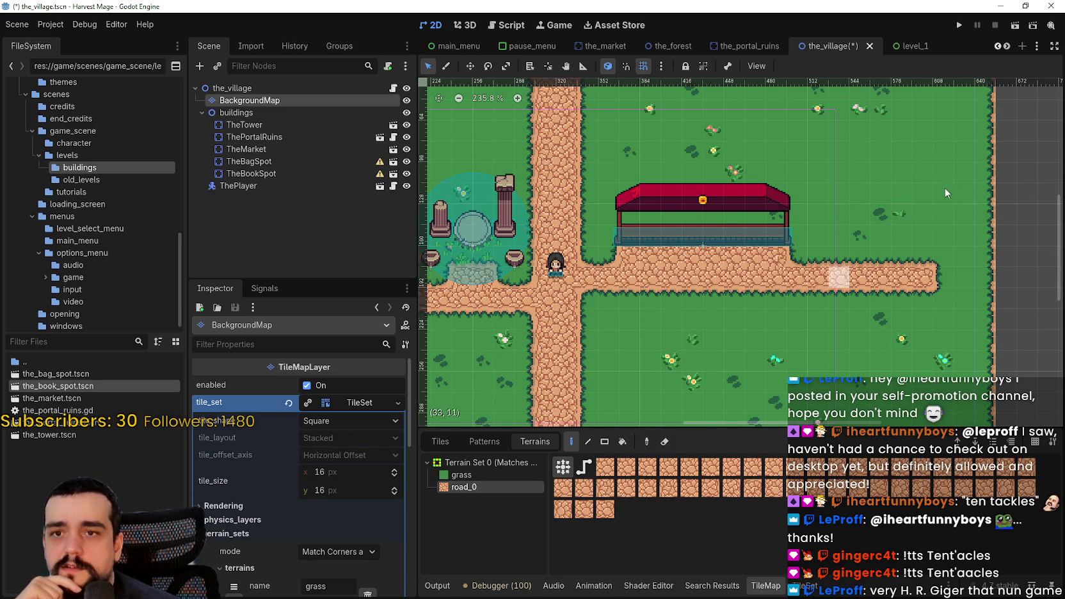
- Extend the road rightward past the market stall to the map's right edge
scroll(841, 272, down, 1)
scroll(896, 295, up, 3)
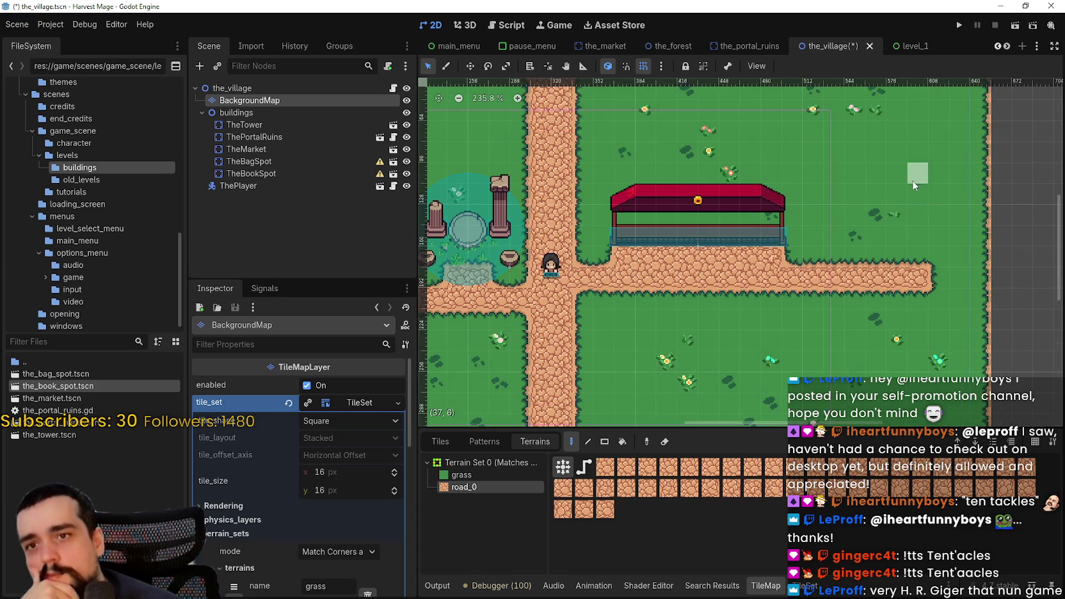
scroll(953, 308, down, 4)
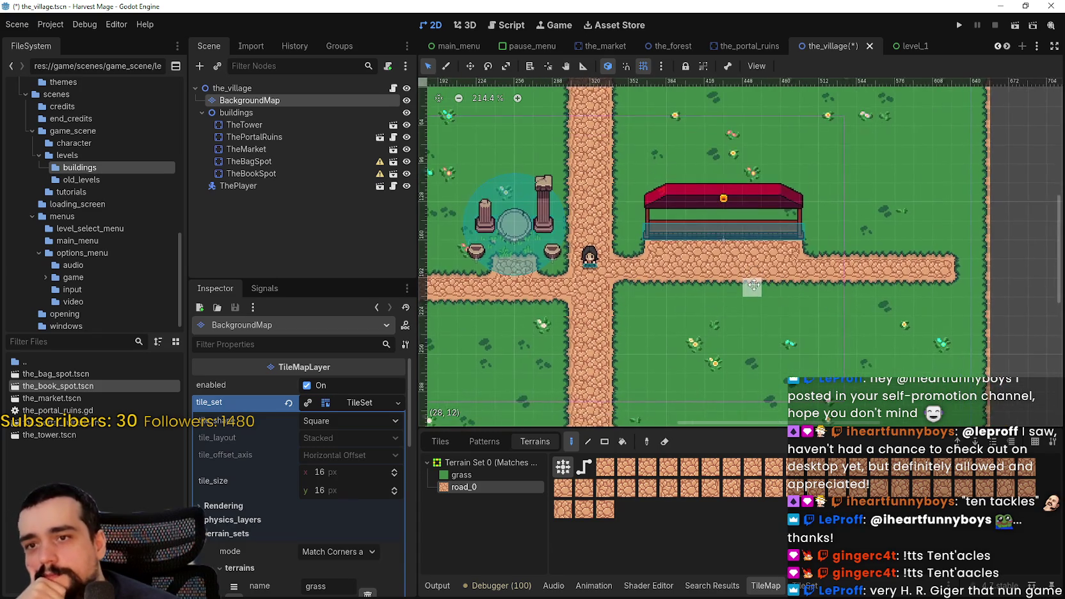
scroll(672, 307, up, 1)
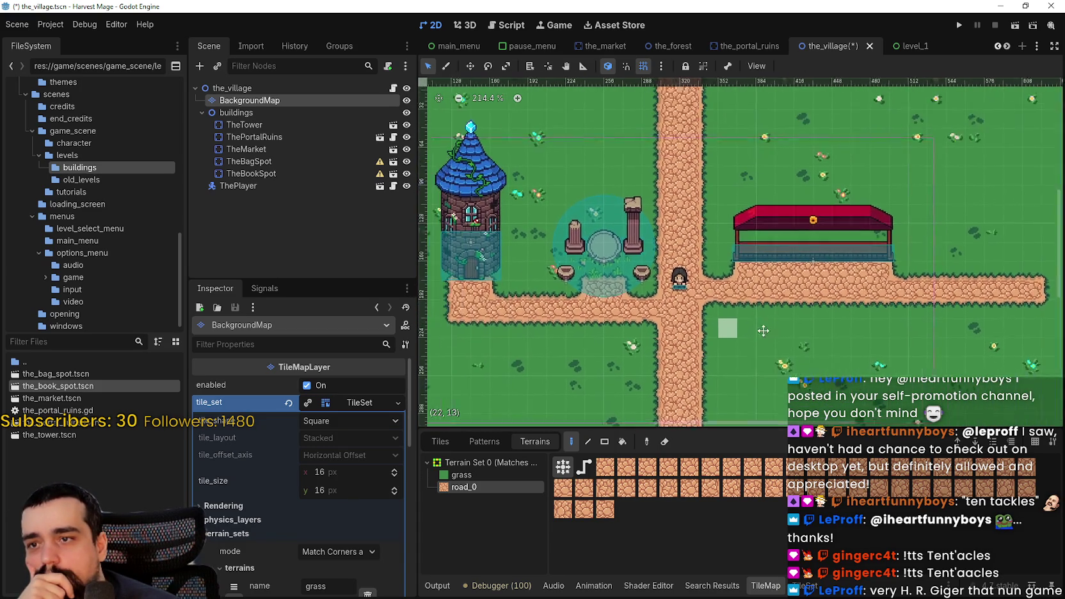
scroll(664, 305, right, 2)
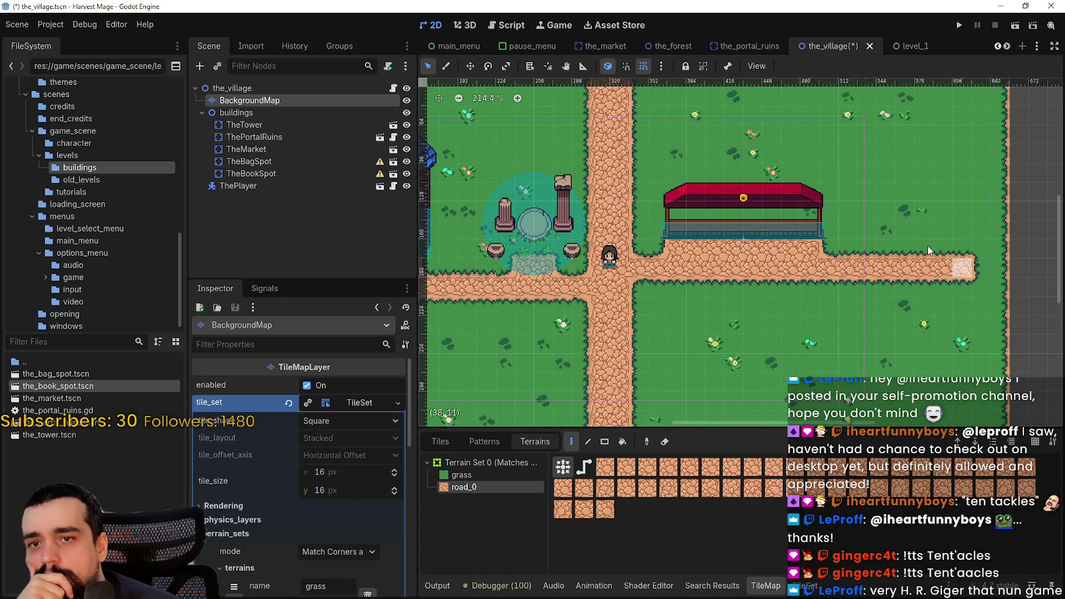
scroll(847, 305, up, 2)
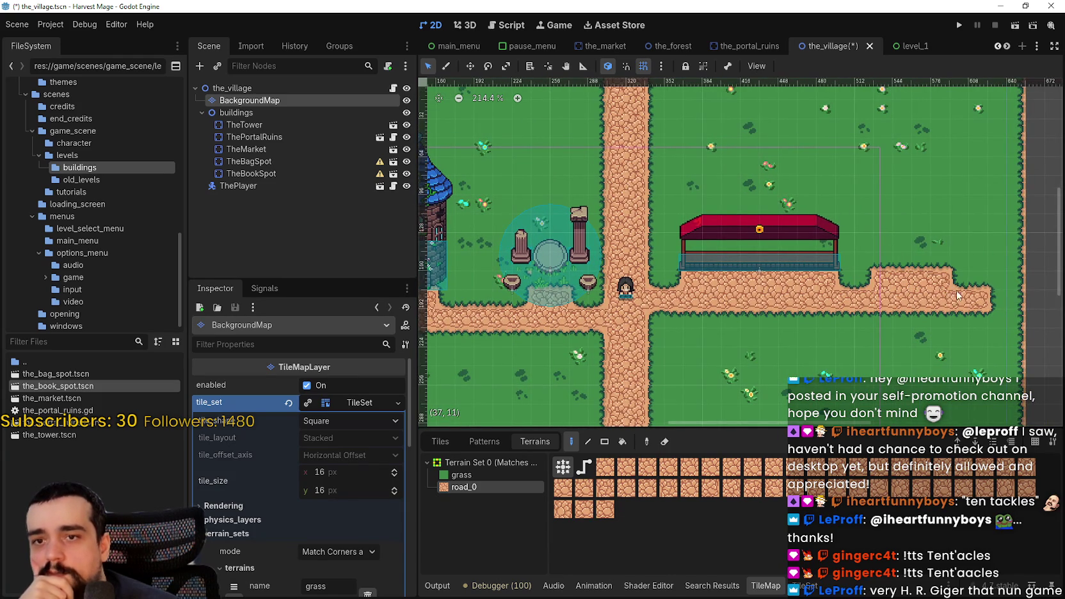
scroll(841, 350, down, 2)
scroll(841, 350, right, 2)
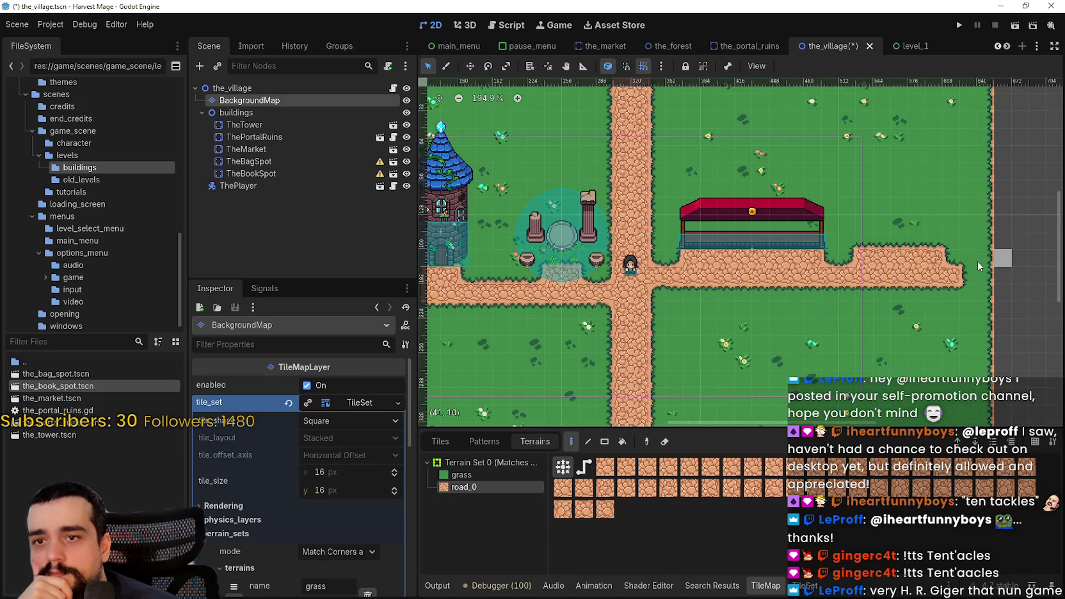
drag(975, 283, 989, 280)
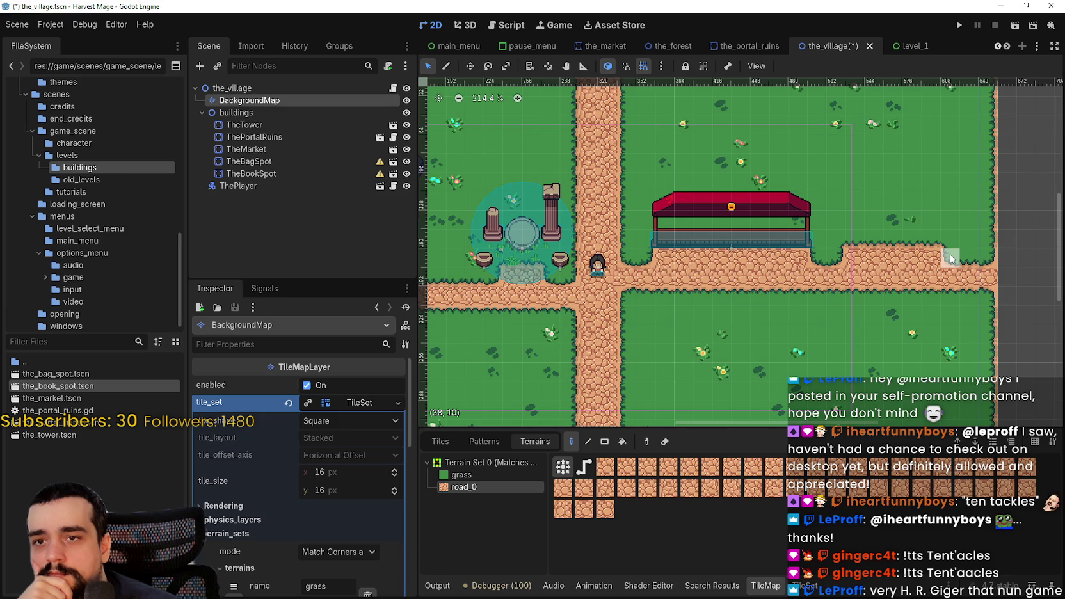
- Save the repainted village scene with Ctrl+S and launch the game to test it
scroll(887, 315, down, 1)
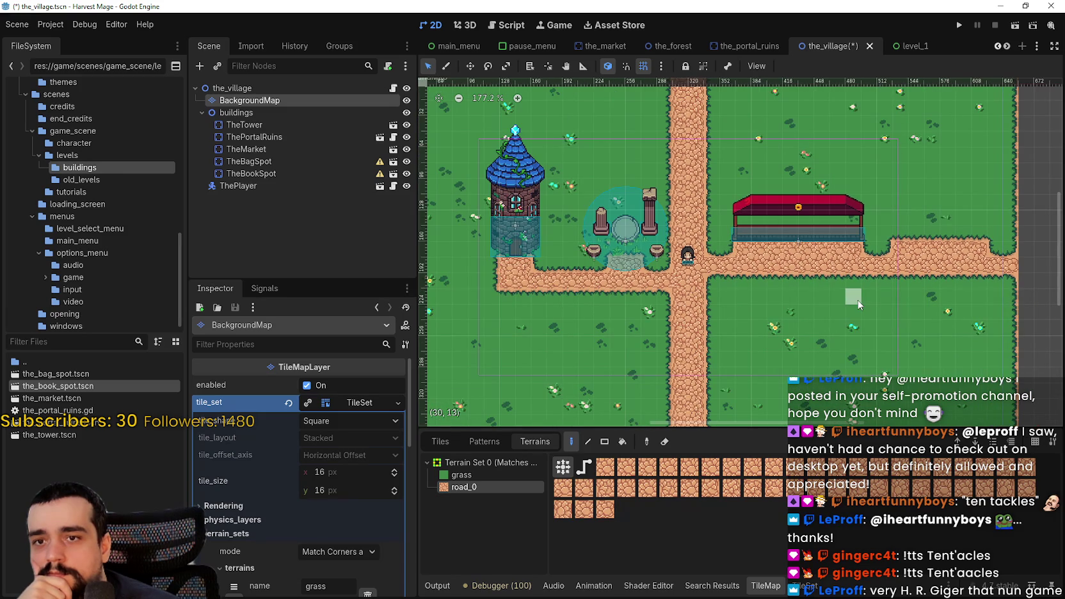
scroll(872, 269, up, 1)
scroll(872, 269, left, 1)
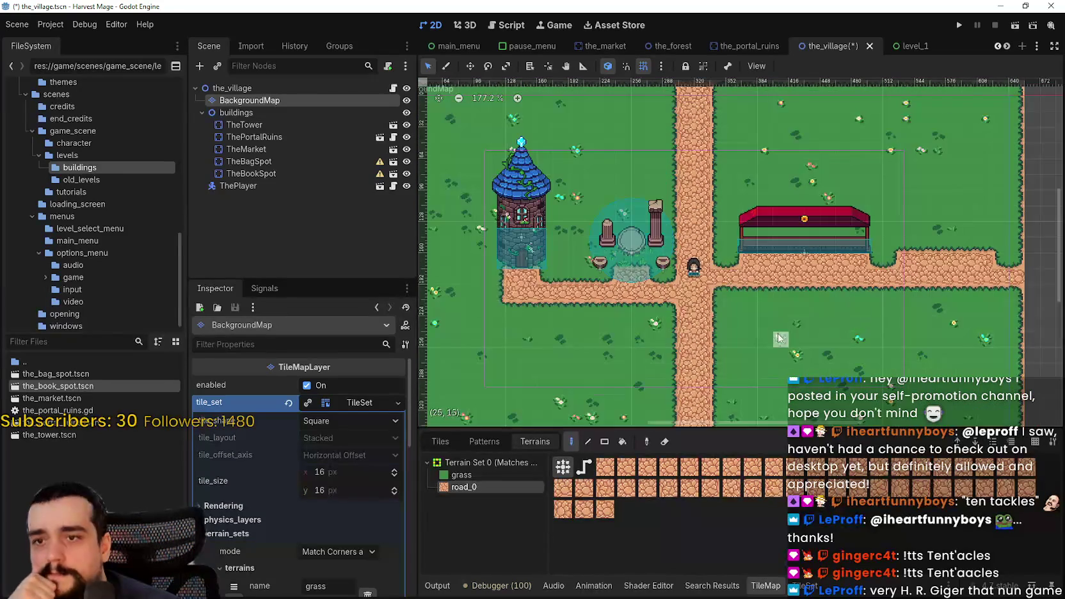
scroll(750, 306, down, 1)
scroll(704, 295, left, 2)
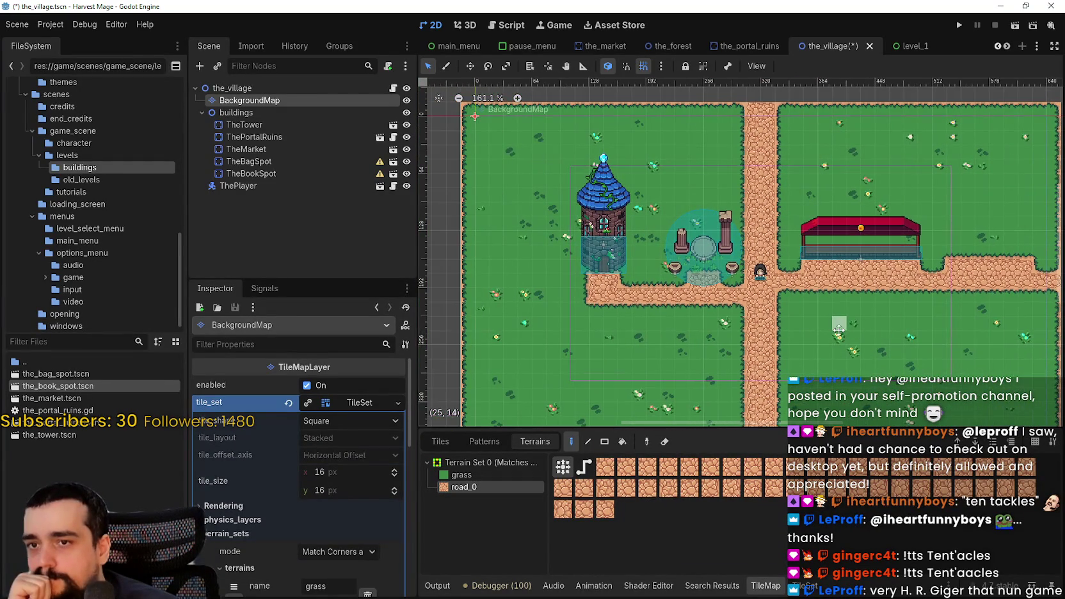
scroll(640, 282, right, 1)
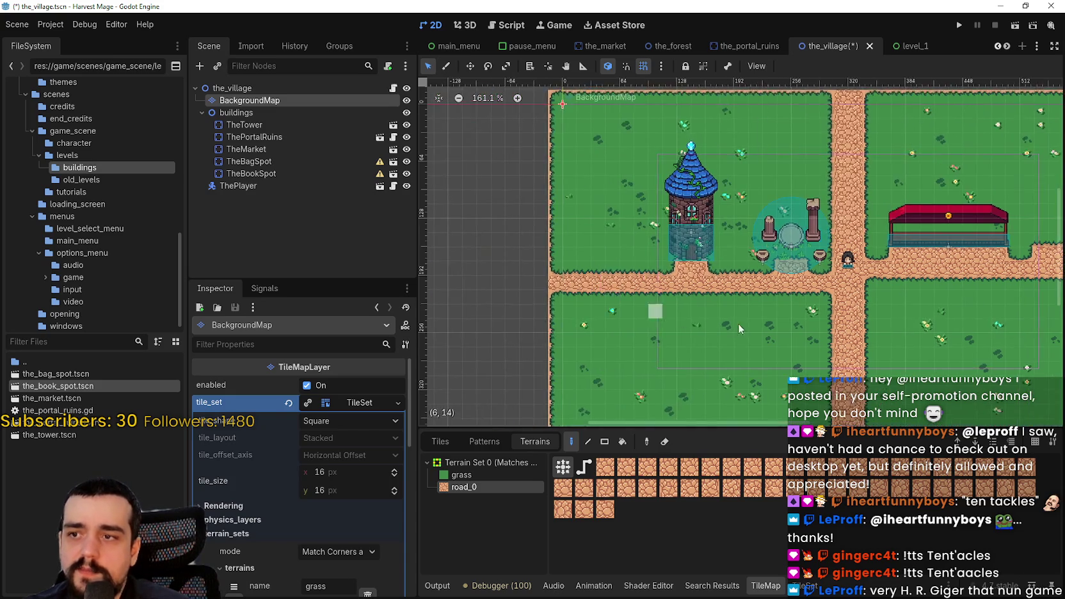
scroll(640, 300, right, 2)
scroll(739, 325, down, 1)
scroll(739, 324, up, 2)
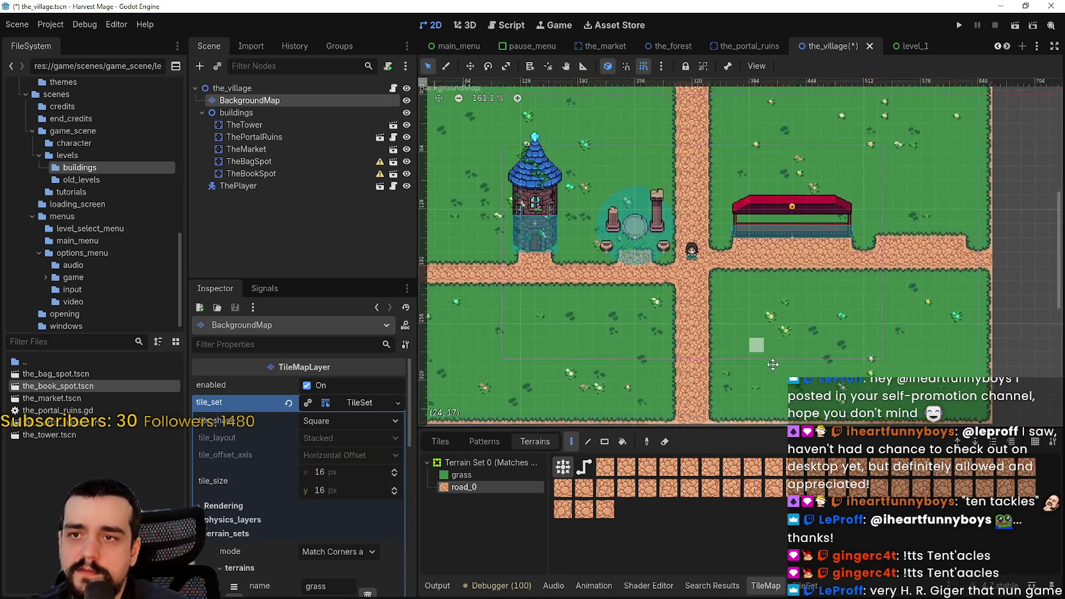
scroll(762, 346, left, 2)
key(ctrl+s)
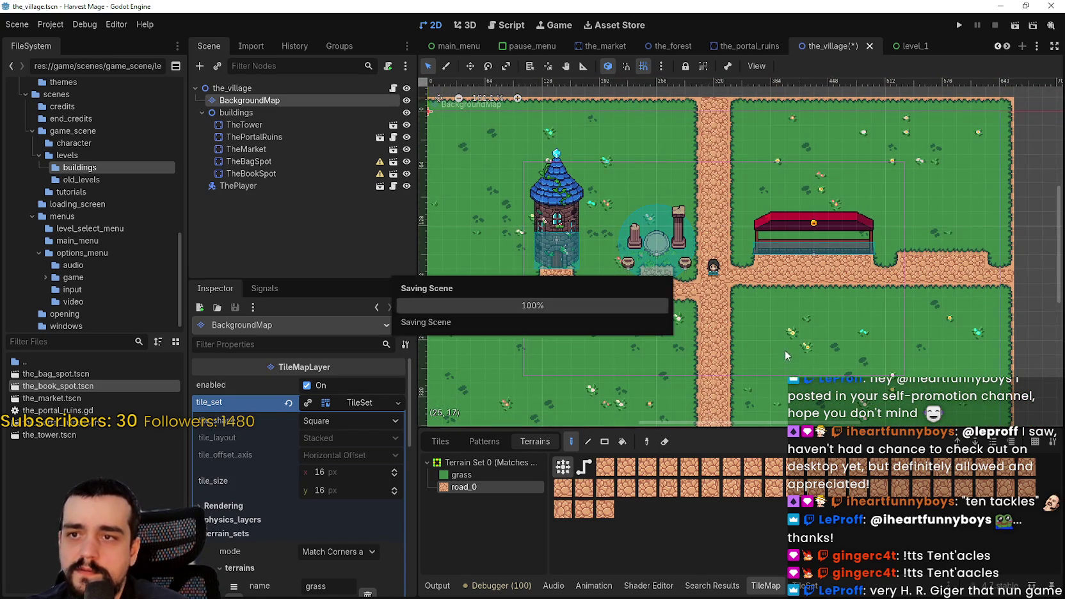
scroll(839, 346, right, 2)
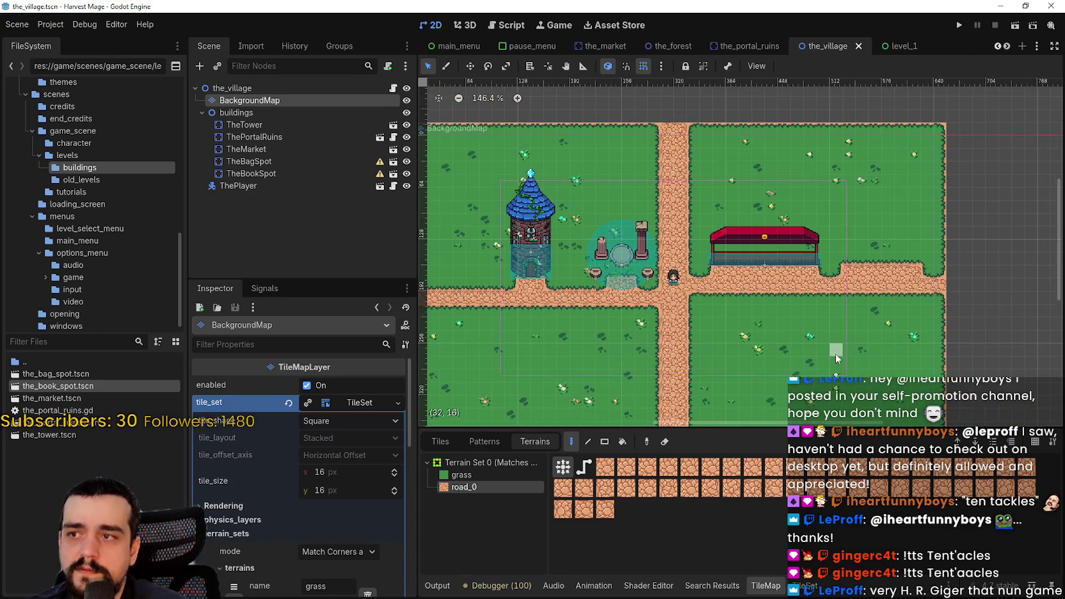
click(959, 25)
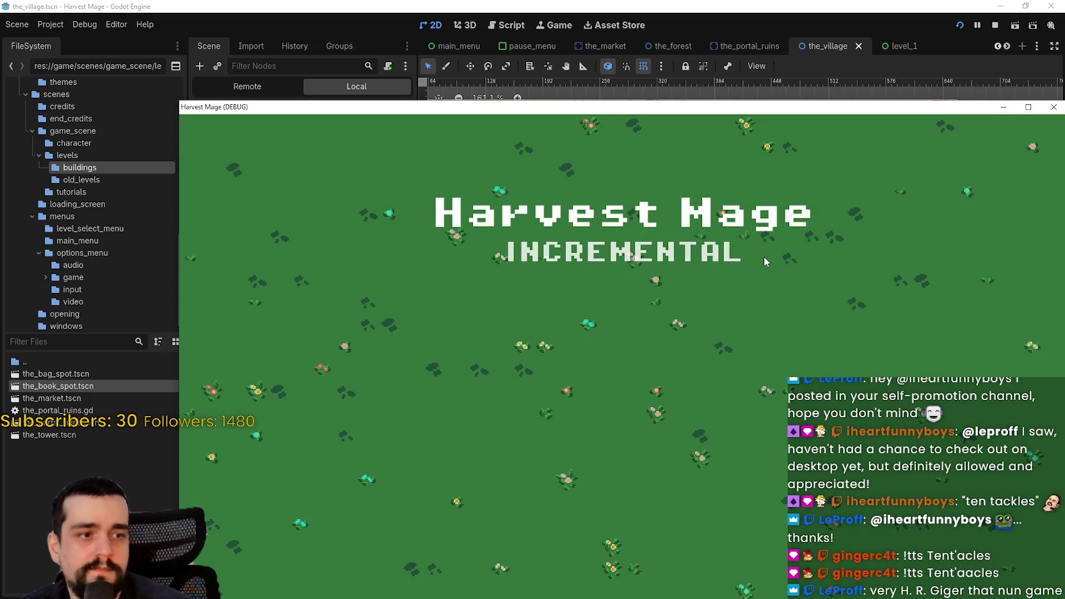
- Start playing from the title menu and switch the game window to fullscreen
mouse_move(776, 108)
mouse_down()
mouse_move(701, 14)
mouse_move(714, 32)
mouse_up()
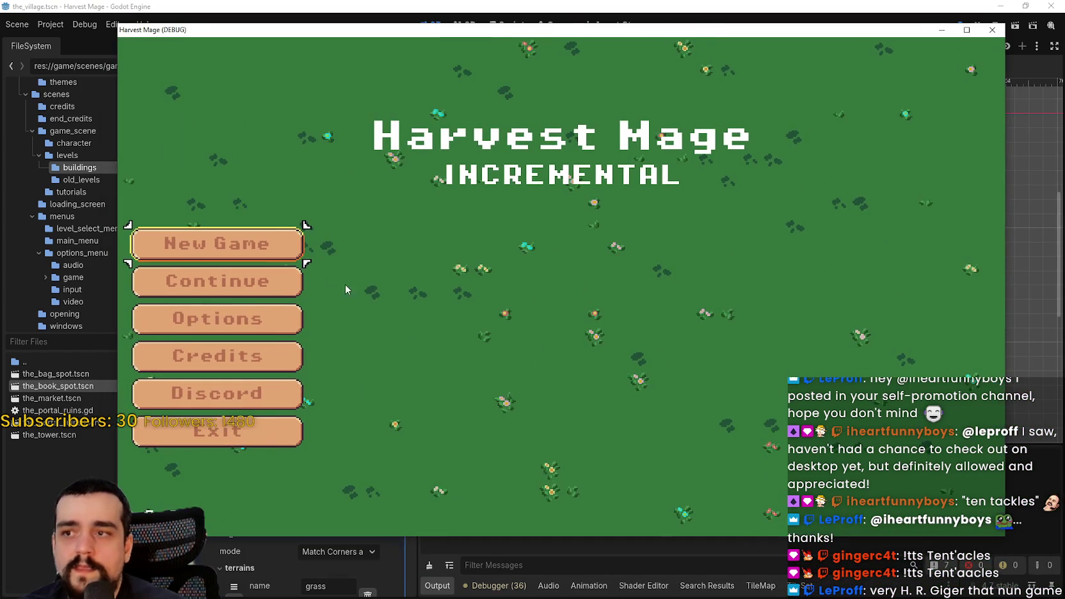
click(269, 295)
key(Right)
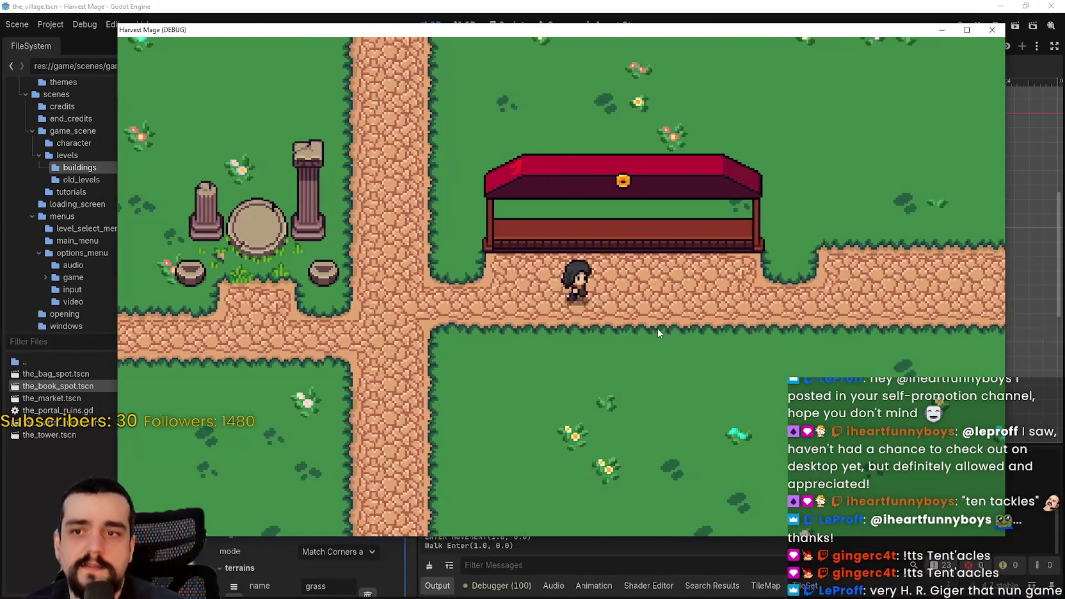
key(Left)
key(F11)
- Walk the character from the tower past the red stall, then up the north path
key(Left)
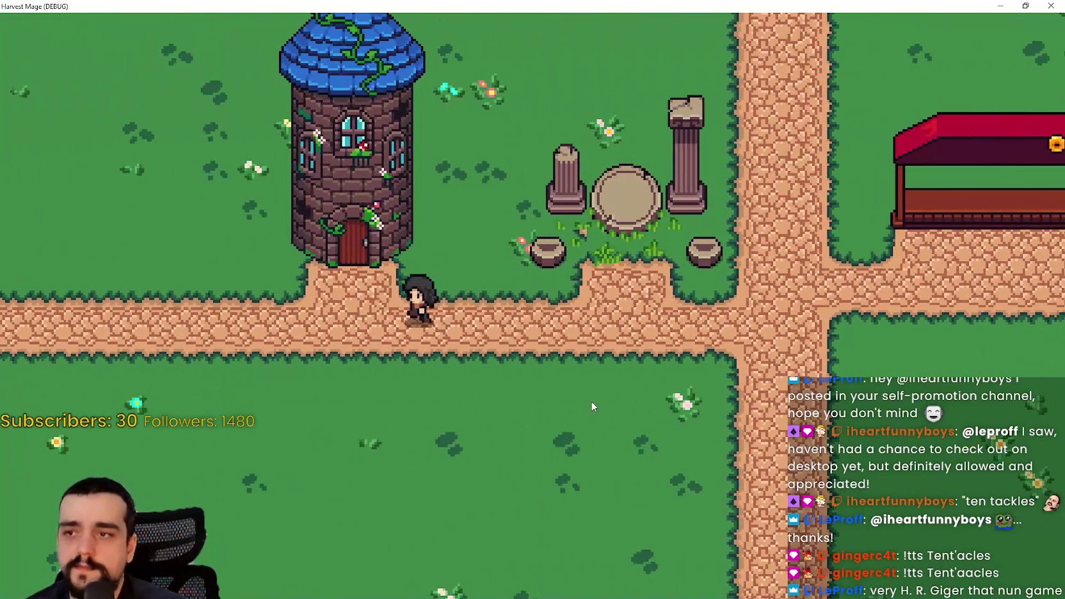
key(Right)
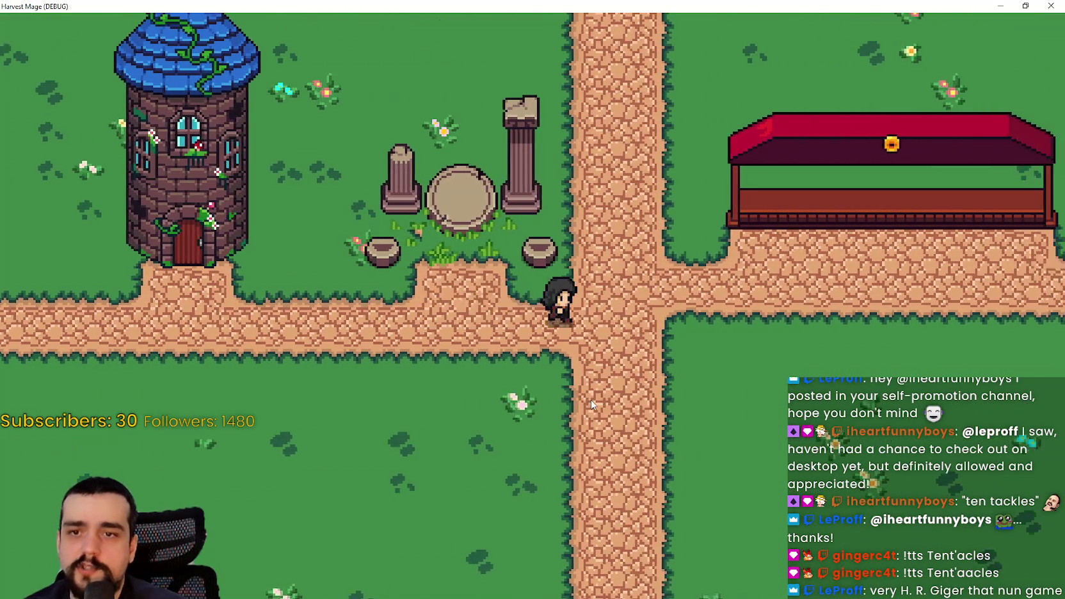
key(Right)
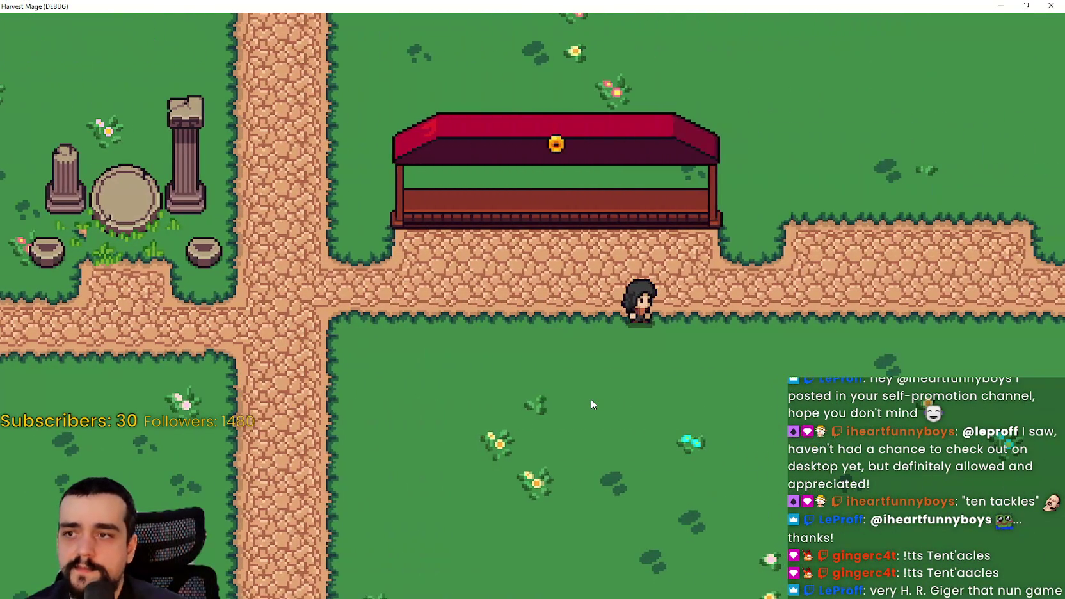
key(Right)
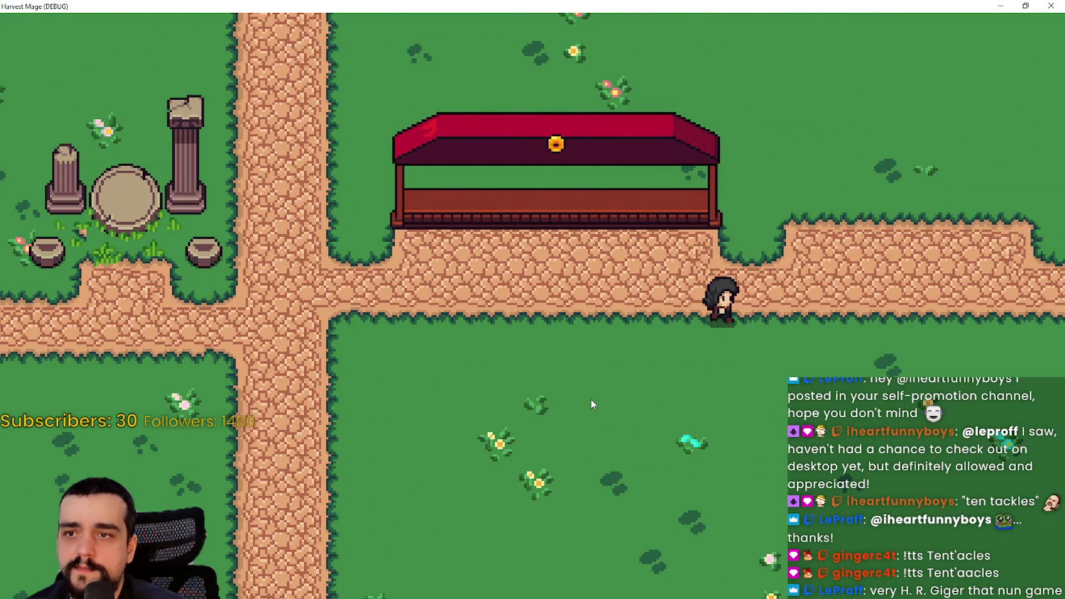
key(Left)
key(Left)
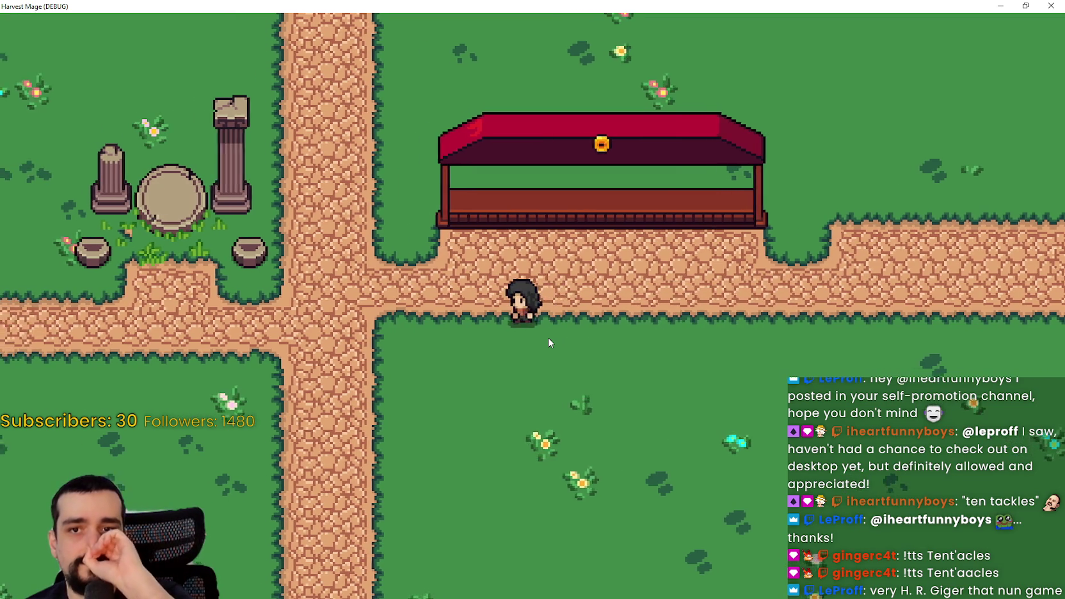
key(Right)
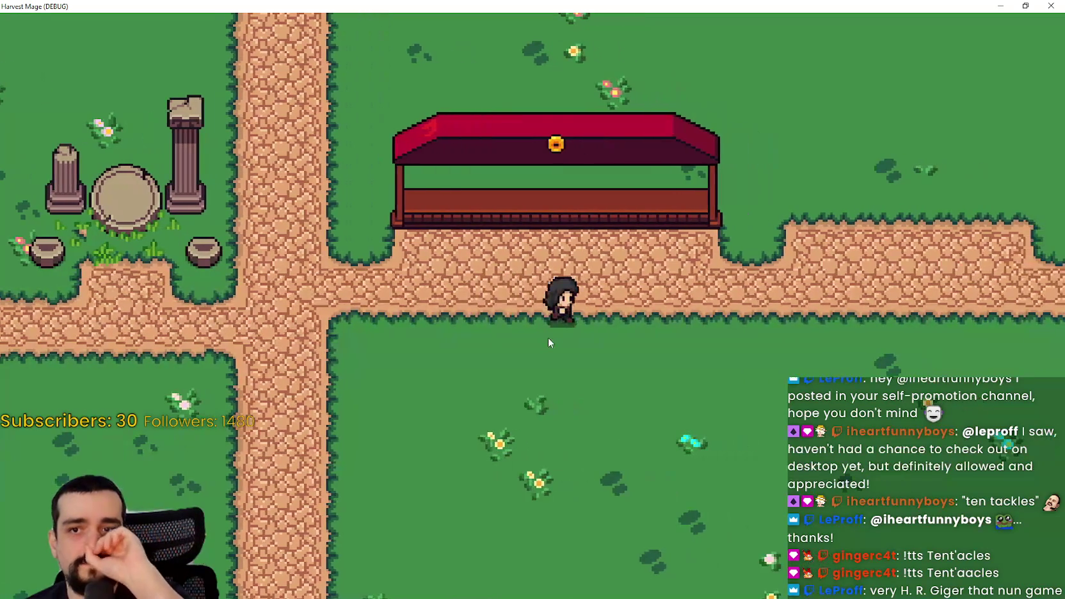
key(Left)
key(Up)
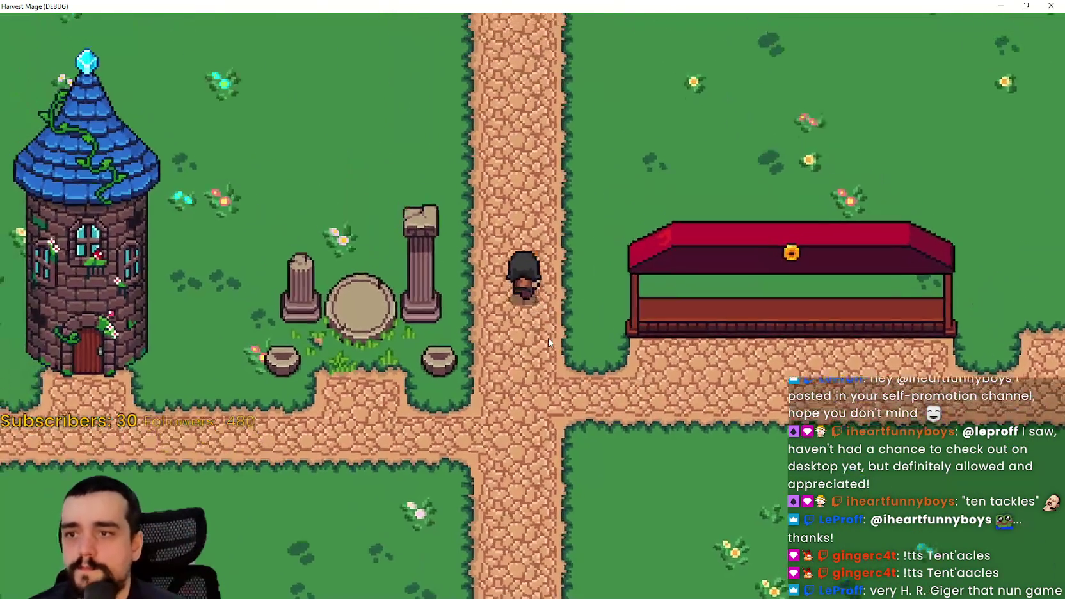
key(Down)
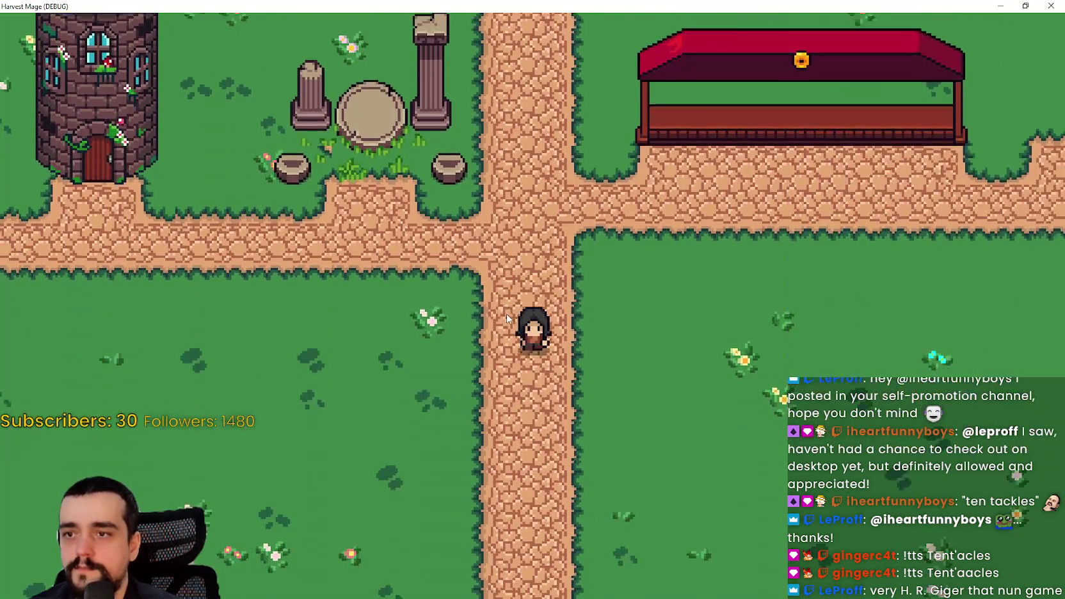
- Walk the paths around the crossroads, including the vertical and left-hand paths
key(Left)
key(Up)
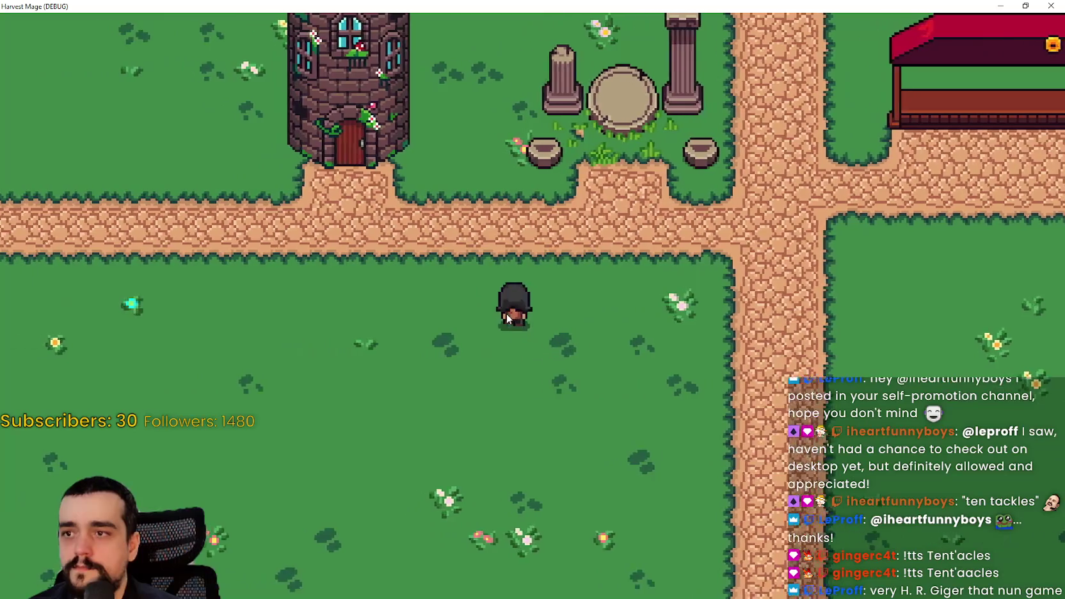
key(Up)
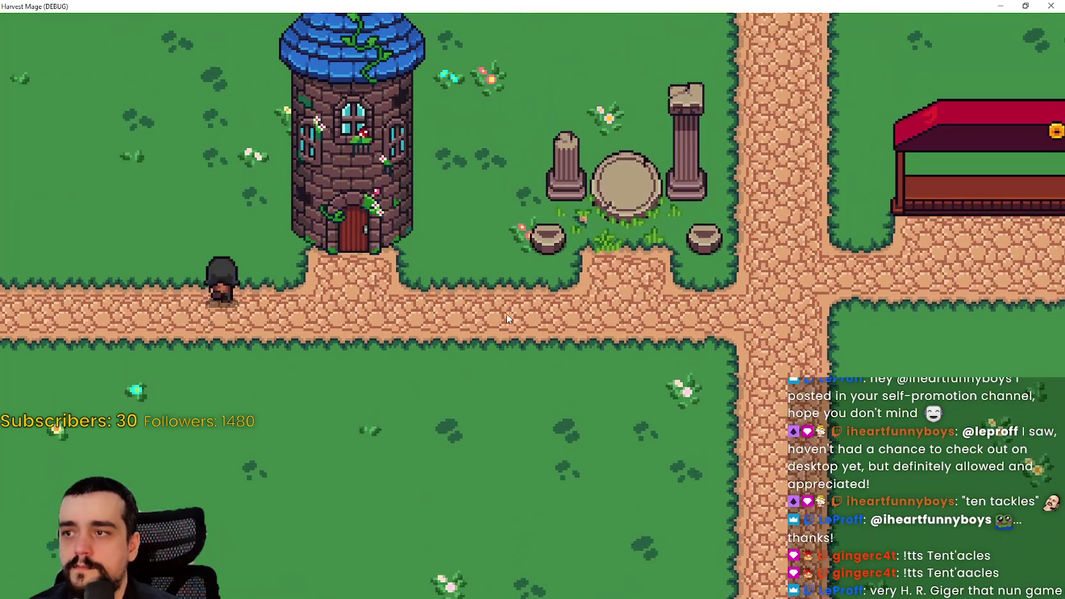
key(Right)
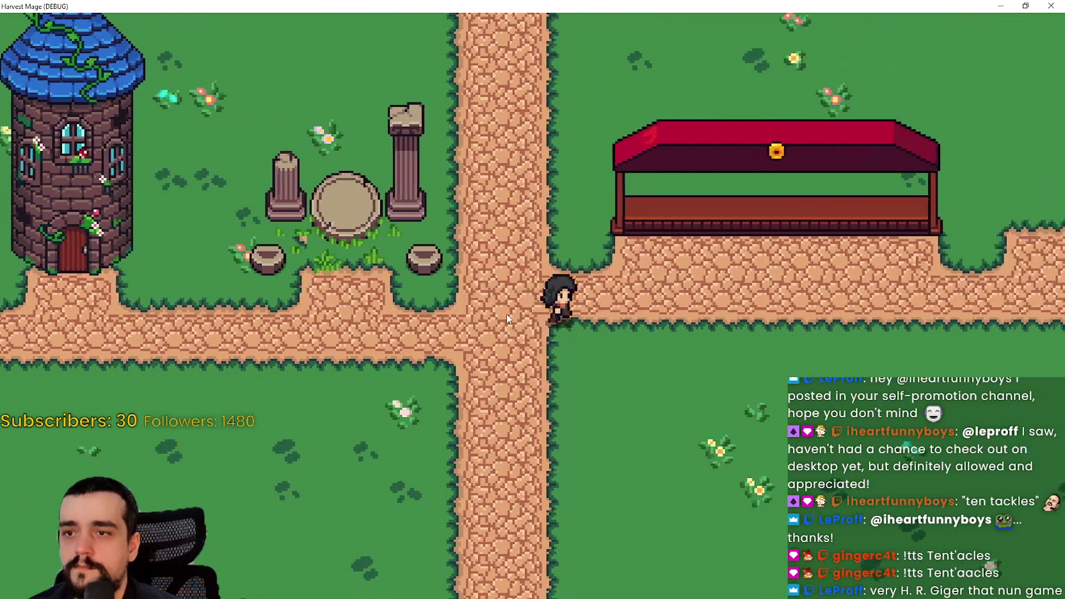
key(Up)
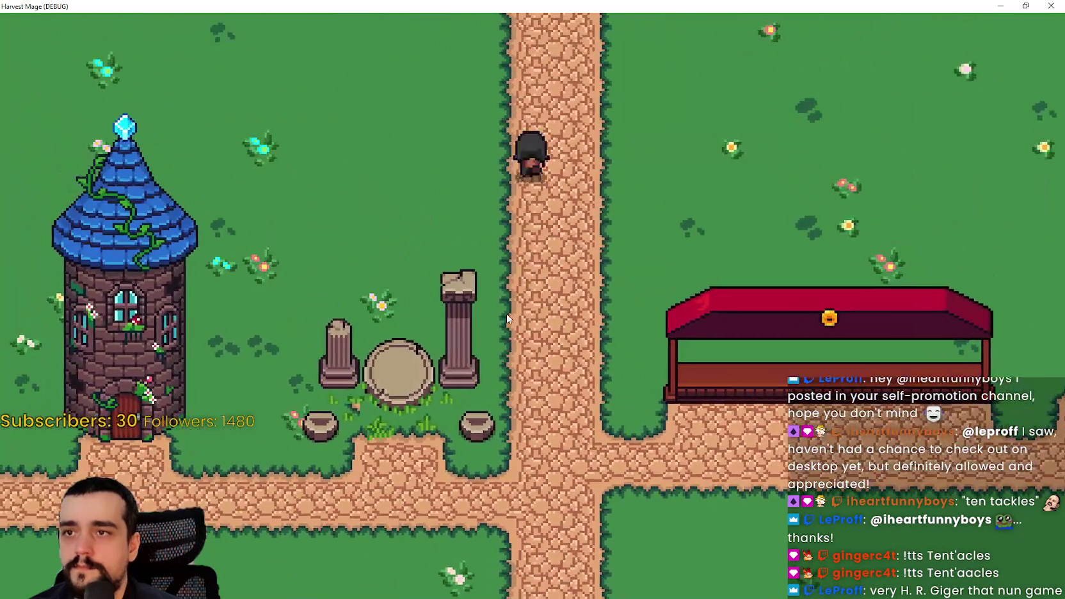
key(Down)
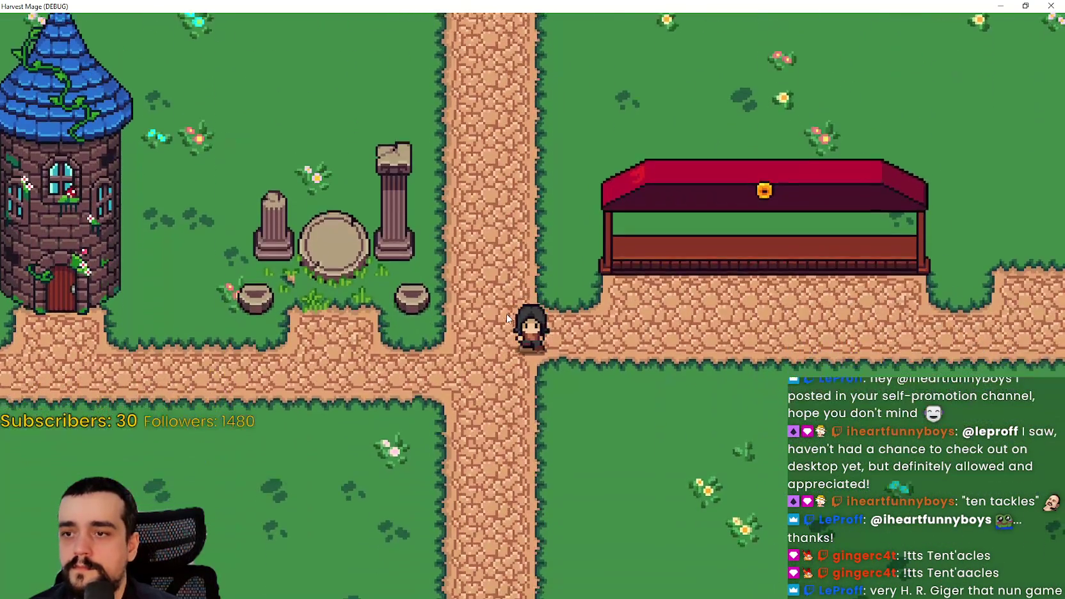
key(Left)
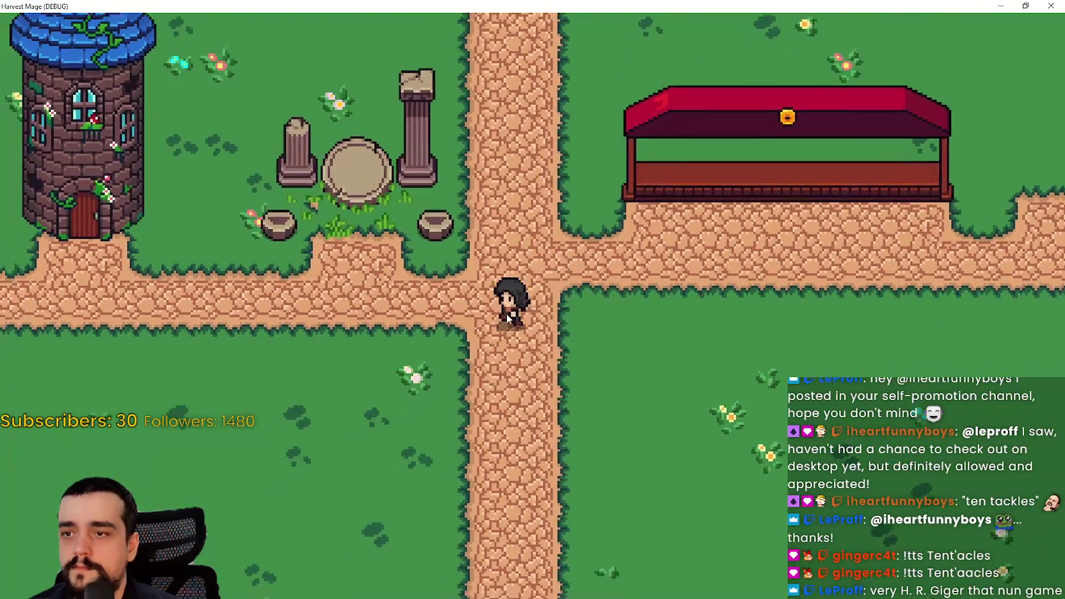
key(Up)
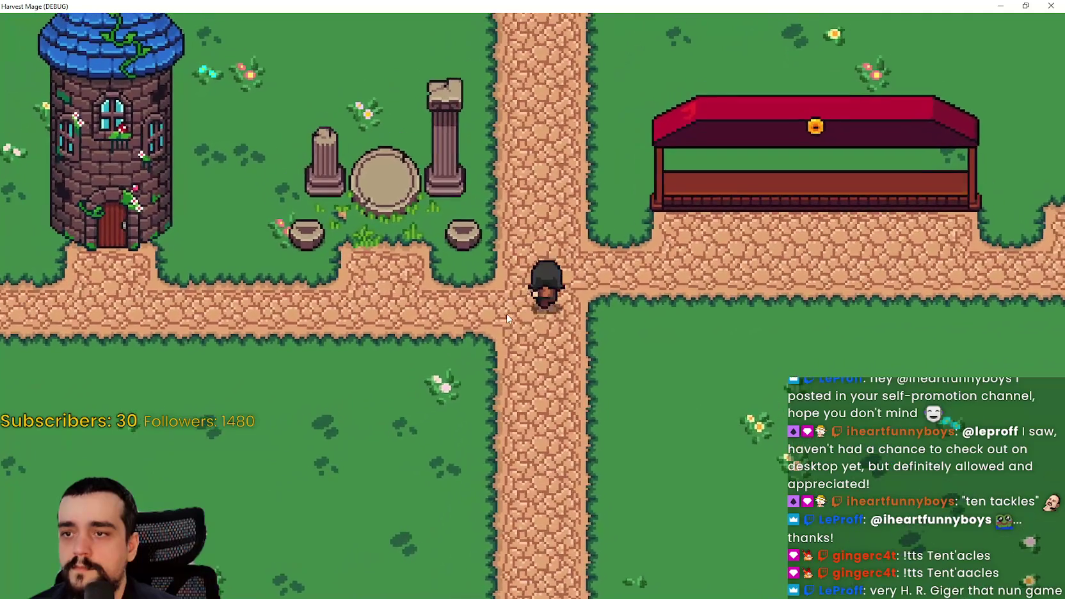
key(Up)
key(Right)
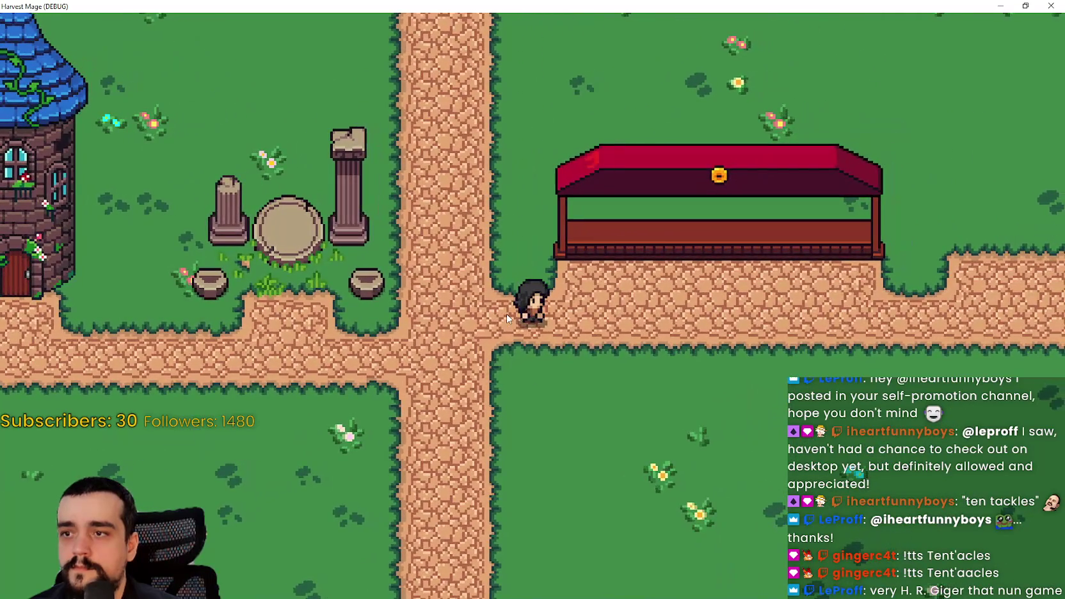
key(Left)
key(Down)
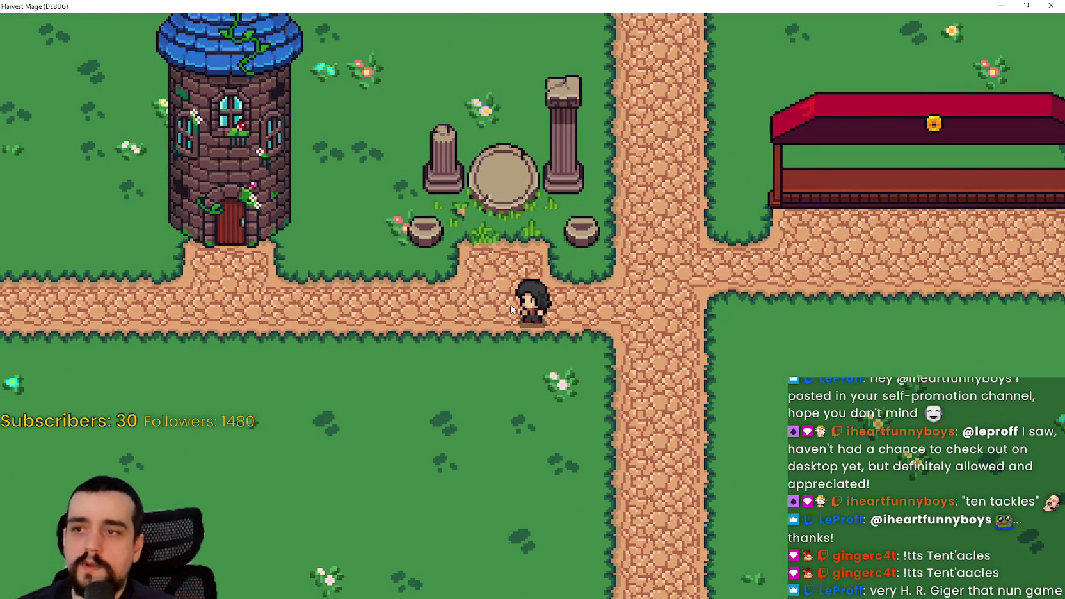
key(Right)
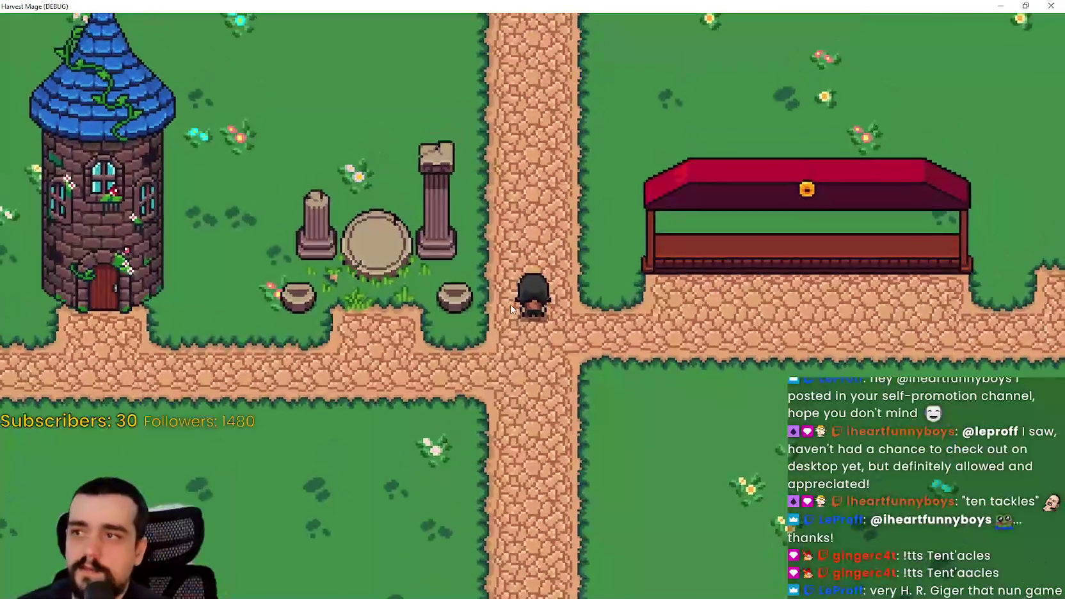
- Walk up beside and below the market stall, then leave fullscreen
key(Right)
key(Up)
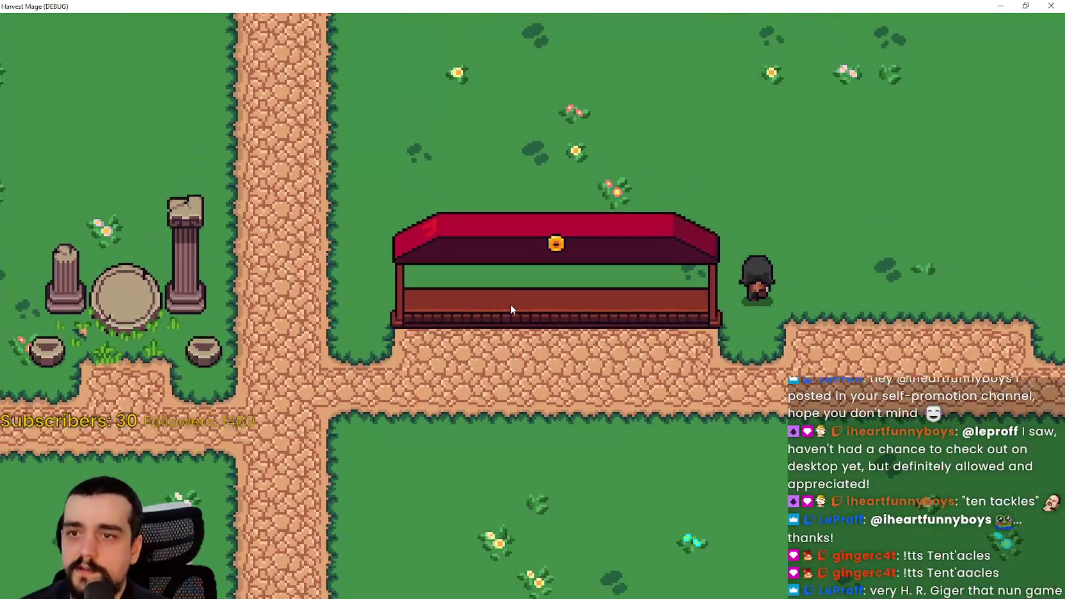
key(Left)
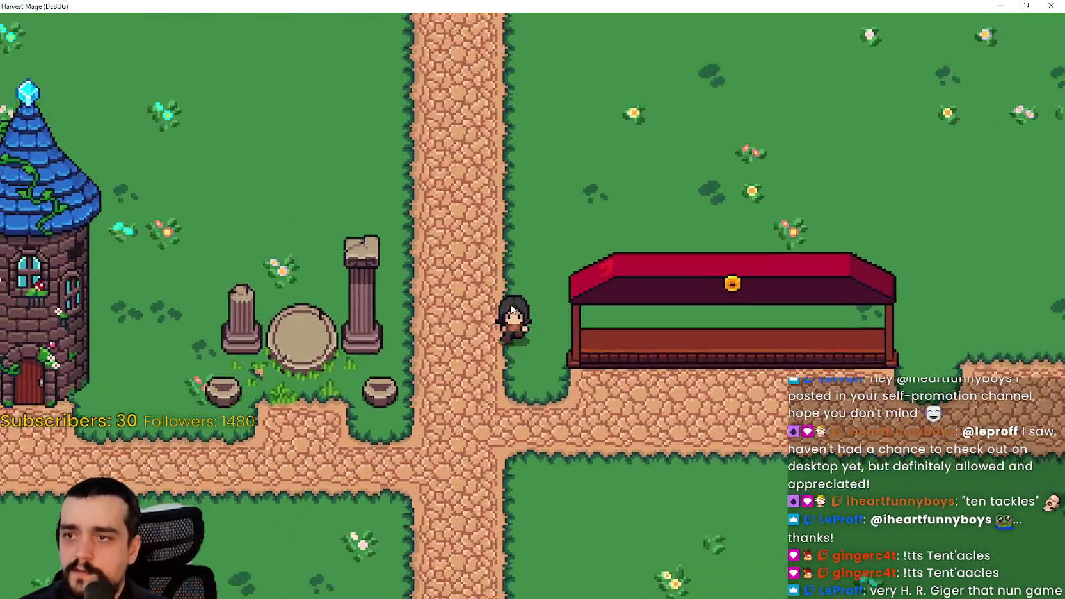
key(Down)
key(Right)
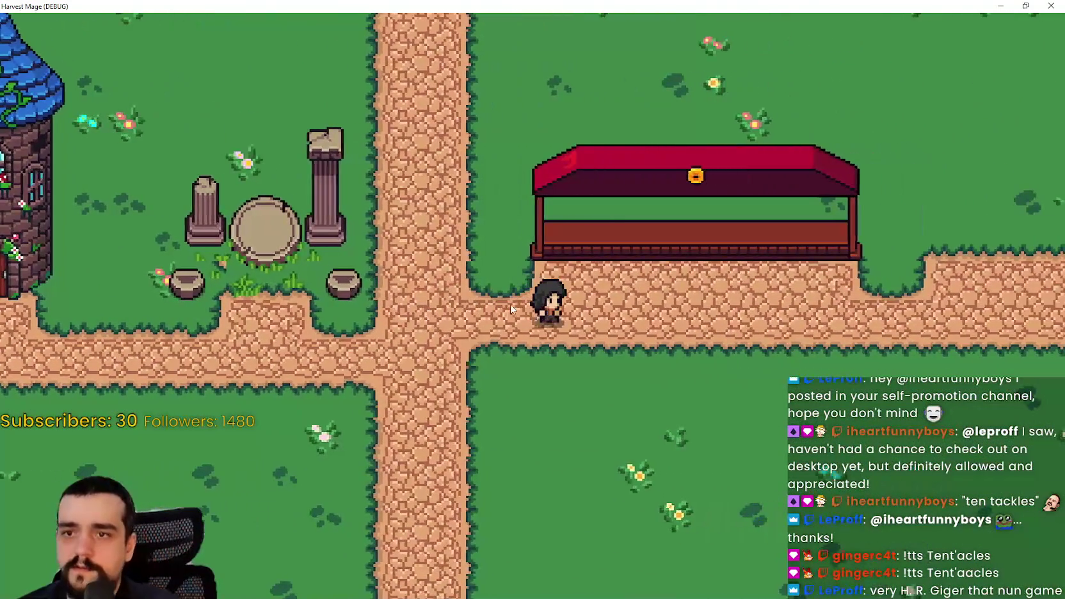
key(Right)
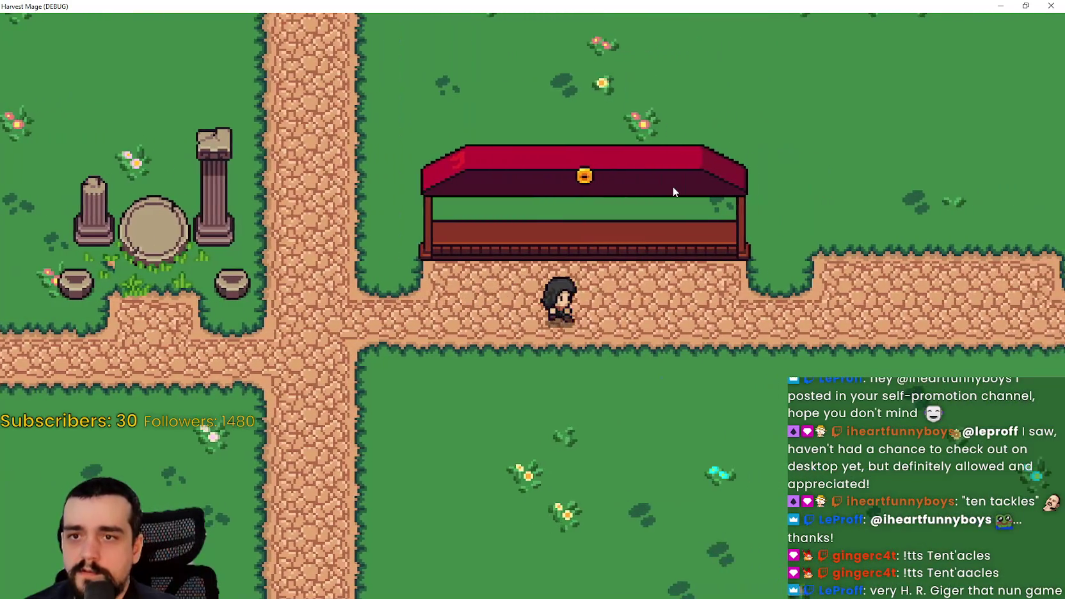
key(Right)
key(Left)
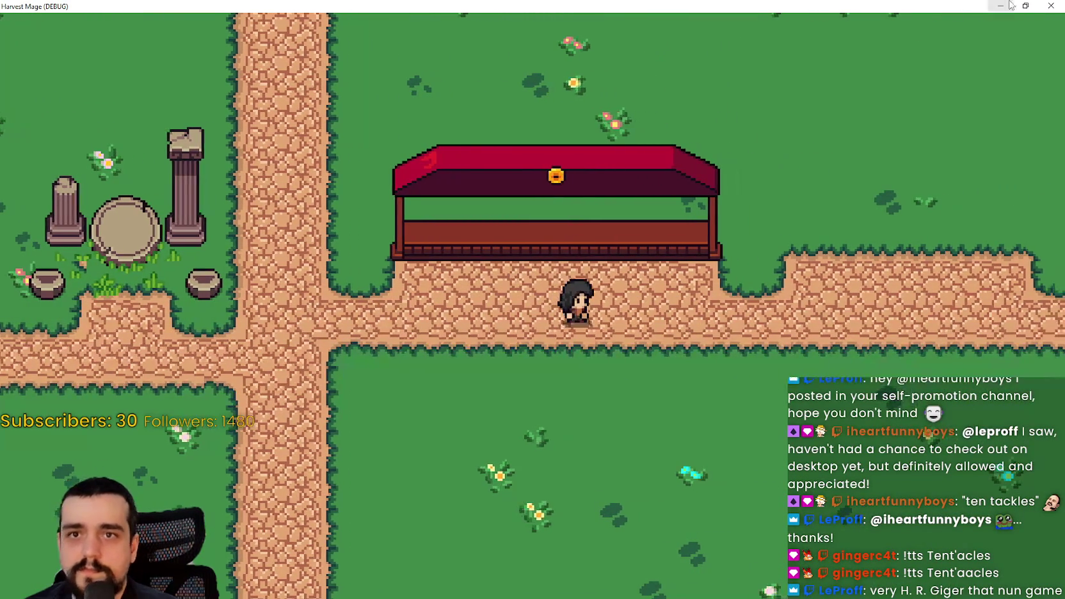
double_click(807, 6)
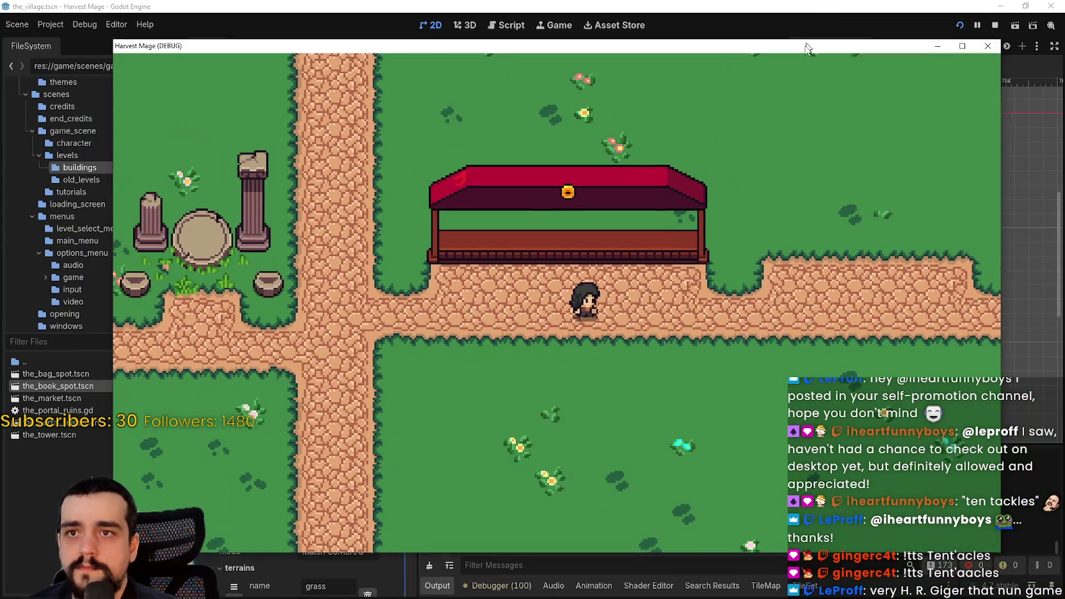
- Stop the running Harvest Mage game from the editor
click(856, 23)
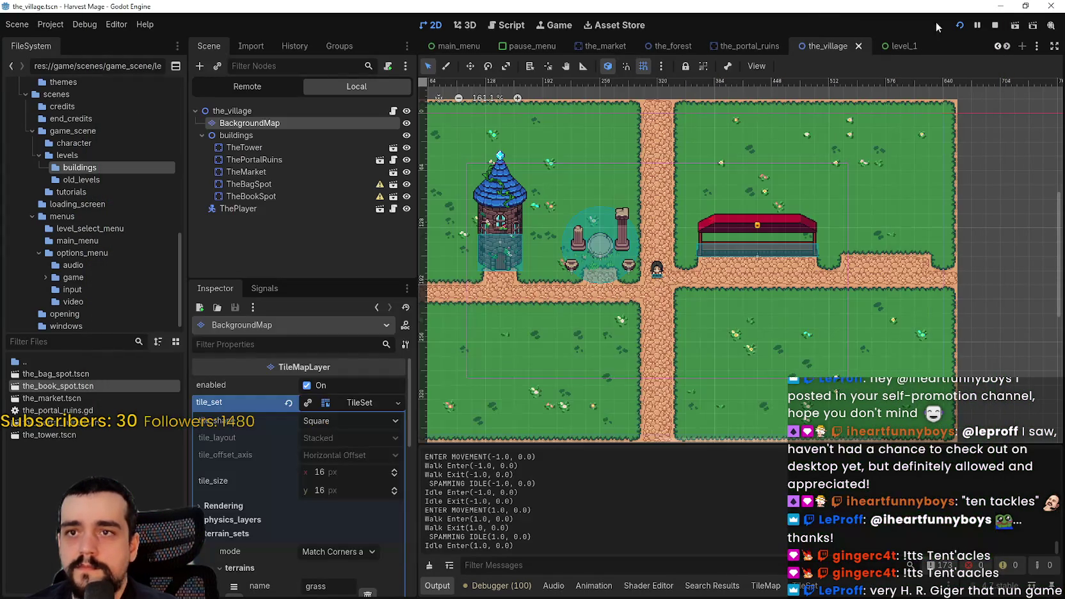
click(995, 26)
scroll(700, 279, up, 3)
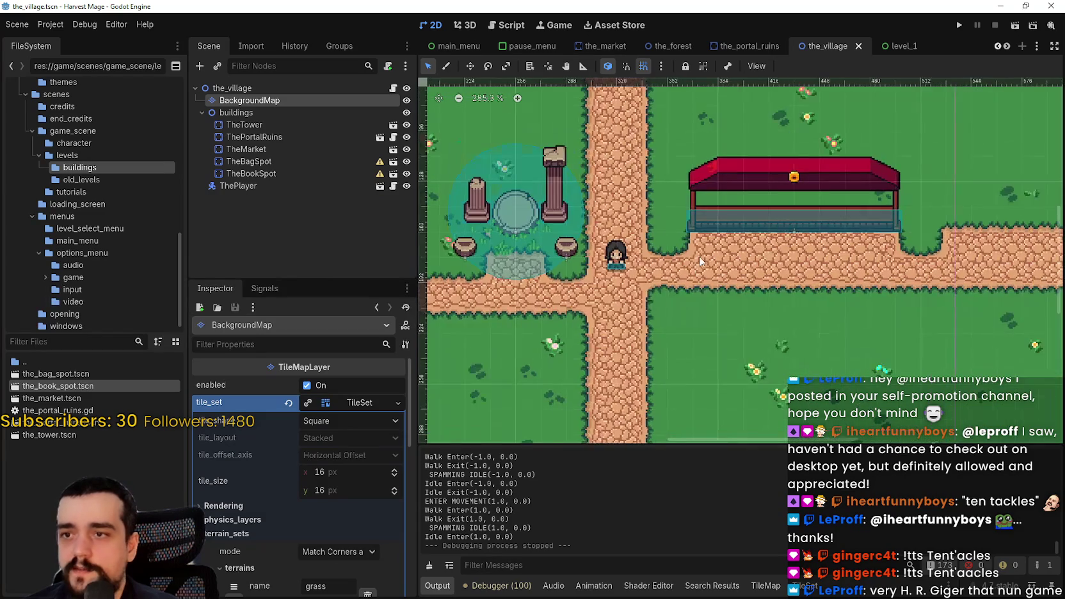
scroll(700, 280, up, 4)
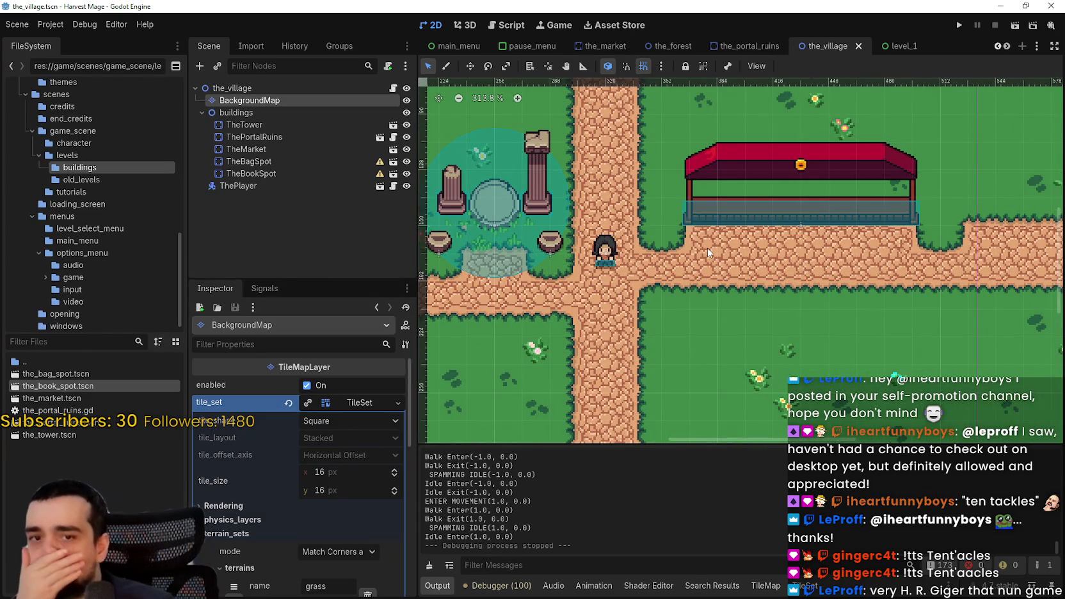
scroll(707, 248, down, 3)
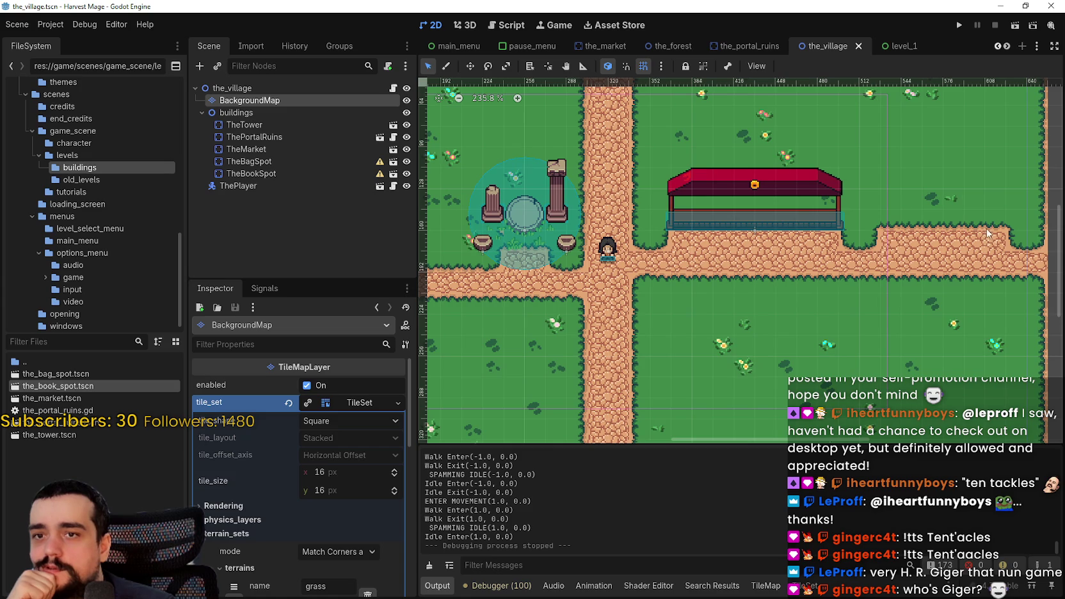
scroll(659, 236, up, 1)
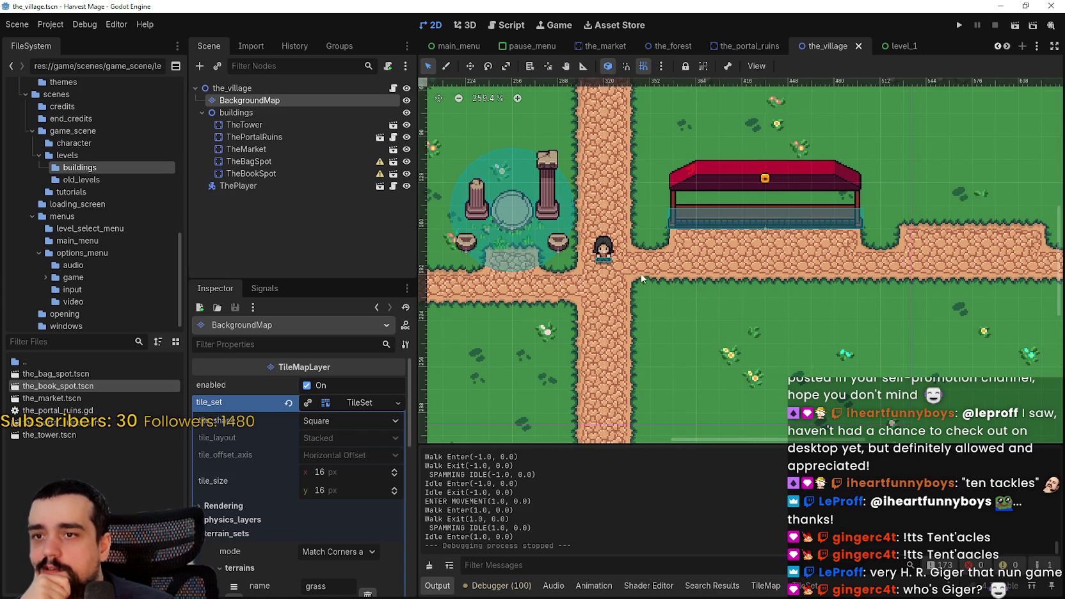
- Inspect TheTower and TheBagSpot nodes, then open ThePortalRuins scene for editing
click(298, 126)
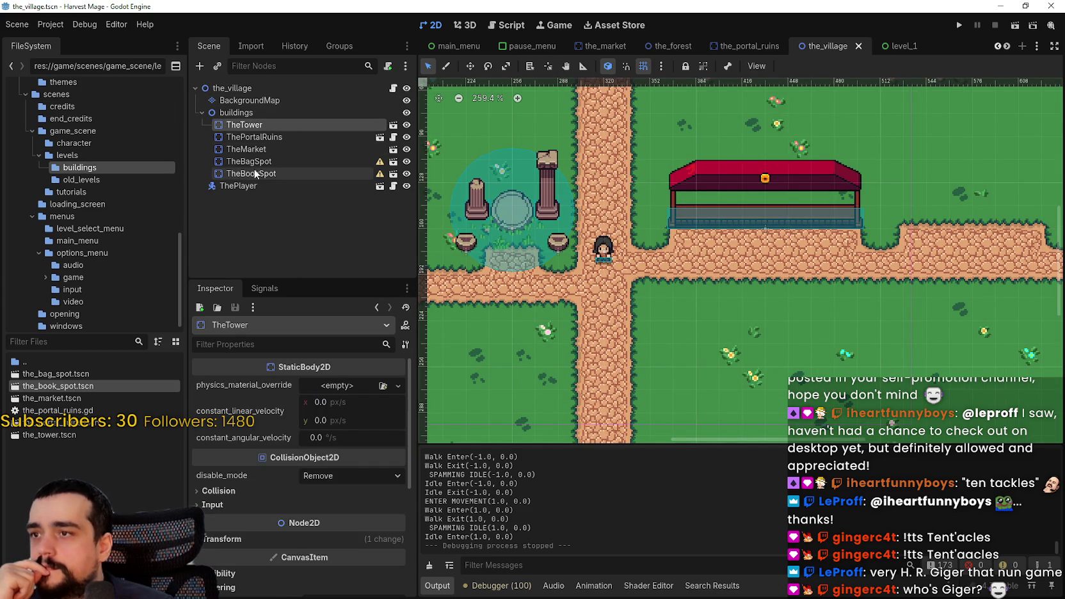
click(253, 174)
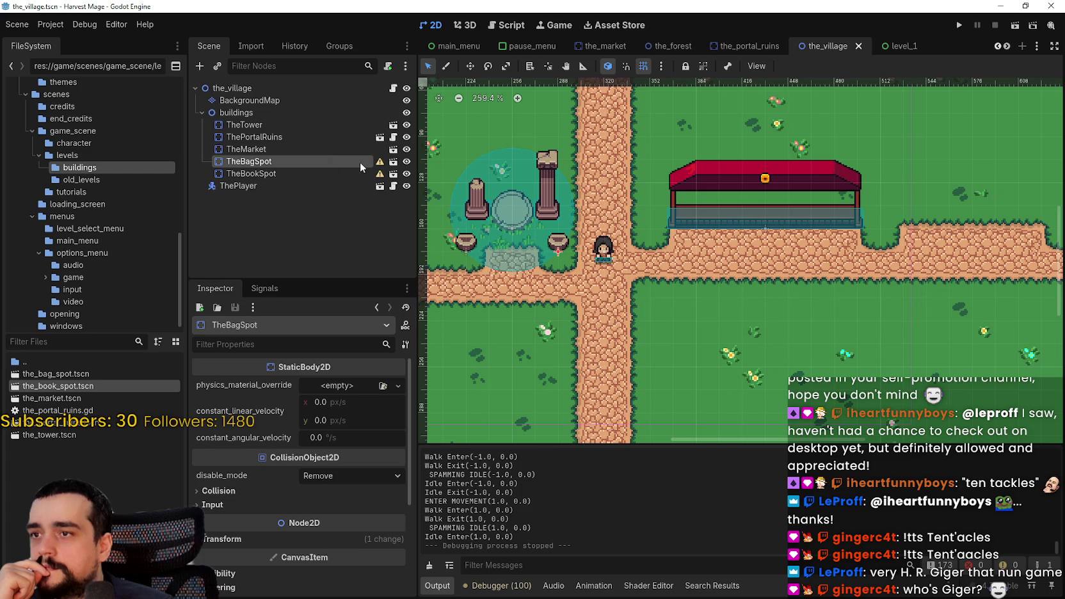
scroll(598, 223, up, 1)
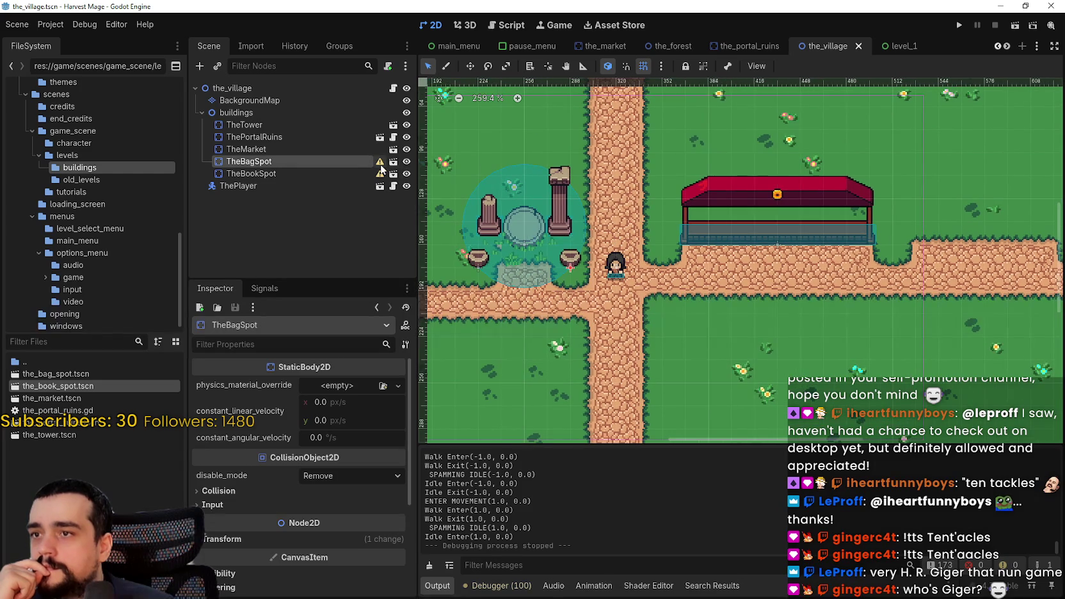
mouse_move(381, 170)
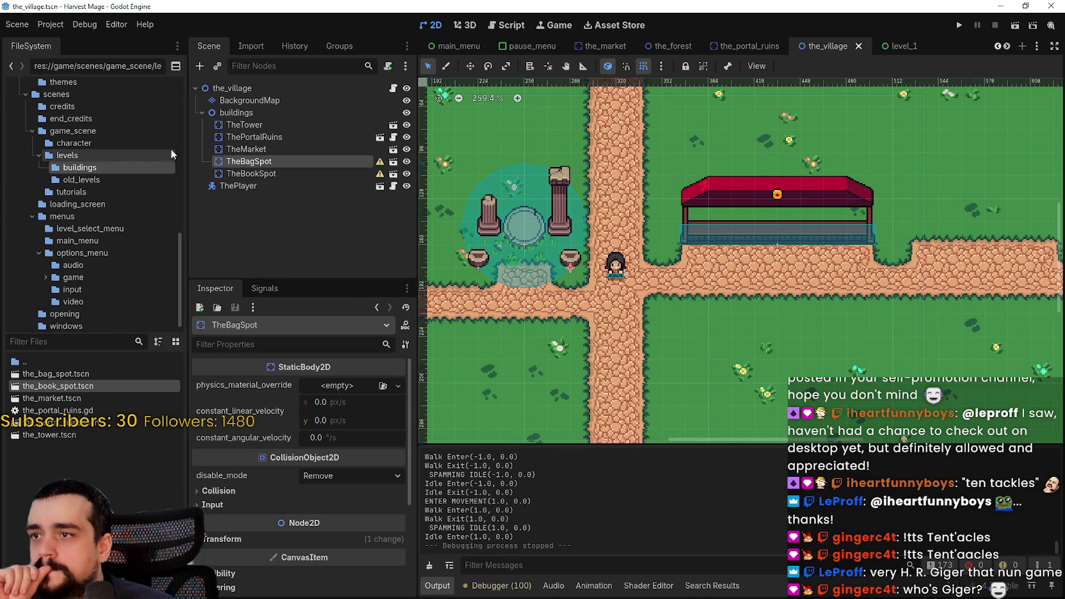
click(287, 136)
click(380, 138)
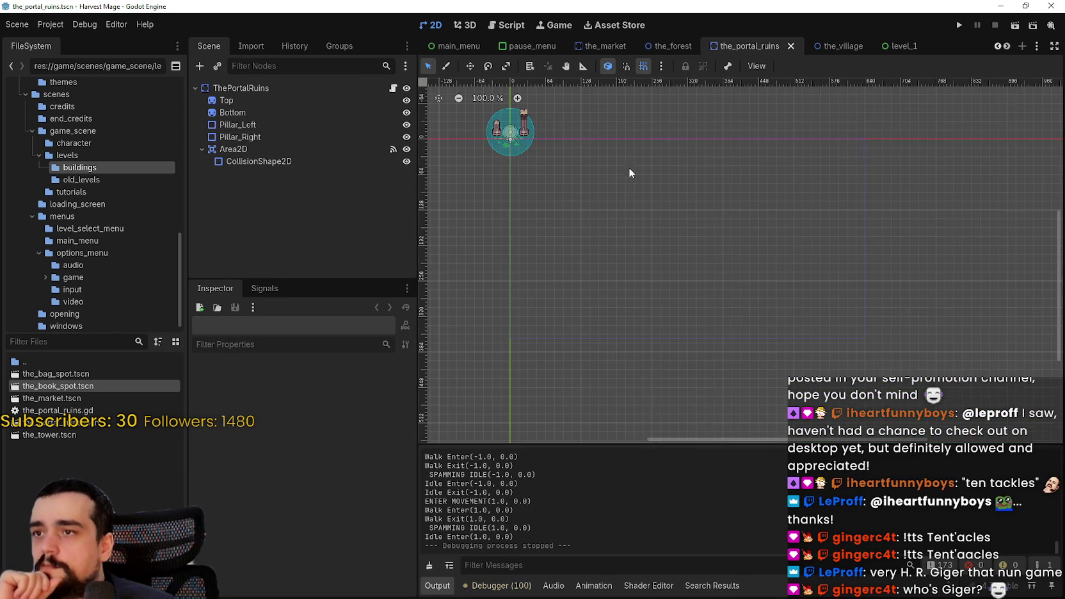
scroll(616, 223, up, 3)
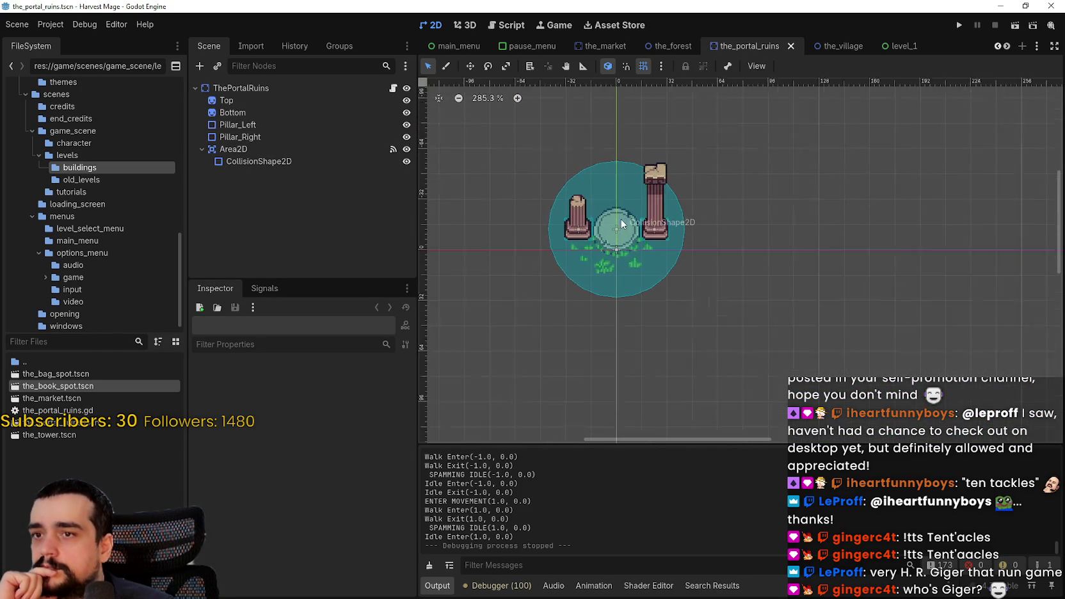
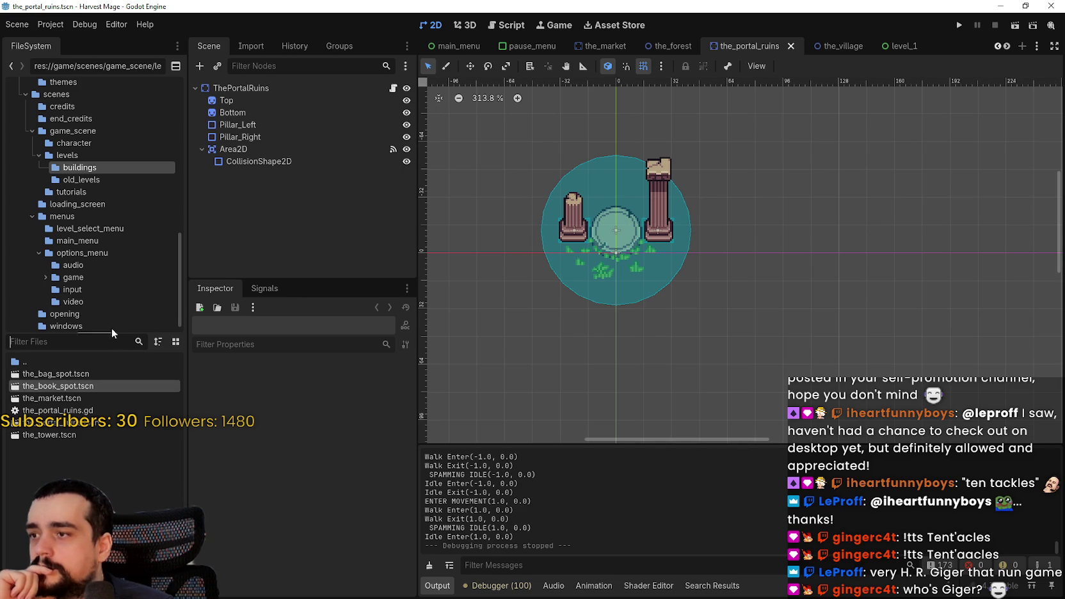
- Duplicate the_portal_ruins.tscn as the_gold_chest.tscn and open the new scene
right_click(80, 427)
click(160, 501)
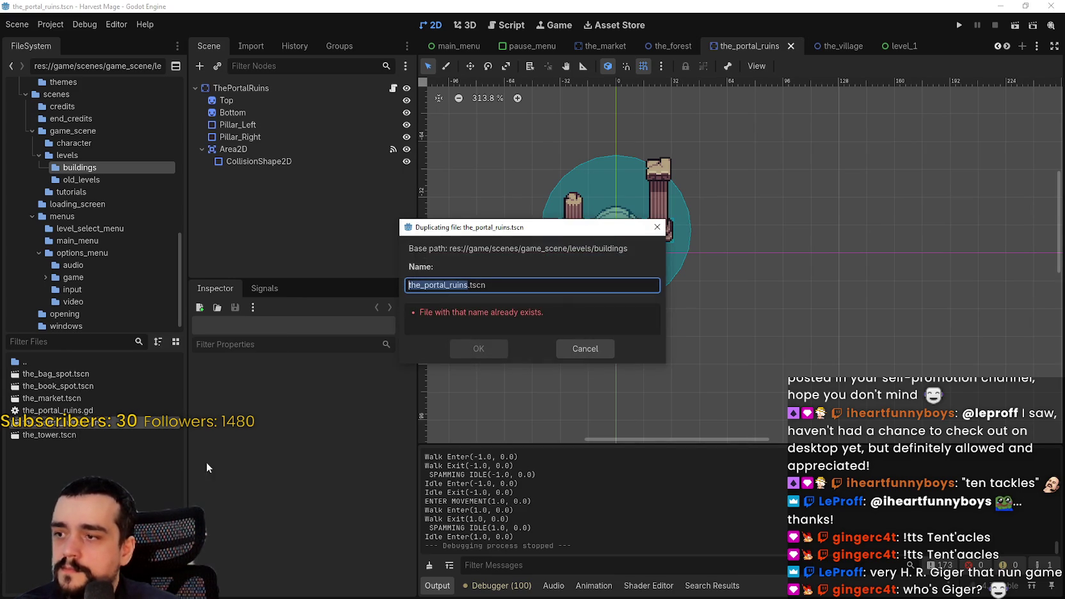
text(the_gold_c)
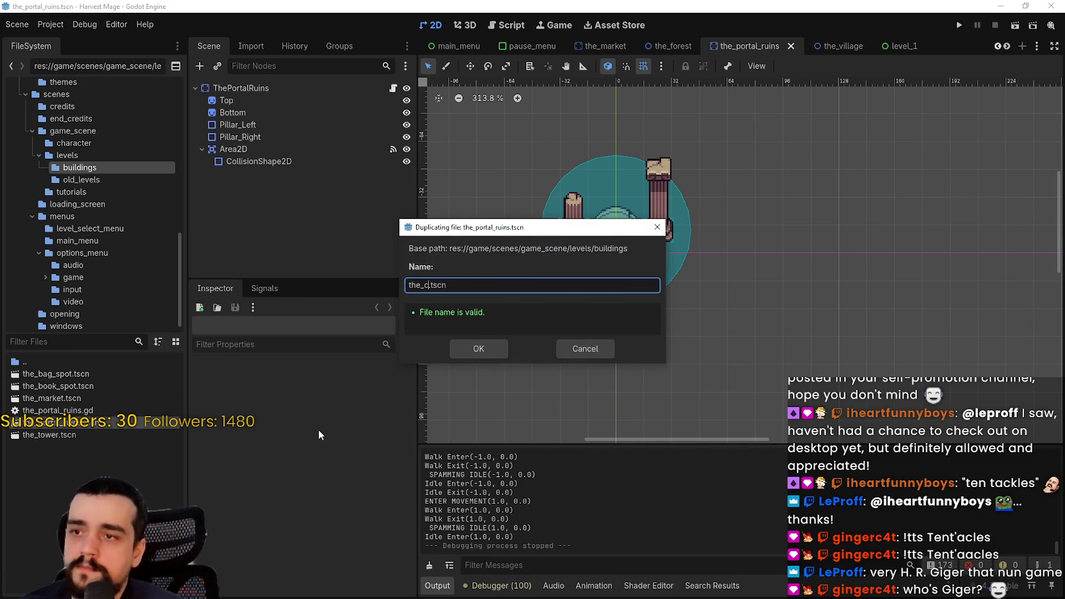
text(hest)
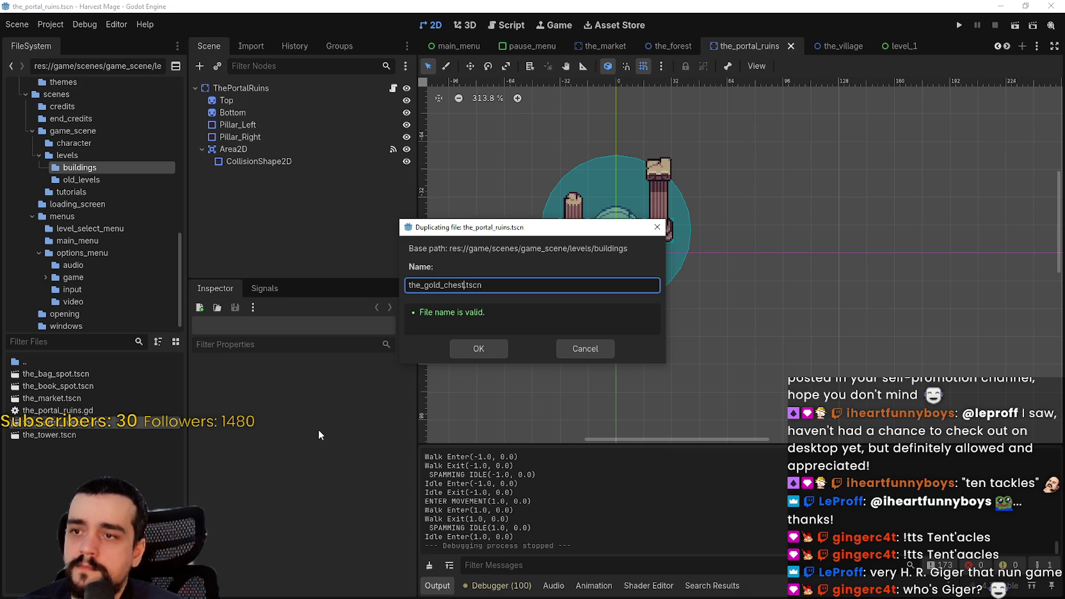
key(Return)
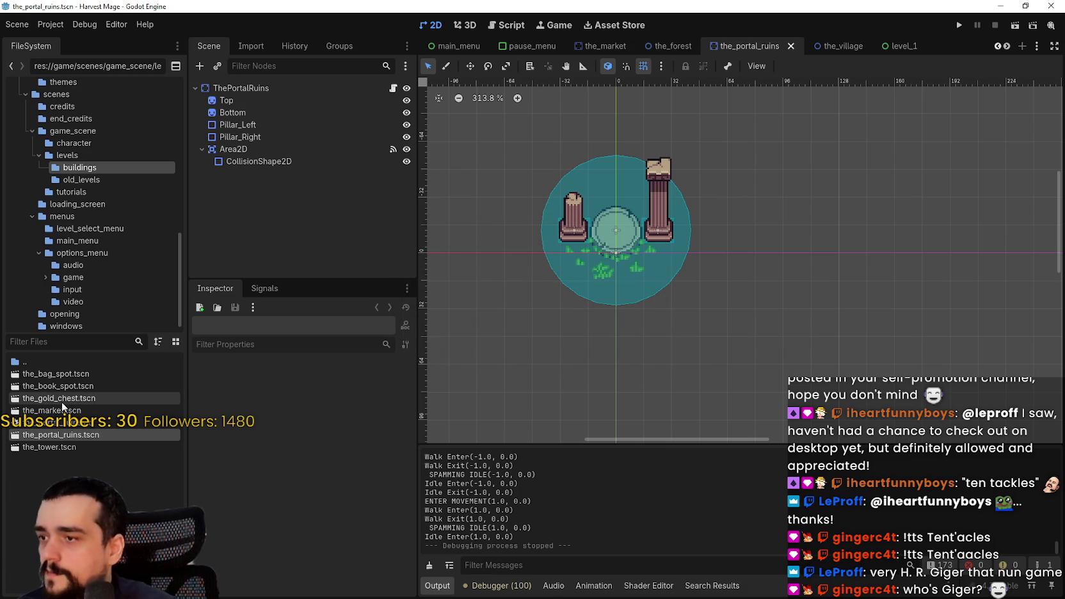
double_click(59, 398)
- Rename the scene's root node to TheGoldChest and save
click(233, 91)
double_click(232, 95)
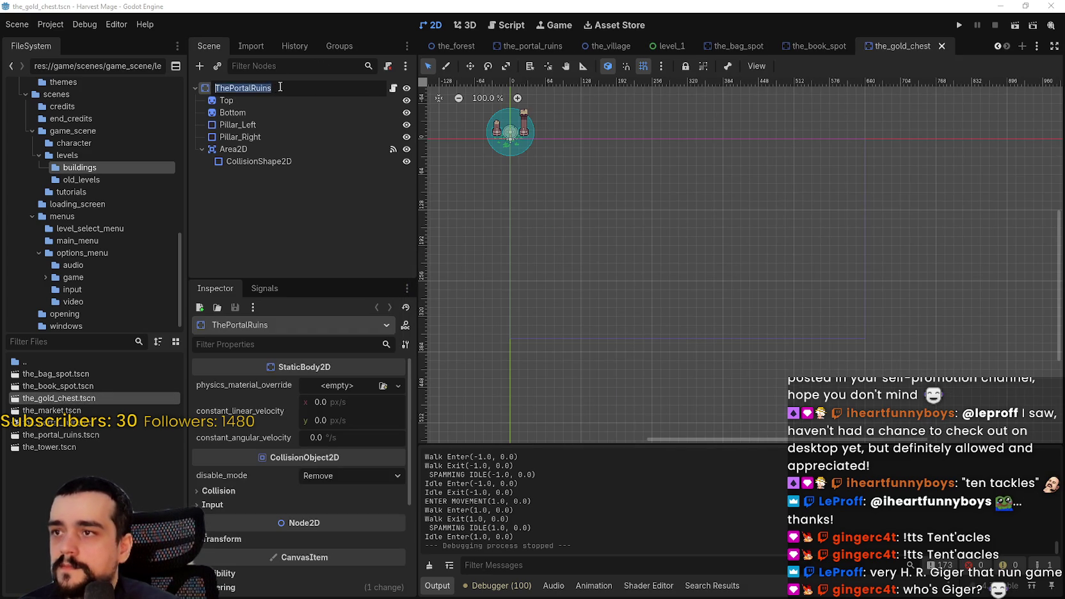
text(GoldChe)
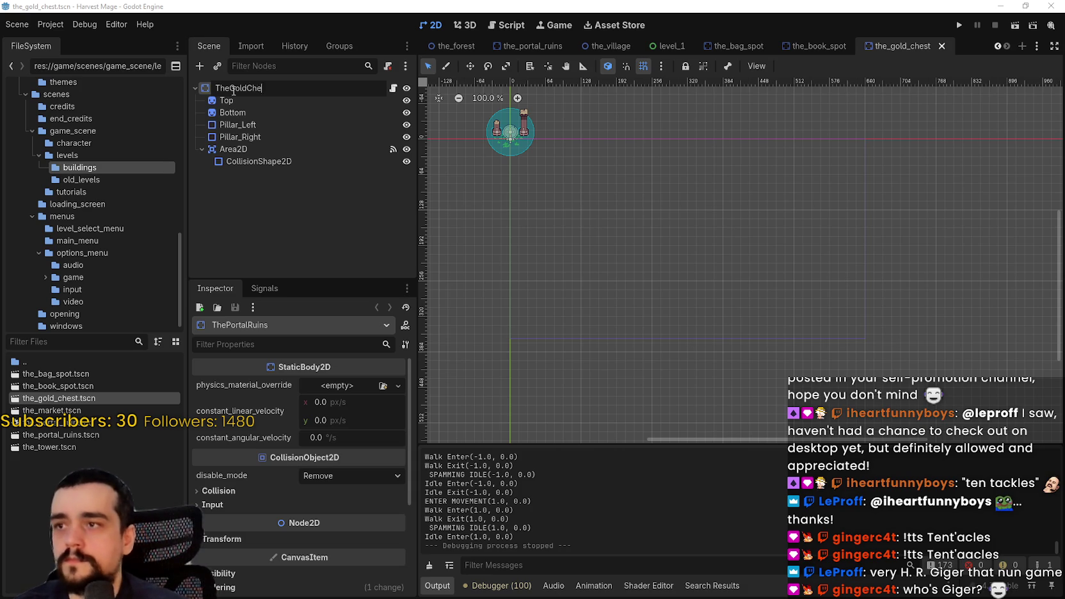
text(st)
key(Return)
scroll(646, 196, up, 3)
scroll(566, 196, up, 15)
key(ctrl+s)
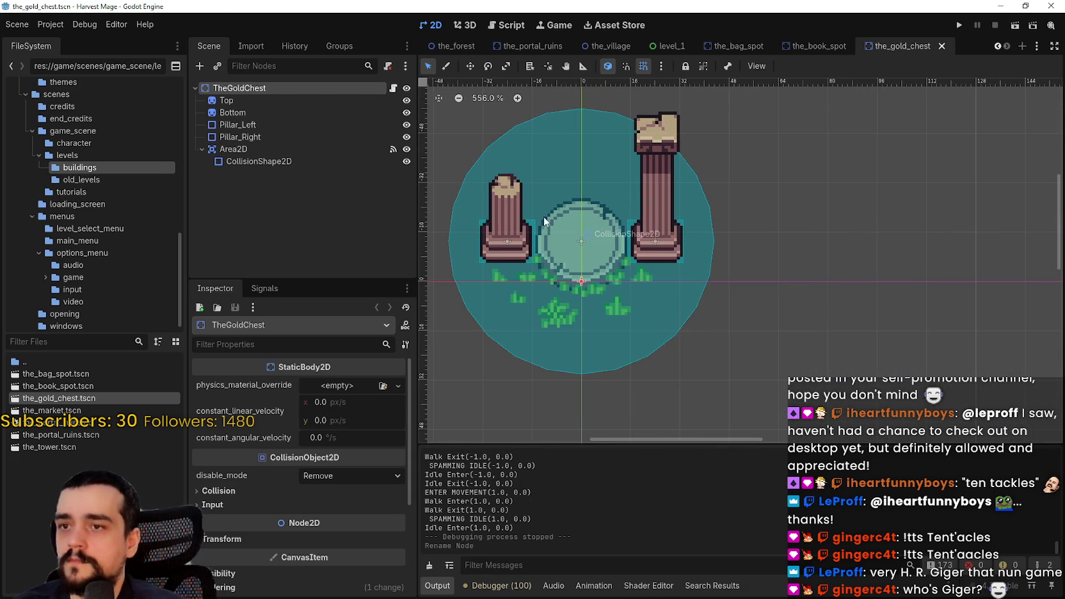
- Delete the Top and Pillar_Left nodes from the scene
scroll(570, 227, down, 2)
click(240, 137)
click(254, 128)
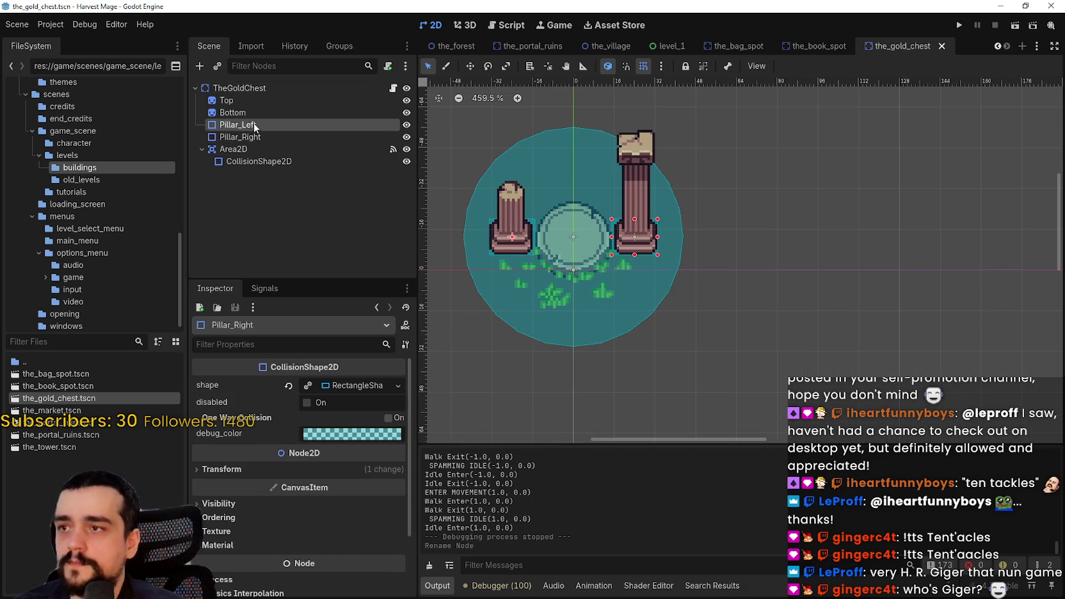
click(234, 113)
click(227, 101)
right_click(231, 101)
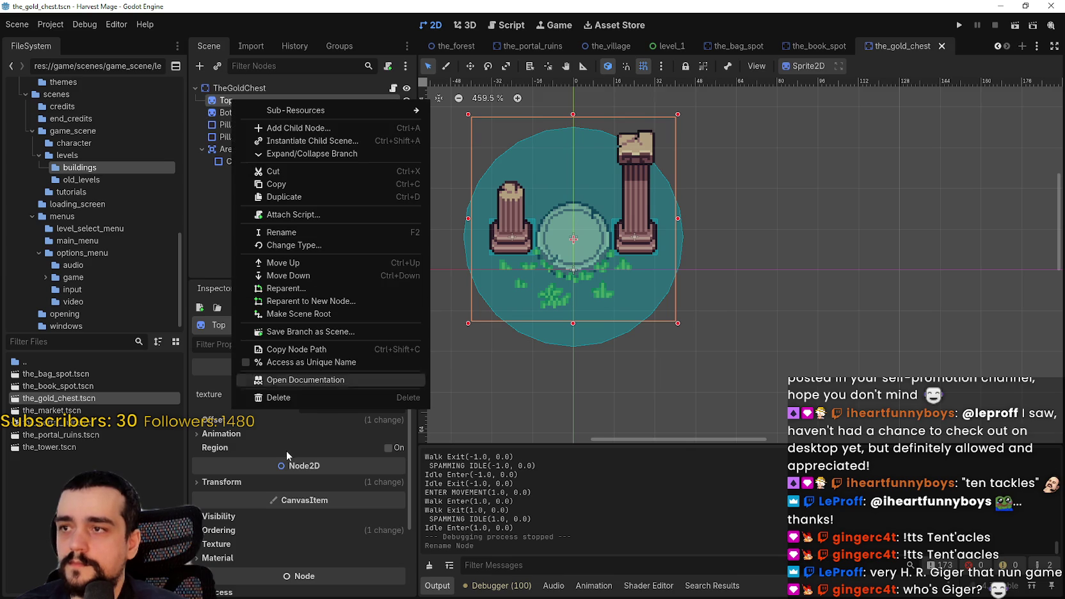
click(296, 399)
click(496, 311)
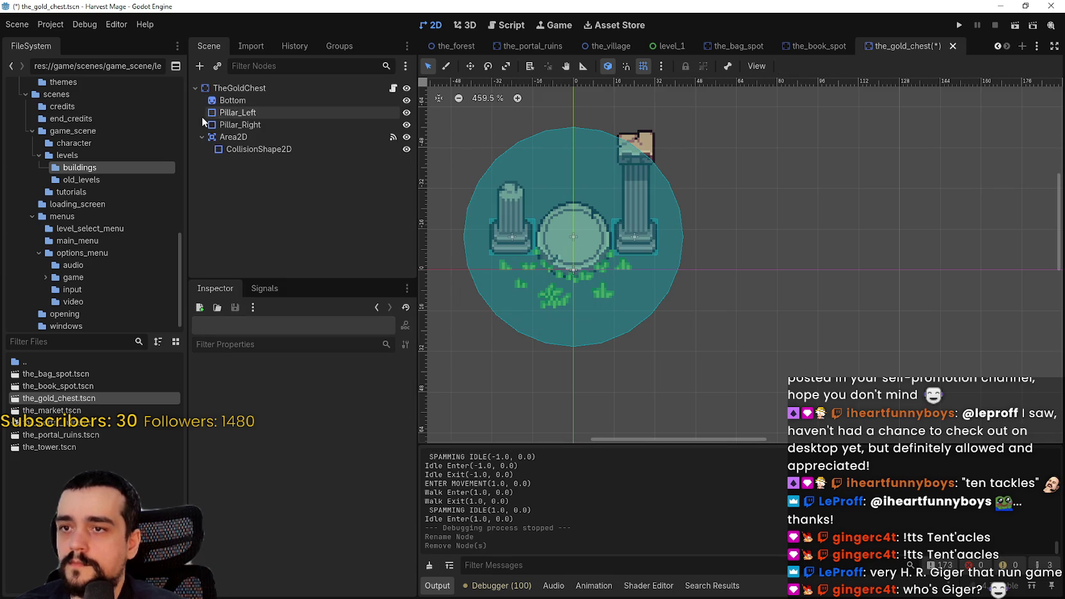
click(225, 113)
right_click(225, 114)
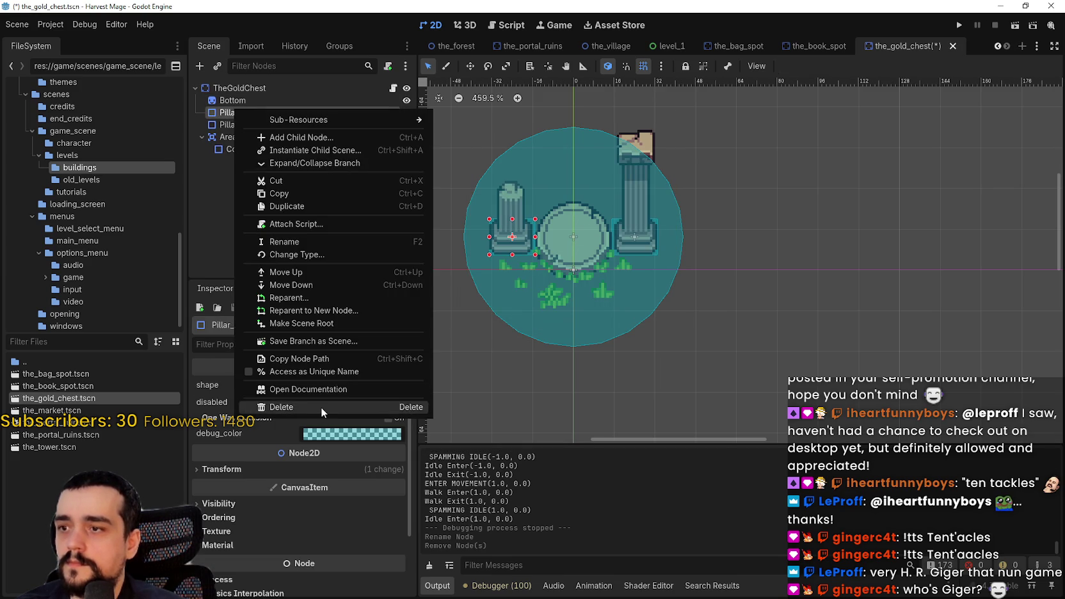
click(320, 408)
click(487, 310)
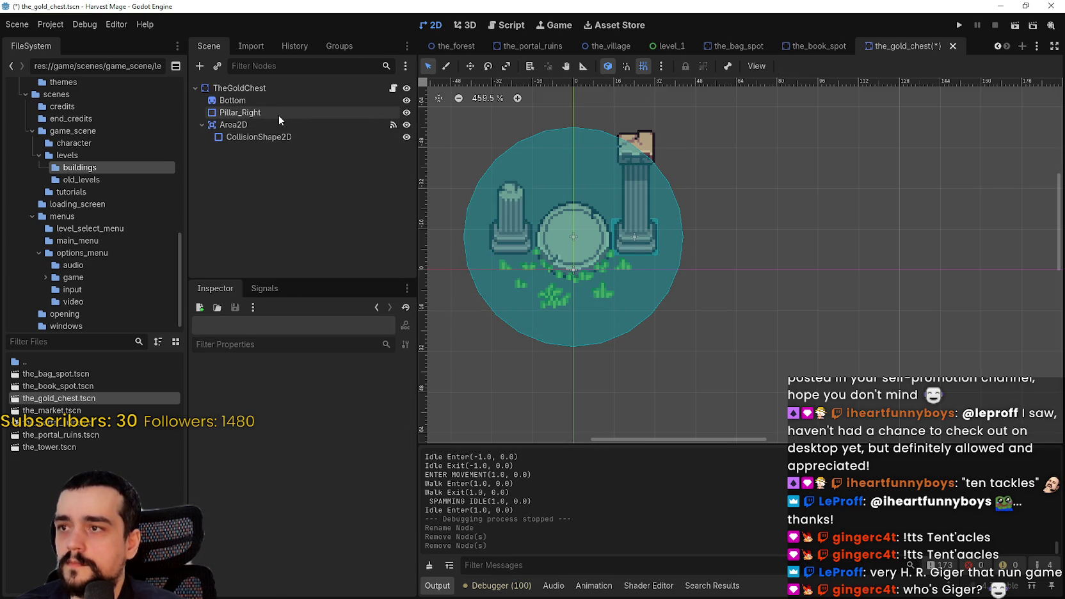
- Rename the Bottom sprite node to Chest
click(263, 113)
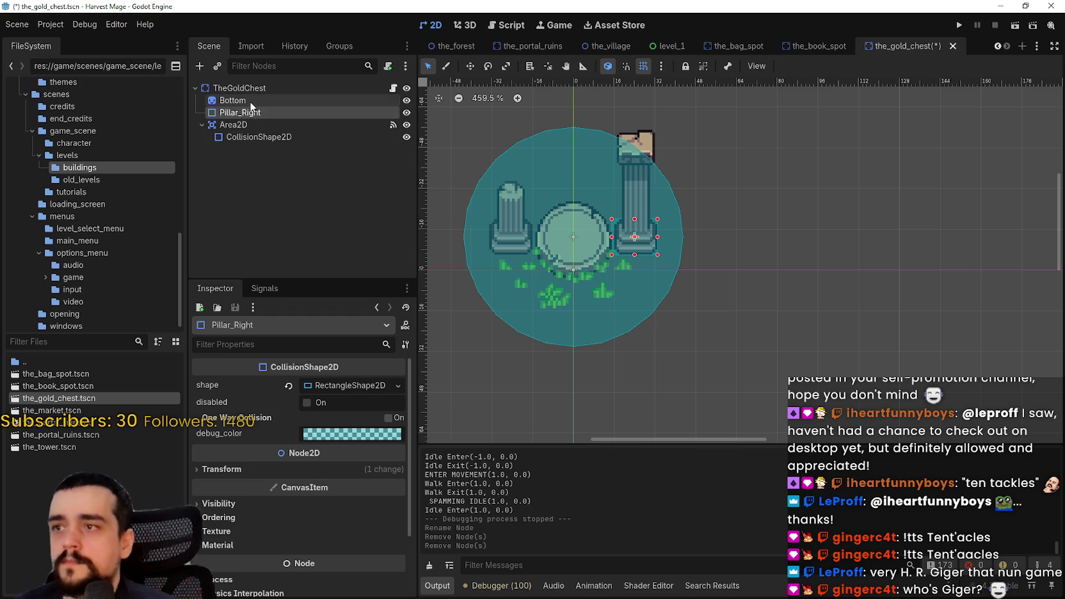
click(250, 102)
click(251, 103)
text(V)
key(BackSpace)
text(Chest)
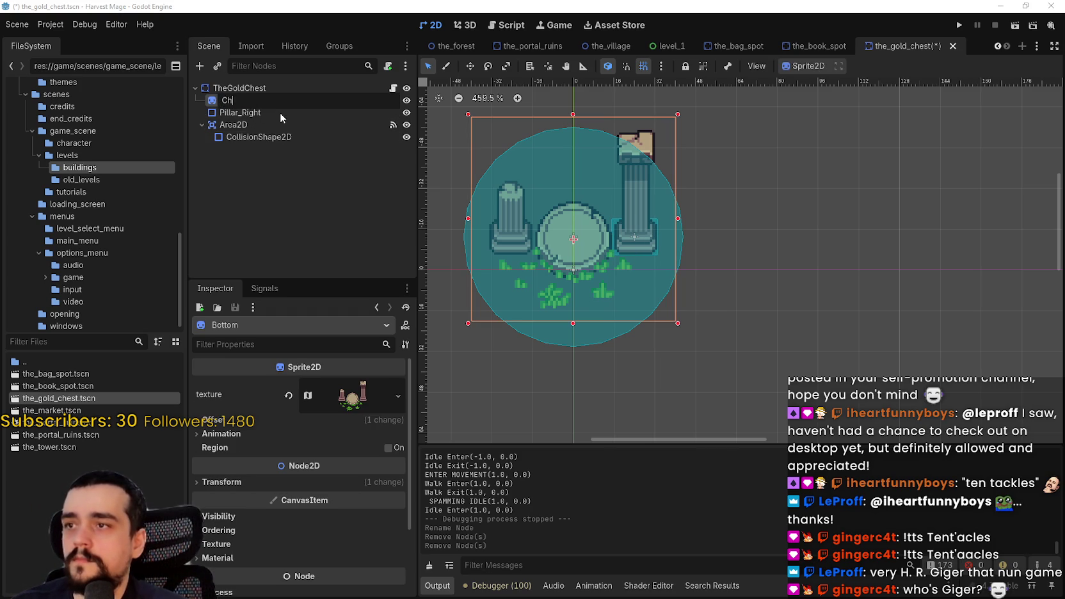
key(Return)
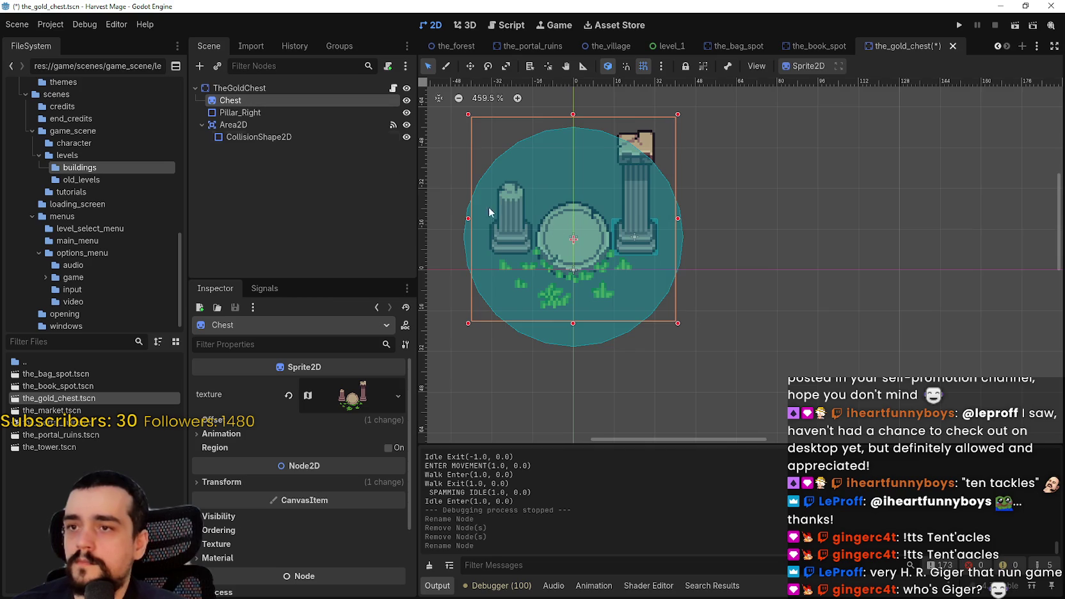
scroll(571, 225, up, 1)
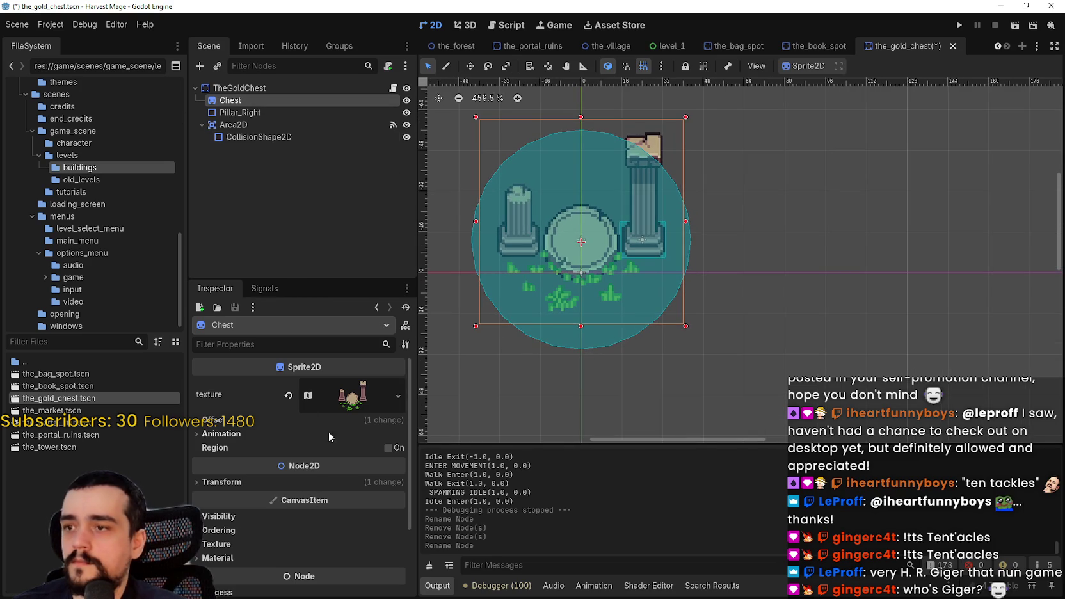
- Open the Chest texture's Region Editor and find the brown chest on the sprite sheet
click(352, 395)
scroll(264, 543, down, 2)
click(288, 568)
scroll(451, 244, down, 8)
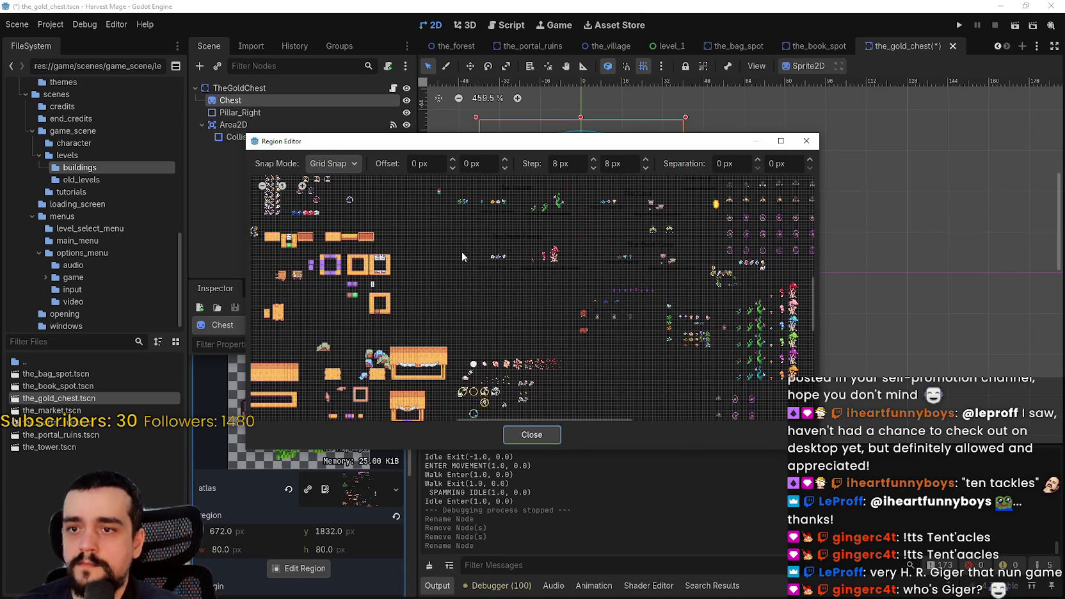
scroll(649, 308, right, 2)
scroll(375, 313, down, 4)
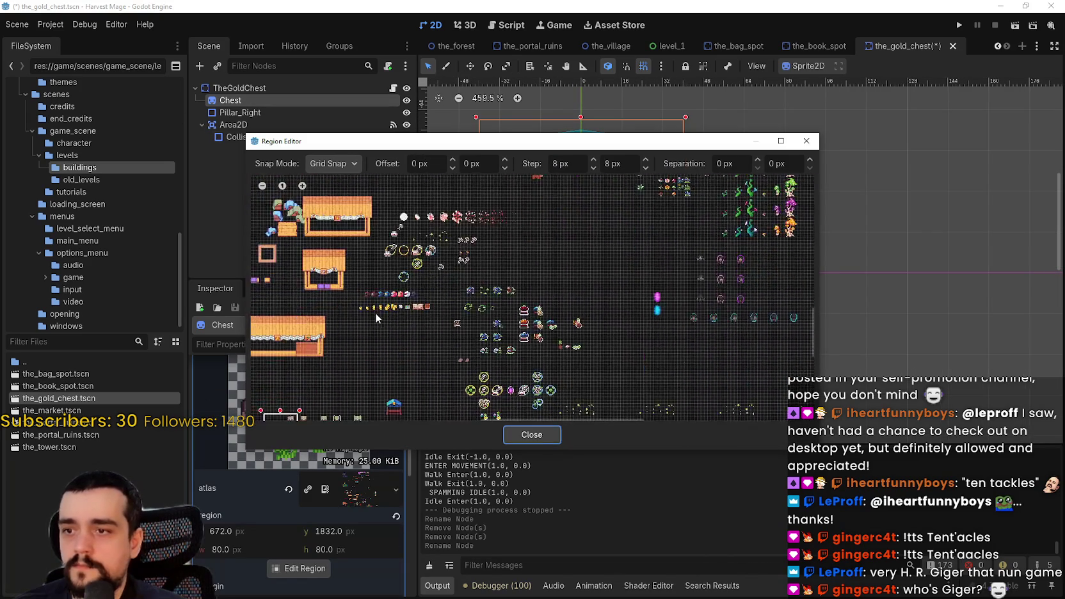
scroll(375, 312, up, 2)
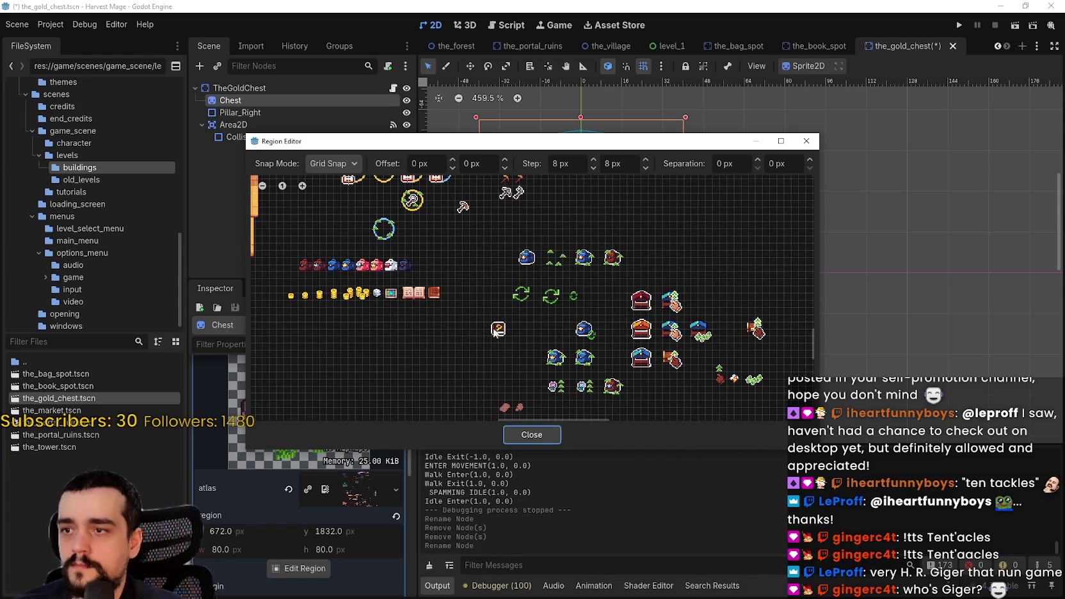
scroll(463, 322, up, 2)
scroll(506, 268, down, 3)
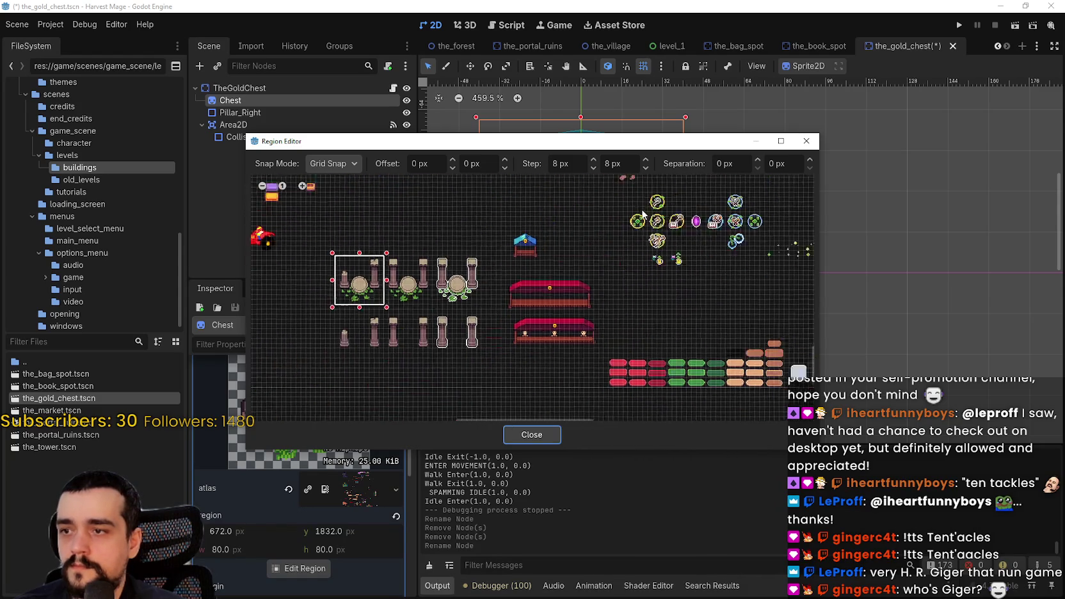
scroll(605, 282, down, 2)
scroll(536, 359, up, 2)
scroll(531, 247, up, 3)
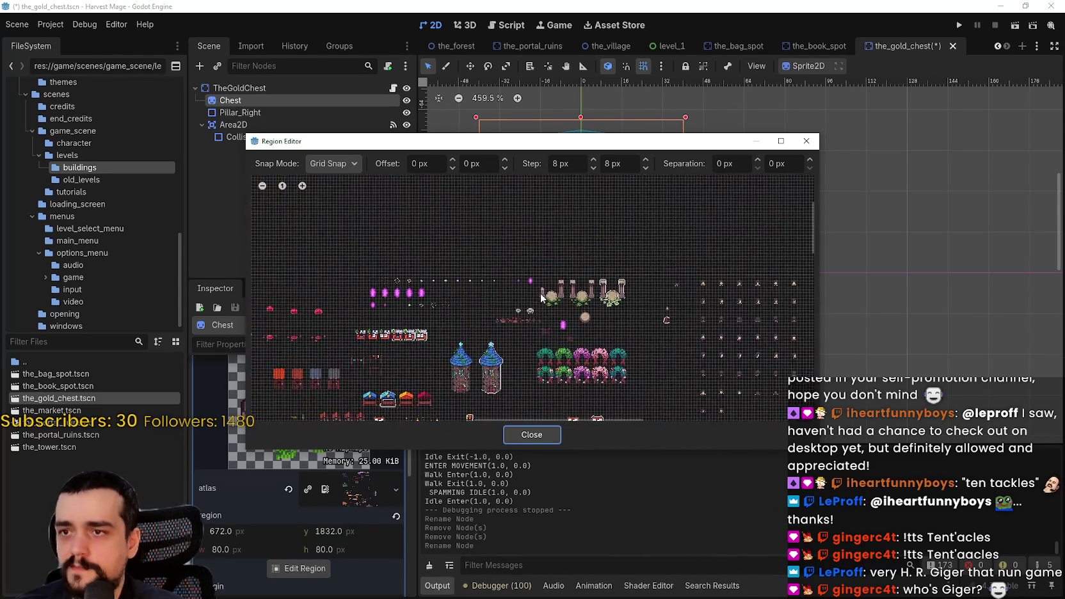
scroll(531, 333, up, 3)
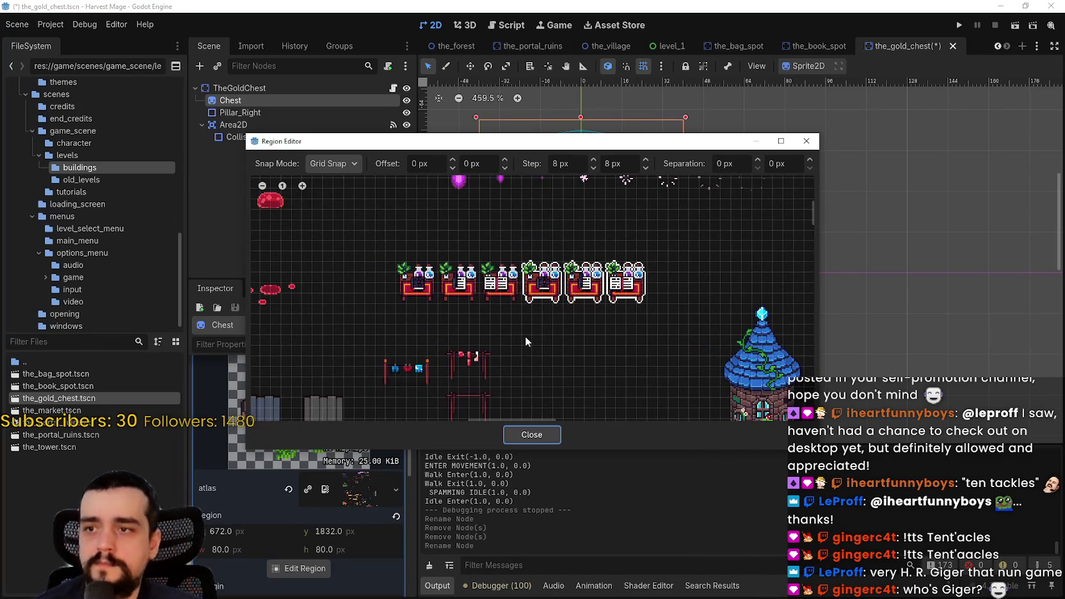
scroll(525, 336, down, 3)
scroll(535, 290, down, 2)
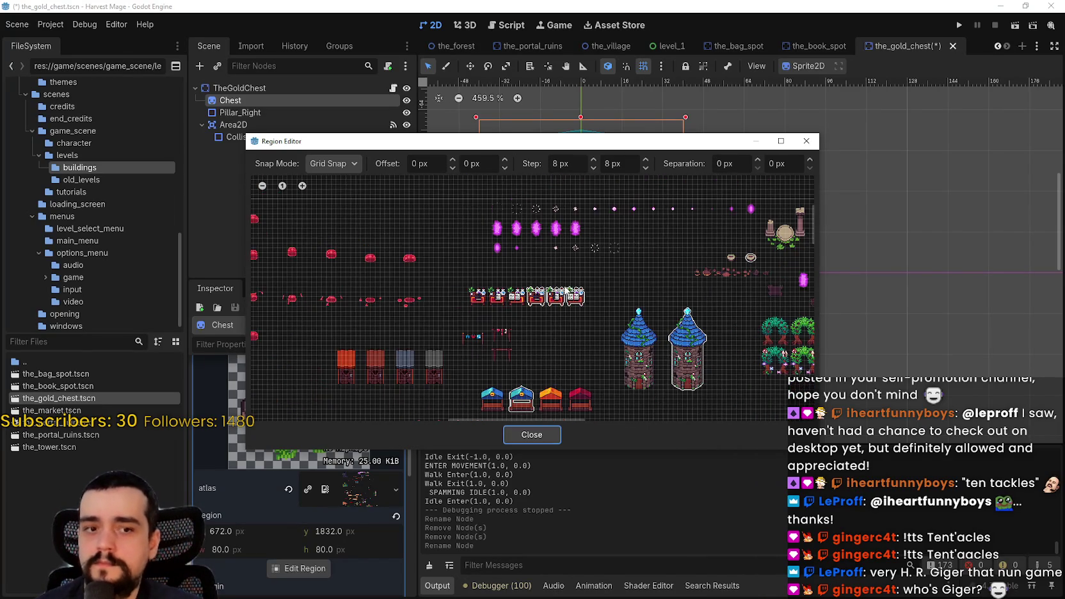
mouse_move(559, 305)
mouse_down()
mouse_move(355, 276)
mouse_move(461, 160)
mouse_up()
drag(397, 340, 430, 279)
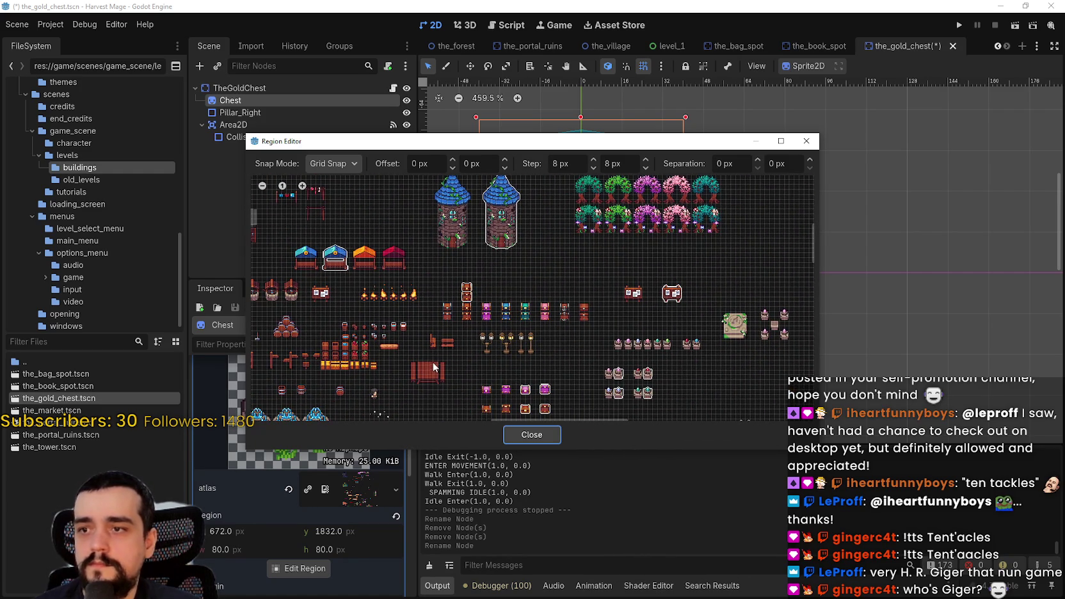
scroll(433, 355, up, 4)
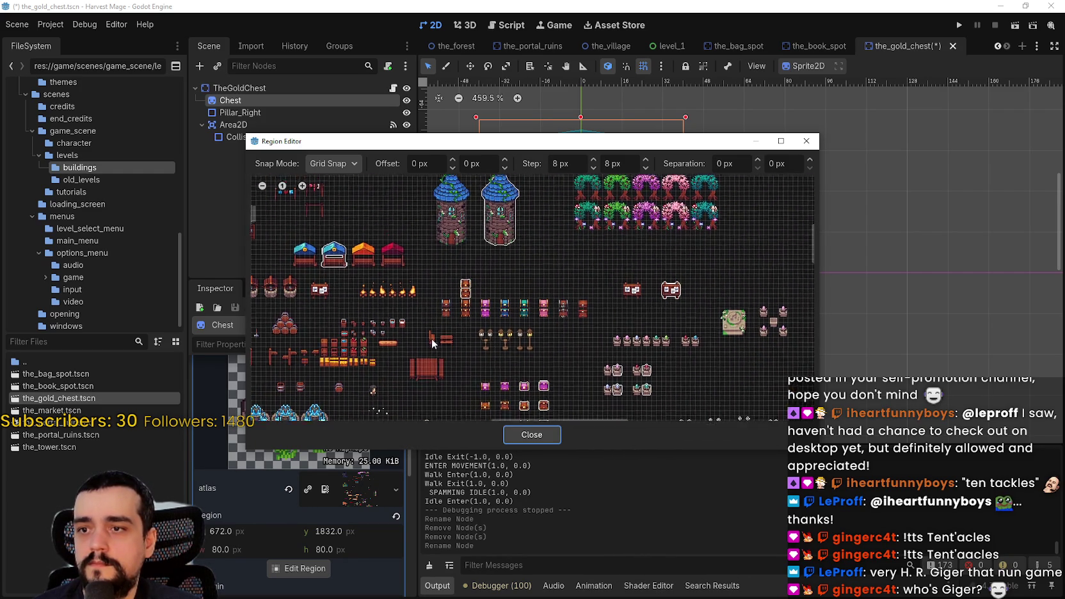
scroll(495, 333, up, 3)
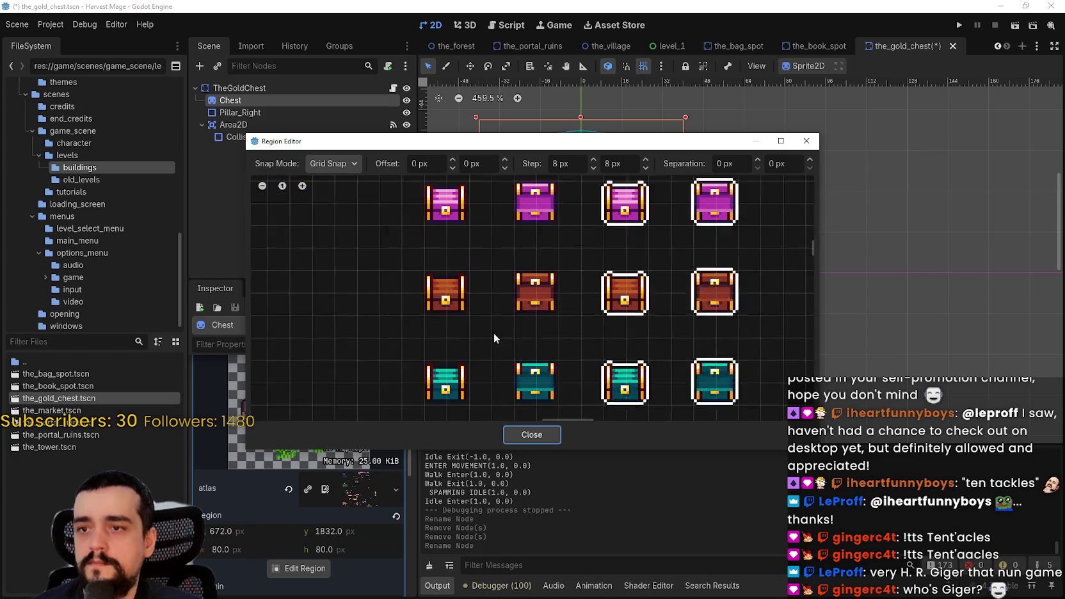
- Mark a 32×32 region around the brown chest at x 1152, y 560
drag(419, 313, 520, 225)
scroll(570, 312, up, 3)
scroll(461, 295, down, 1)
scroll(435, 306, up, 2)
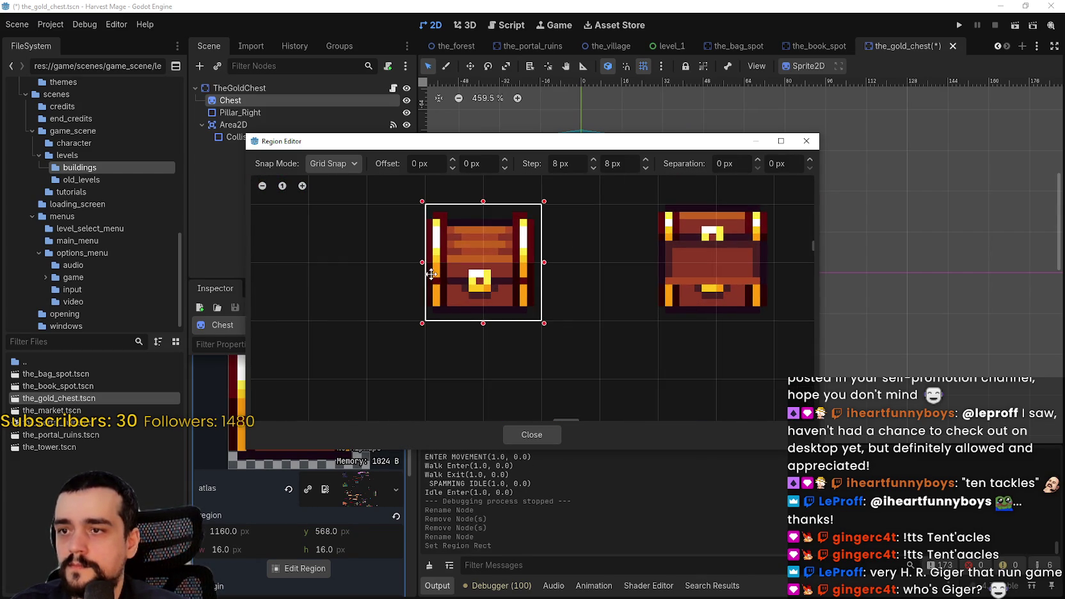
scroll(432, 274, down, 1)
scroll(346, 309, right, 3)
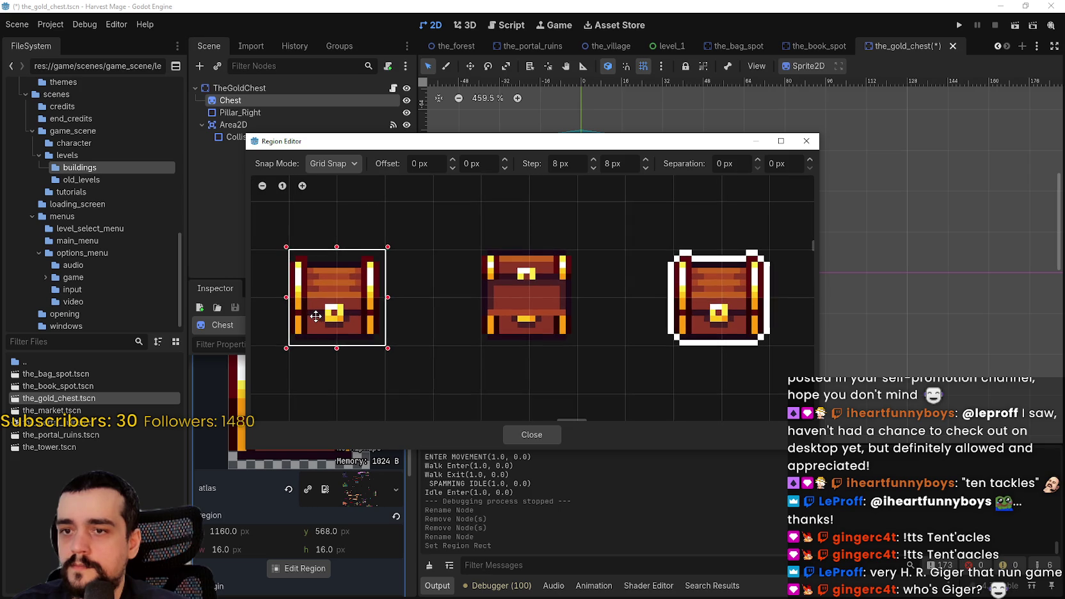
scroll(316, 316, down, 3)
drag(315, 252, 427, 326)
drag(450, 218, 314, 354)
click(556, 439)
scroll(570, 221, up, 2)
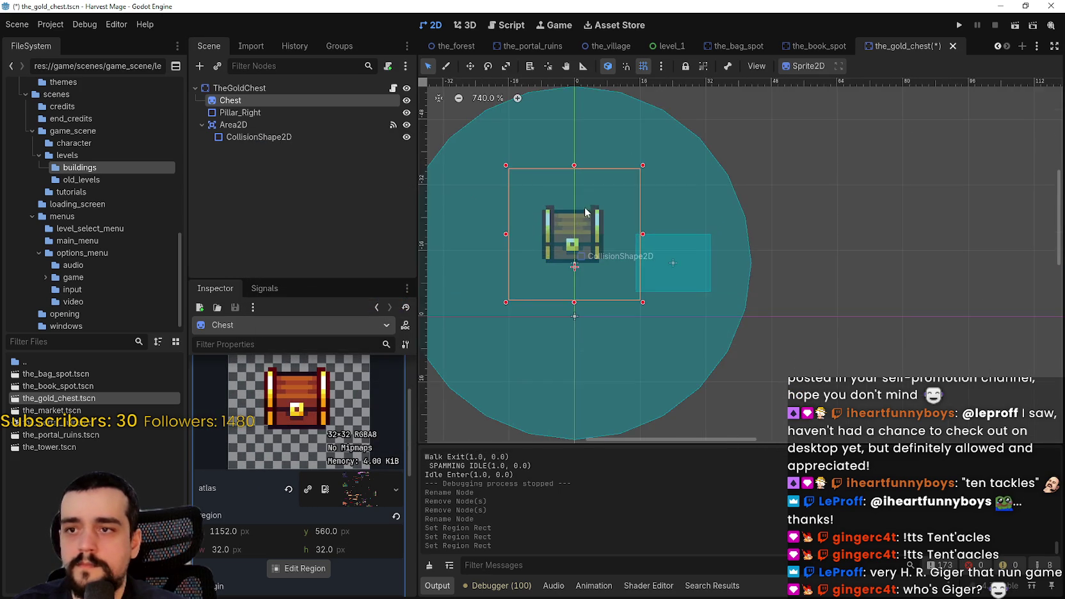
- Rename the Pillar_Right node to Collision
scroll(595, 266, up, 4)
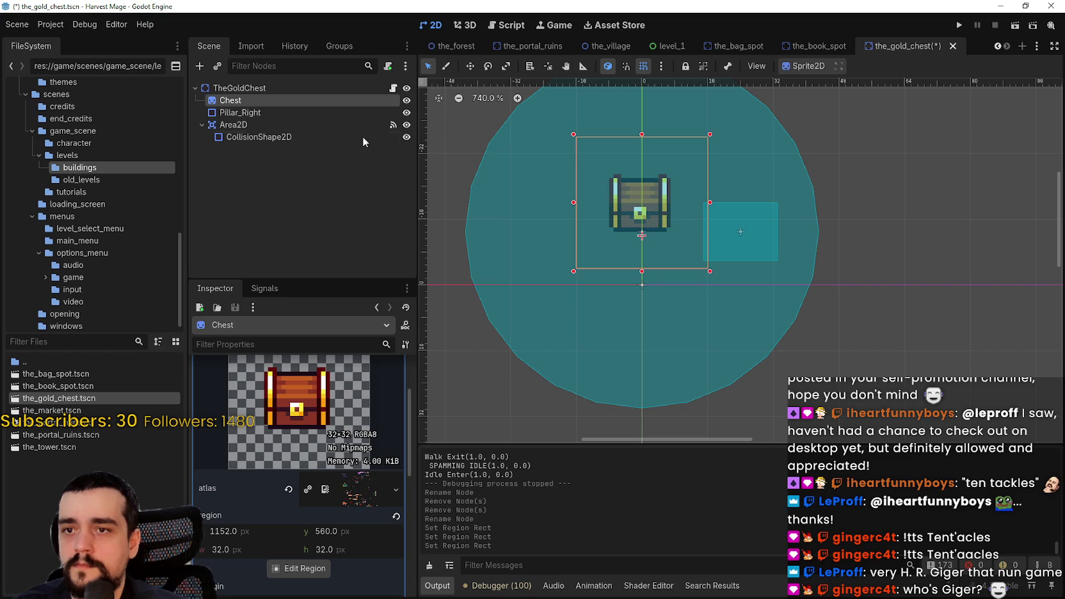
click(293, 112)
double_click(273, 115)
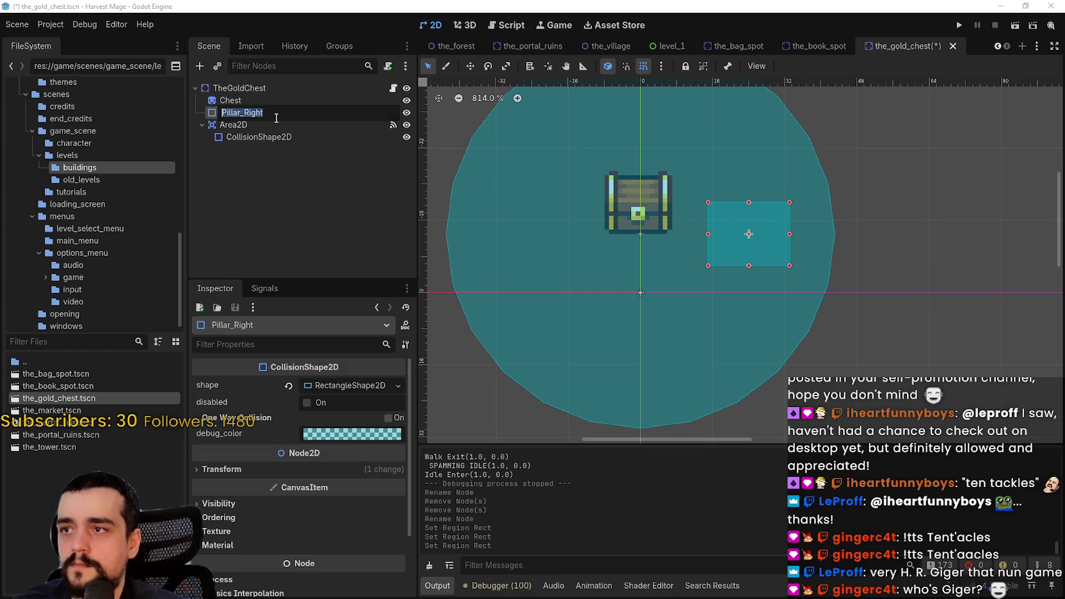
text(Collider)
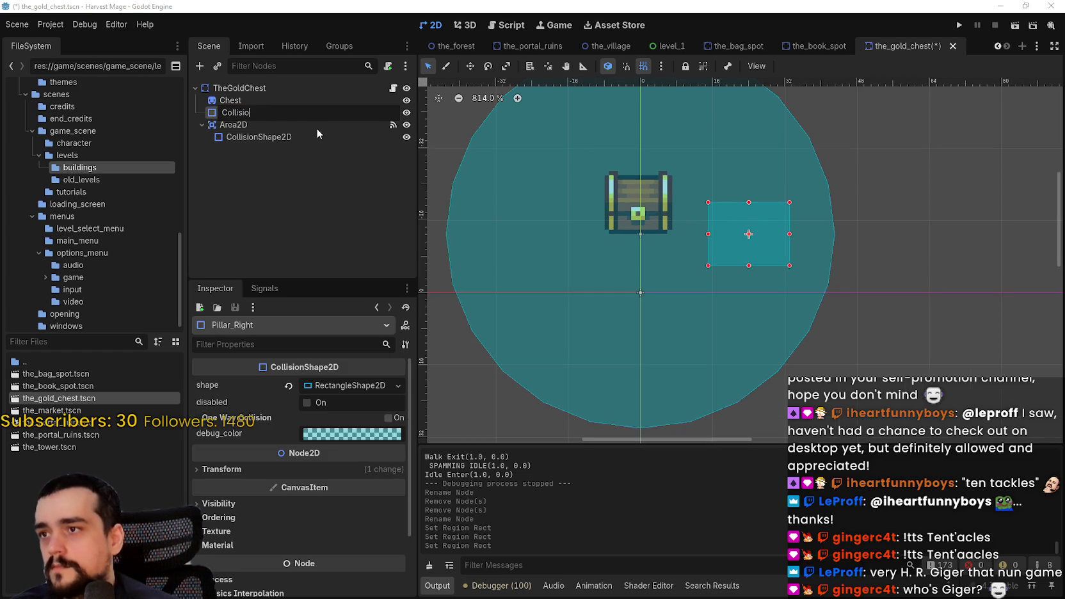
key(Escape)
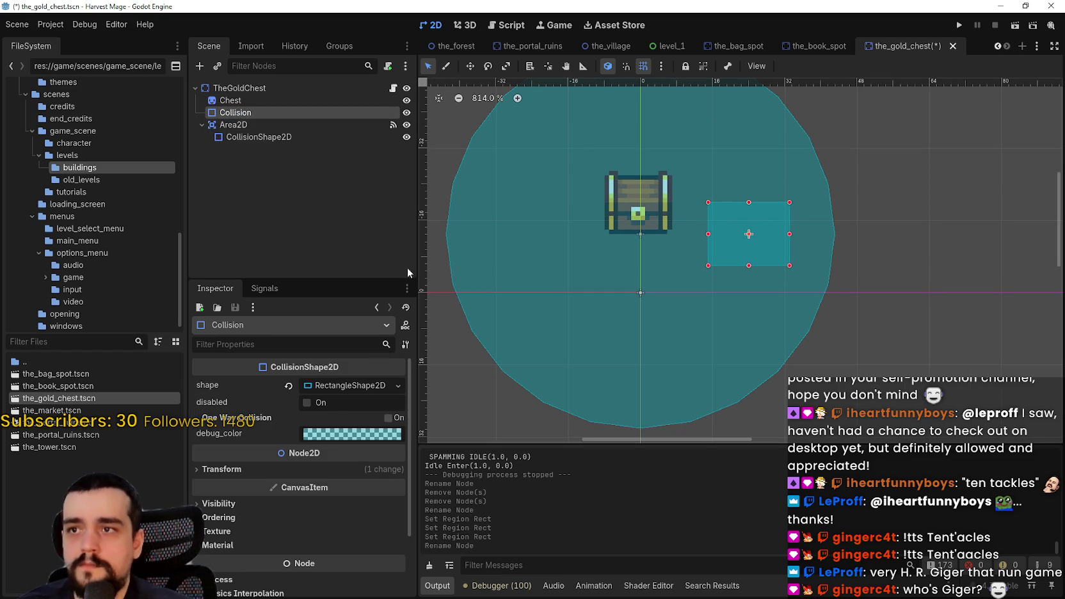
- Move the Collision rectangle onto the chest's base
click(469, 66)
mouse_move(768, 232)
mouse_down()
mouse_move(657, 224)
mouse_move(637, 183)
mouse_move(643, 290)
mouse_up()
click(261, 101)
scroll(642, 289, up, 1)
click(266, 113)
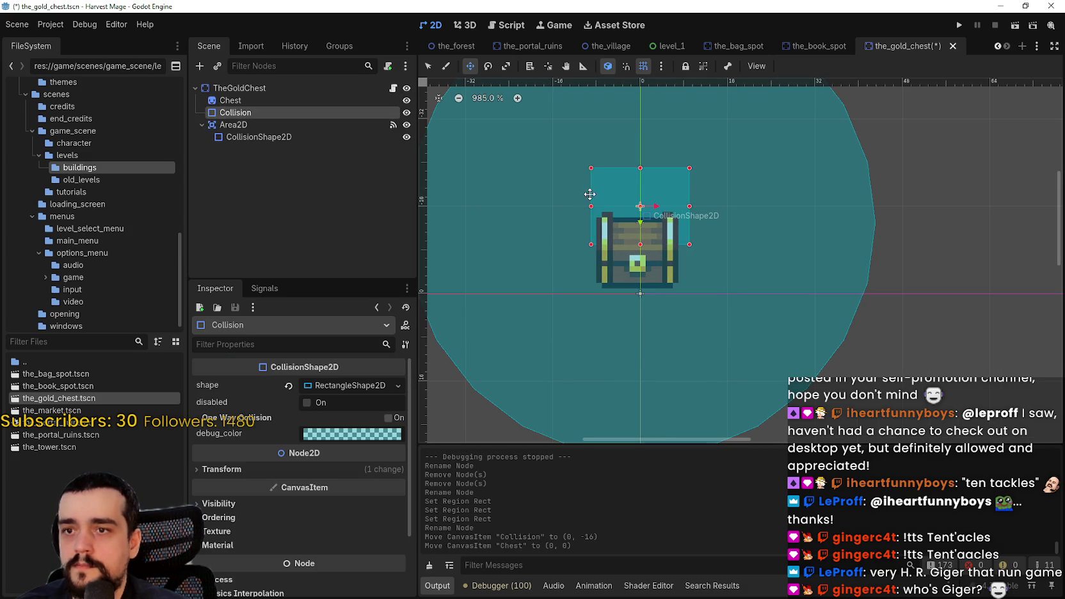
drag(635, 222, 646, 291)
scroll(646, 292, up, 1)
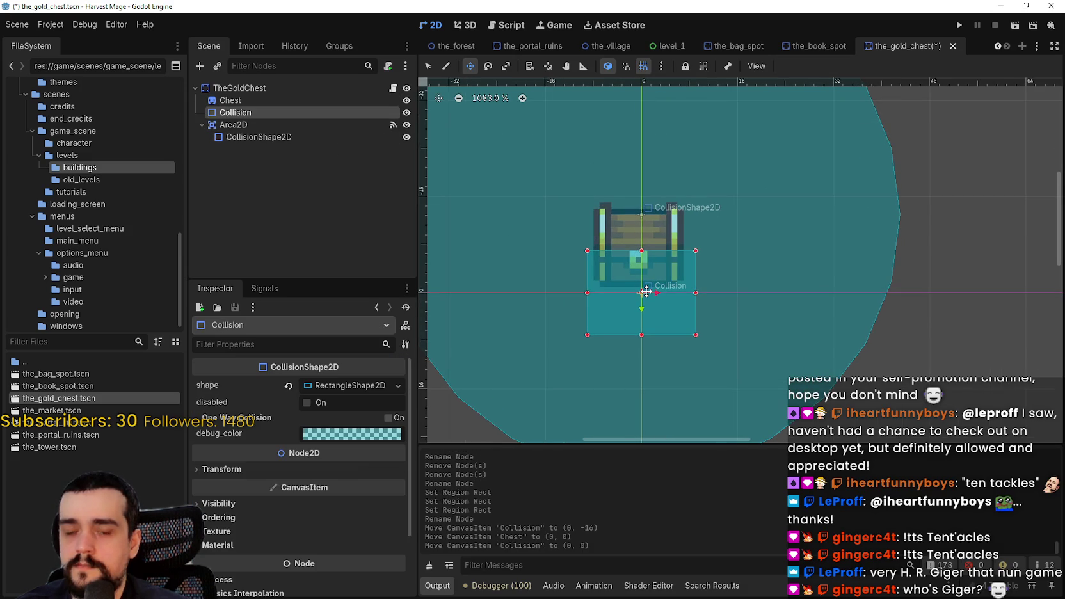
key(Up)
key(Up)
key(Up)
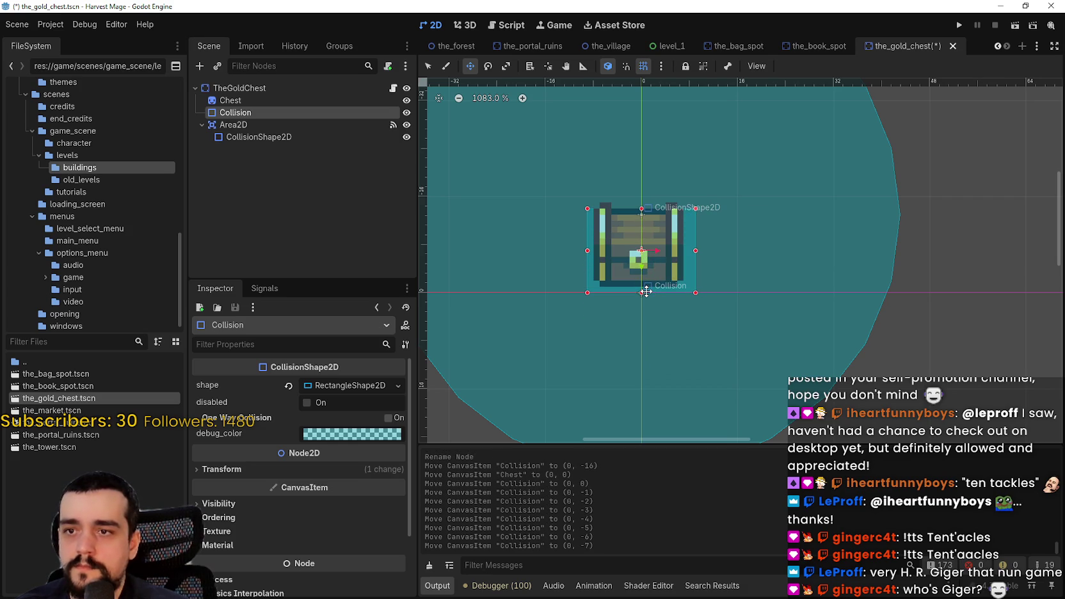
scroll(708, 257, up, 5)
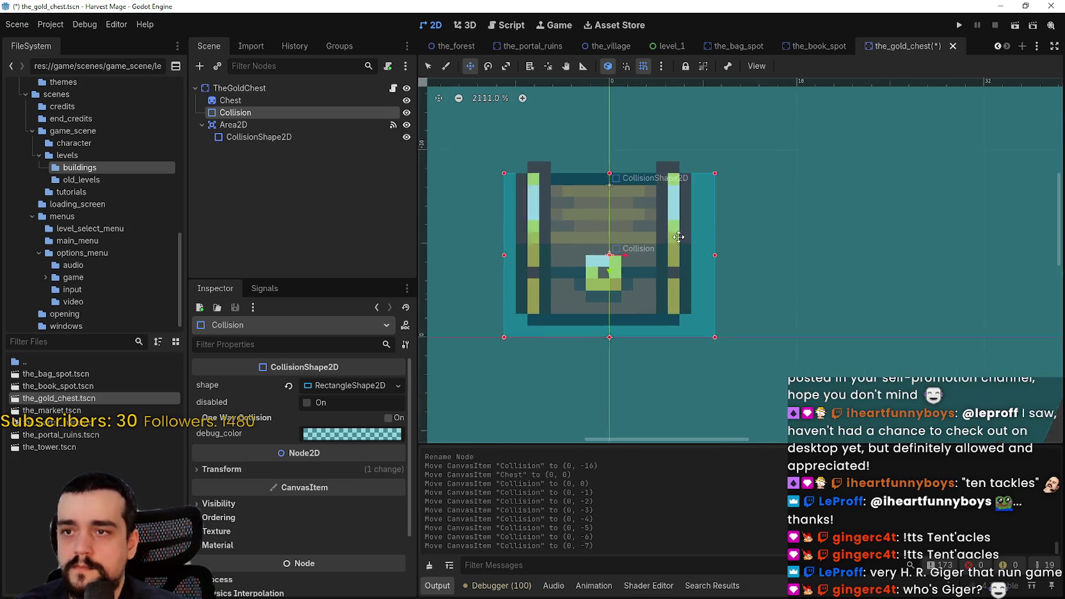
- Narrow the Collision rectangle from both sides to fit the chest base, then save
click(639, 68)
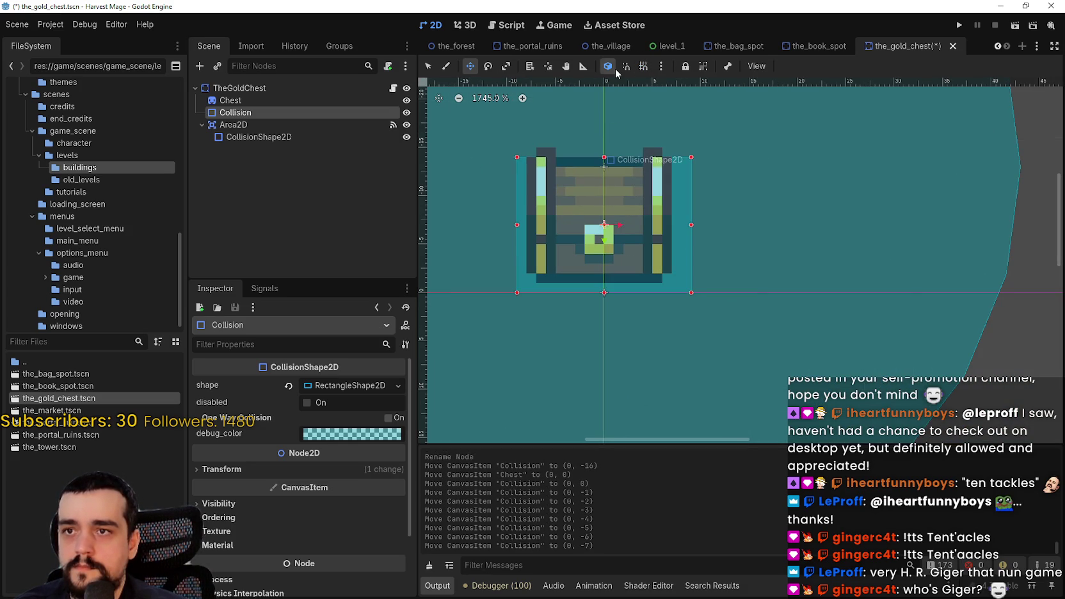
click(428, 65)
drag(698, 226, 672, 226)
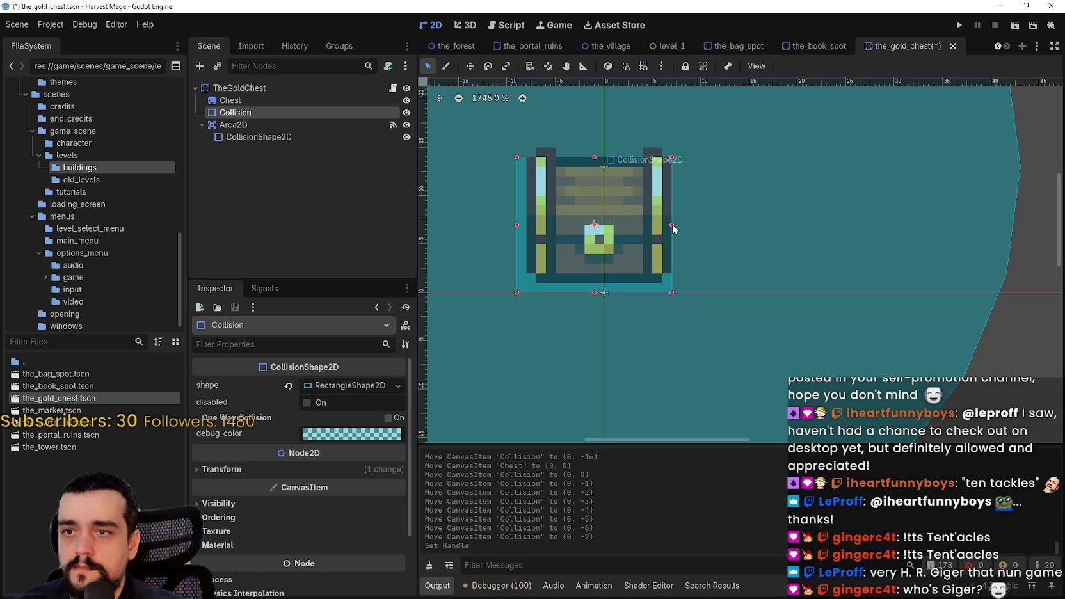
scroll(578, 229, left, 1)
drag(543, 227, 552, 227)
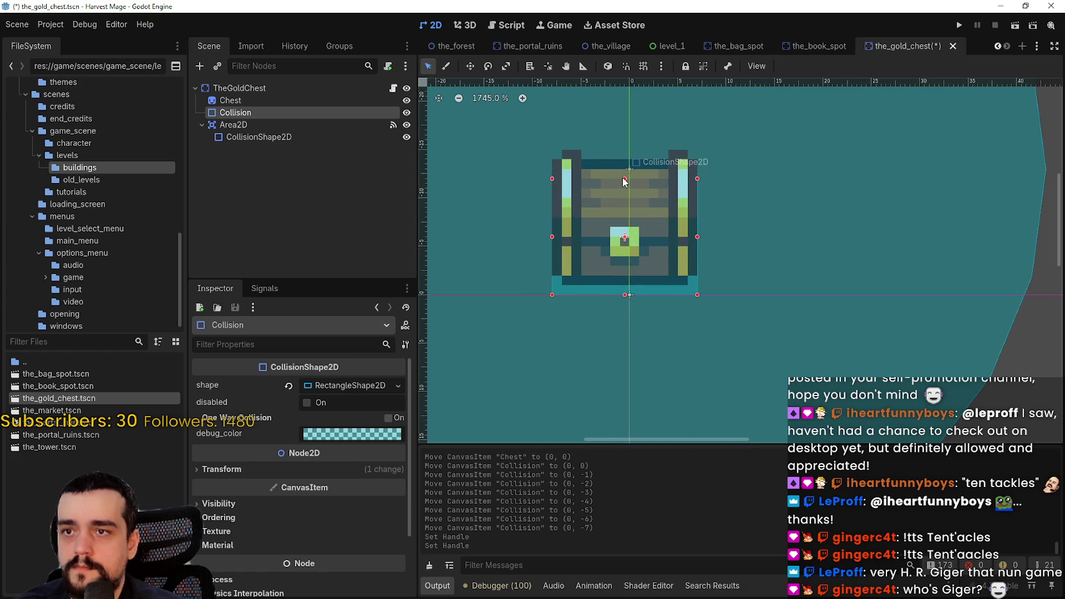
click(624, 181)
scroll(602, 242, down, 3)
key(ctrl+s)
- Shrink the Area2D's circular interaction shape, lower it three units, and save
scroll(635, 278, down, 2)
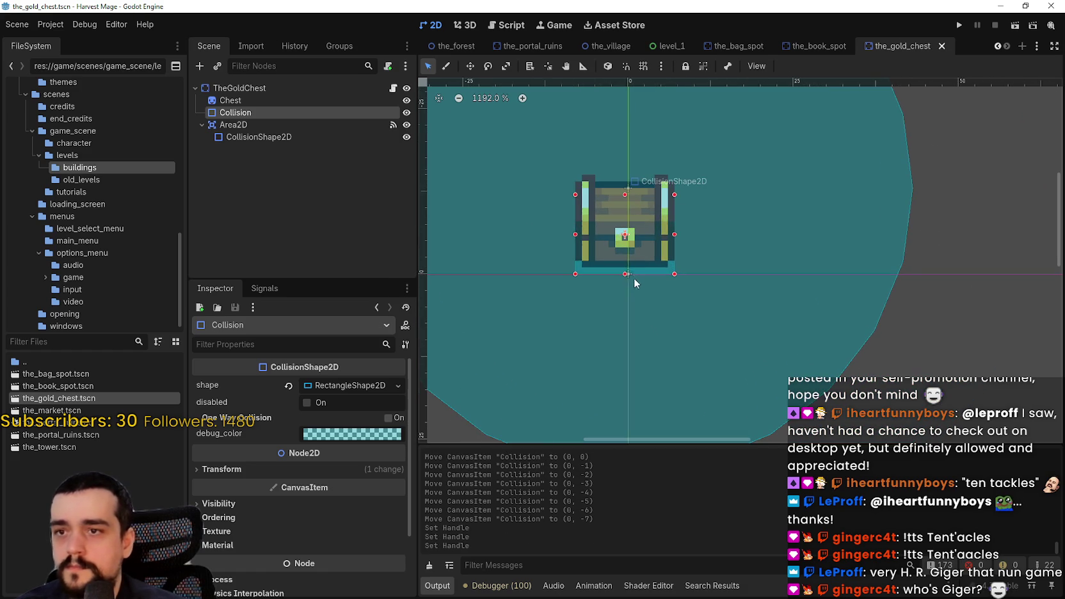
scroll(638, 271, down, 2)
click(258, 137)
scroll(747, 222, down, 2)
drag(776, 224, 707, 241)
key(Down)
key(Down)
key(Down)
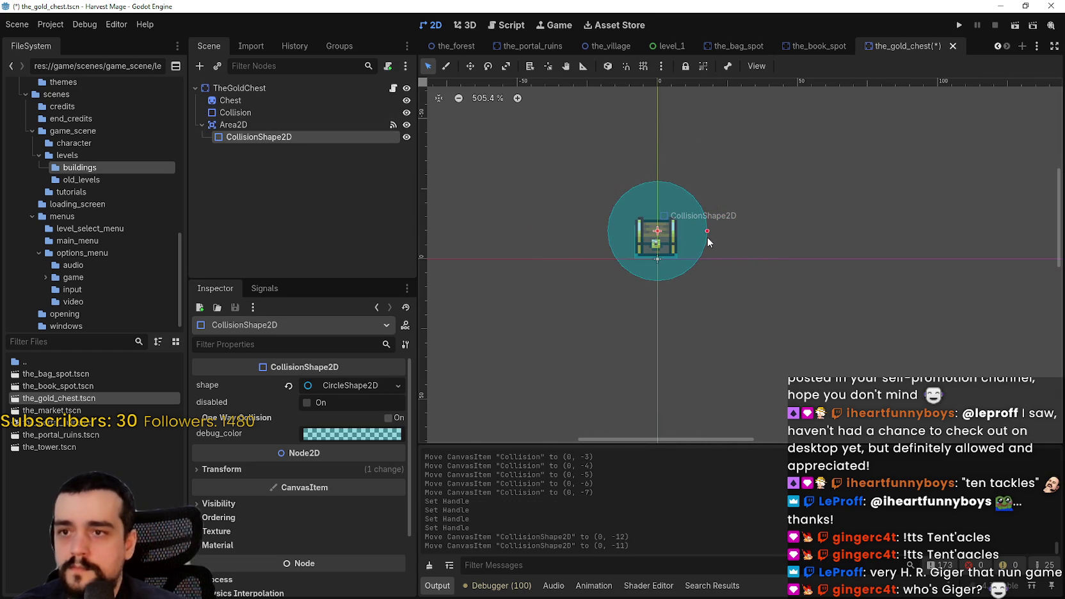
scroll(704, 240, up, 5)
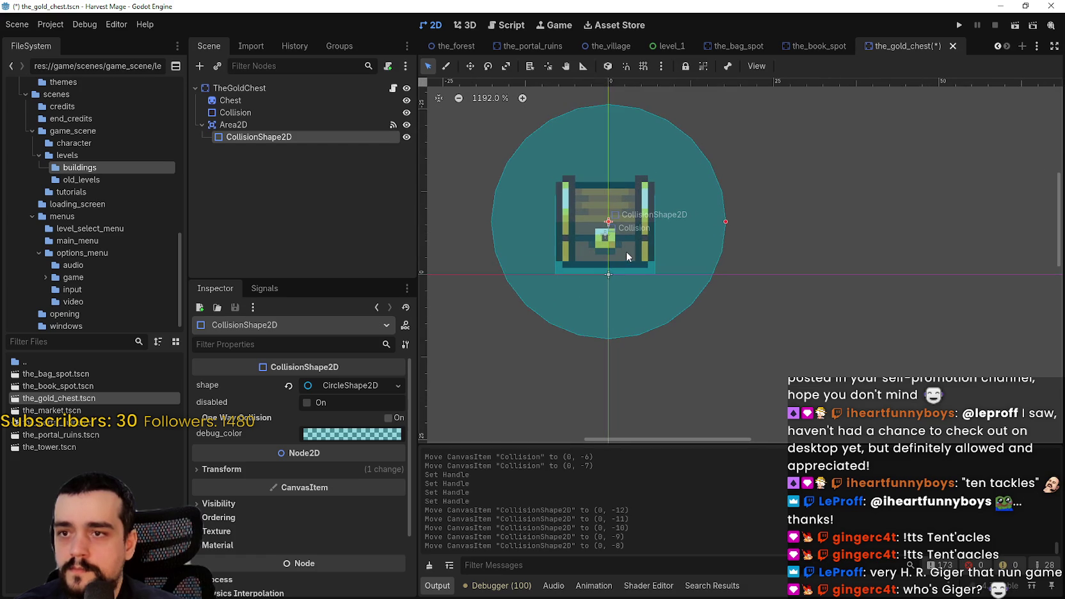
key(Down)
key(Down)
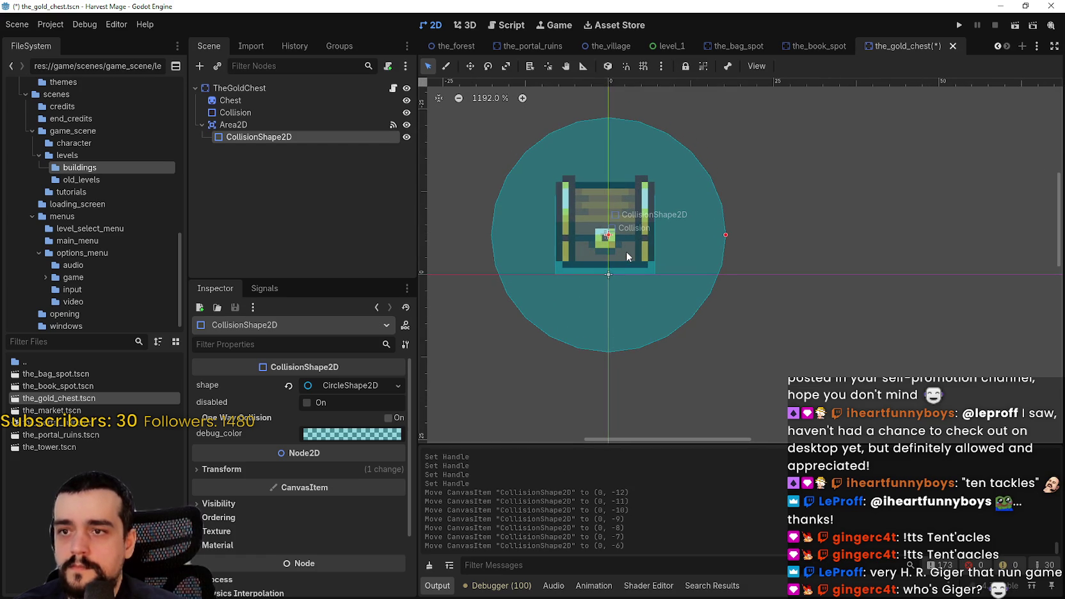
key(Down)
drag(626, 251, 708, 246)
key(ctrl+s)
- Clear the CircleShape2D from the Area2D's collision shape
scroll(768, 252, up, 1)
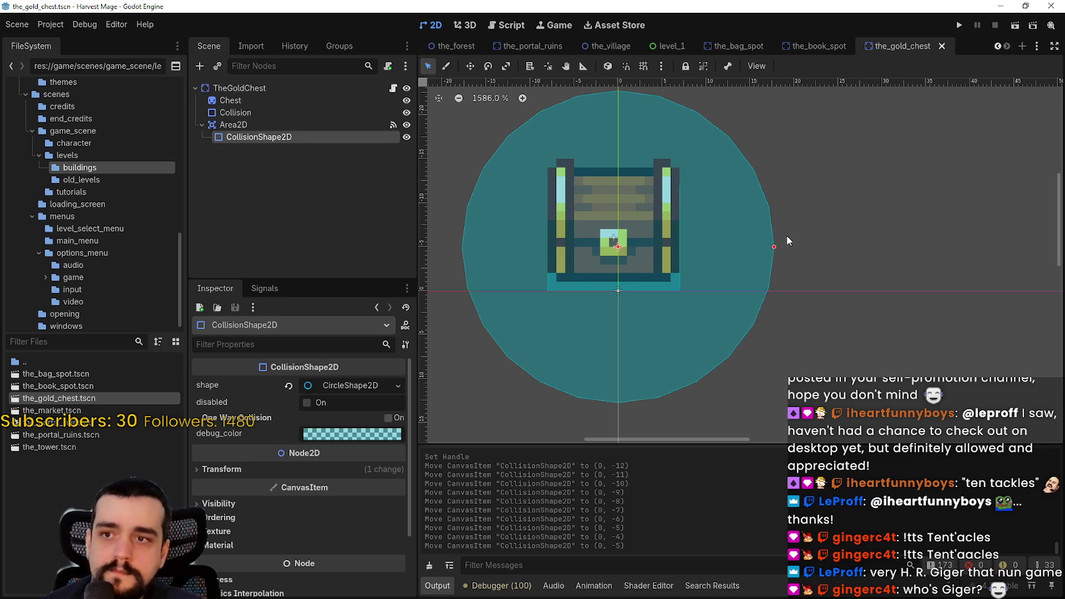
scroll(786, 235, down, 1)
click(322, 386)
click(290, 385)
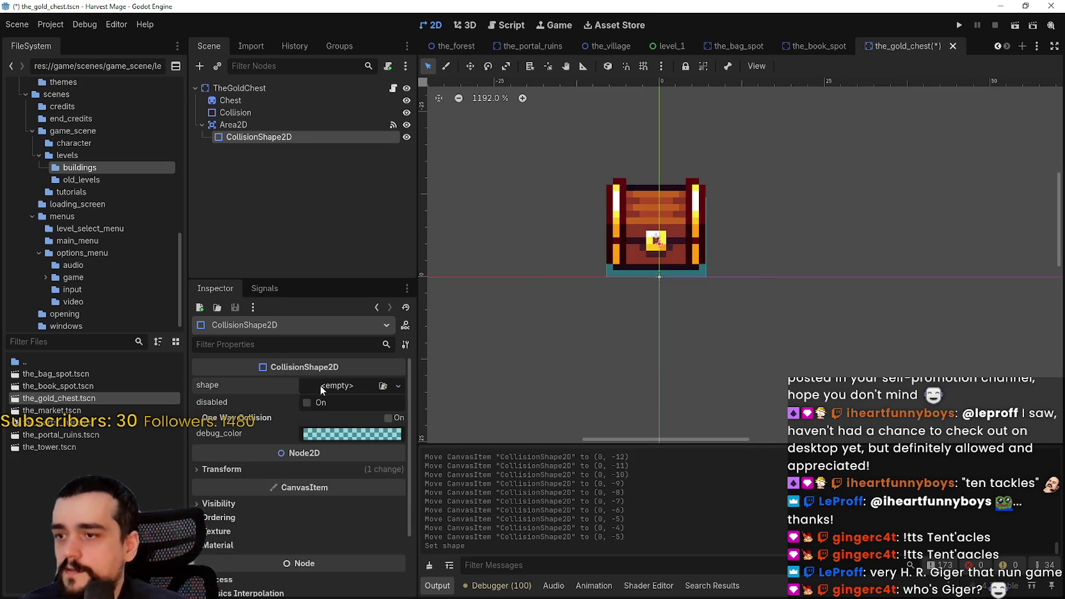
- Give the interaction area a 24×20 RectangleShape2D around the chest and save
click(398, 386)
click(340, 489)
scroll(711, 222, up, 1)
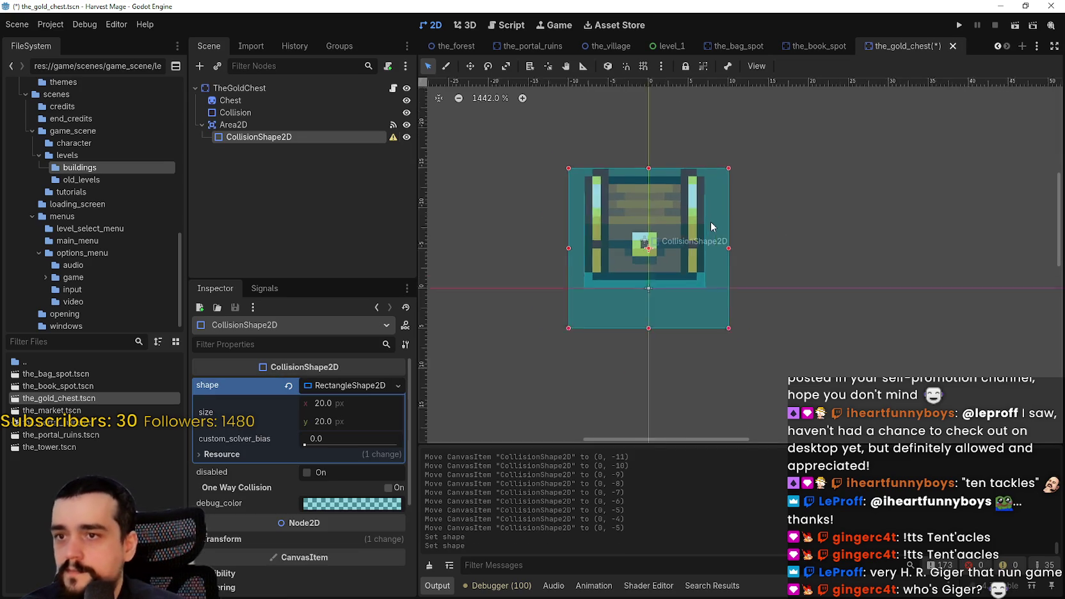
scroll(703, 292, up, 1)
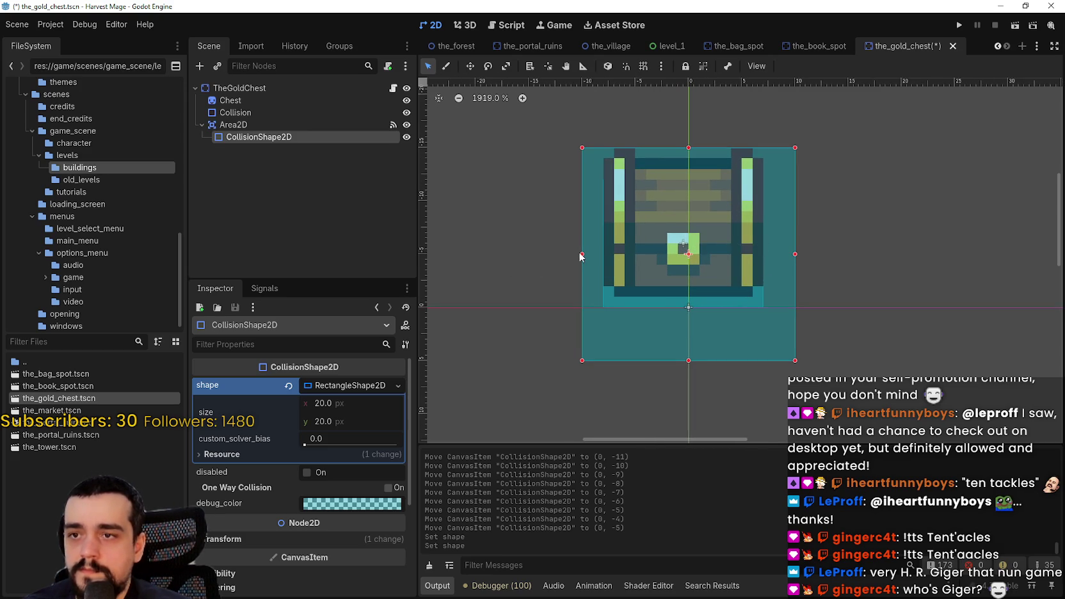
mouse_move(587, 254)
mouse_down()
mouse_move(603, 249)
mouse_move(562, 253)
mouse_up()
drag(796, 255, 817, 258)
scroll(781, 272, down, 2)
scroll(739, 256, up, 1)
scroll(740, 258, up, 1)
scroll(743, 281, down, 2)
key(ctrl+s)
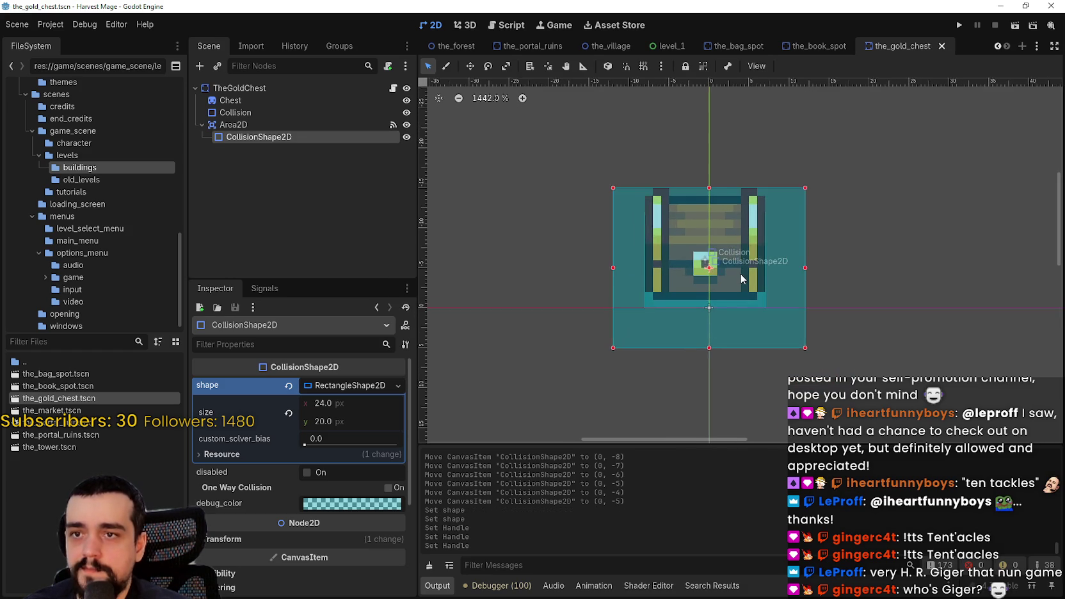
- Select the TheGoldChest root node and bring up its actions menu
scroll(761, 285, up, 3)
scroll(743, 304, down, 3)
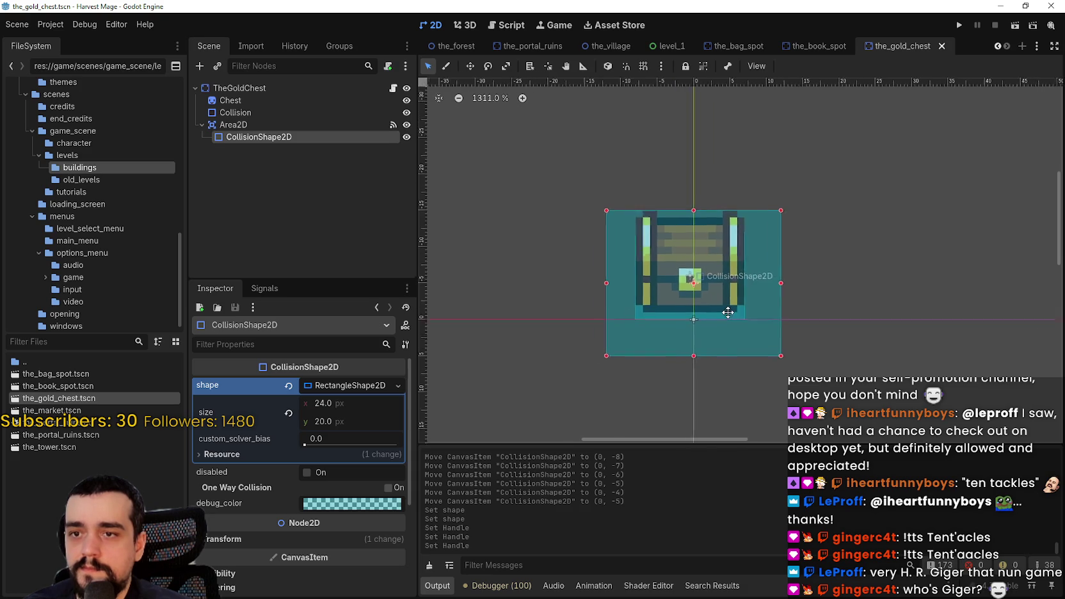
scroll(718, 313, down, 2)
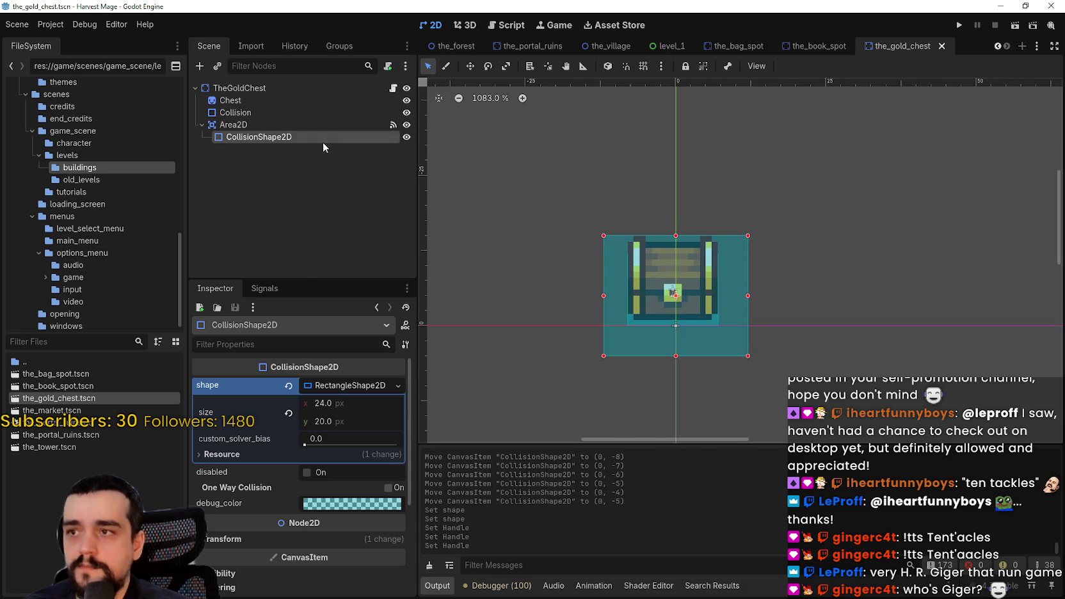
click(257, 88)
right_click(340, 86)
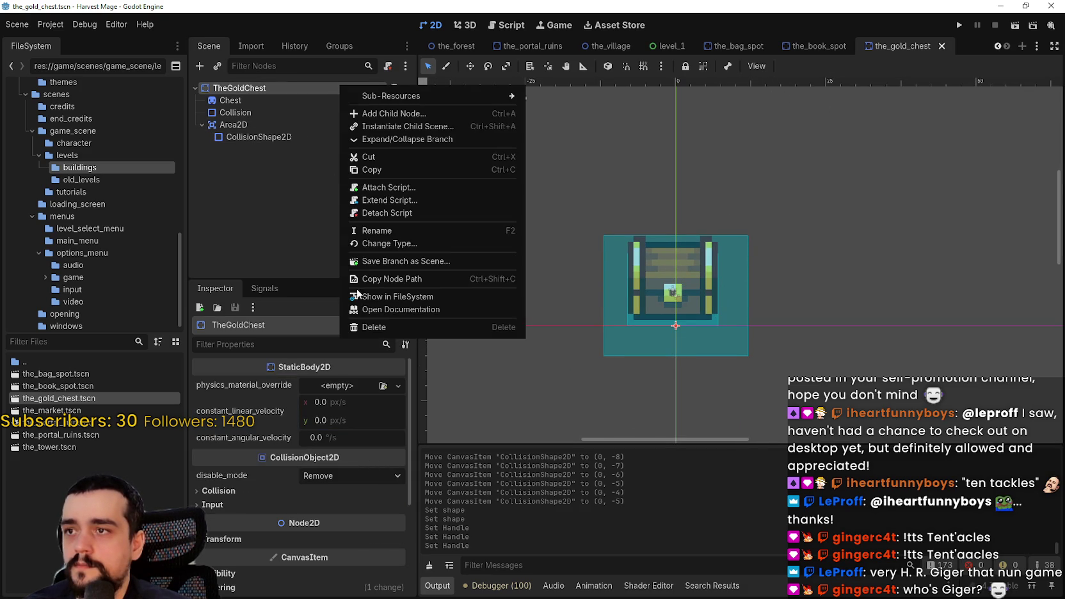
- Detach the script from TheGoldChest, save, and switch to the_village scene
click(382, 212)
key(ctrl+s)
click(606, 45)
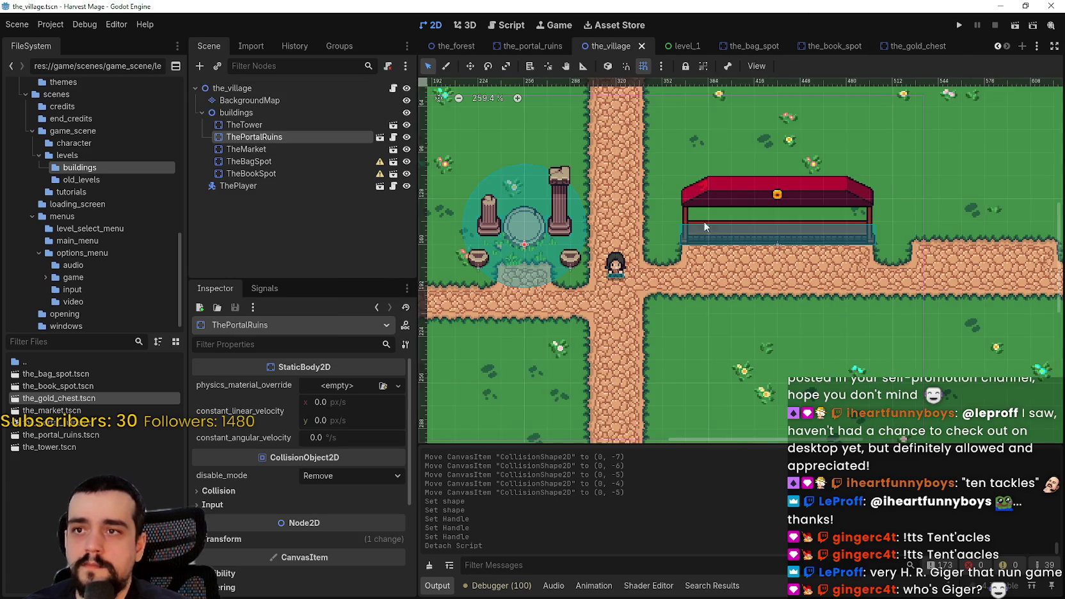
right_click(266, 115)
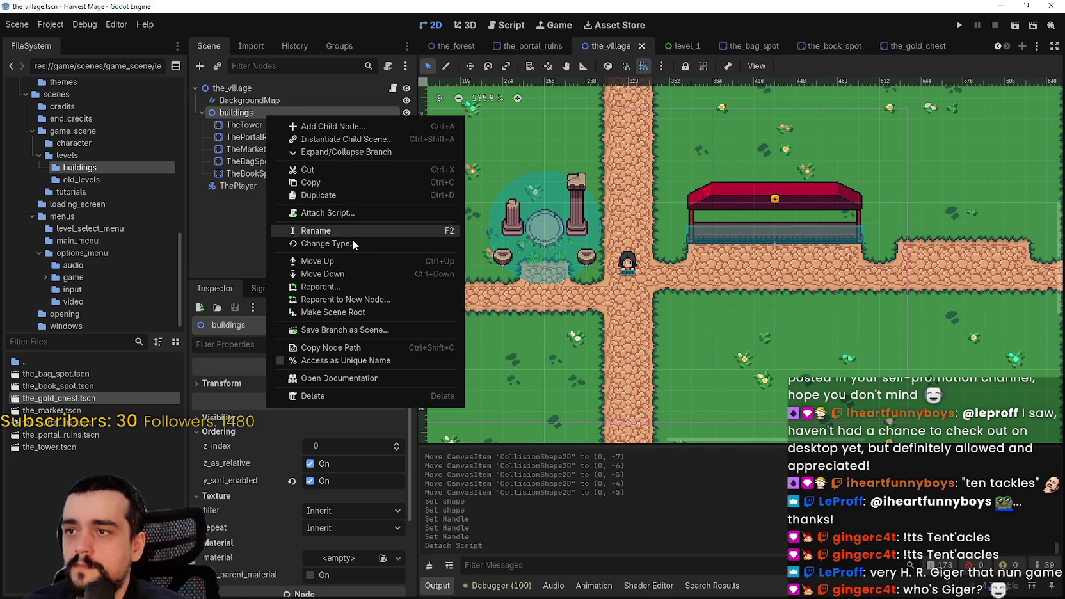
click(359, 213)
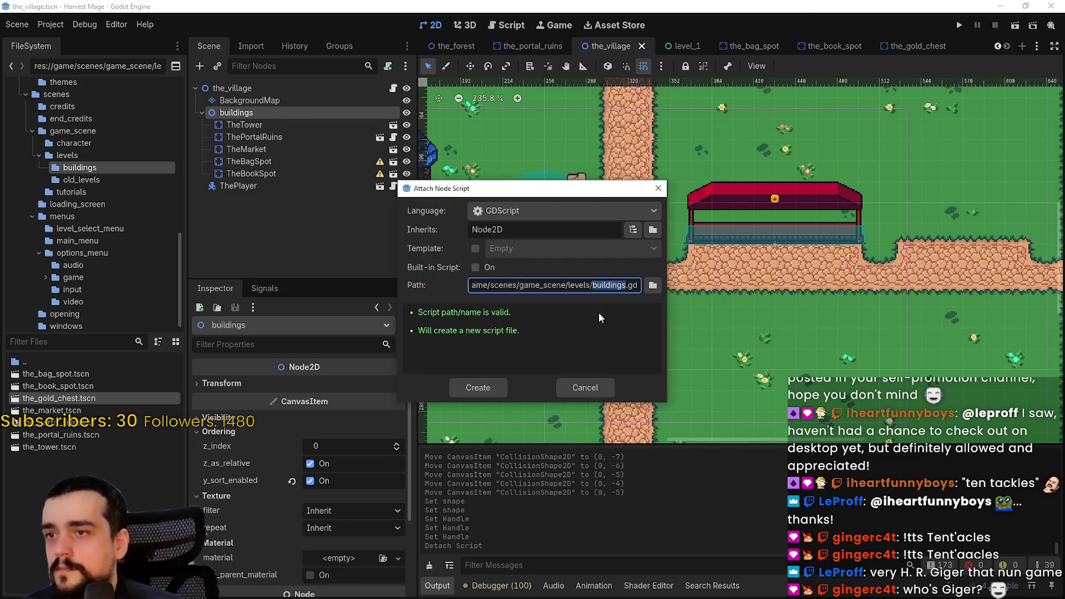
click(582, 385)
click(250, 100)
- Instance the_gold_chest.tscn as a child of the buildings node in the_village
right_click(248, 114)
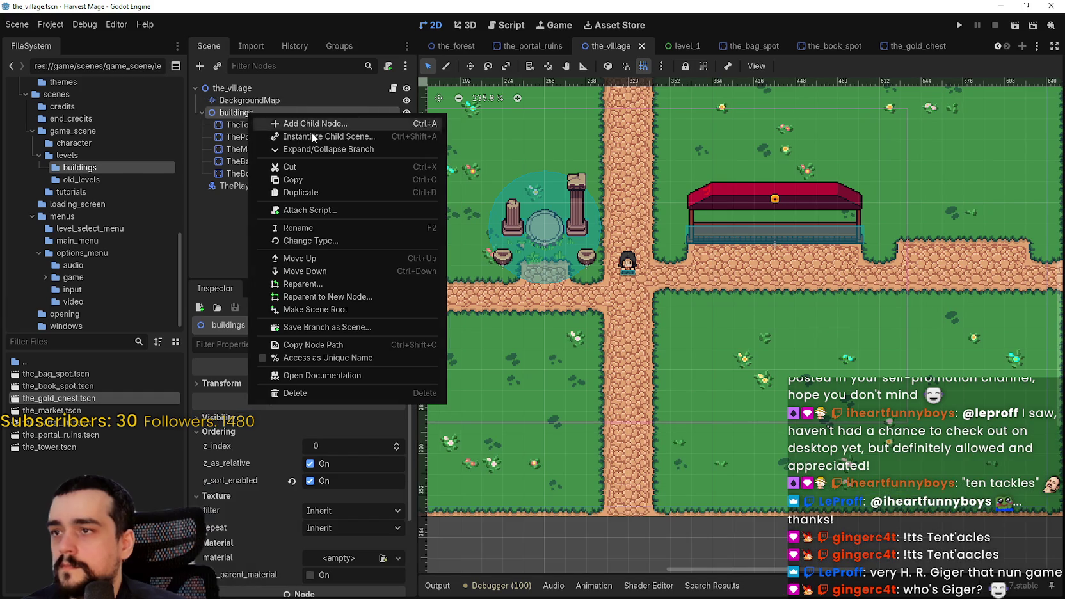
click(315, 137)
text(the_c)
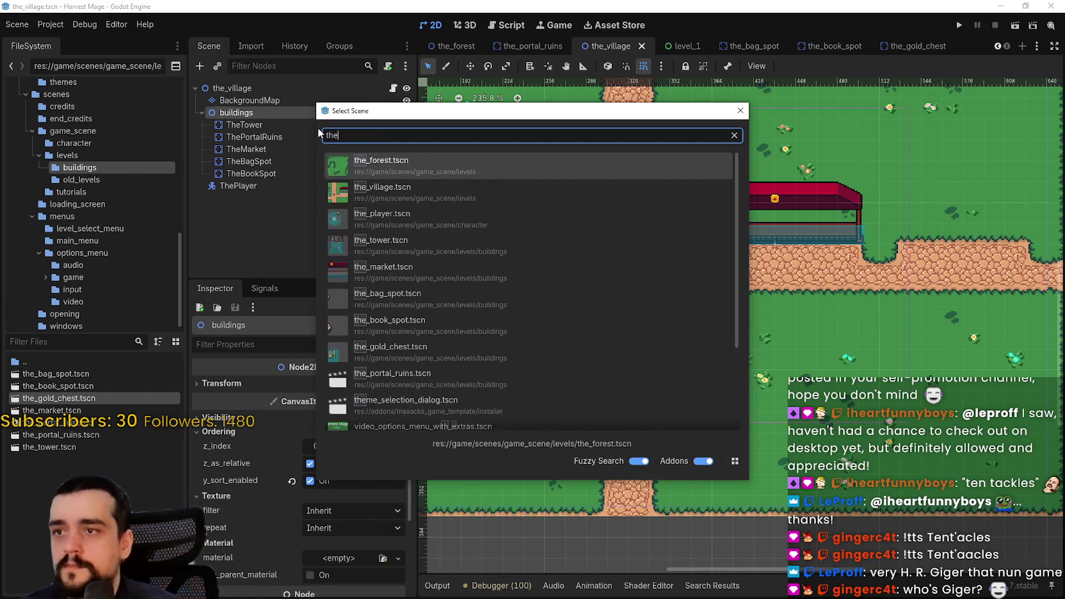
key(BackSpace)
text(gold_c)
key(Return)
scroll(679, 215, down, 2)
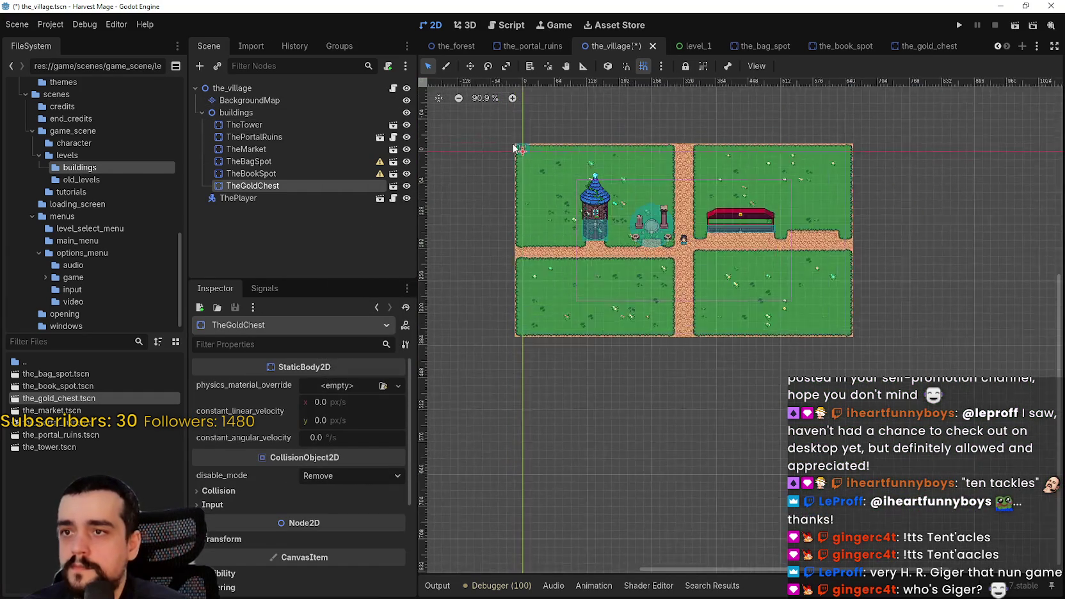
click(486, 98)
- Drag TheGoldChest to just above the player in the village view
mouse_move(523, 152)
mouse_down()
mouse_move(566, 125)
mouse_move(702, 239)
mouse_move(779, 256)
mouse_up()
scroll(704, 231, up, 7)
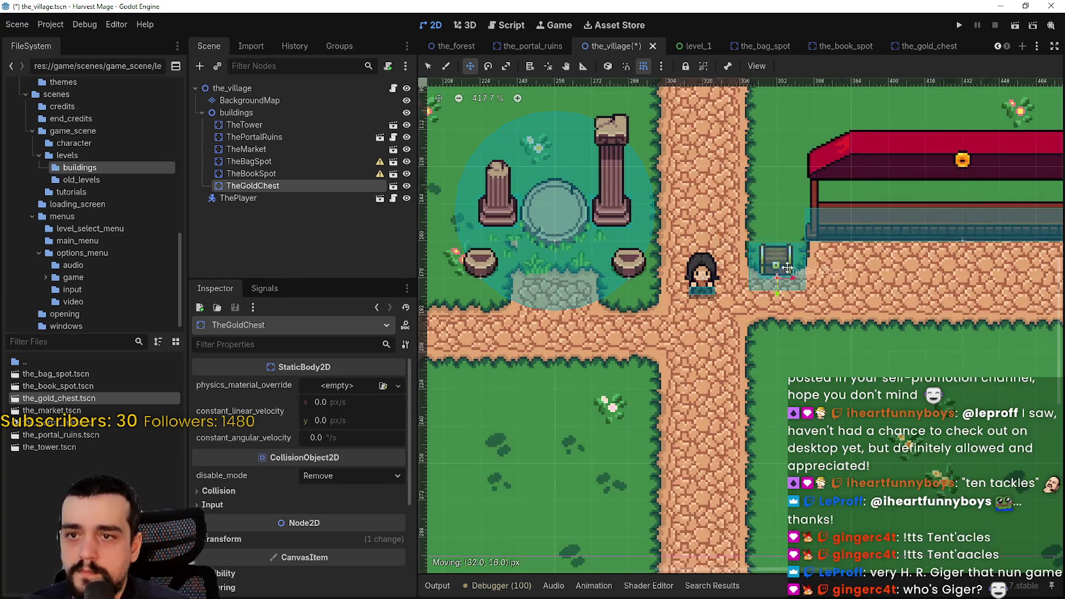
scroll(791, 265, up, 6)
scroll(845, 290, down, 2)
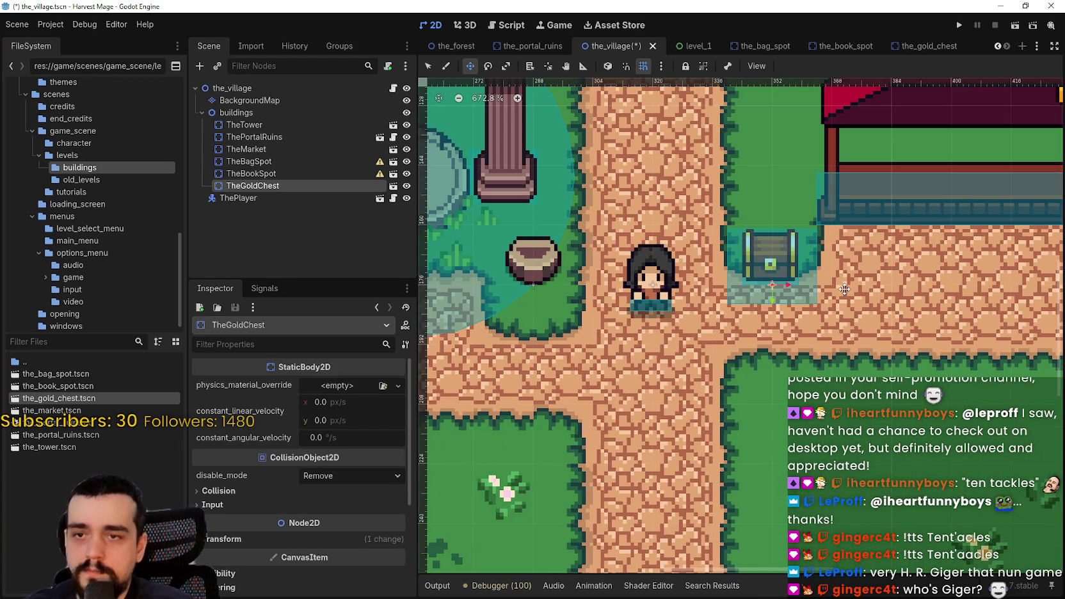
scroll(848, 285, up, 4)
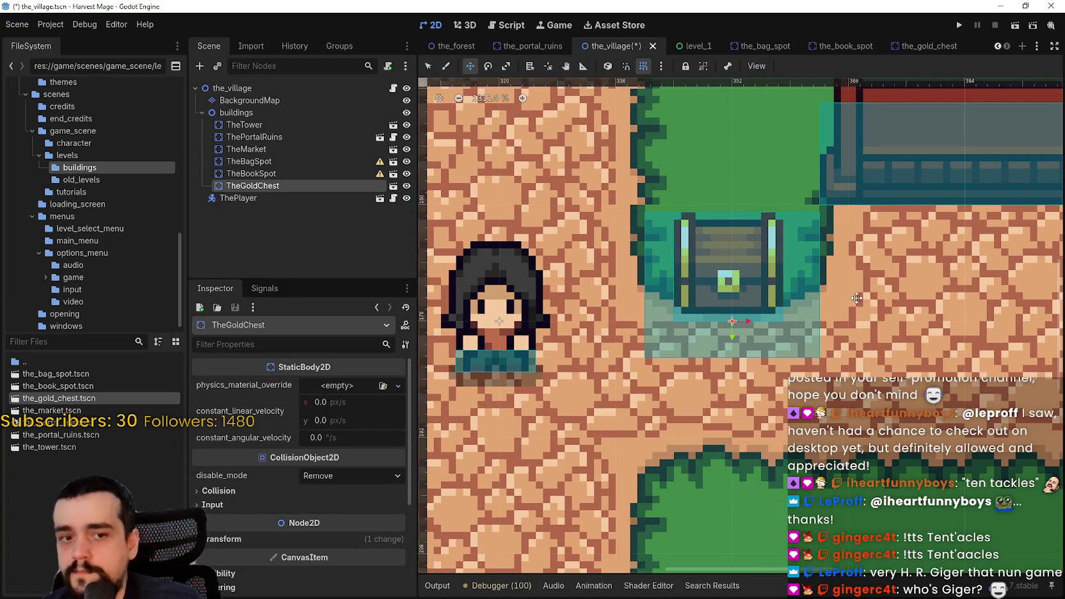
scroll(848, 282, down, 6)
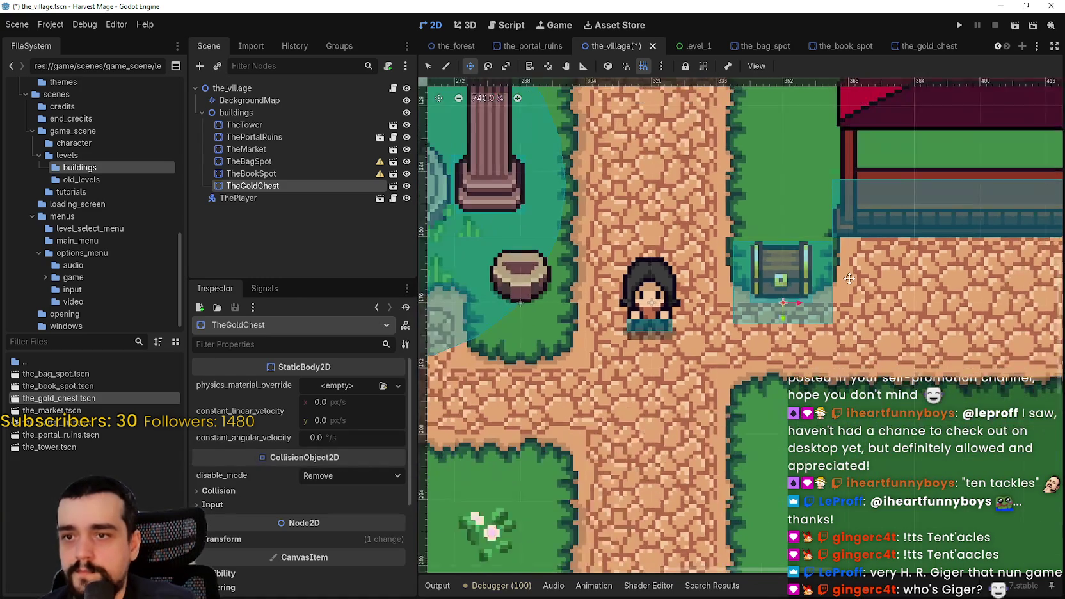
scroll(845, 282, down, 2)
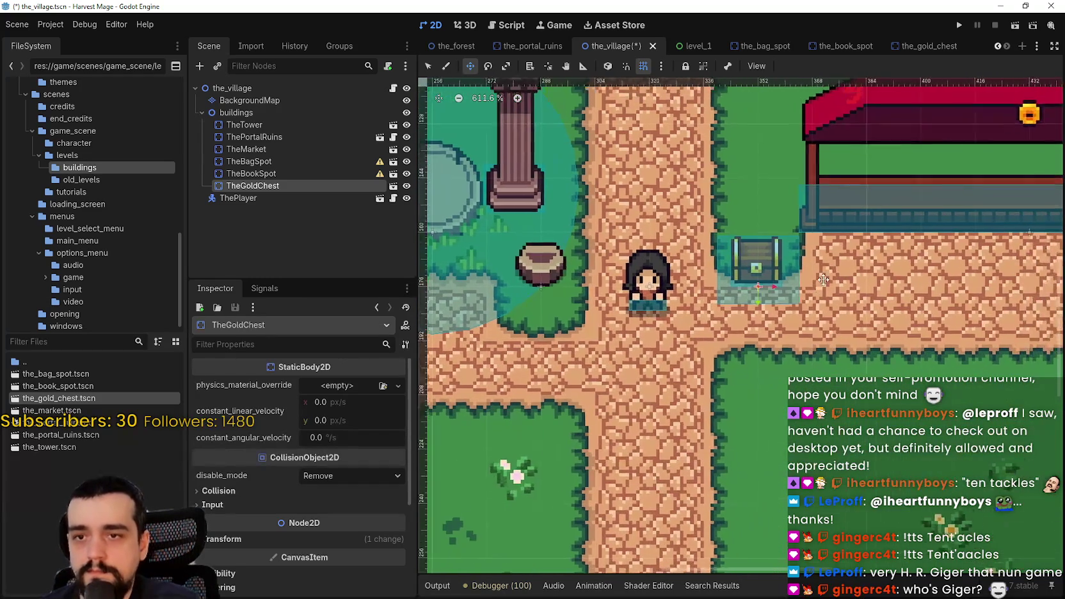
scroll(766, 285, up, 5)
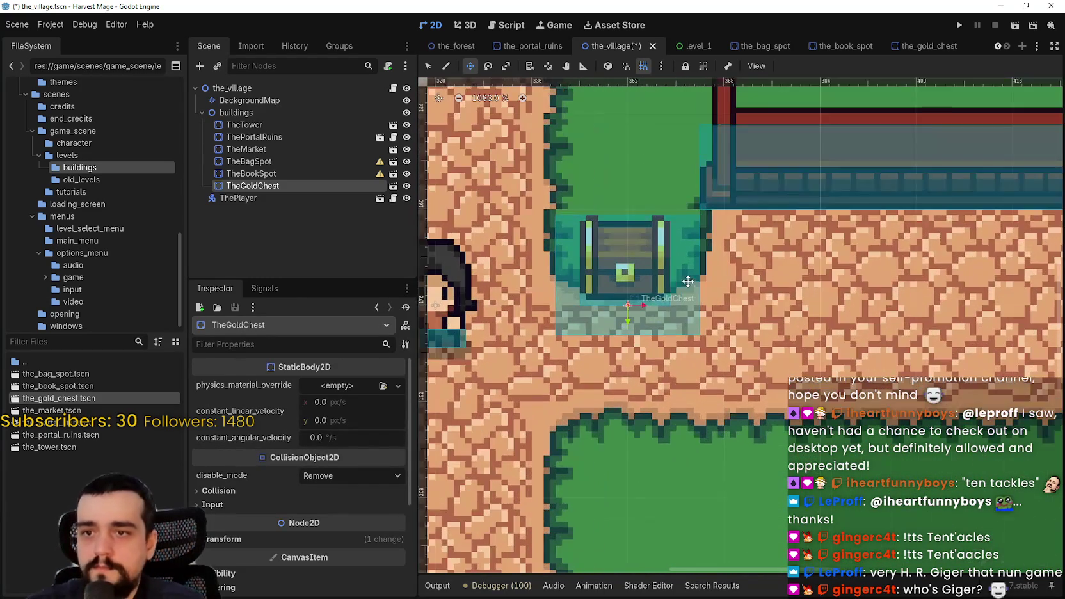
scroll(644, 270, up, 3)
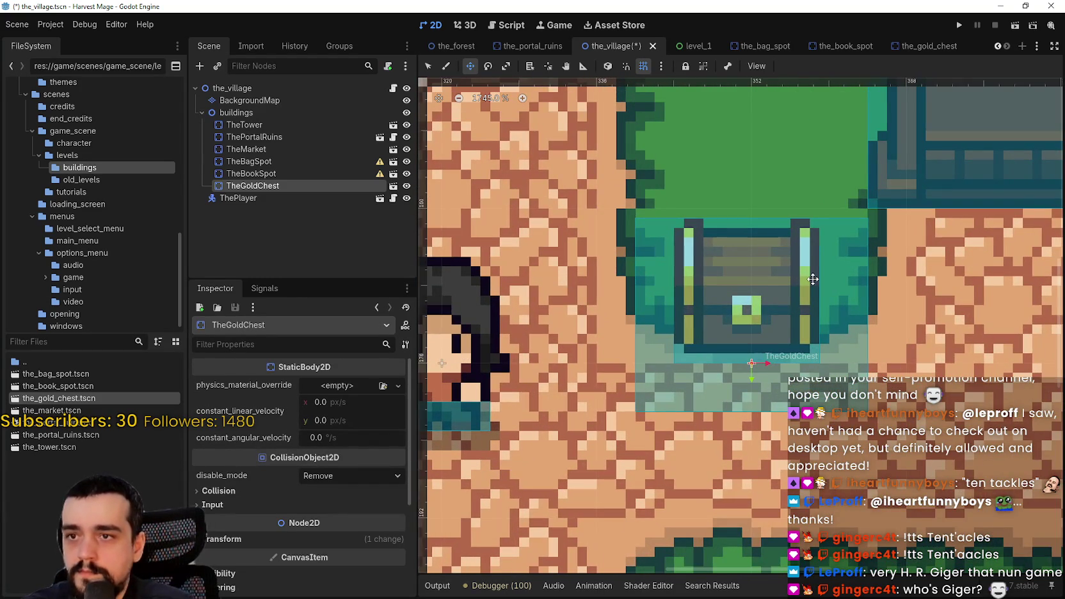
- Check the ground beside the chest, save the_village scene, and open the_gold_chest scene
mouse_move(802, 283)
mouse_down()
mouse_move(790, 289)
mouse_move(925, 320)
mouse_move(928, 362)
mouse_up()
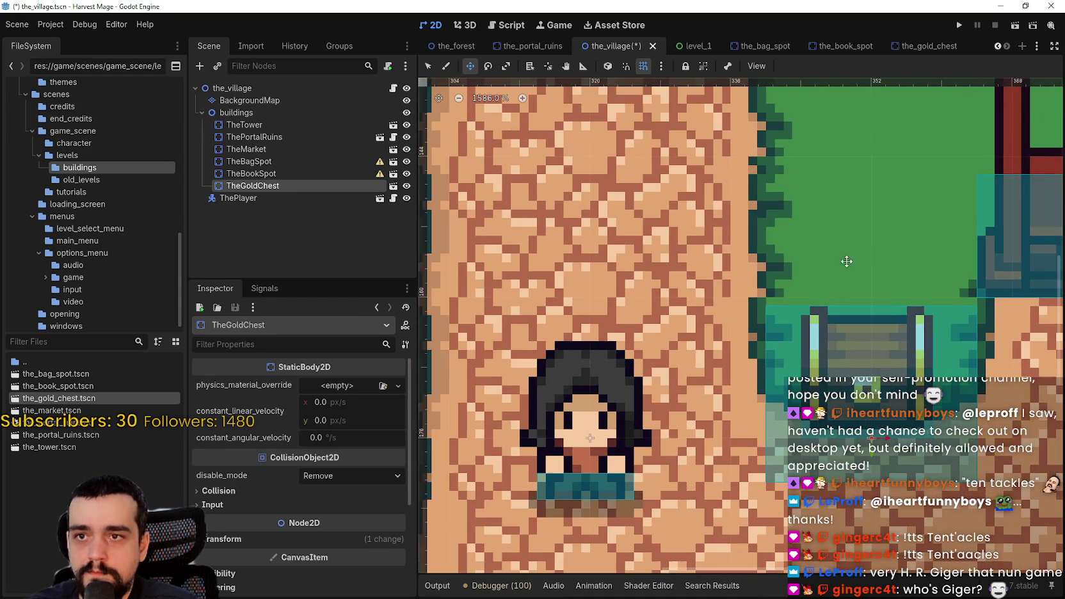
mouse_move(837, 326)
mouse_down()
mouse_move(750, 334)
mouse_move(590, 317)
mouse_up()
scroll(743, 348, down, 2)
scroll(743, 348, down, 3)
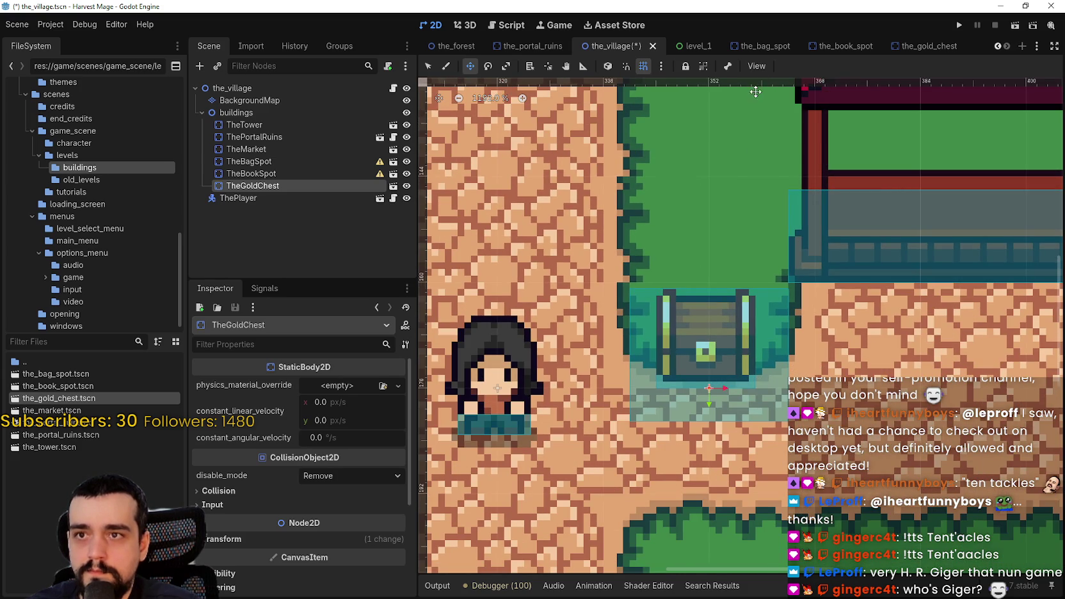
key(ctrl+s)
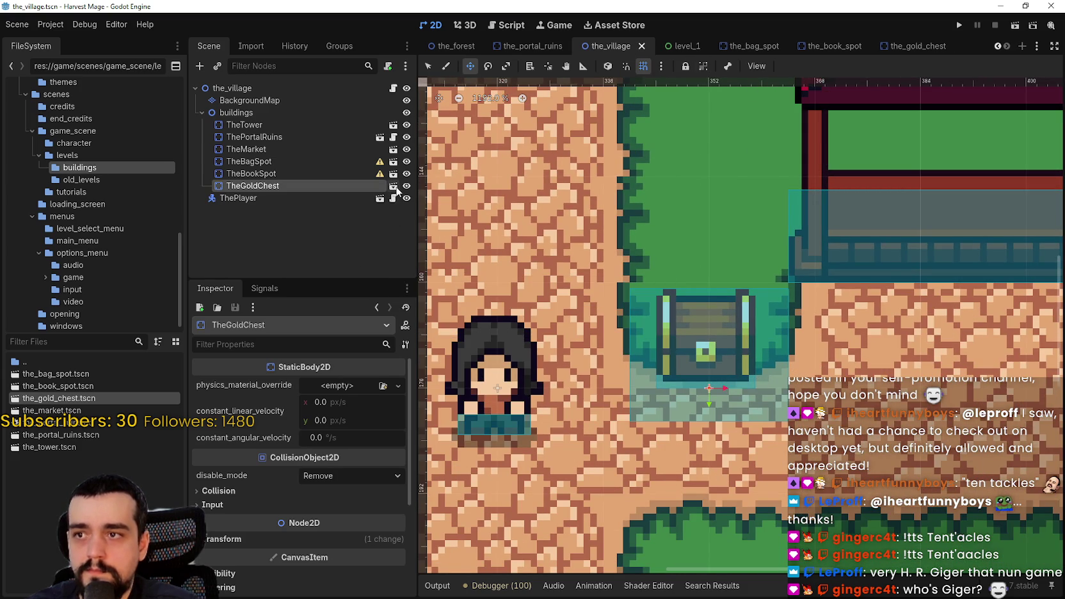
click(396, 187)
- Turn on smart snapping and select the chest interaction area's CollisionShape2D
scroll(637, 226, up, 1)
click(626, 66)
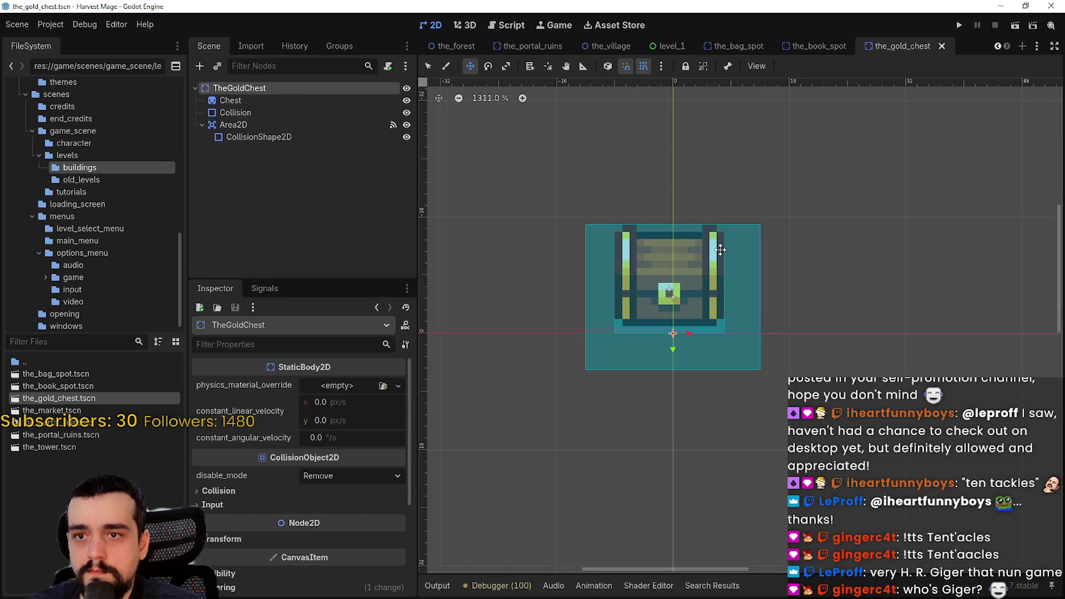
scroll(734, 276, up, 1)
click(236, 113)
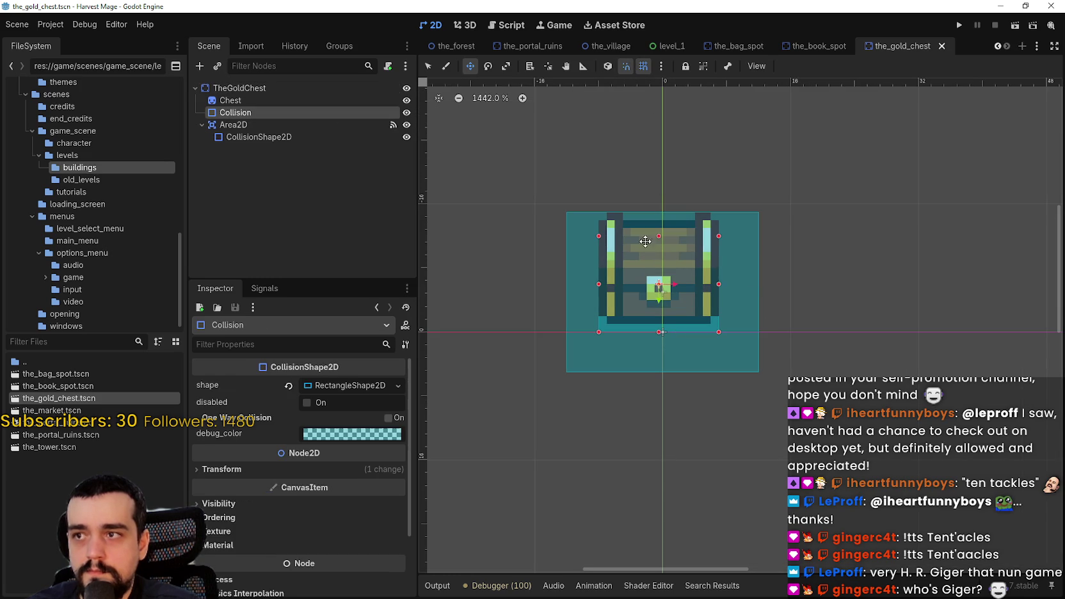
click(556, 224)
scroll(720, 271, up, 2)
key(q)
- Widen the interaction area to about 32 px and extend it below the chest
drag(768, 297, 805, 297)
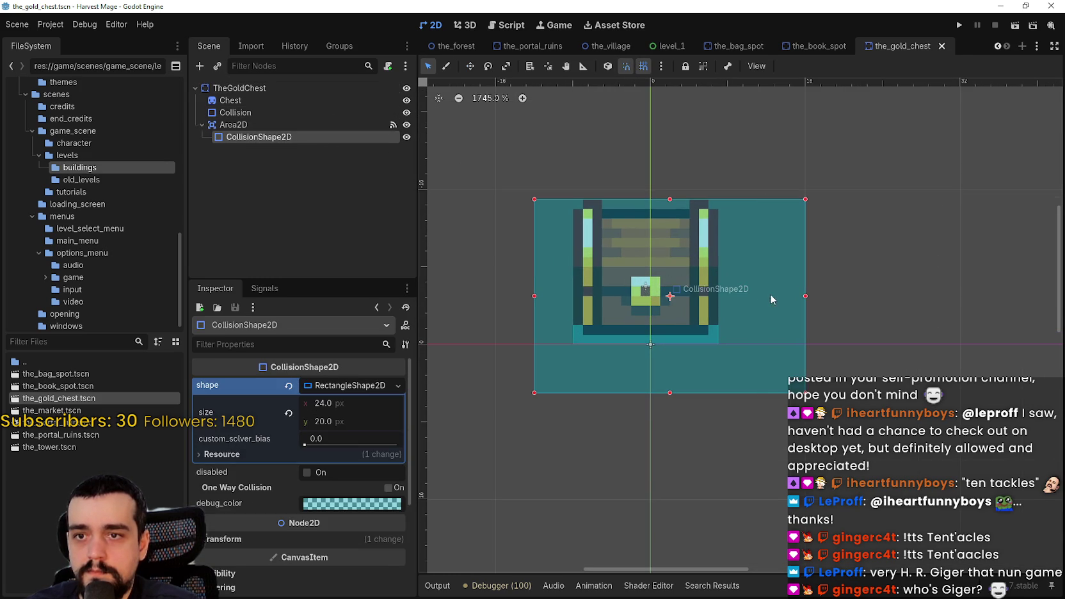
drag(534, 296, 494, 297)
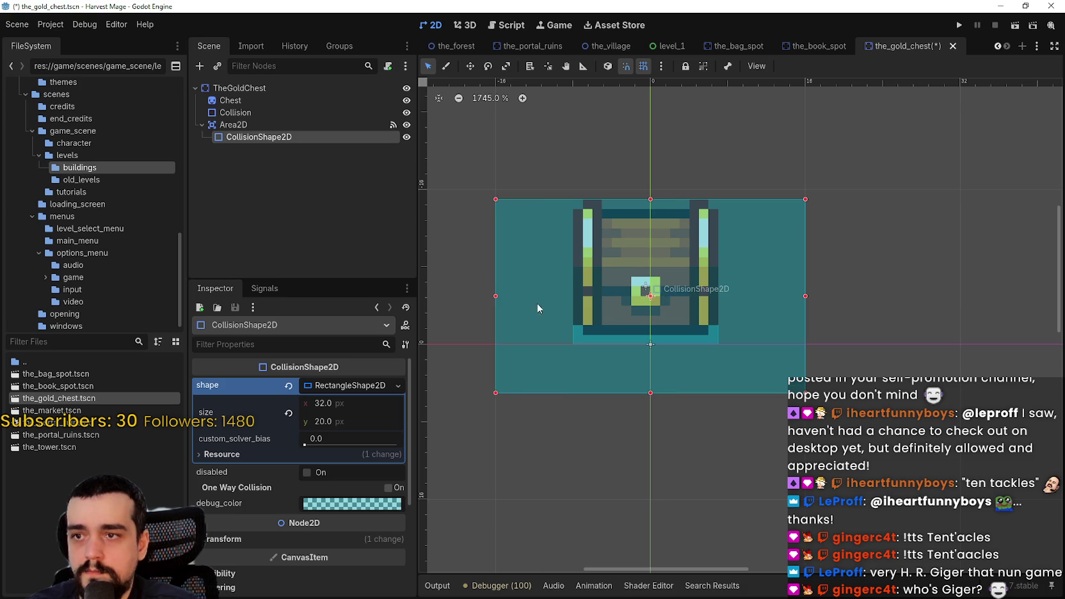
scroll(656, 349, down, 2)
drag(655, 349, 660, 455)
scroll(722, 357, down, 1)
scroll(723, 357, up, 1)
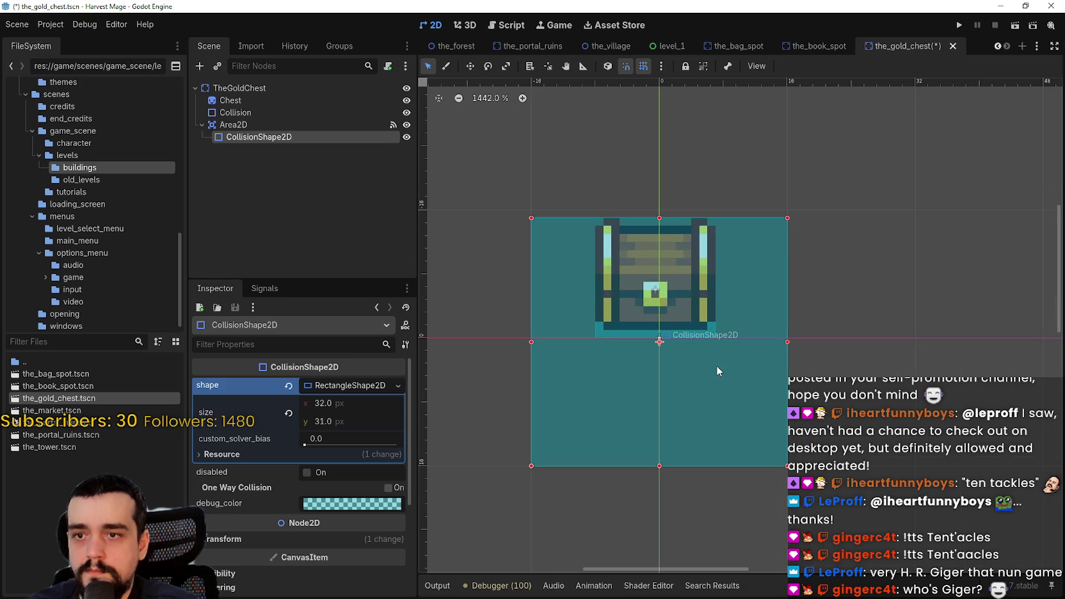
scroll(754, 230, up, 1)
- With snapping off, trim the interaction rectangle to exactly 30×26 px
click(643, 66)
click(626, 66)
scroll(800, 359, up, 3)
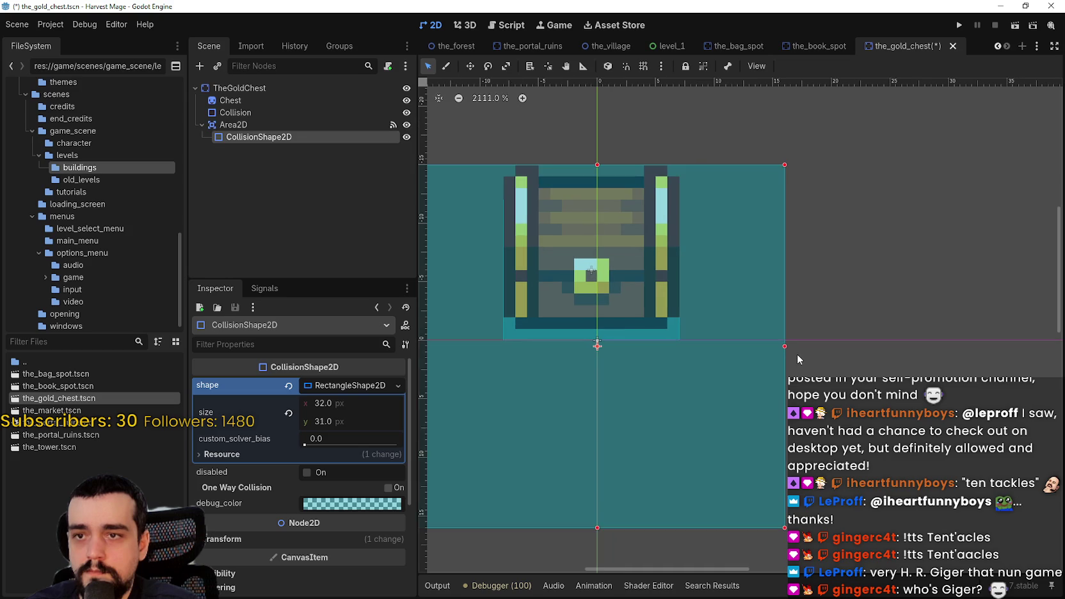
drag(779, 346, 780, 348)
scroll(637, 166, down, 2)
drag(624, 145, 628, 187)
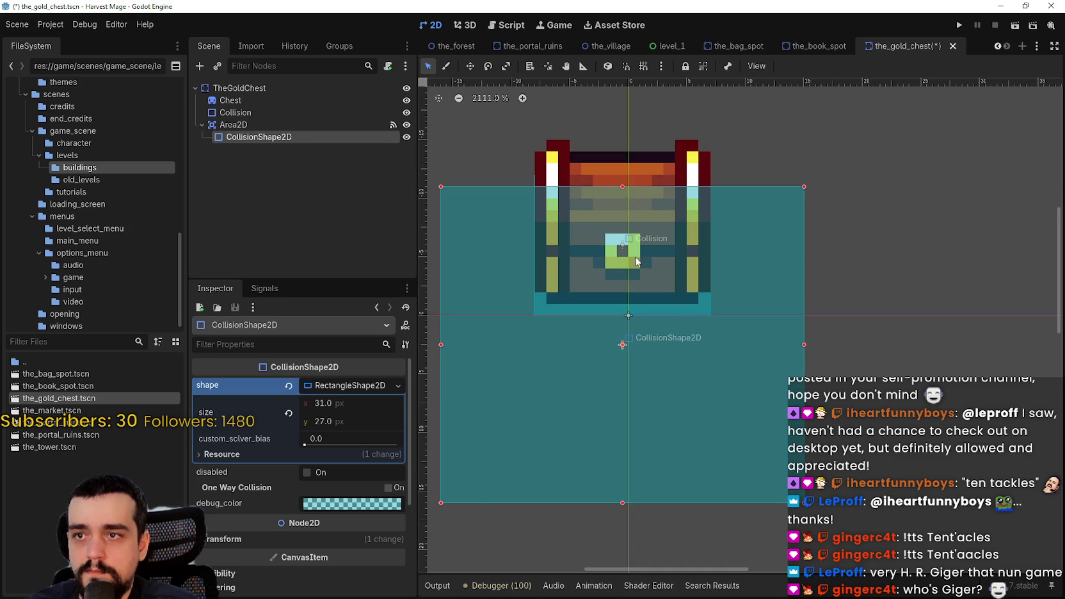
scroll(608, 256, down, 2)
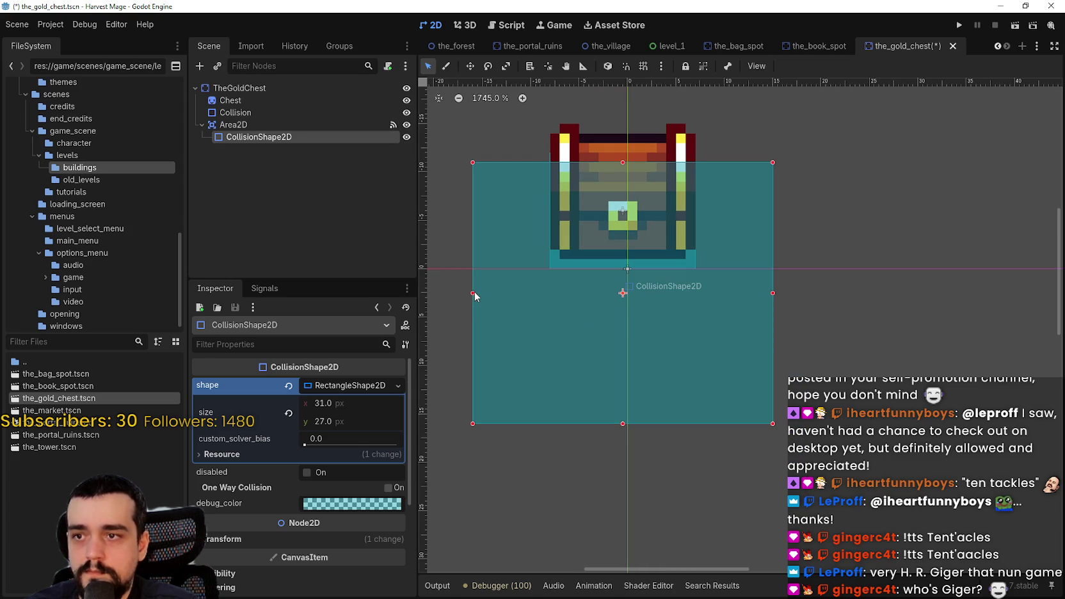
drag(478, 292, 483, 296)
drag(626, 422, 628, 414)
- Re-enable grid and smart snapping, save the gold chest scene, then save the_village scene
click(643, 66)
click(626, 65)
scroll(628, 277, down, 1)
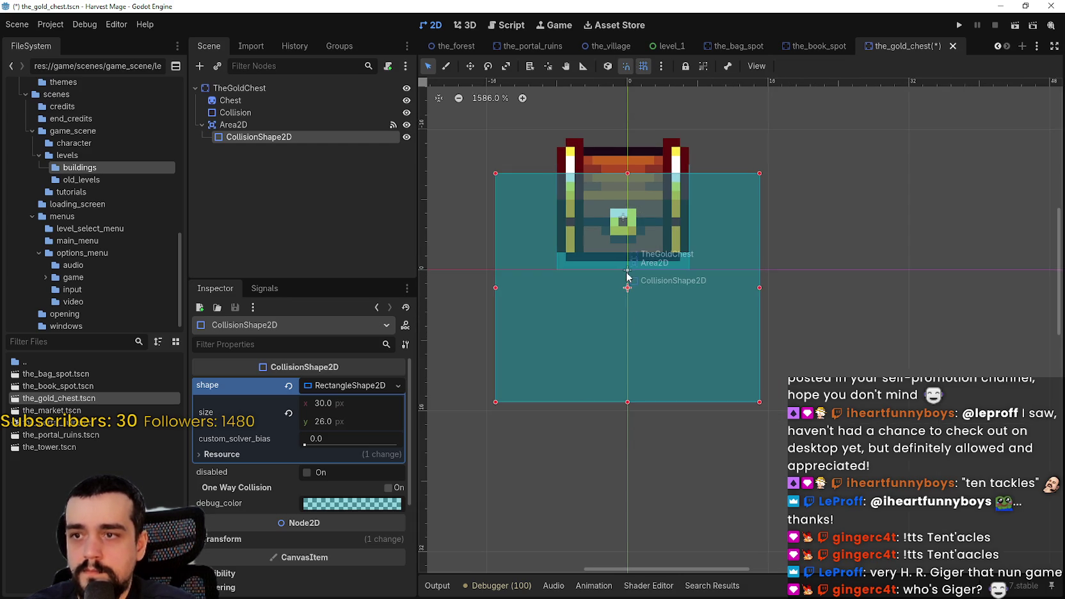
key(ctrl+s)
scroll(704, 265, down, 3)
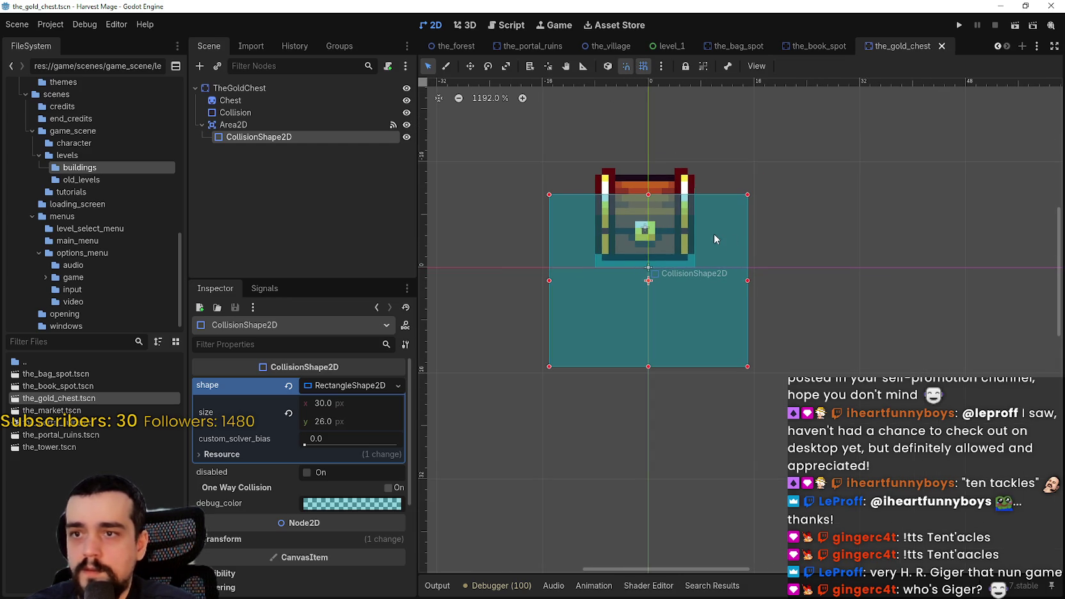
scroll(717, 235, down, 2)
scroll(726, 261, down, 2)
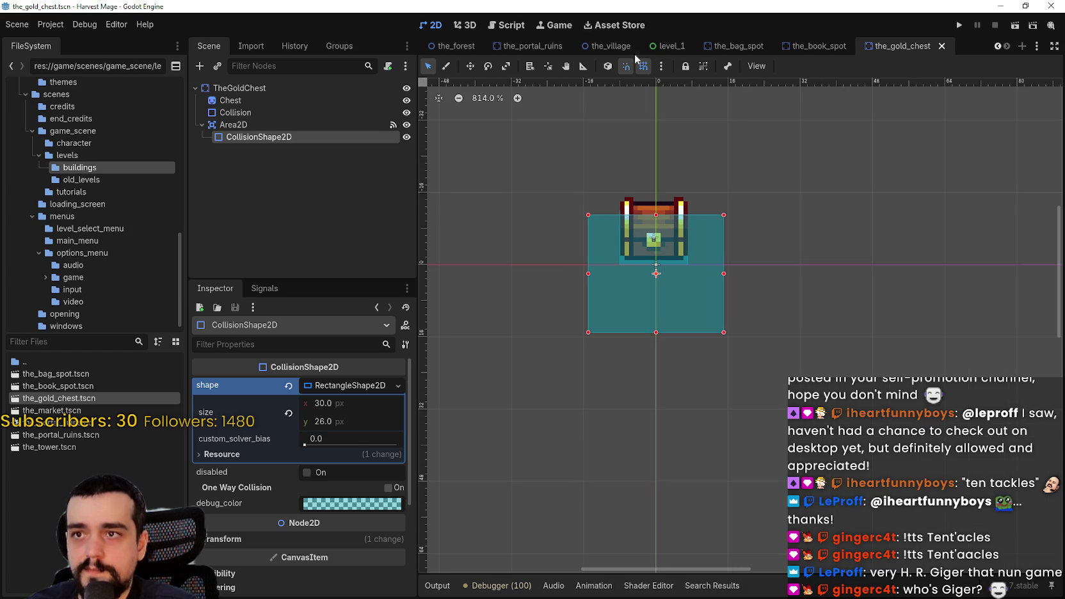
click(608, 46)
scroll(646, 302, up, 3)
scroll(647, 301, up, 3)
key(ctrl+s)
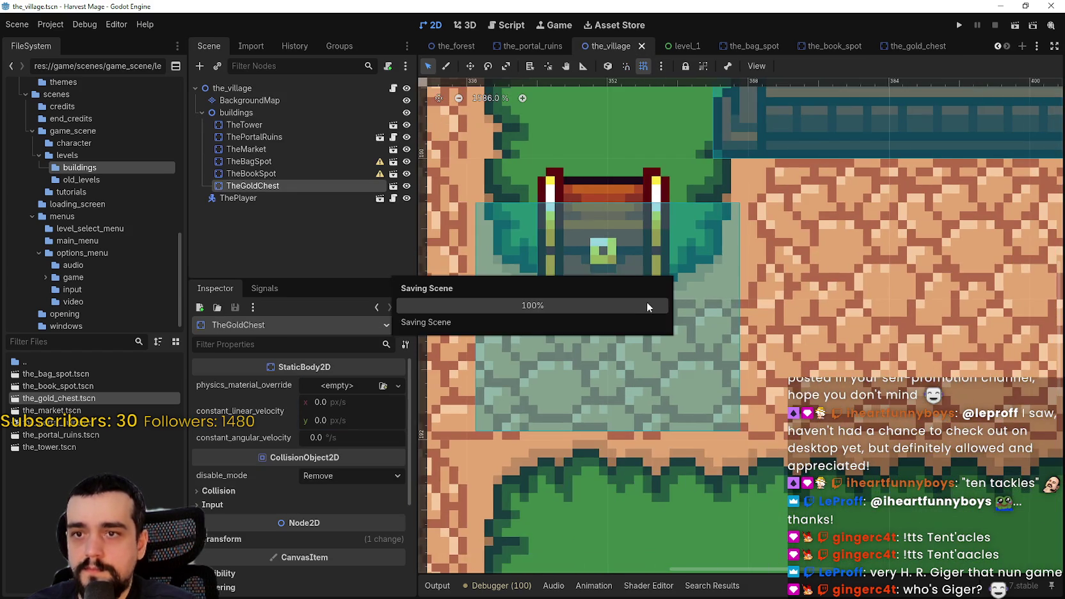
- Set the gold chest interaction area's height to 30 px and save the_gold_chest scene
scroll(666, 276, up, 3)
scroll(694, 378, down, 1)
scroll(695, 379, up, 2)
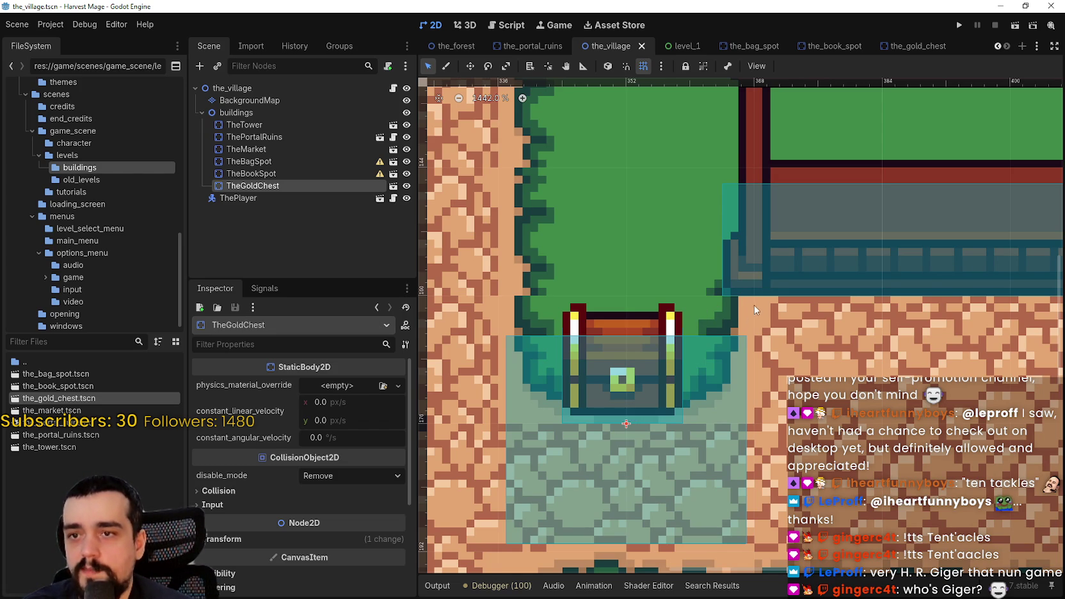
click(935, 46)
scroll(663, 205, up, 4)
drag(656, 198, 656, 179)
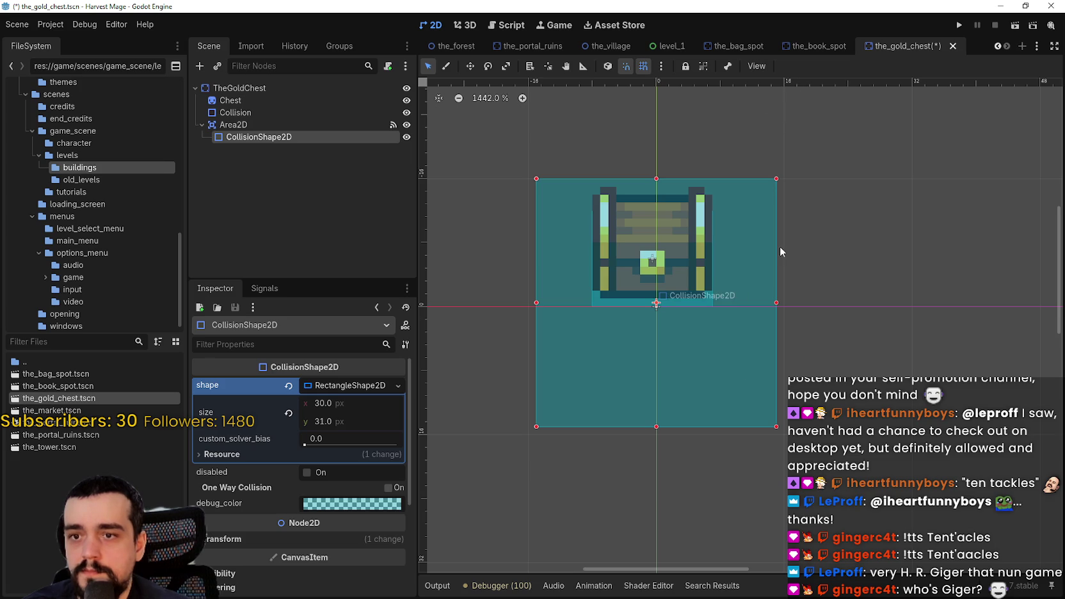
click(644, 65)
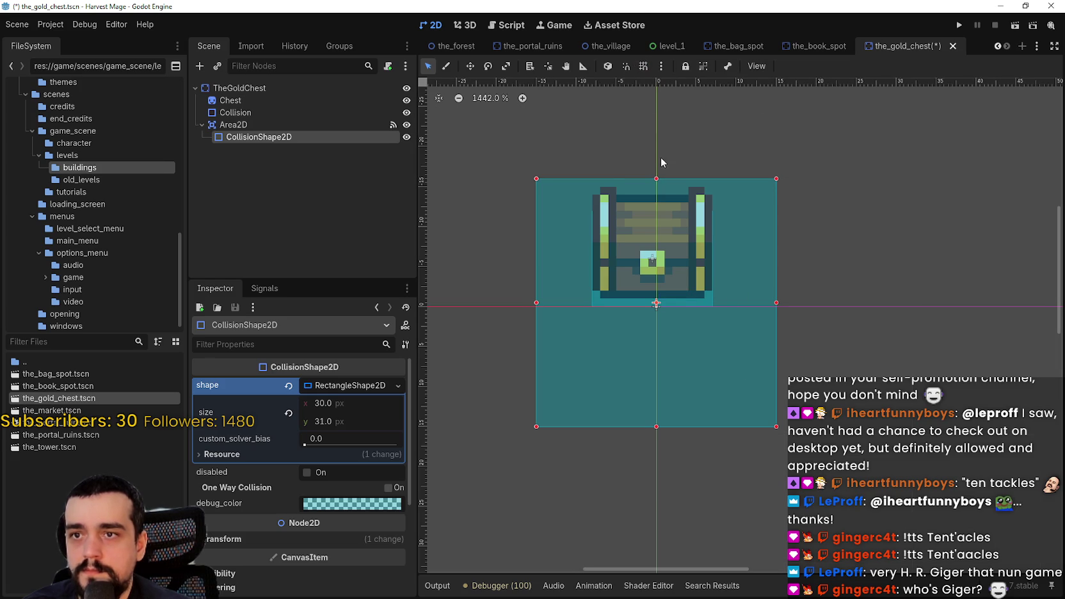
drag(656, 179, 656, 186)
key(ctrl+s)
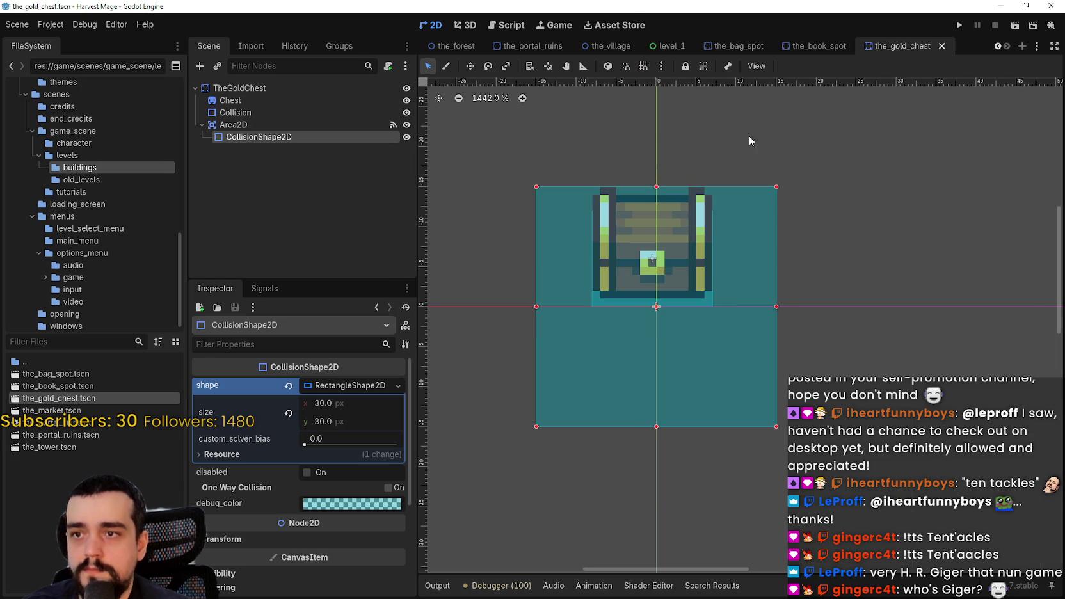
- Return to the_village scene, then switch to main_atlas.png in Aseprite
click(608, 46)
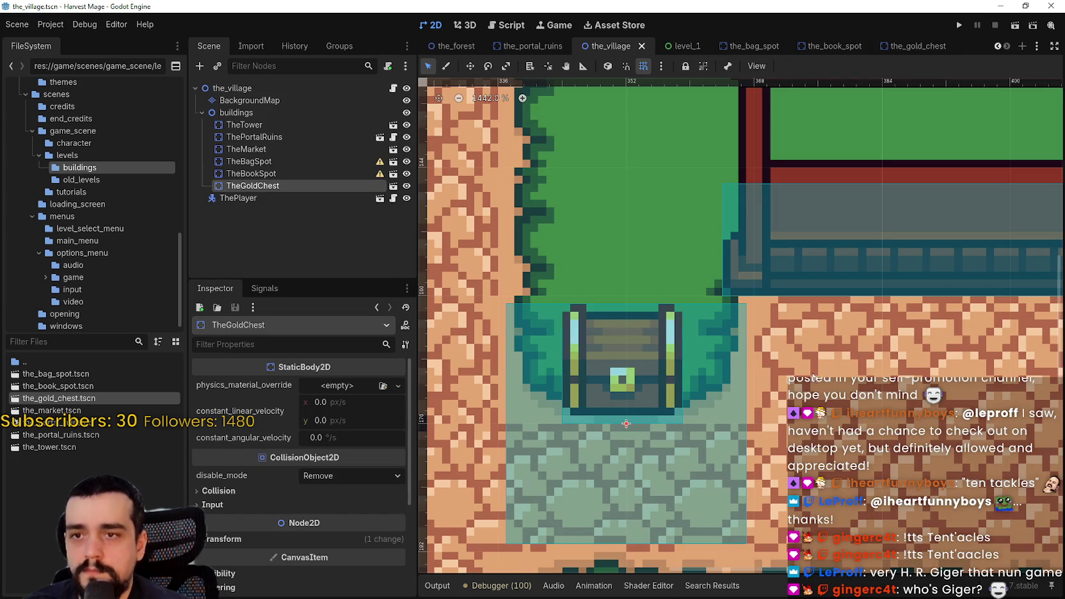
scroll(773, 386, down, 3)
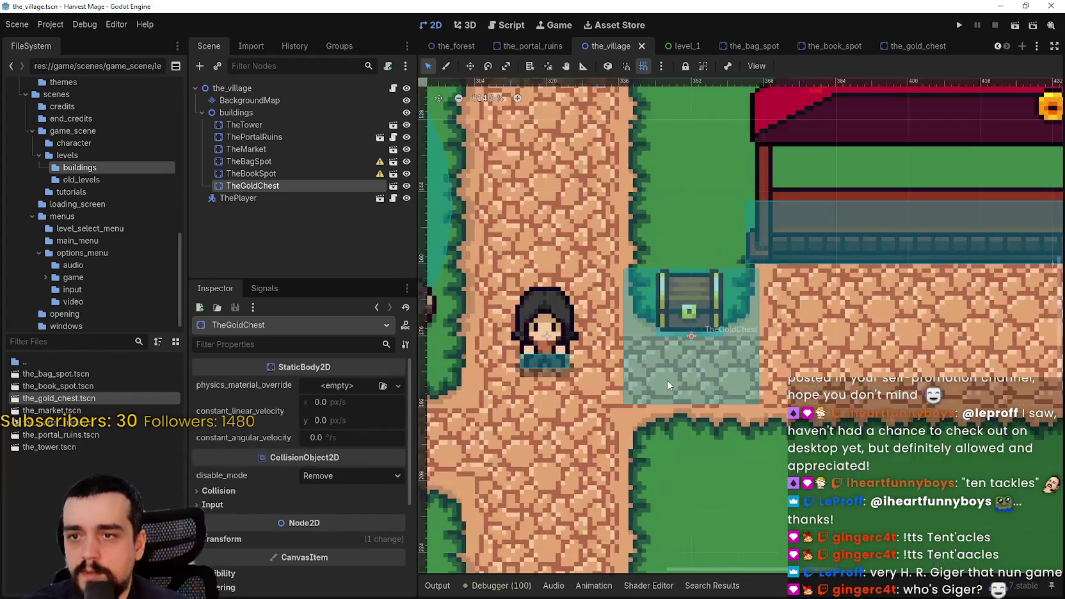
scroll(780, 364, down, 3)
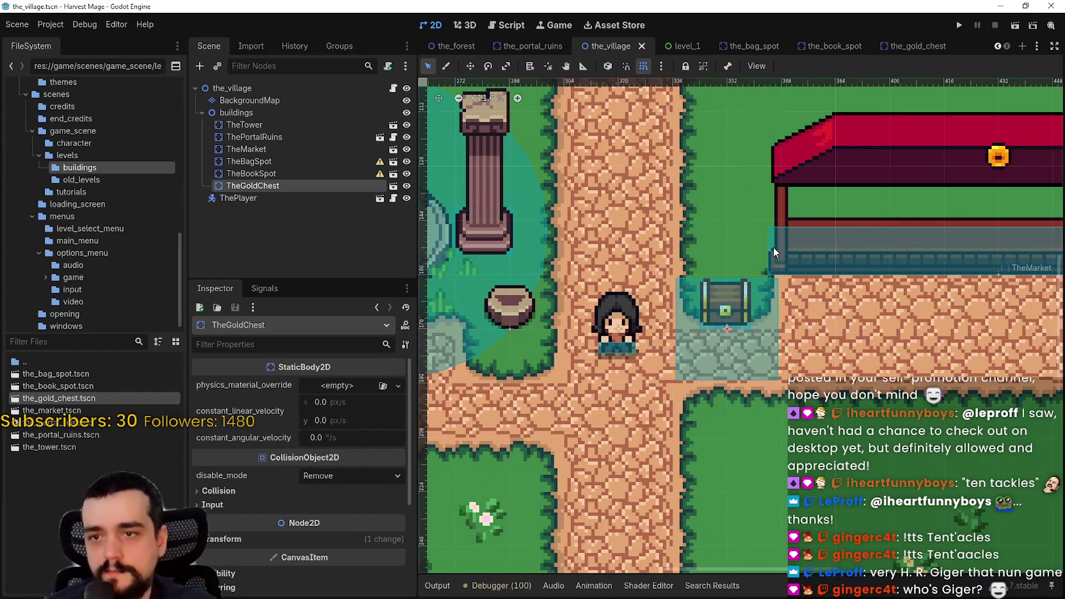
scroll(737, 299, up, 5)
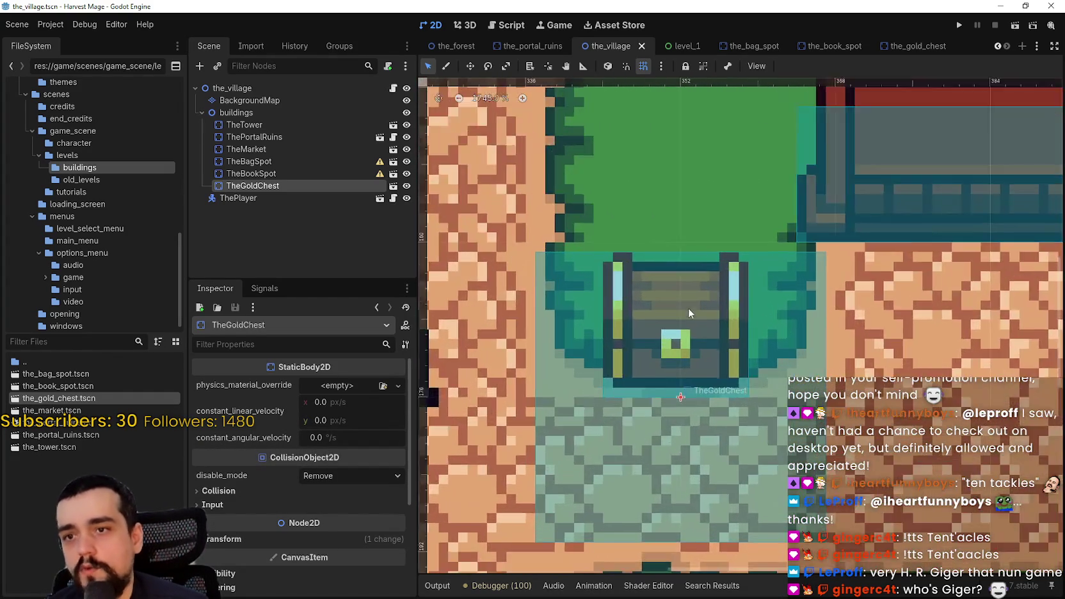
scroll(674, 303, up, 2)
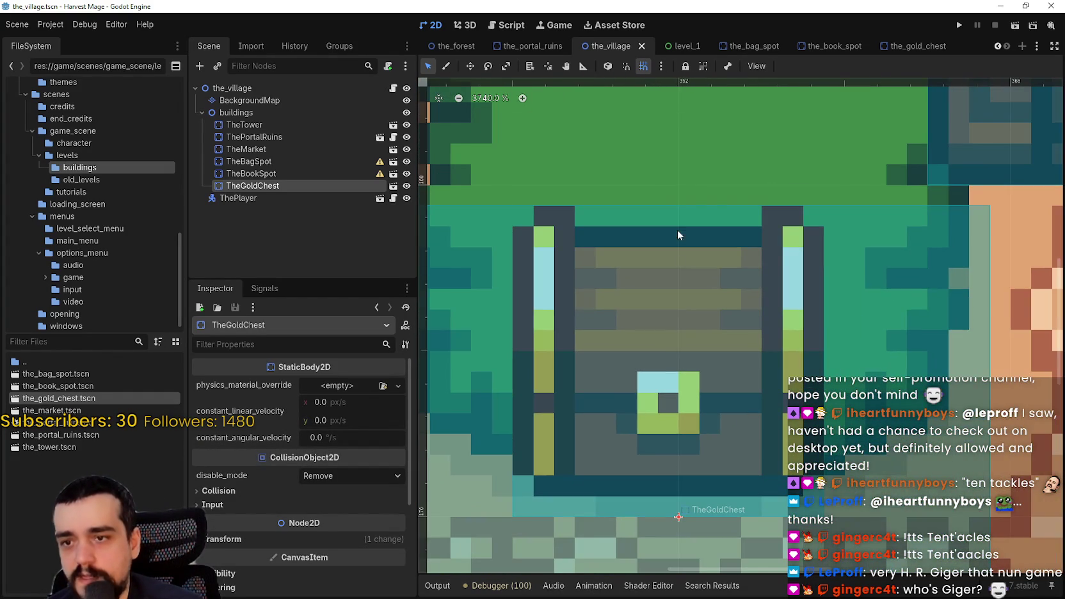
scroll(691, 402, down, 4)
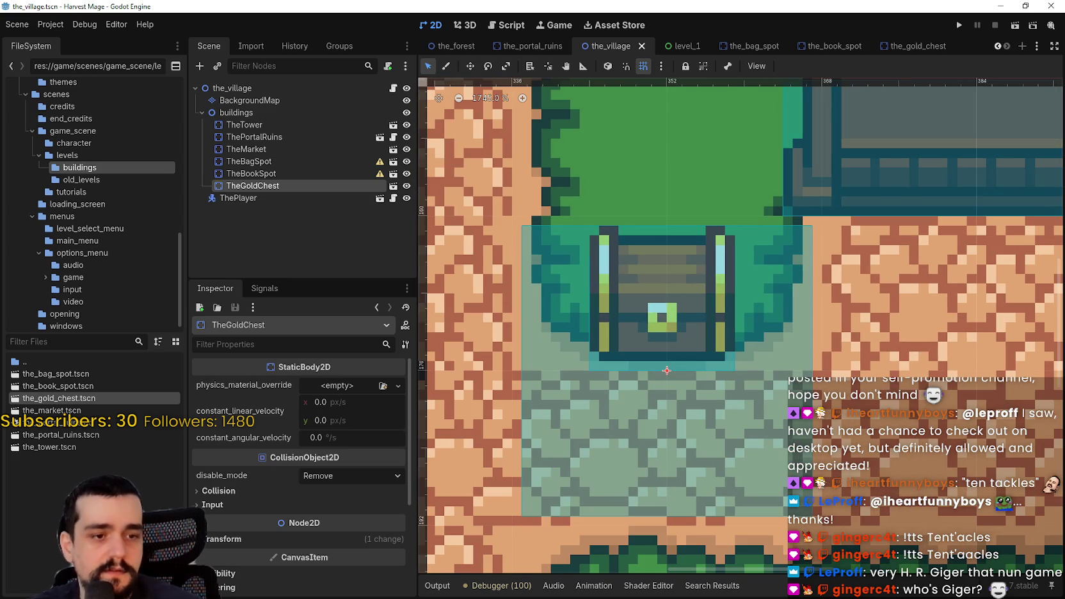
key(alt+Tab)
scroll(424, 222, down, 5)
scroll(423, 222, up, 2)
scroll(410, 166, up, 4)
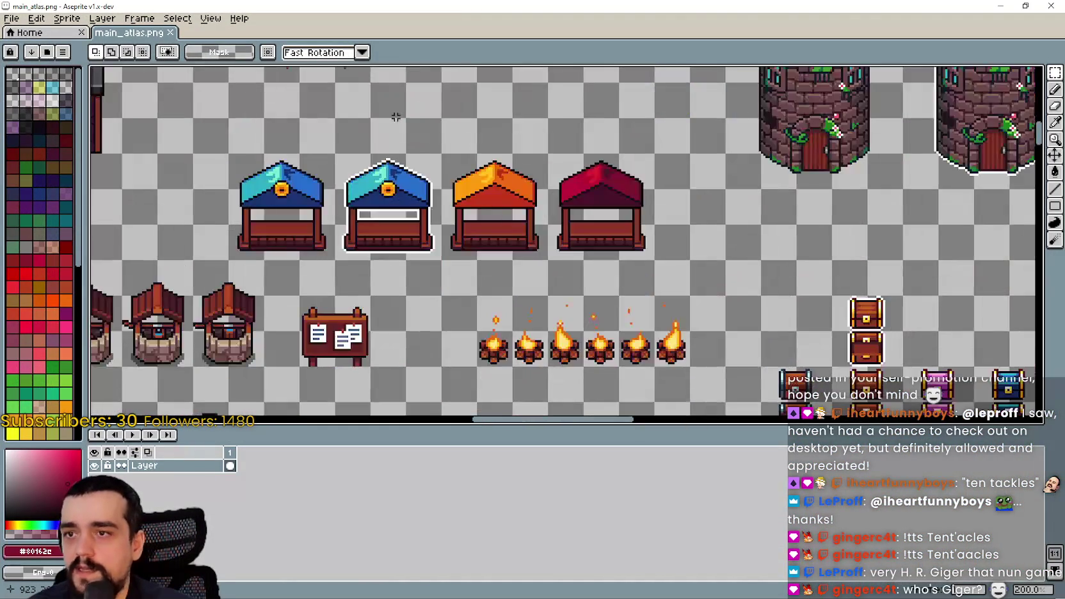
scroll(448, 192, down, 4)
scroll(496, 226, up, 2)
- Frame the treasure chests and marquee-select part of the brown chest sprite
drag(496, 227, 506, 177)
scroll(672, 272, up, 5)
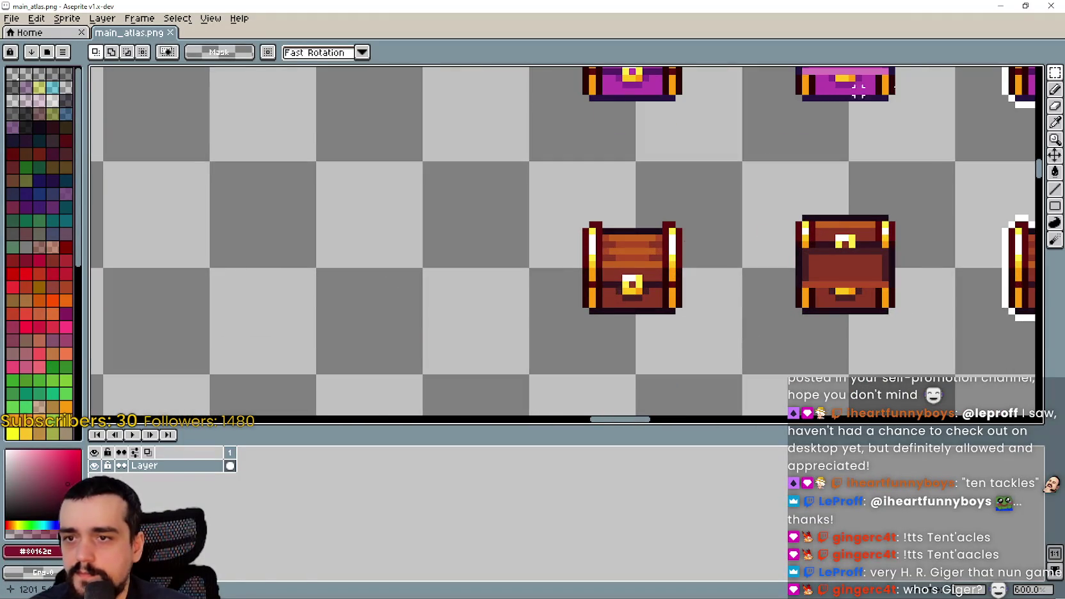
click(1055, 72)
mouse_move(538, 162)
mouse_down()
mouse_move(618, 328)
mouse_move(661, 331)
mouse_up()
scroll(672, 337, up, 2)
scroll(622, 318, down, 2)
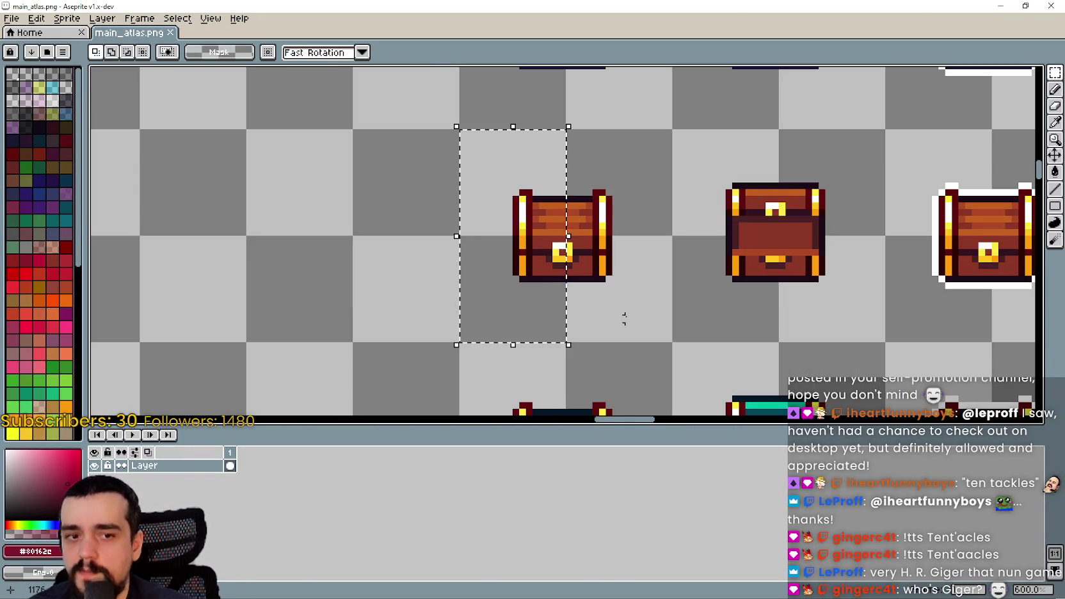
scroll(608, 245, down, 1)
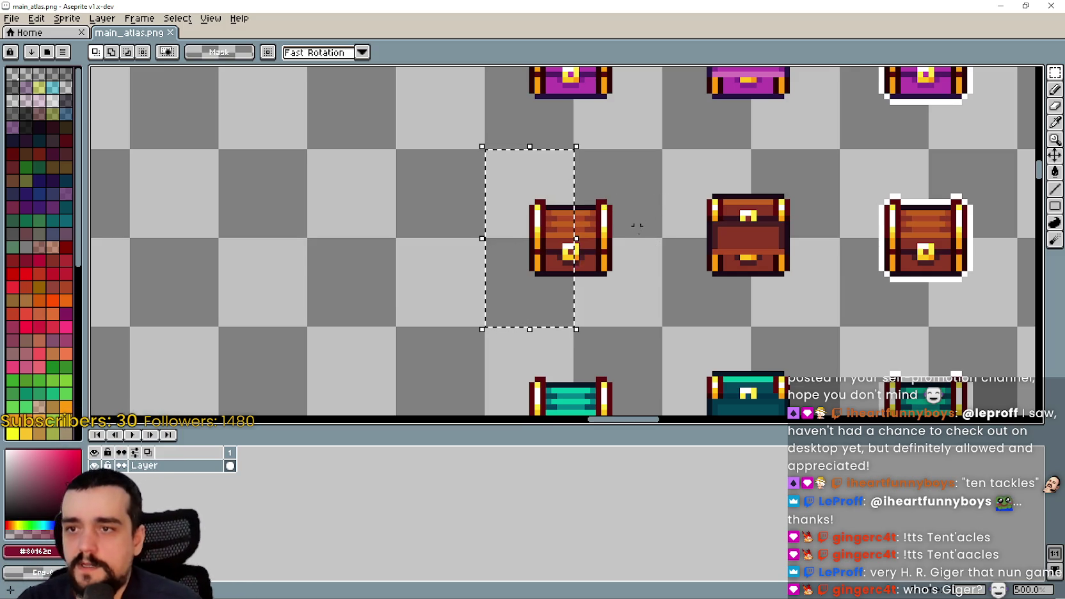
mouse_move(642, 290)
mouse_down()
mouse_move(609, 140)
mouse_move(616, 154)
mouse_up()
click(435, 221)
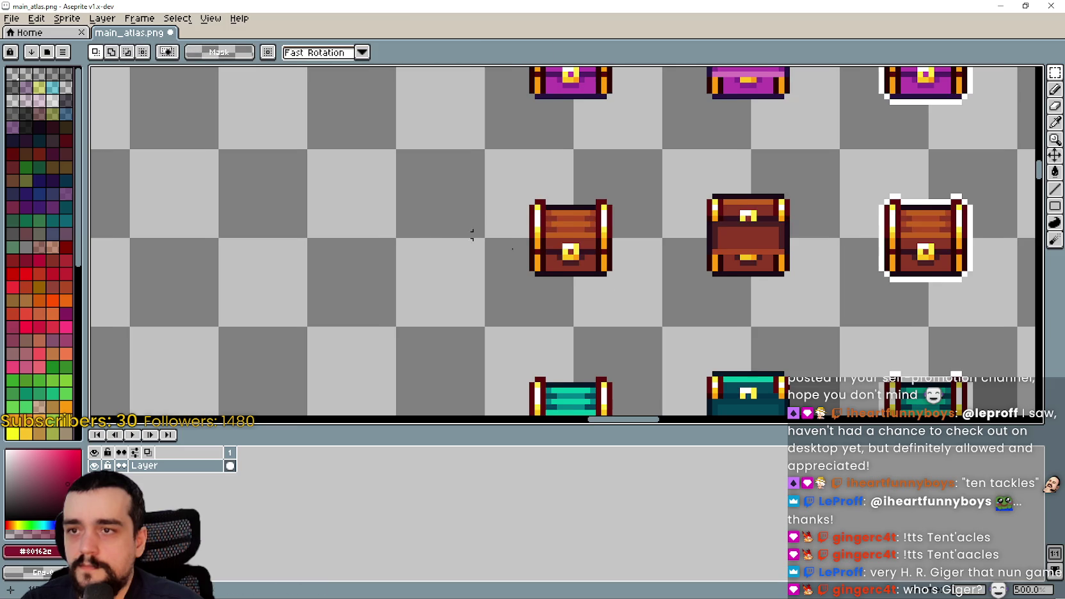
- Shift the chest sprite's right half one pixel to the right
drag(660, 321, 576, 150)
scroll(630, 250, up, 2)
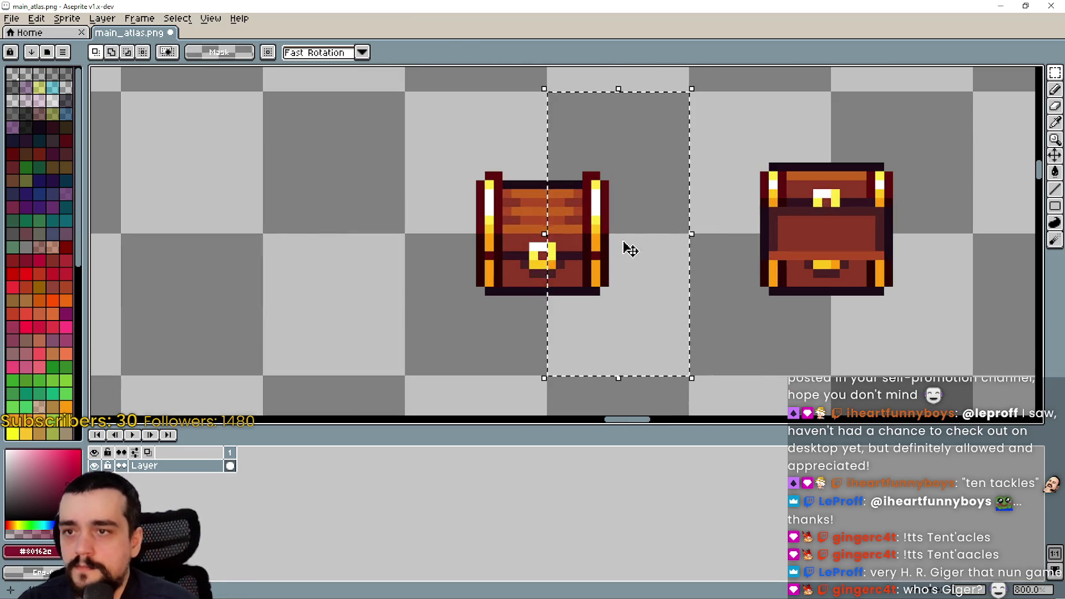
key(Right)
scroll(404, 247, up, 3)
click(459, 261)
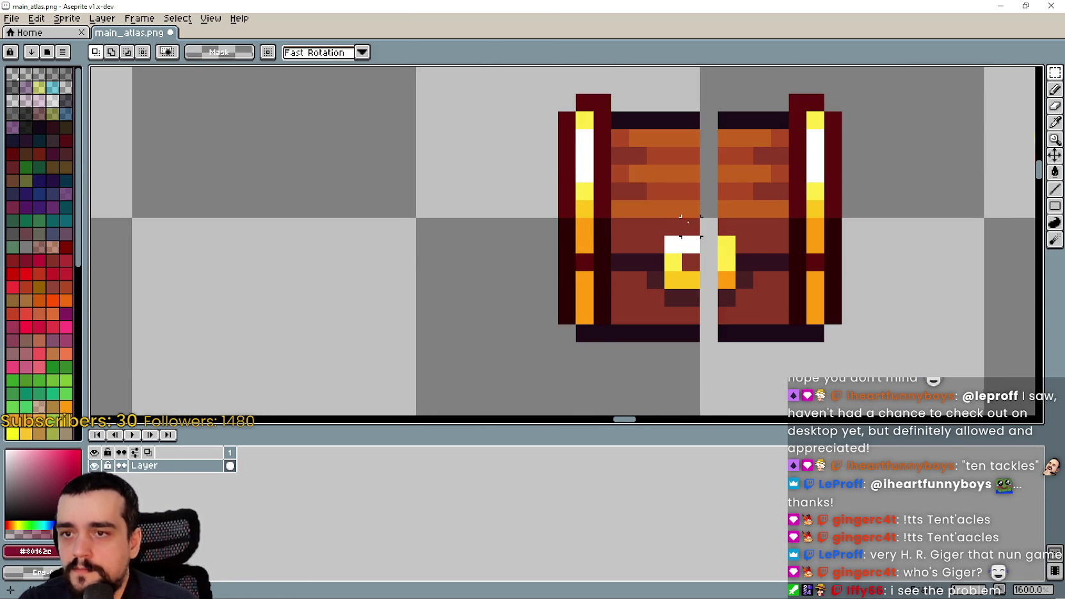
scroll(691, 221, down, 3)
- Stretch a one-pixel column to fill the gap in the chest's centre seam
drag(708, 165, 707, 366)
scroll(707, 295, up, 3)
click(692, 243)
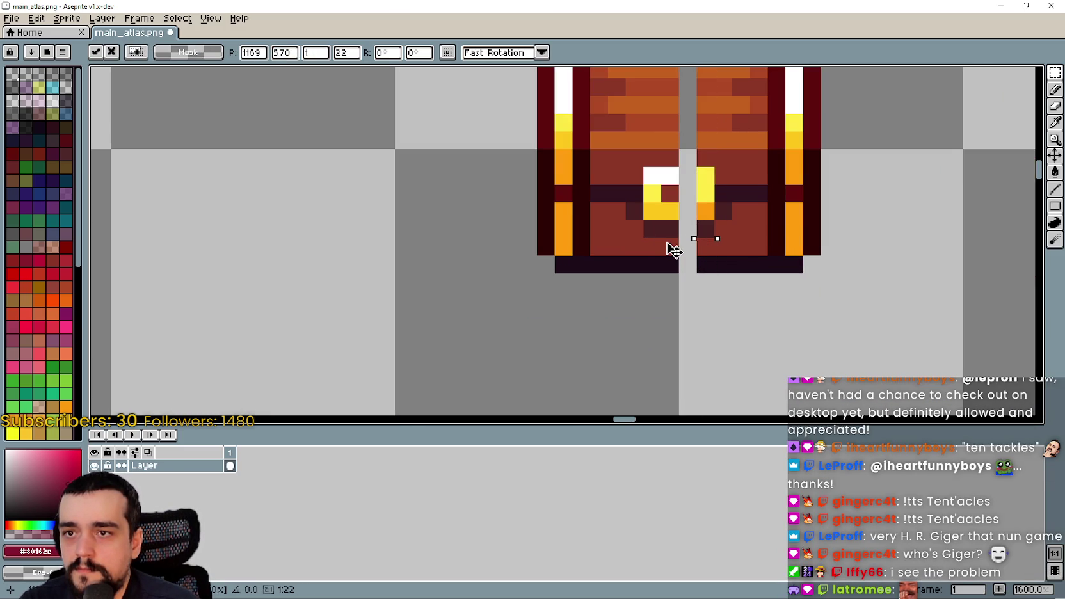
drag(670, 245, 651, 242)
key(Return)
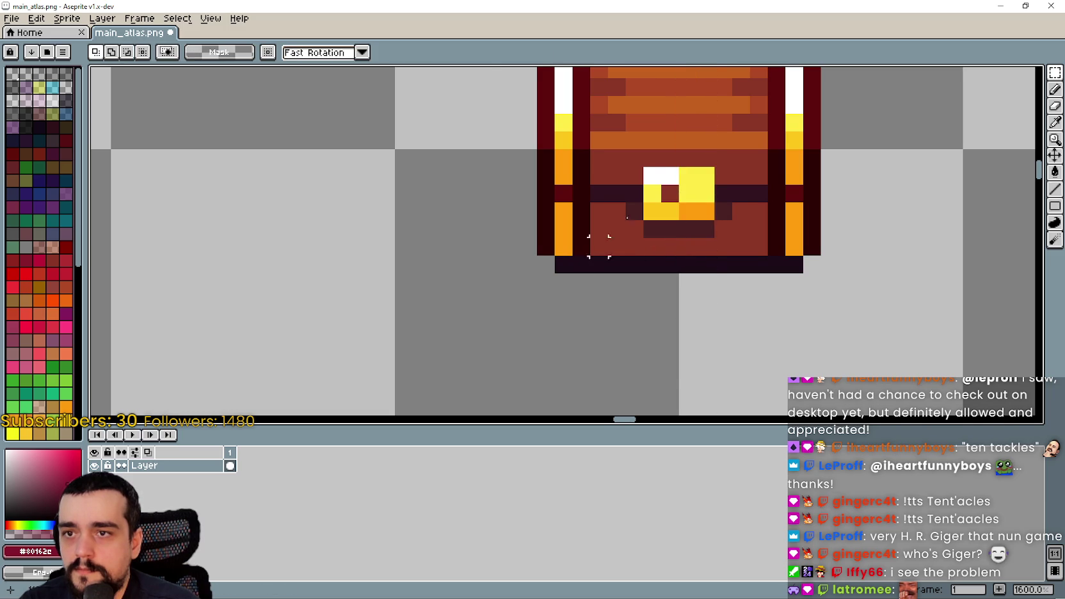
scroll(680, 169, up, 1)
- Widen the keyhole to two pixels, save main_atlas.png, and return to Godot
mouse_move(643, 200)
mouse_down()
mouse_move(680, 236)
mouse_move(689, 221)
mouse_move(725, 219)
mouse_up()
drag(750, 343, 784, 377)
scroll(749, 321, down, 5)
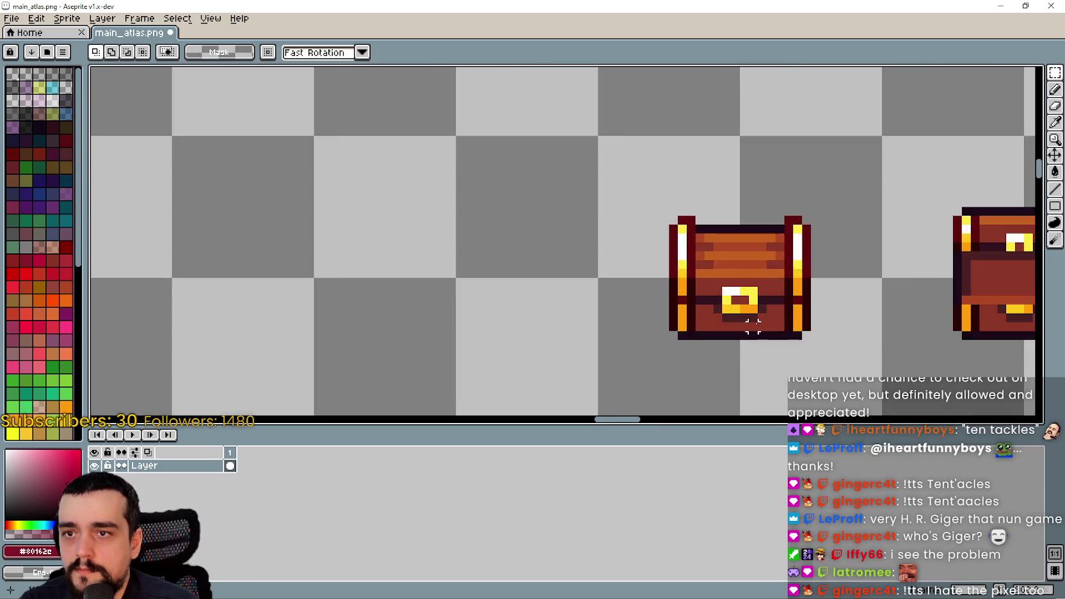
key(ctrl+s)
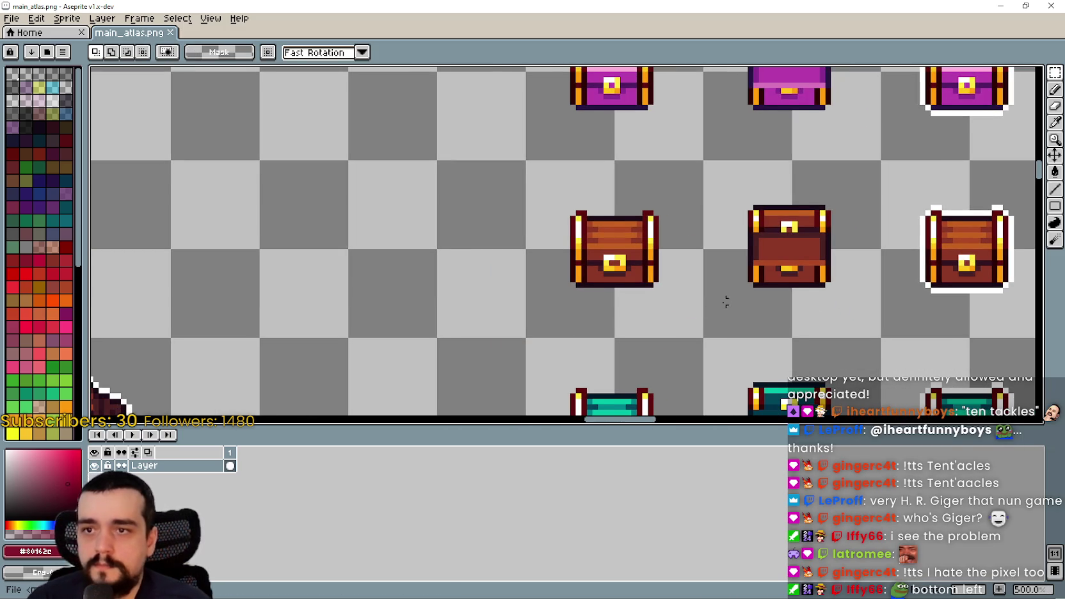
scroll(728, 304, down, 2)
key(alt+Tab)
scroll(749, 314, down, 2)
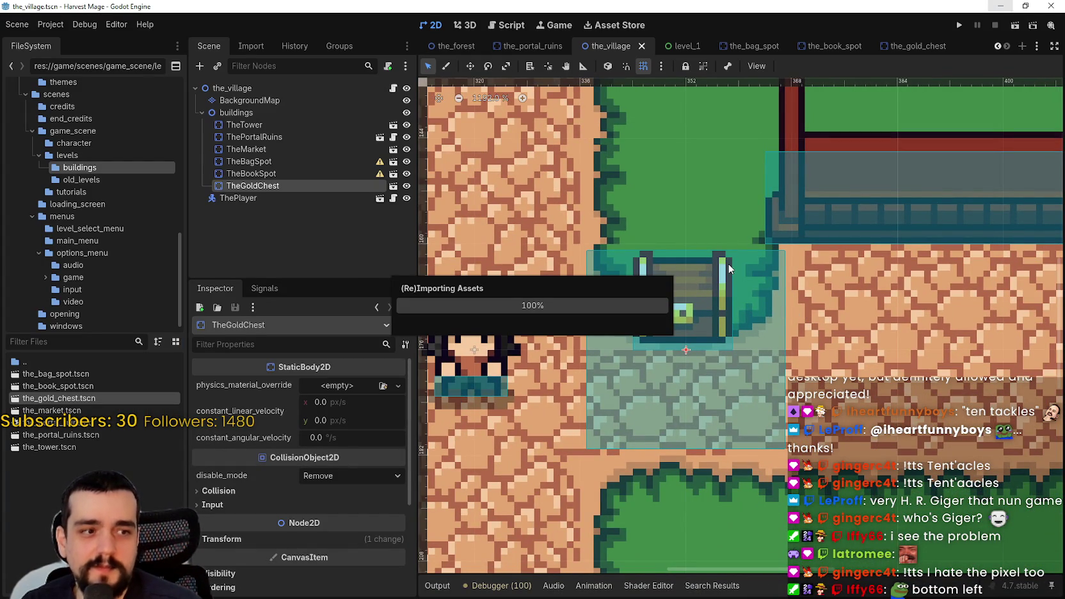
- Browse the Project and Editor menus, then close them
click(79, 19)
click(57, 22)
click(105, 23)
mouse_move(70, 23)
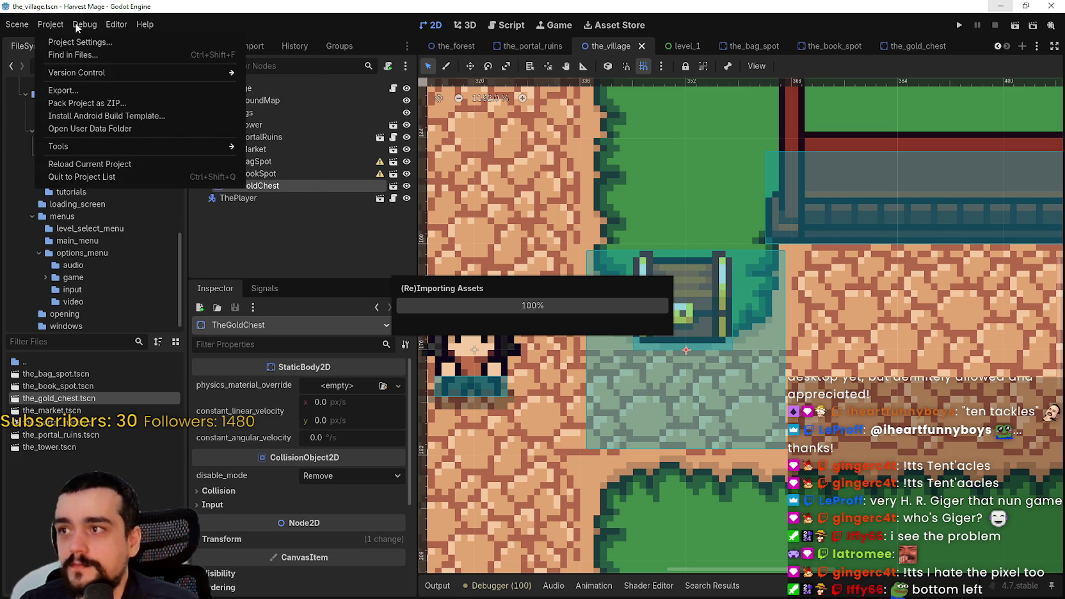
click(116, 25)
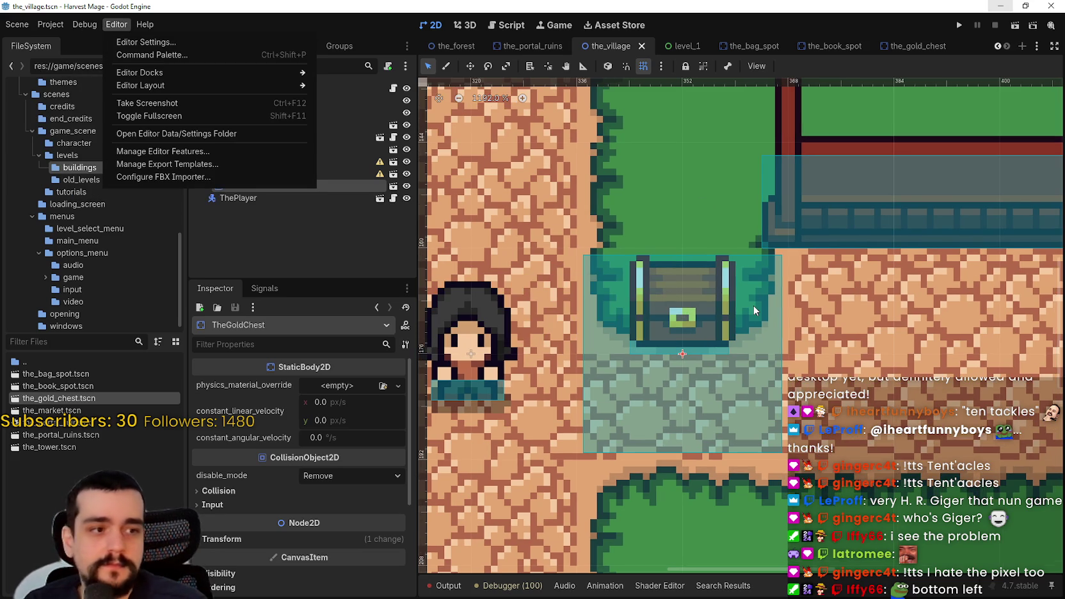
scroll(753, 309, down, 2)
click(718, 345)
- Save the village scene and reposition the Steam store window
key(ctrl+s)
scroll(726, 339, up, 4)
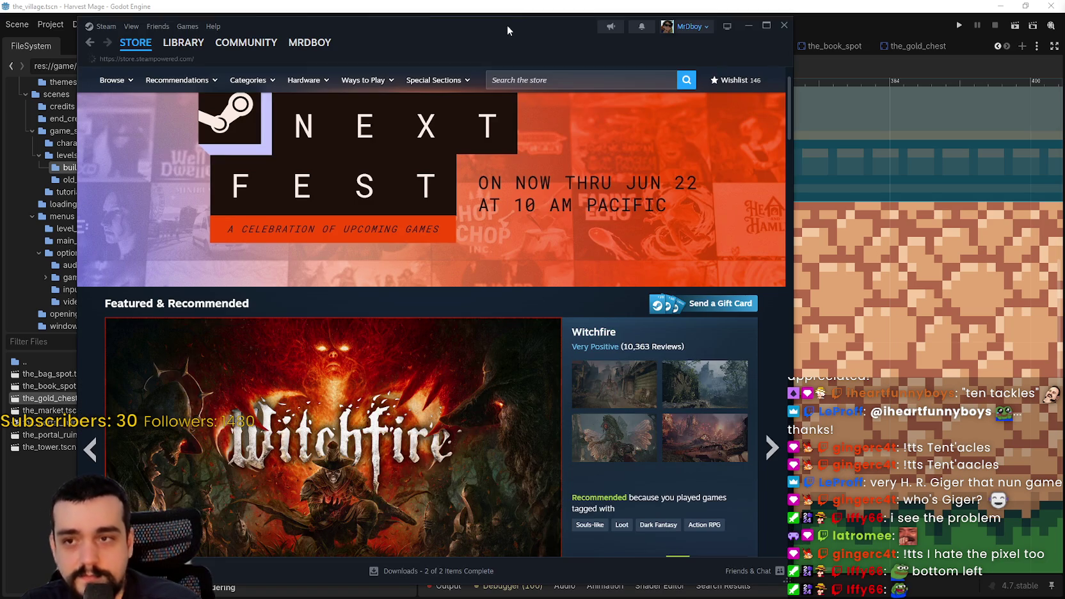
drag(507, 27, 602, 23)
click(666, 79)
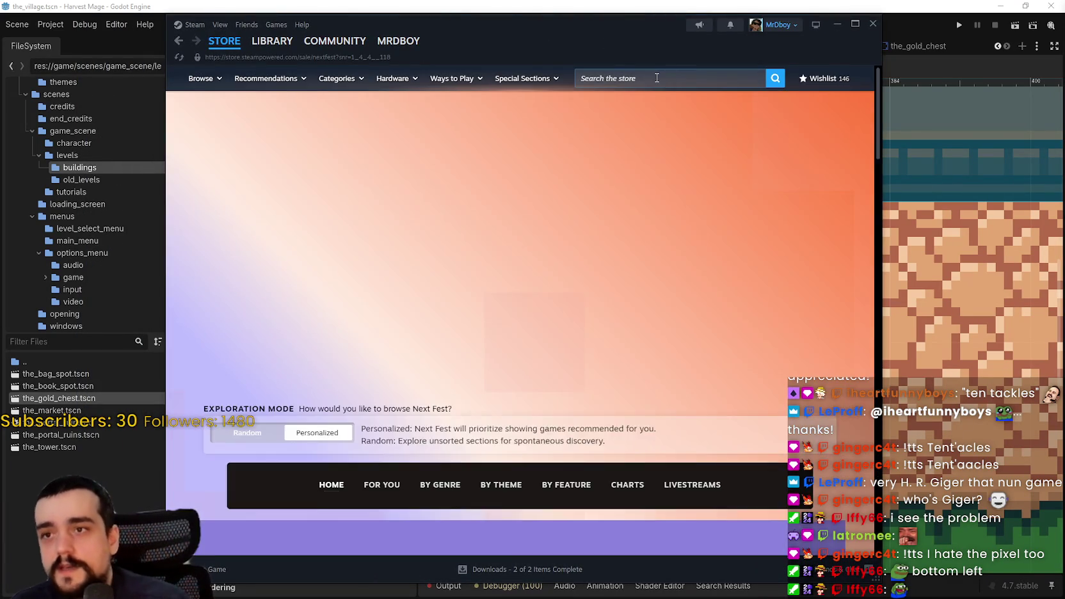
text(shape survi)
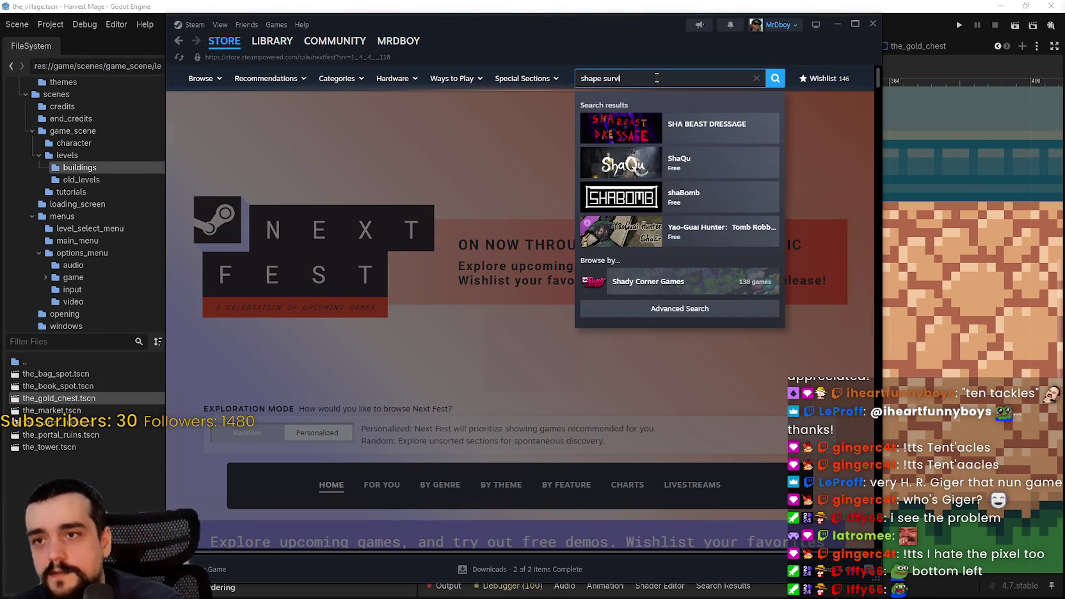
click(696, 125)
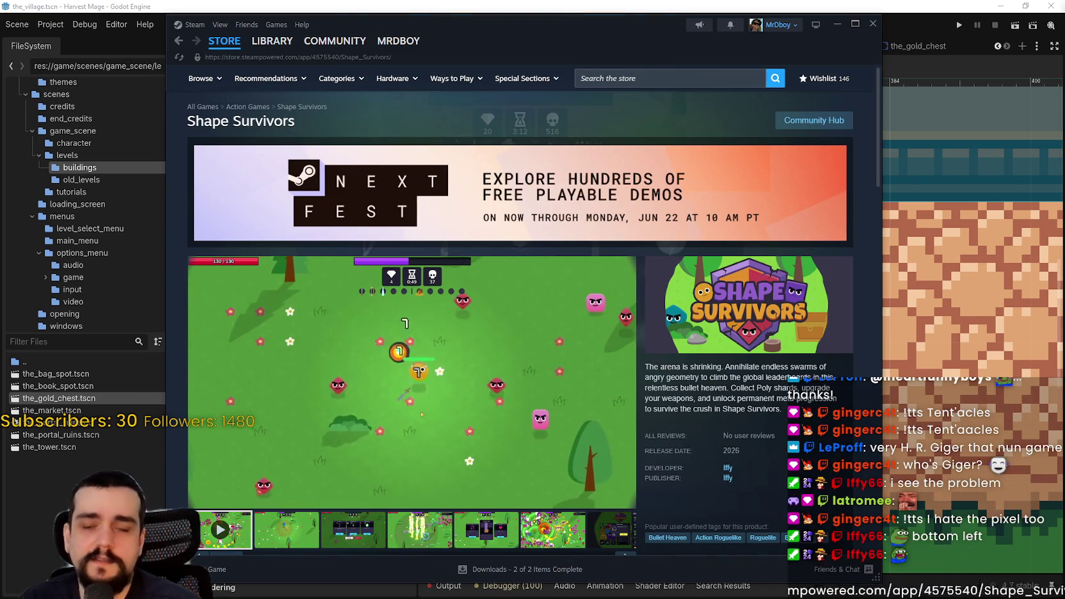
scroll(361, 419, down, 2)
click(268, 411)
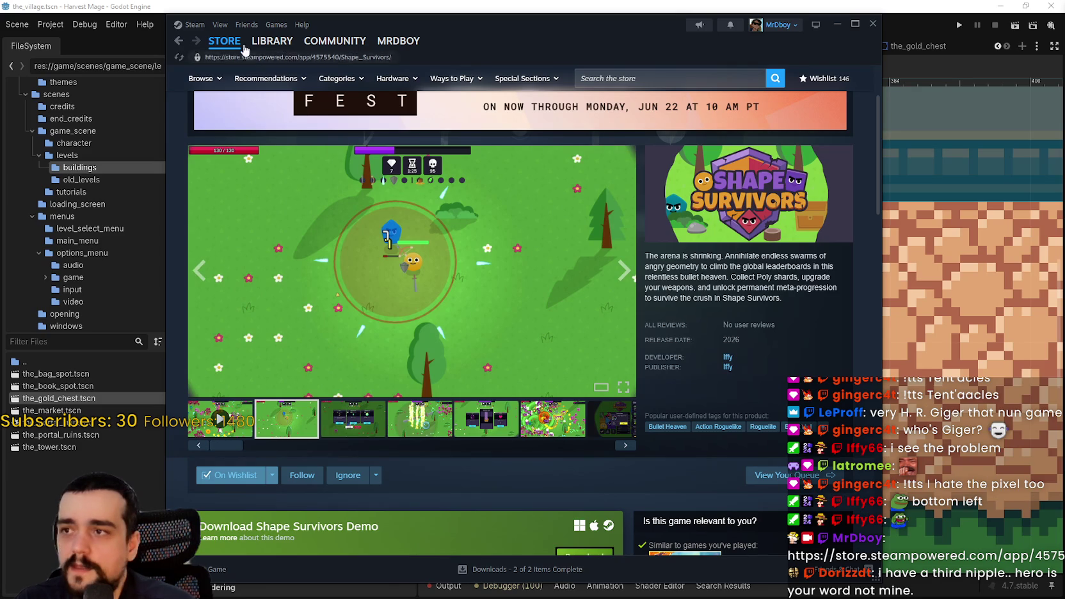
click(225, 41)
click(873, 26)
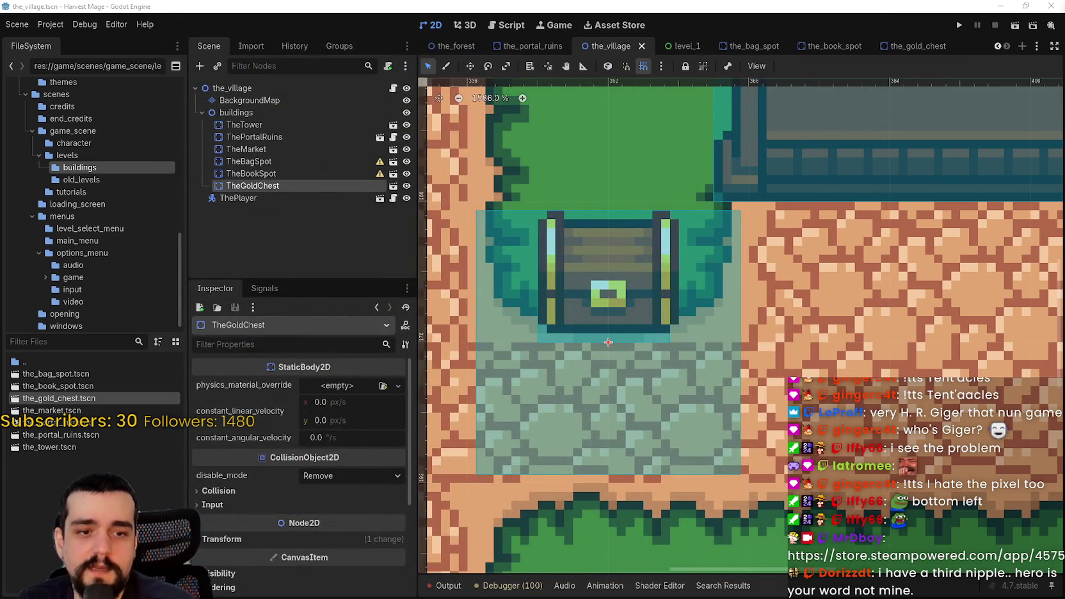
key(alt+Tab)
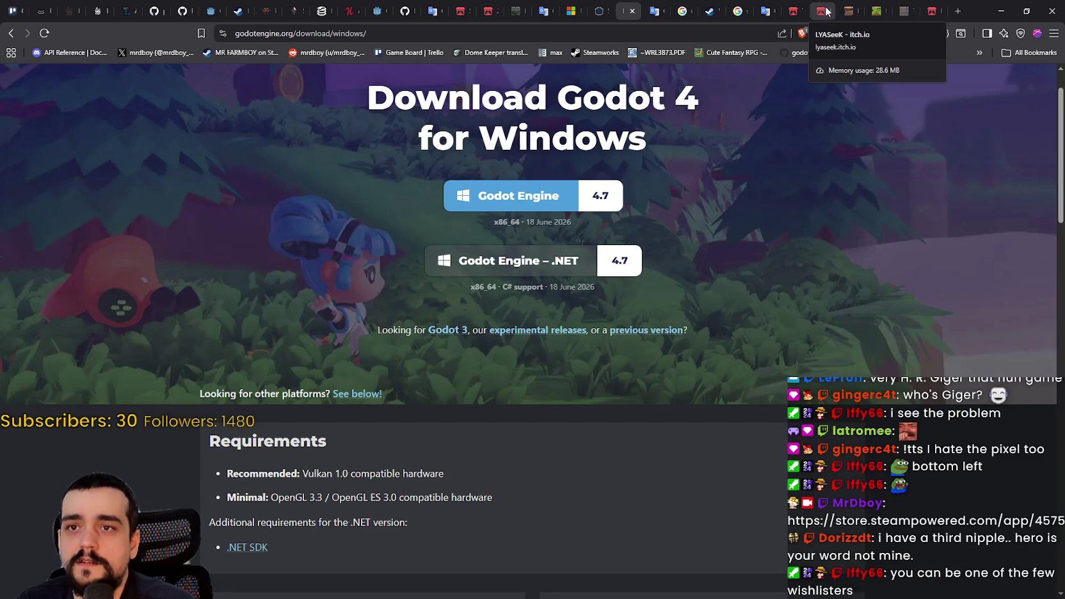
click(825, 10)
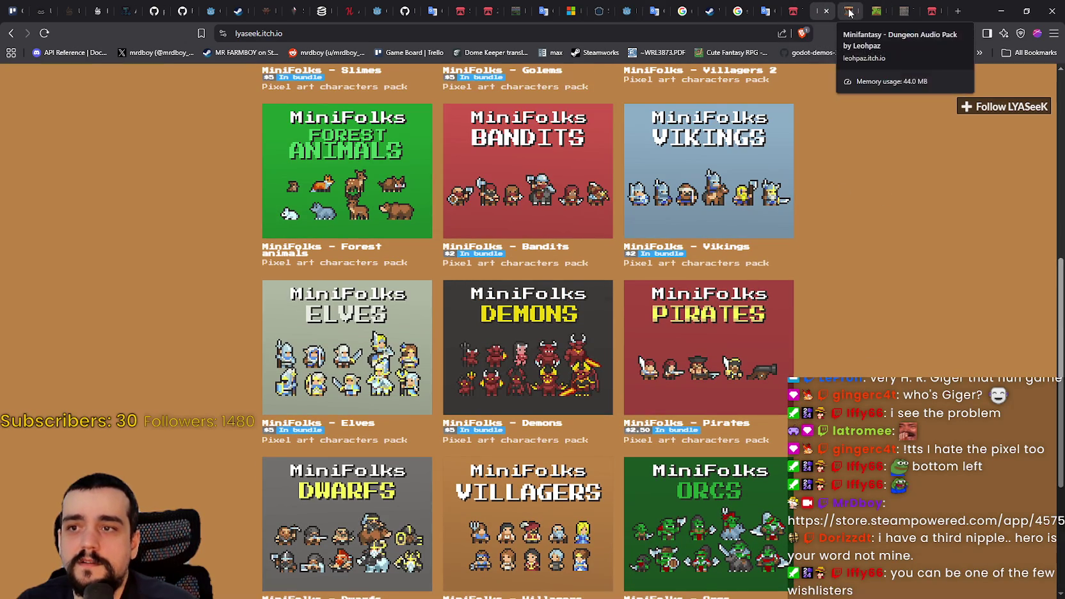
click(929, 10)
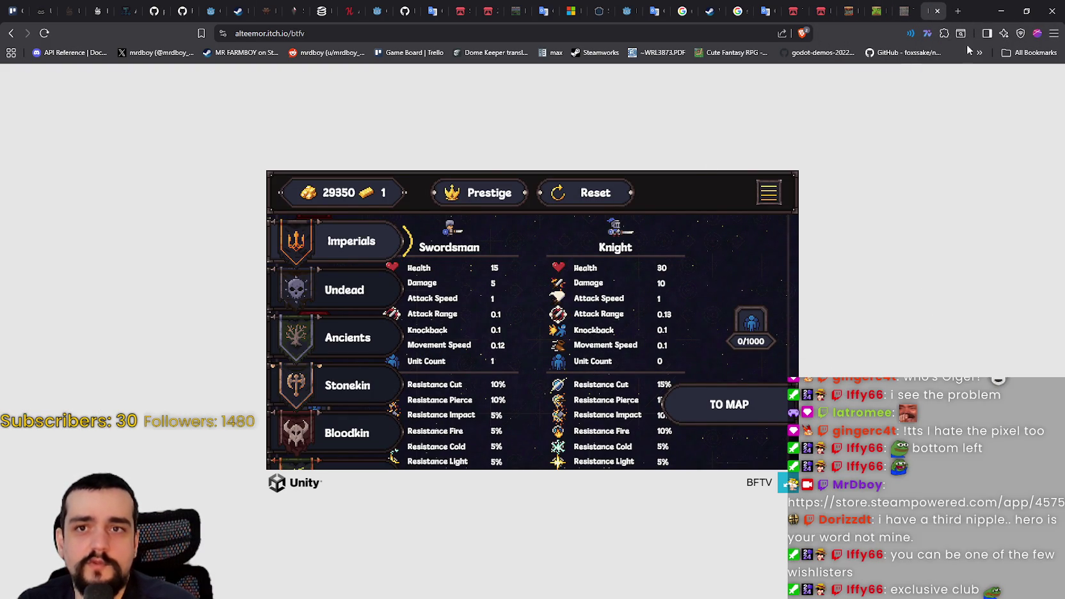
click(1002, 11)
scroll(749, 319, down, 3)
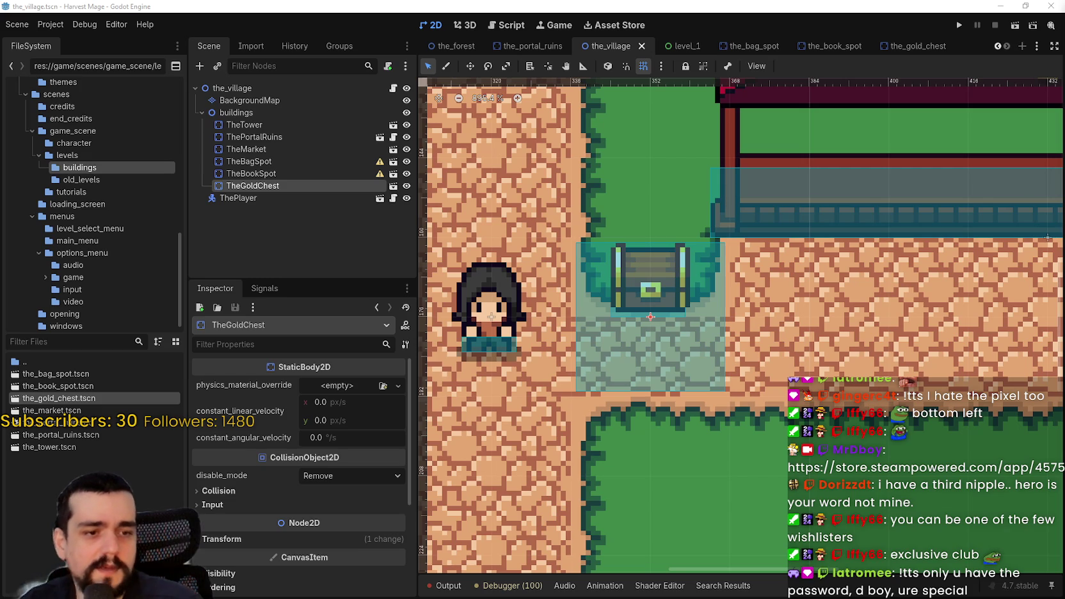
key(alt+Tab)
key(ctrl+l)
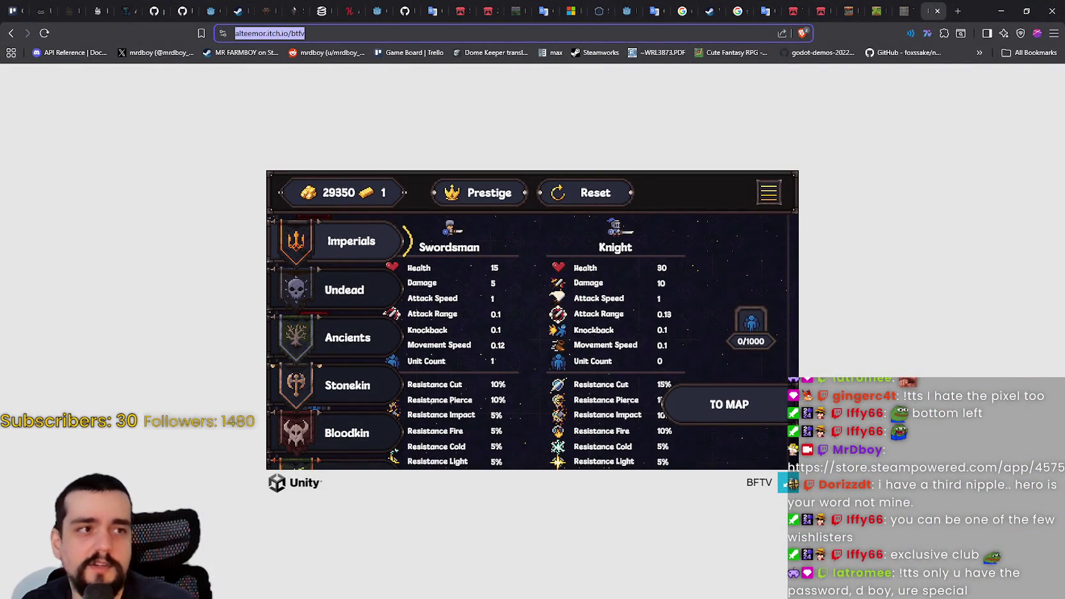
key(alt+Tab)
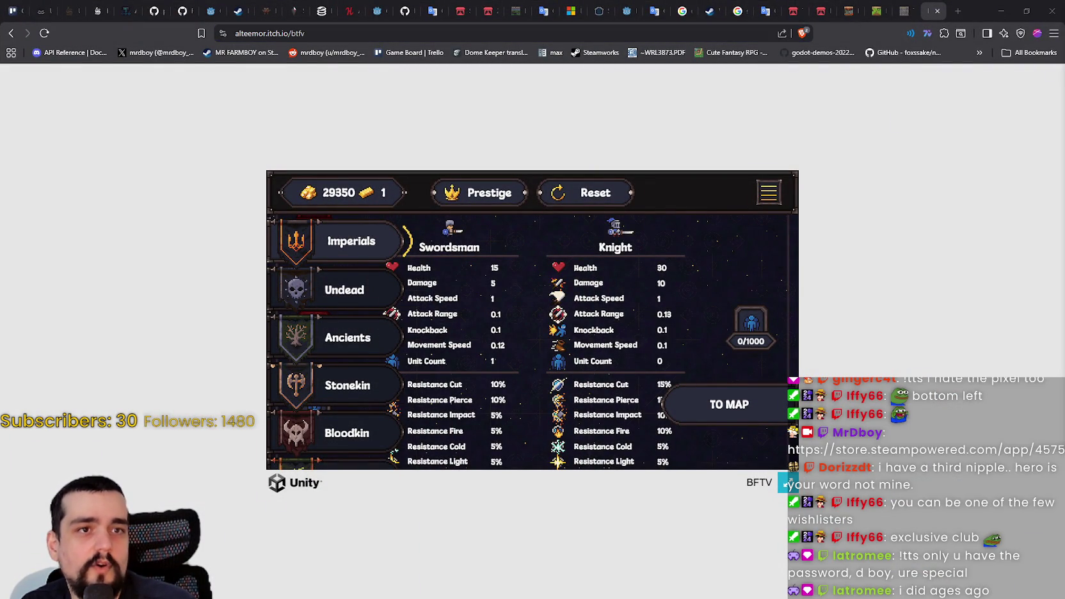
key(alt+Tab)
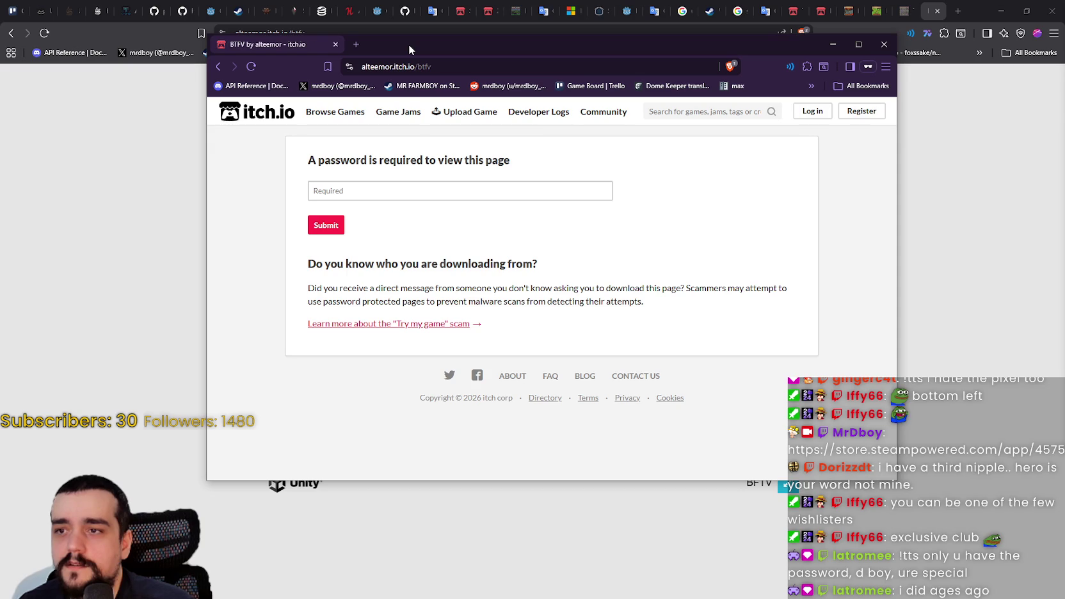
click(884, 45)
key(alt+Tab)
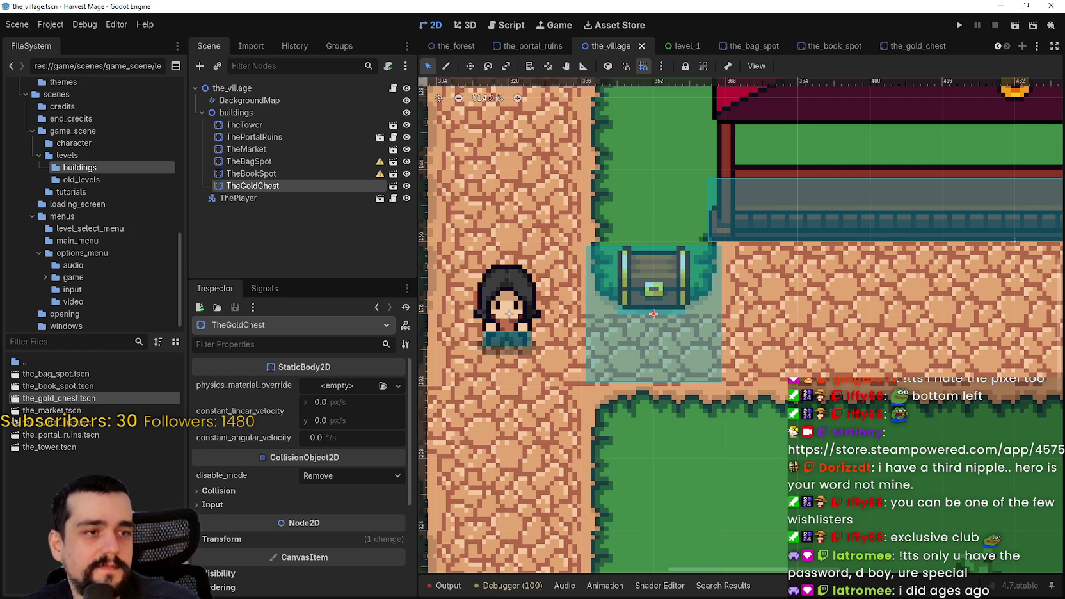
scroll(653, 287, down, 3)
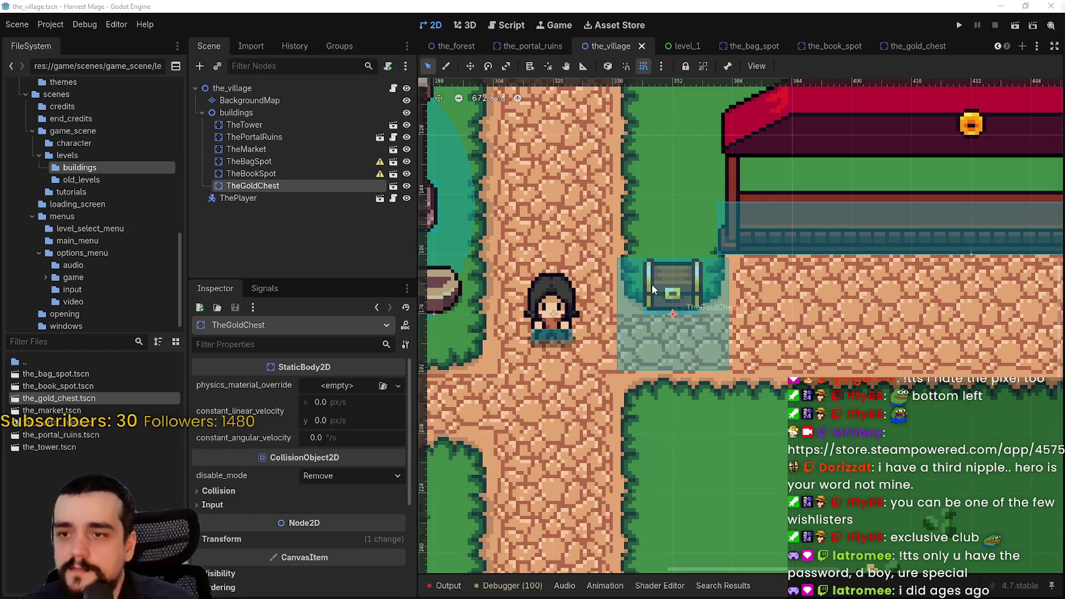
scroll(614, 311, up, 5)
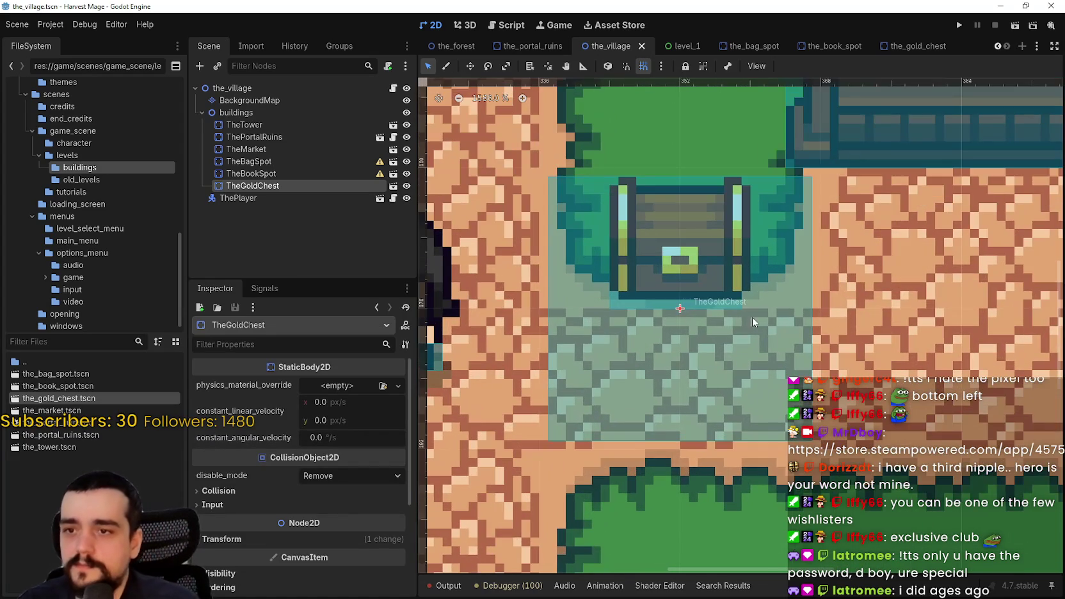
click(930, 45)
click(274, 114)
scroll(684, 258, up, 2)
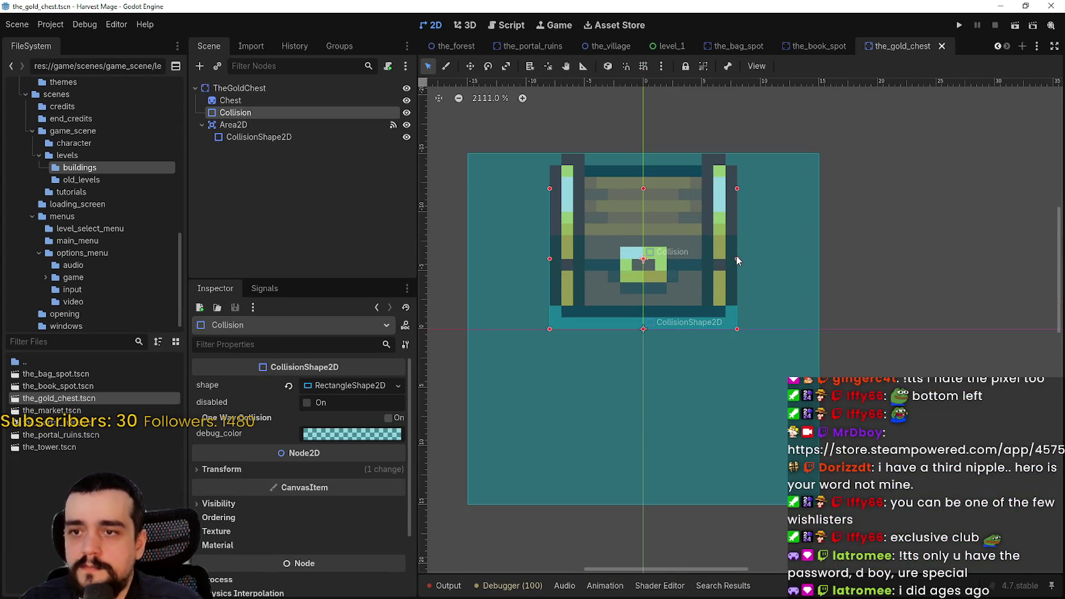
scroll(736, 257, down, 3)
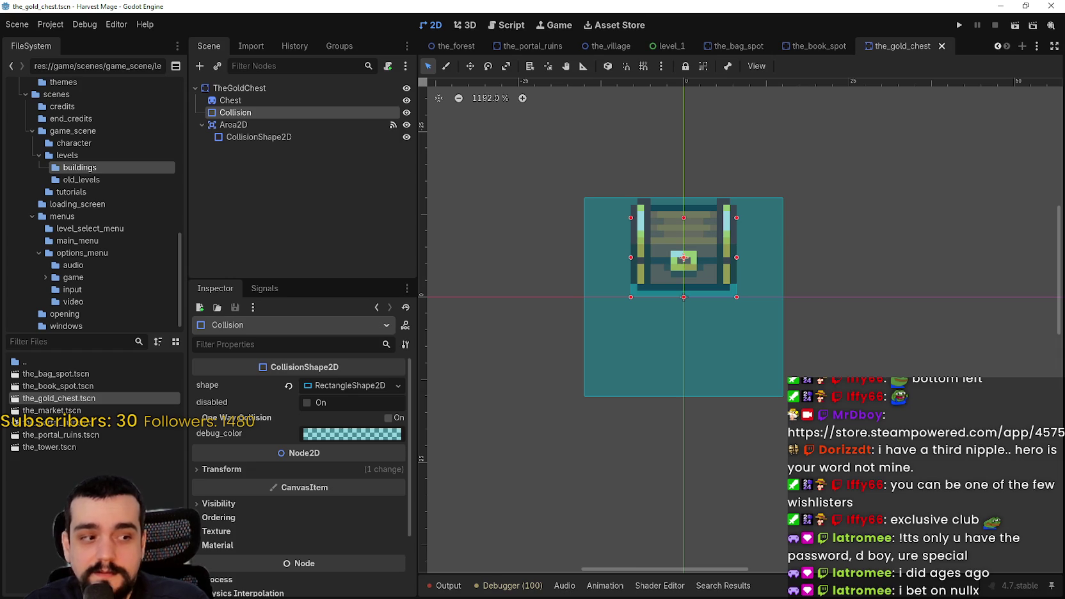
key(alt+Tab)
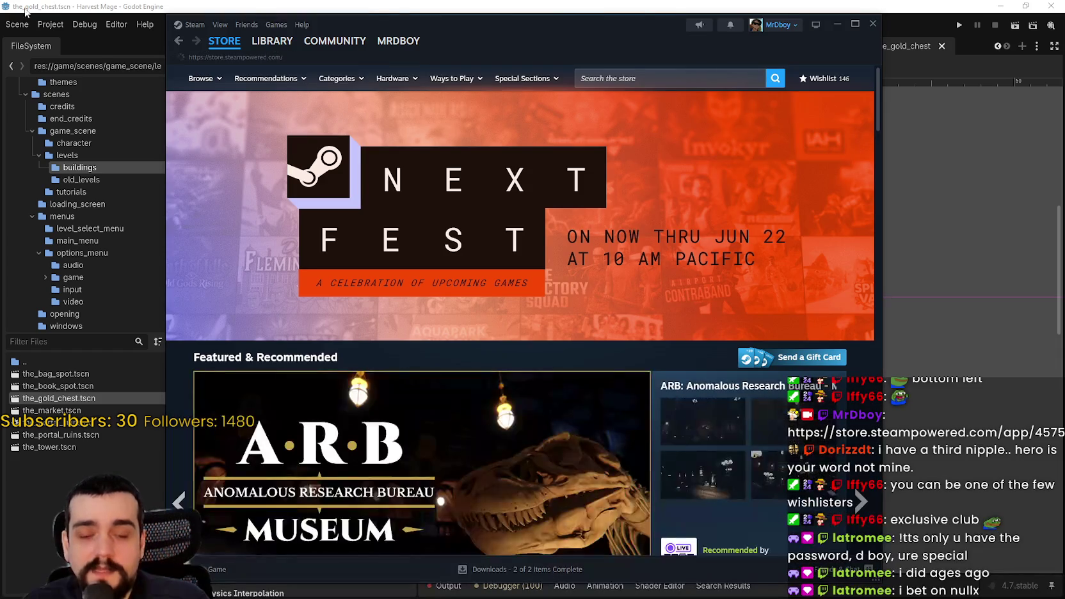
click(275, 97)
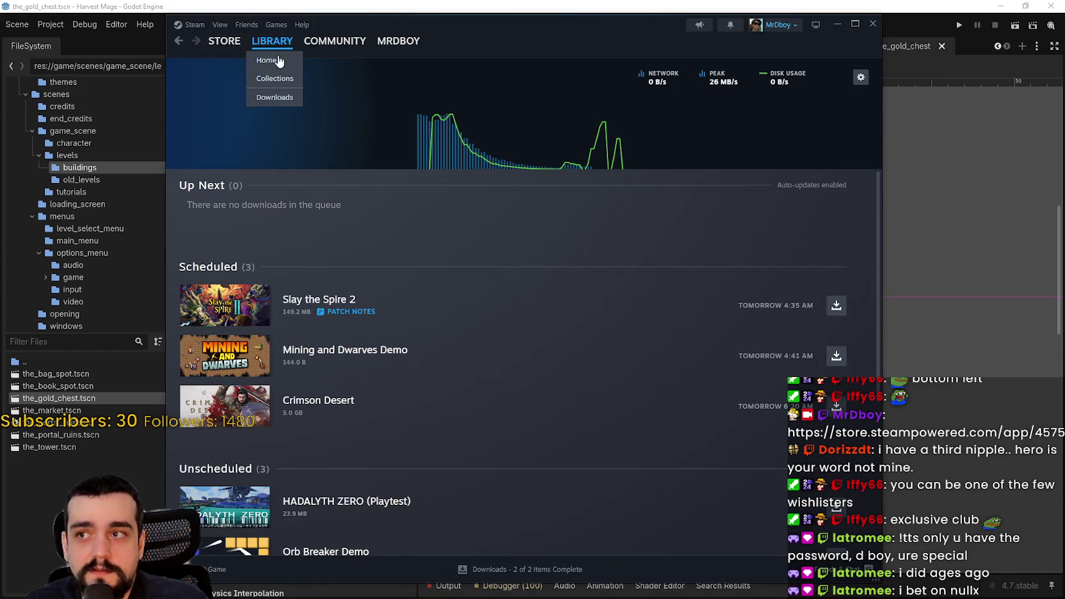
scroll(373, 372, down, 3)
scroll(221, 505, down, 1)
click(221, 510)
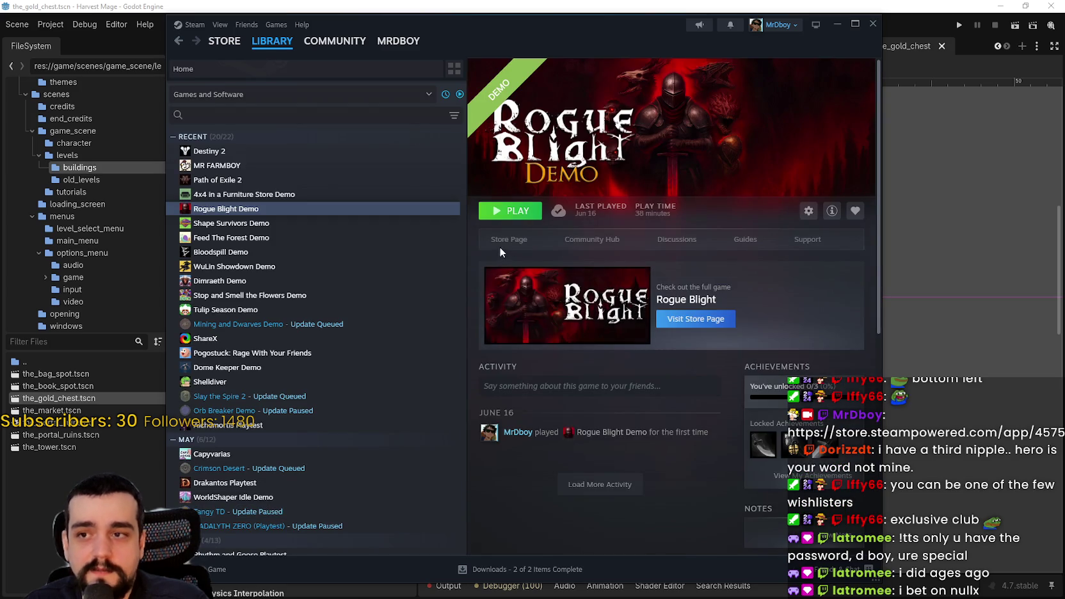
click(578, 313)
mouse_move(594, 50)
mouse_down()
mouse_move(641, 51)
mouse_move(692, 33)
mouse_up()
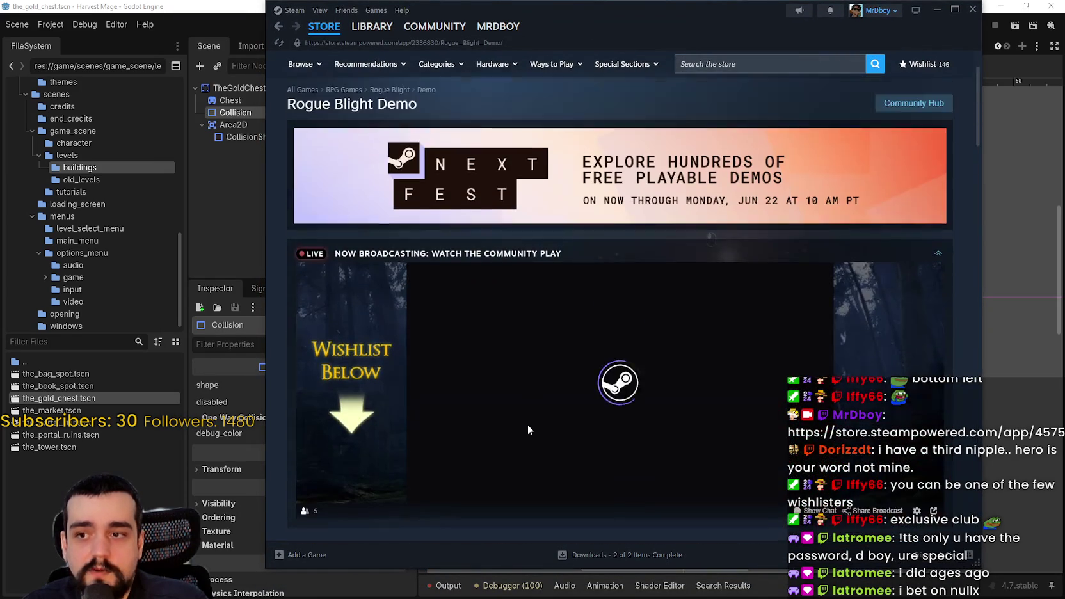
click(389, 92)
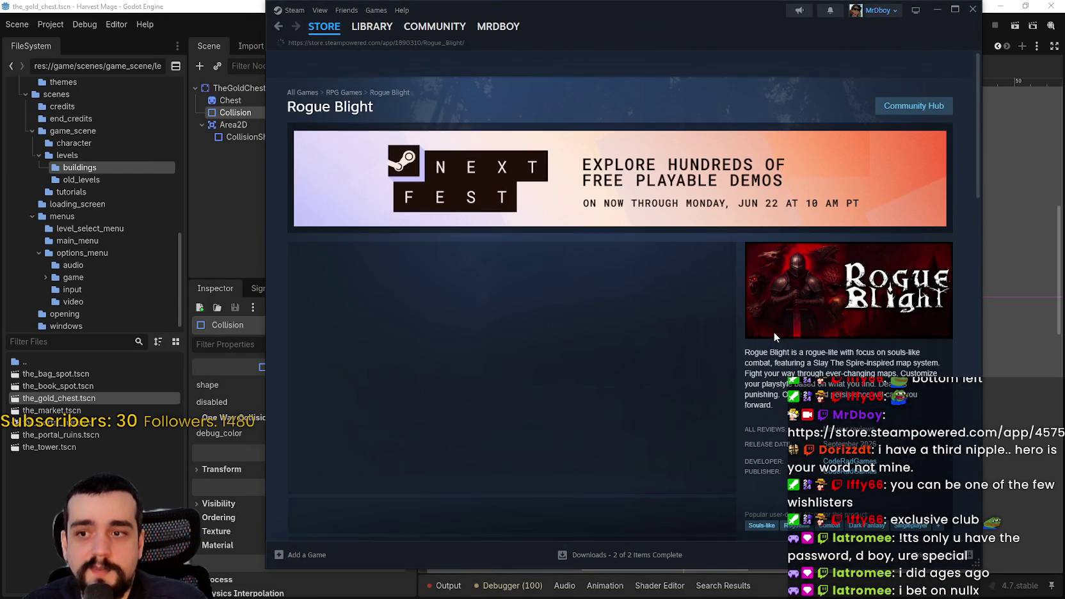
scroll(617, 270, down, 3)
scroll(484, 370, up, 3)
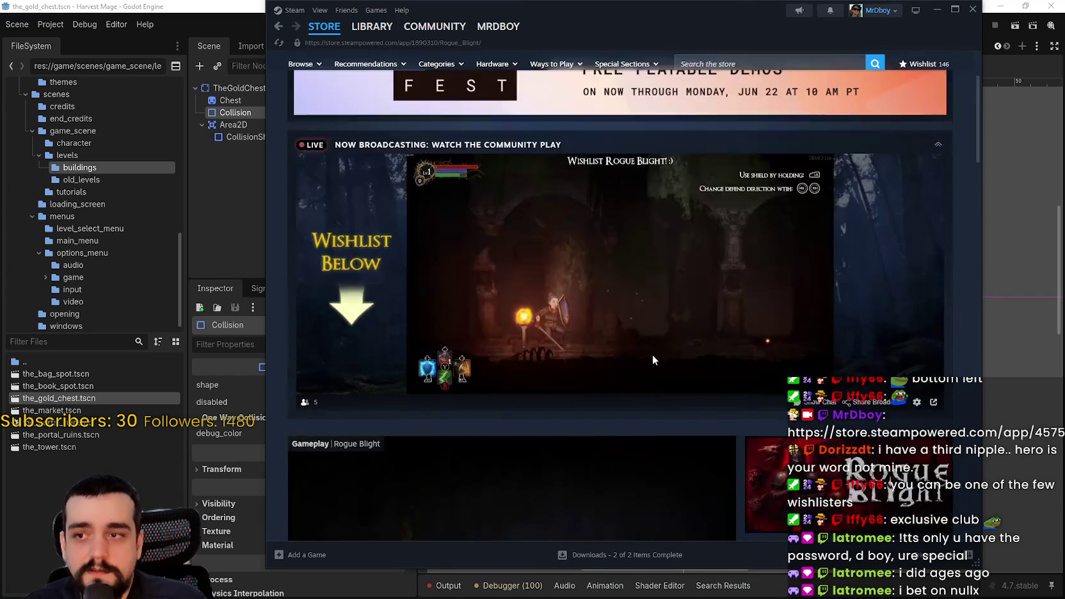
click(940, 203)
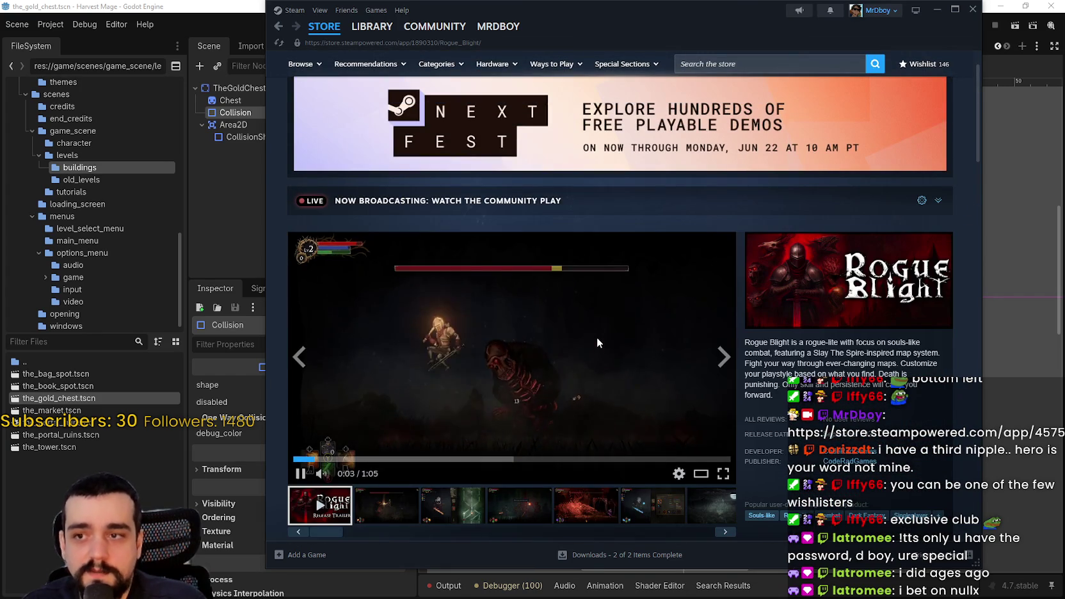
click(641, 416)
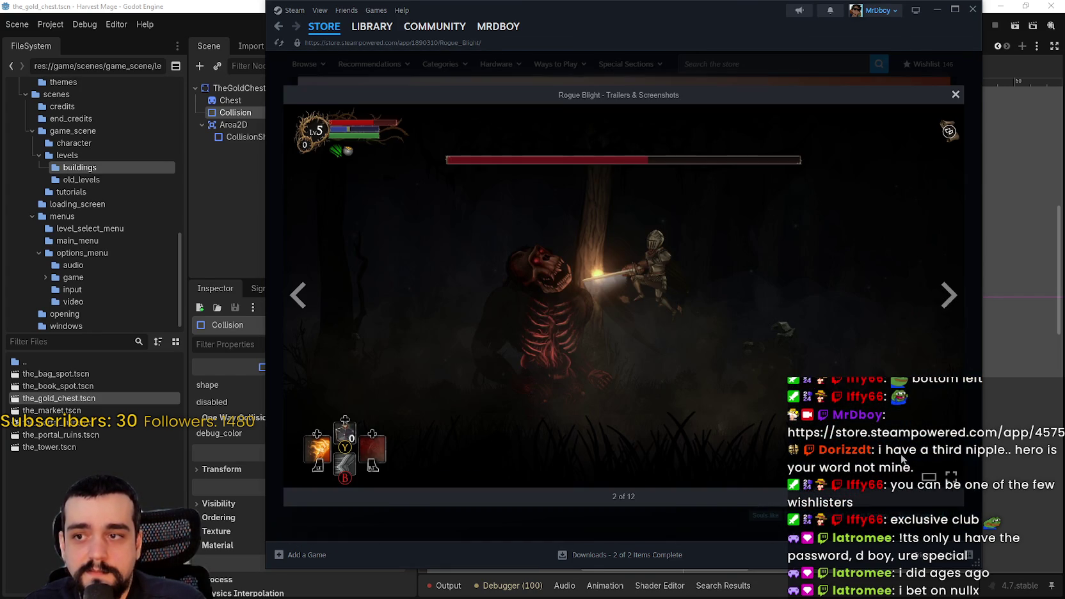
click(950, 308)
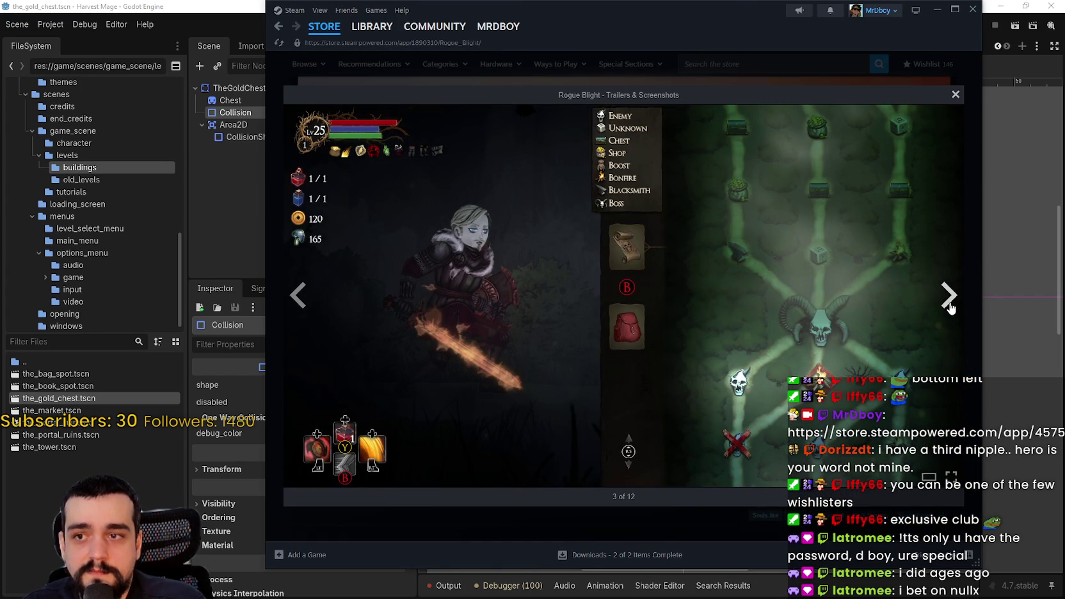
click(950, 308)
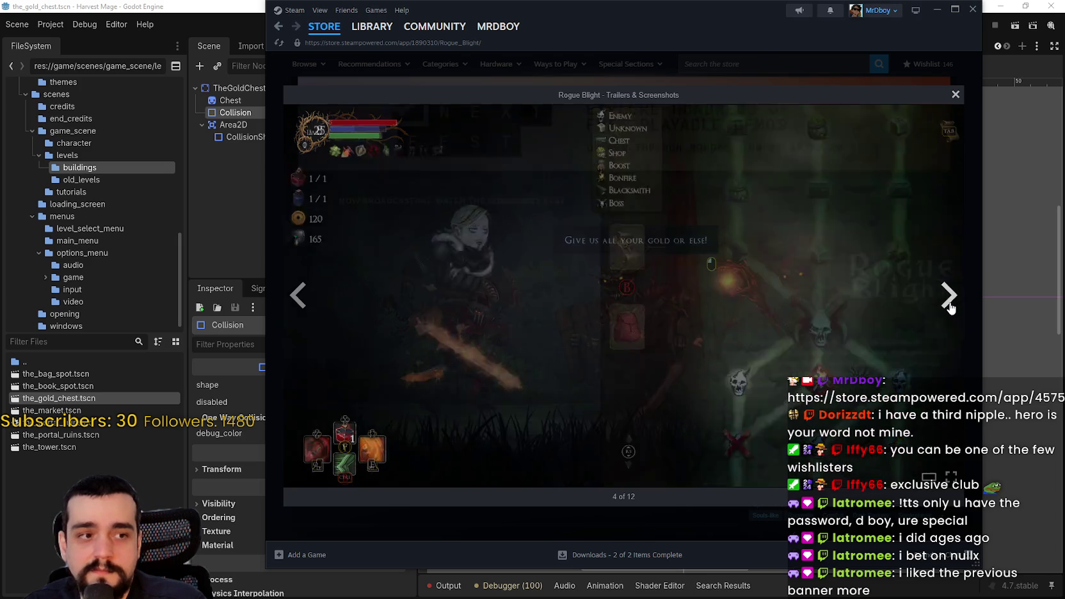
click(950, 308)
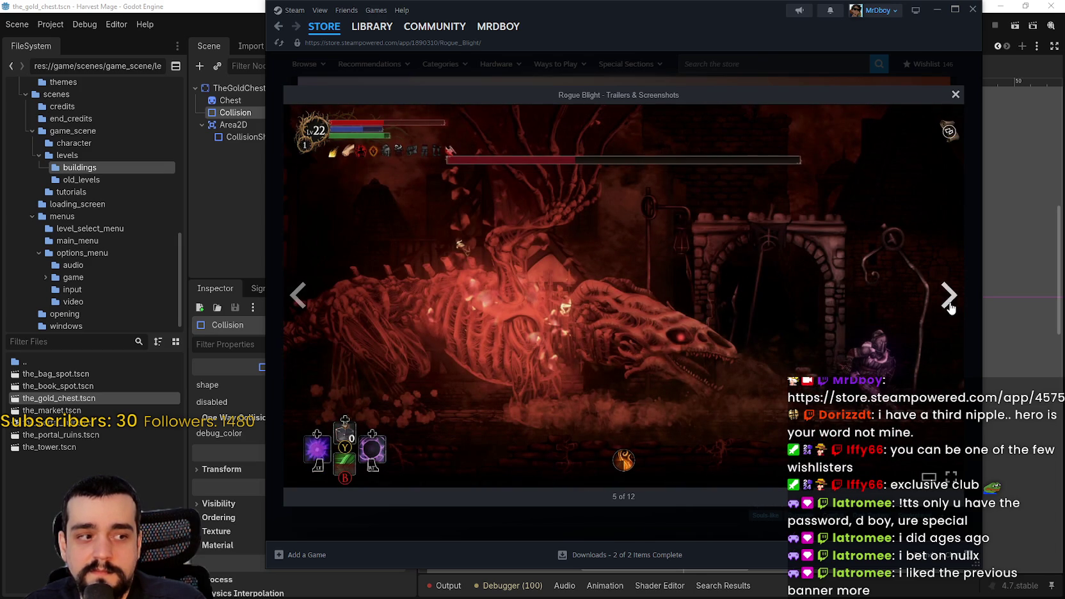
click(950, 308)
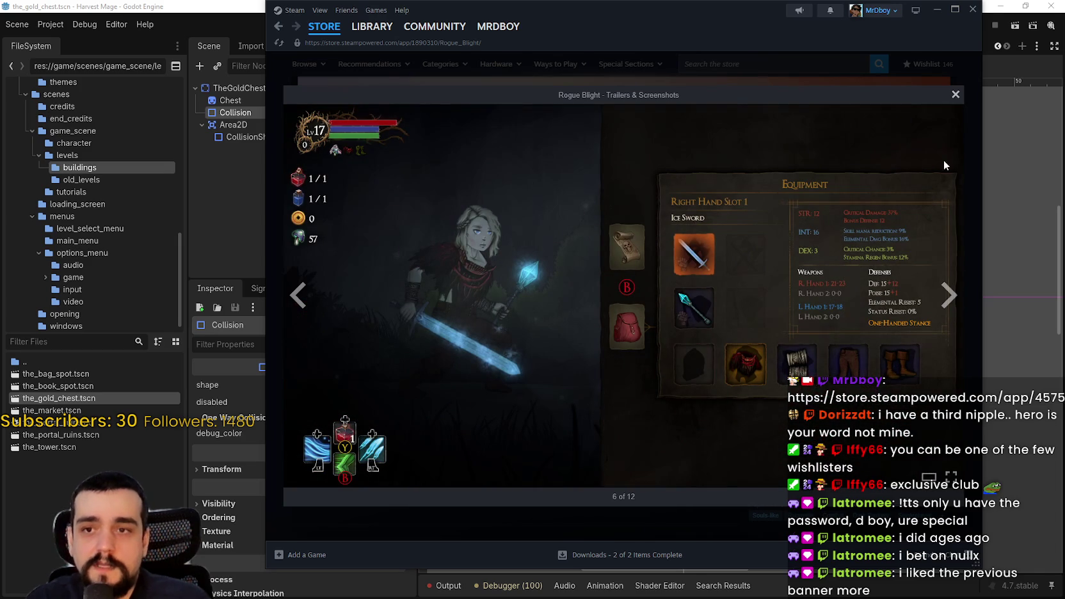
click(955, 95)
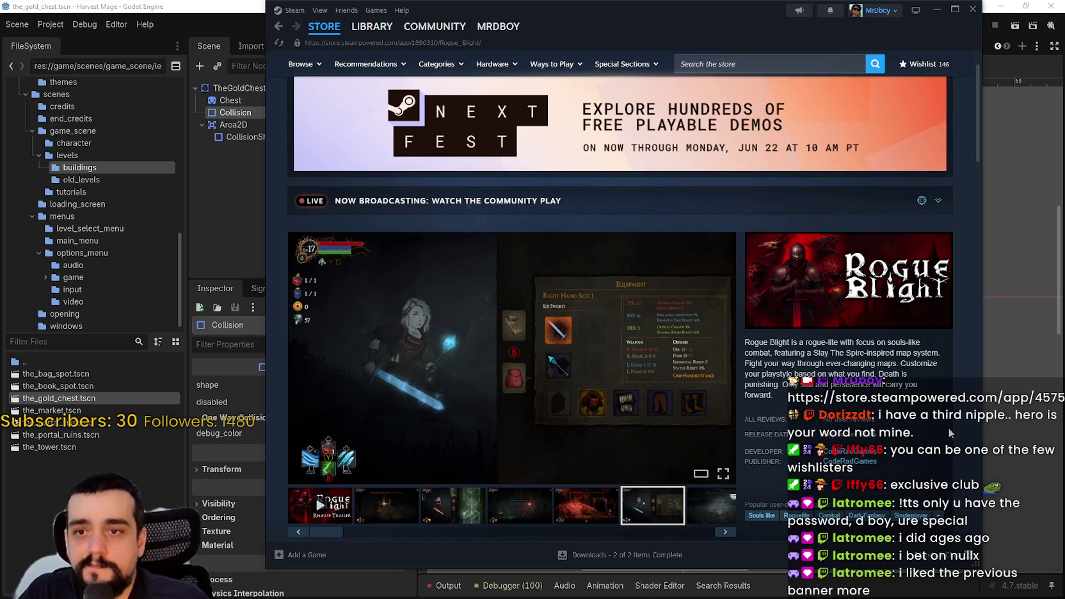
scroll(948, 428, down, 5)
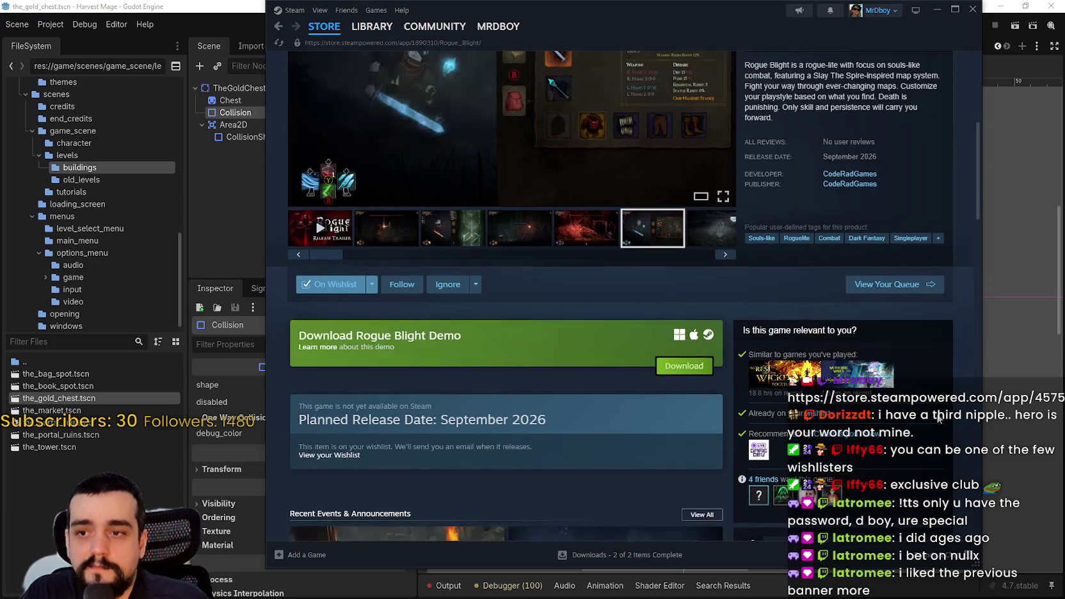
scroll(577, 417, down, 3)
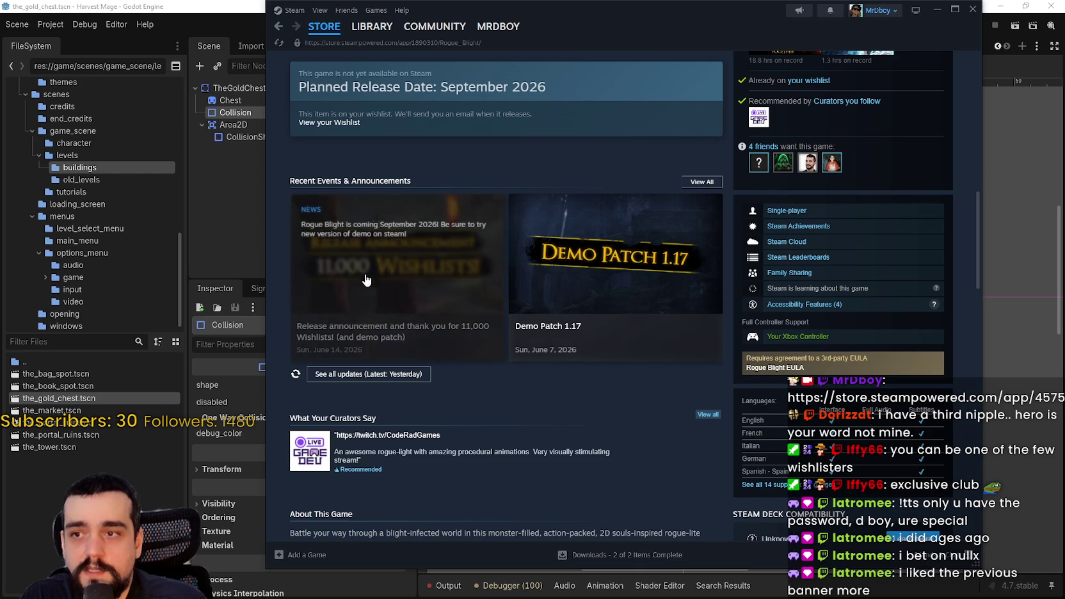
scroll(486, 456, up, 1)
scroll(484, 450, up, 10)
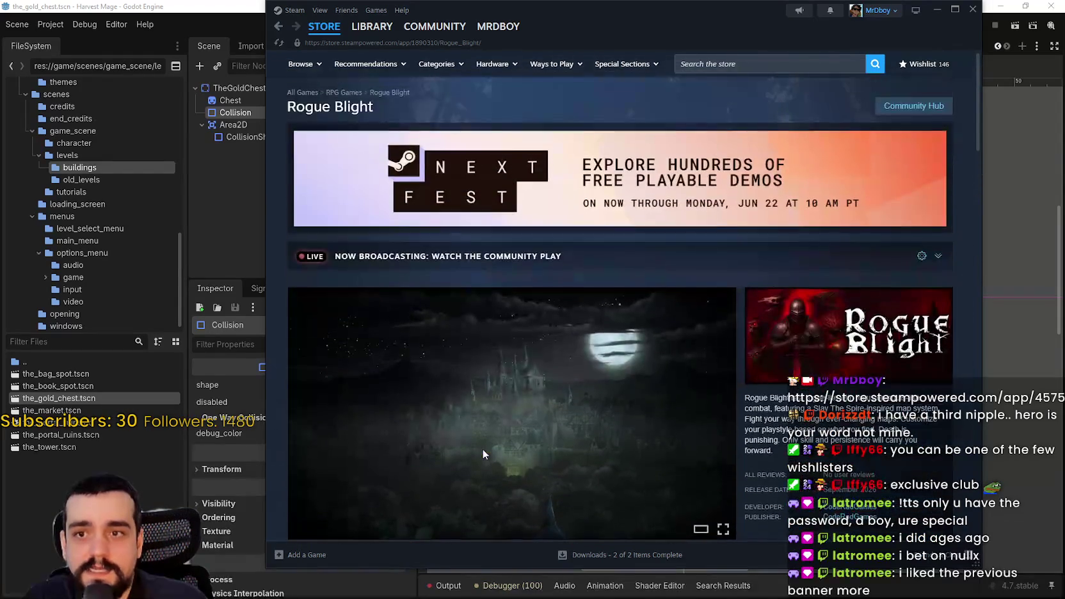
scroll(484, 450, down, 3)
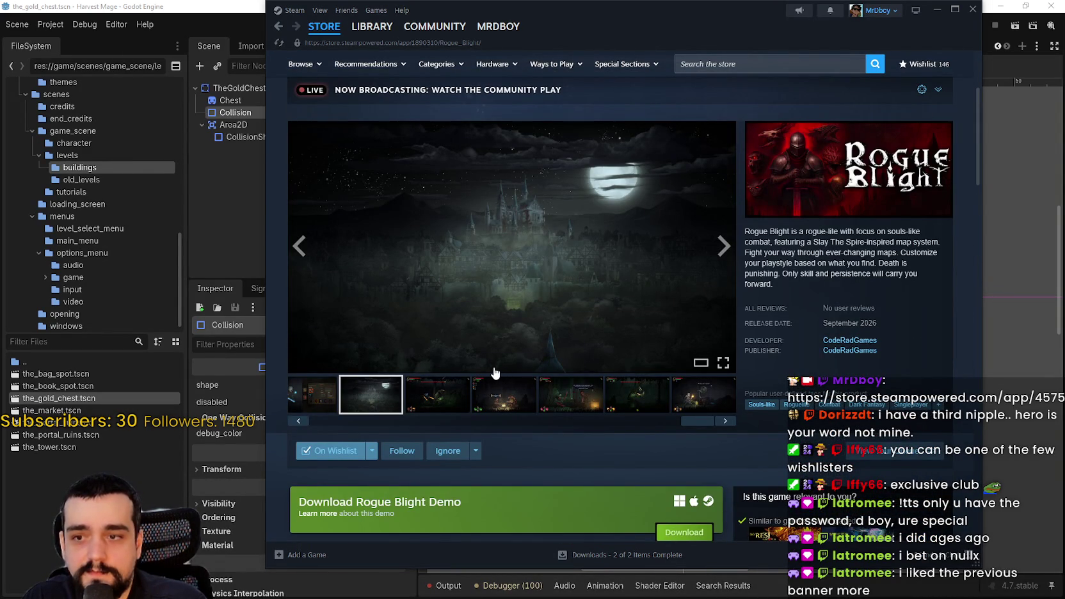
click(432, 411)
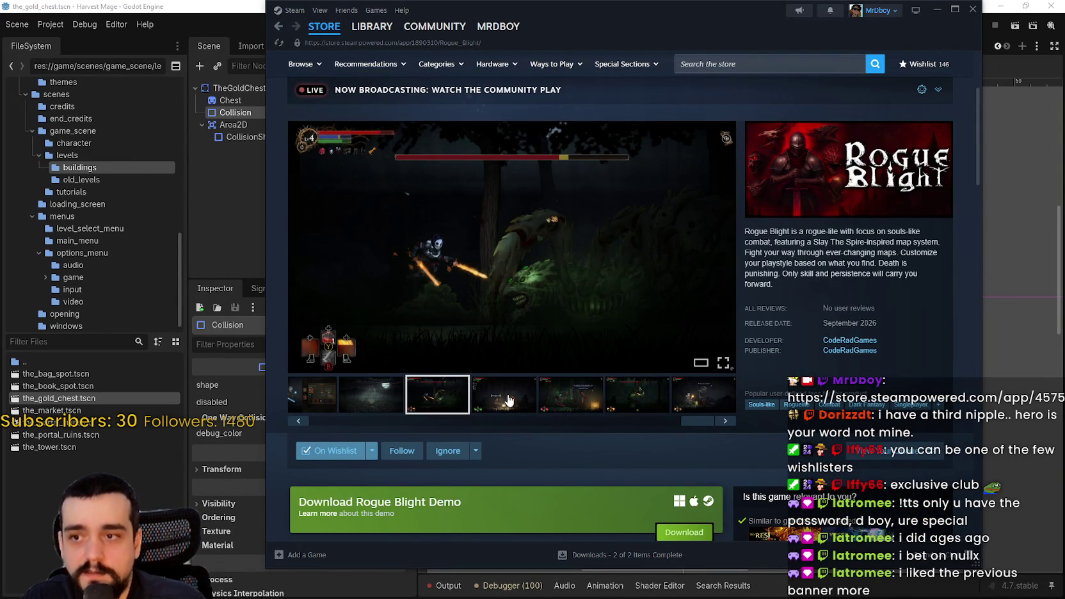
click(526, 391)
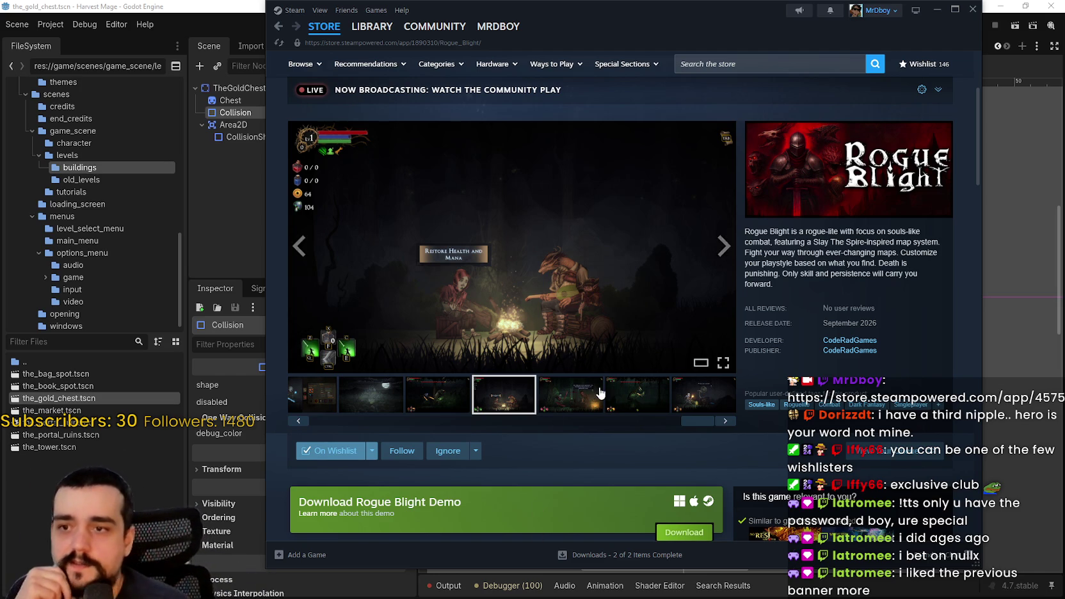
click(589, 392)
click(640, 397)
click(711, 402)
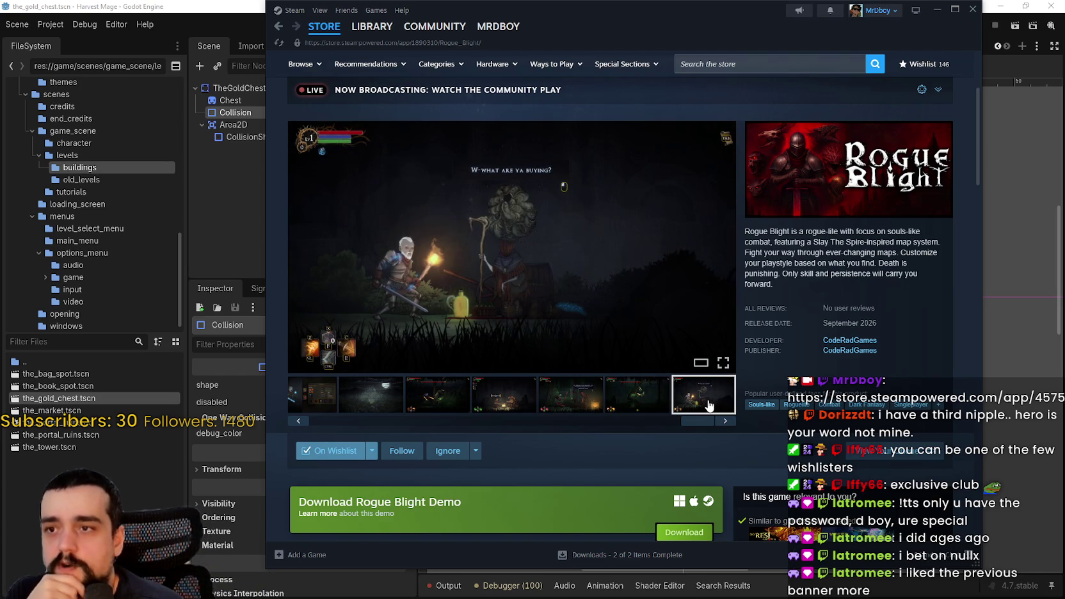
key(F5)
scroll(700, 396, down, 2)
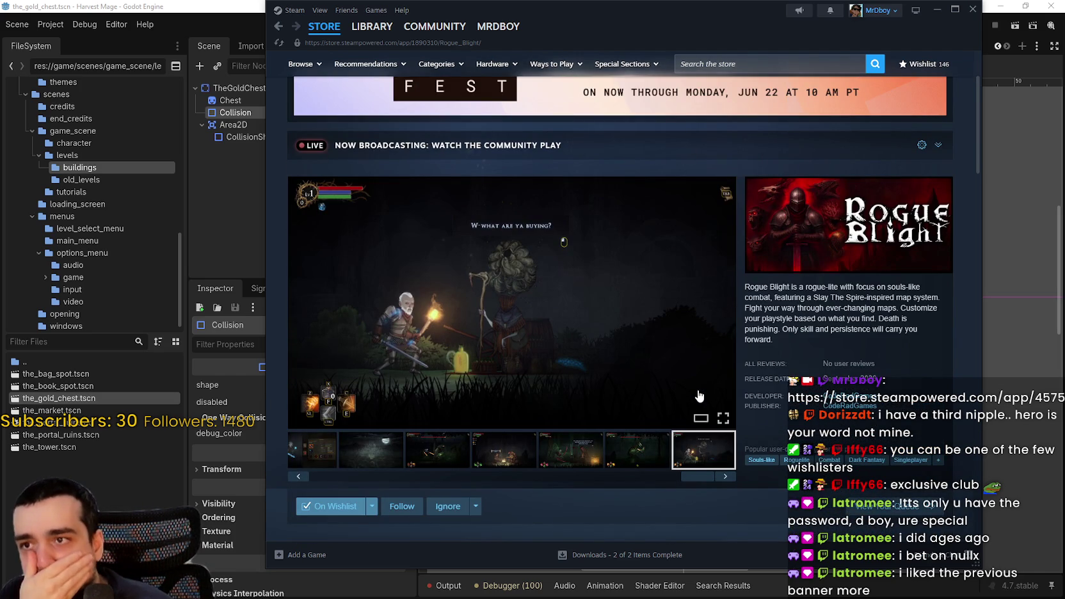
drag(603, 20, 595, 32)
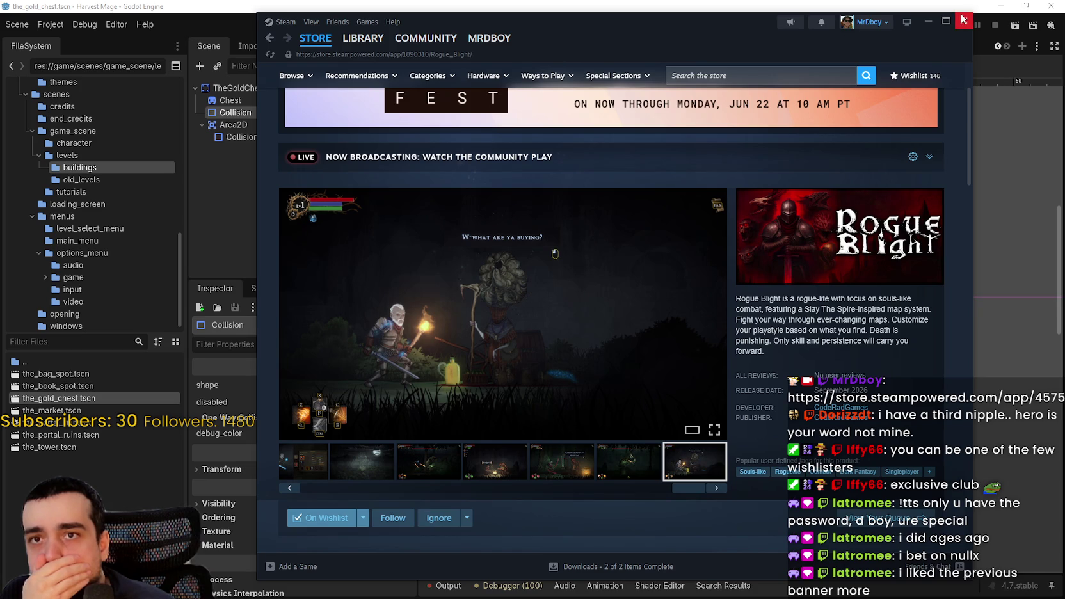
click(963, 20)
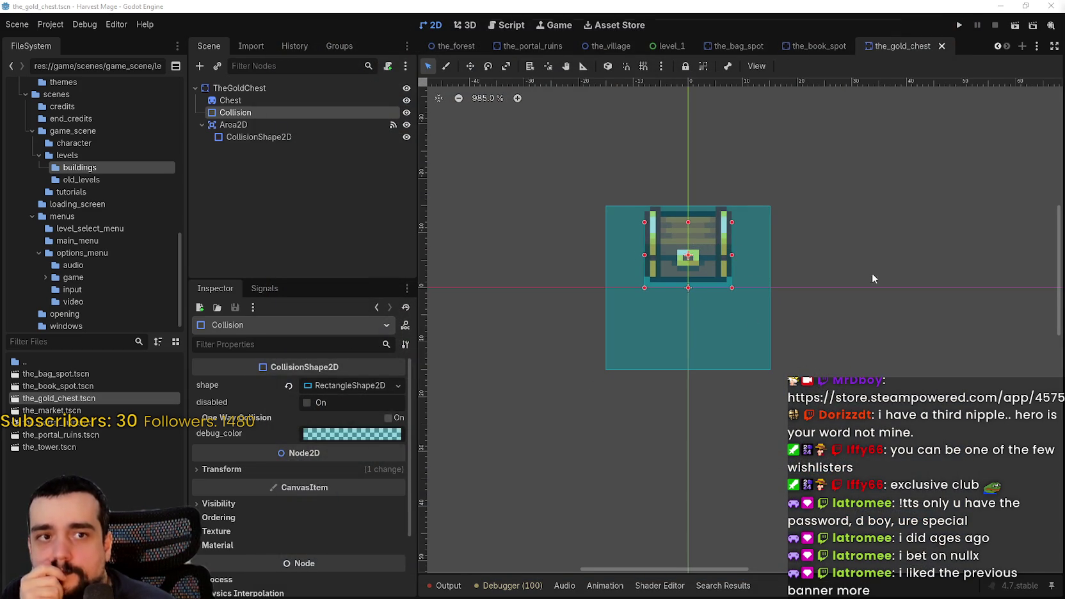
- Zoom around the chest and its collision rectangles, then switch to the_village scene
scroll(712, 330, down, 1)
scroll(720, 316, up, 2)
scroll(772, 244, up, 1)
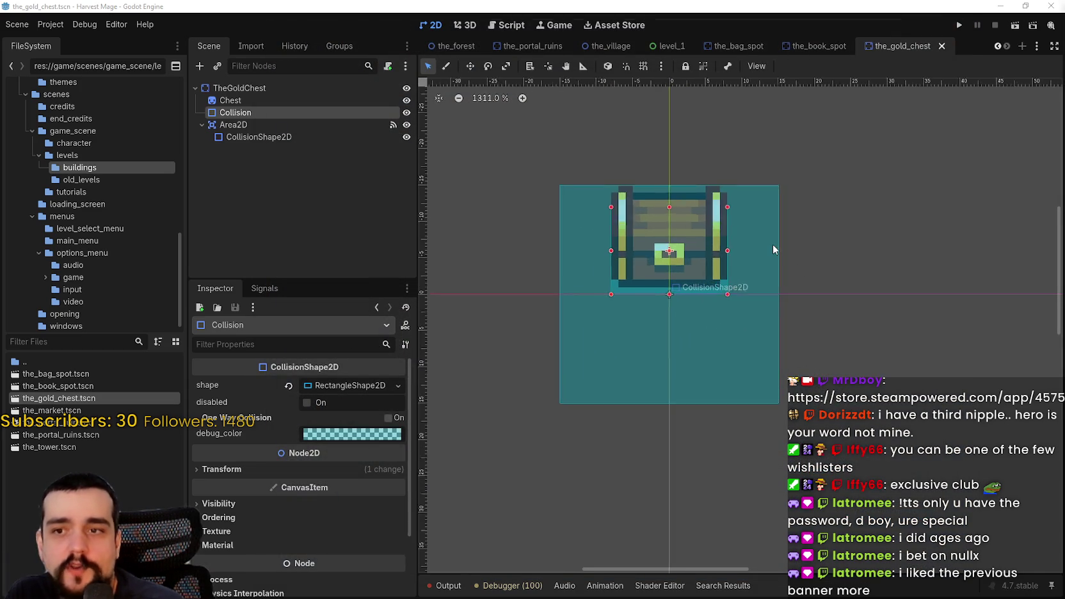
scroll(737, 281, down, 1)
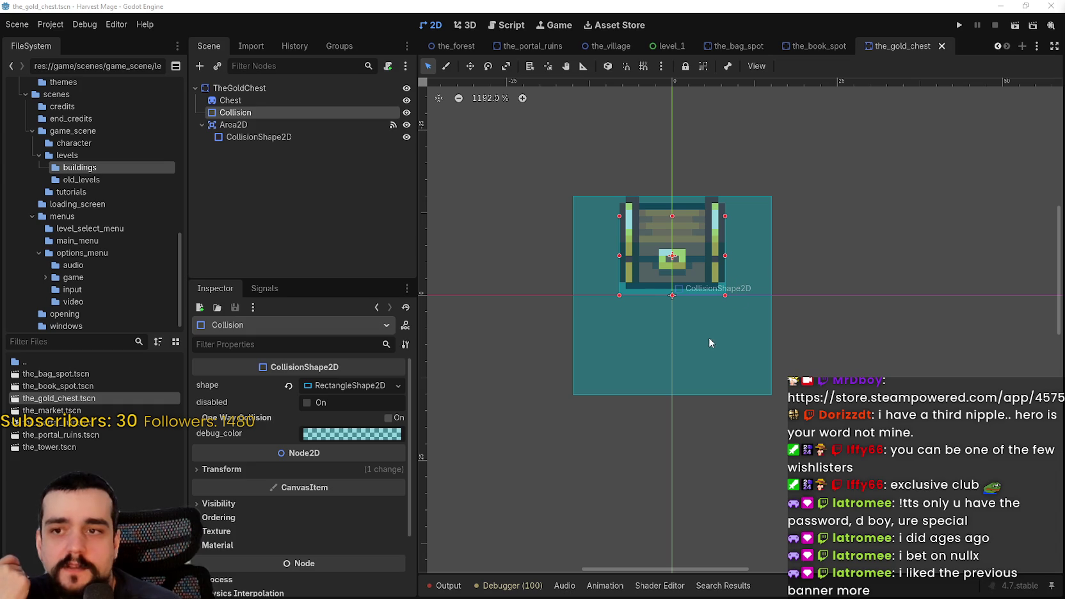
scroll(716, 282, up, 3)
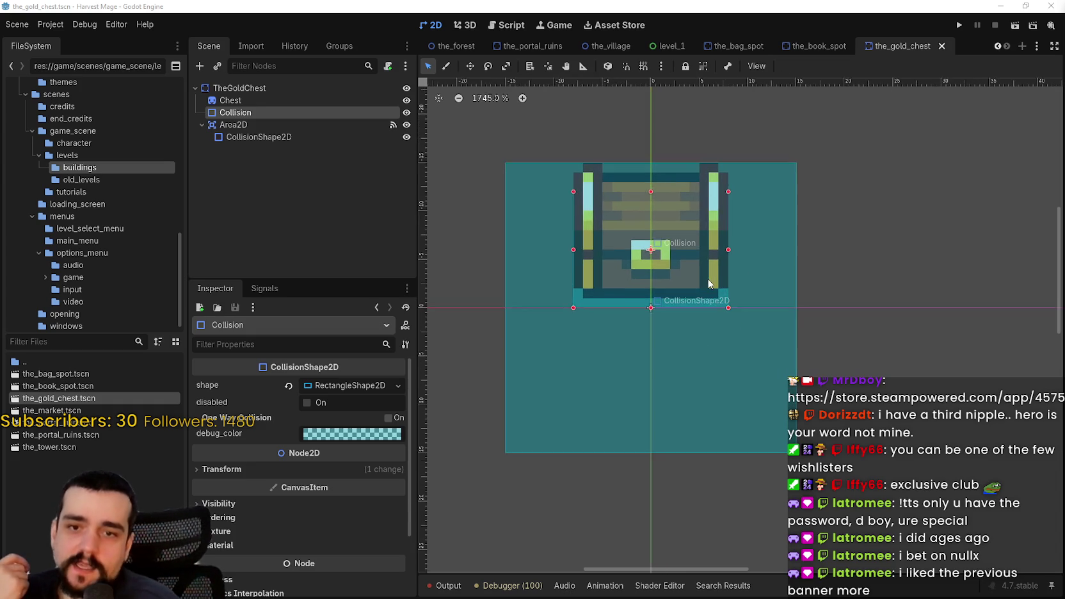
scroll(669, 269, down, 2)
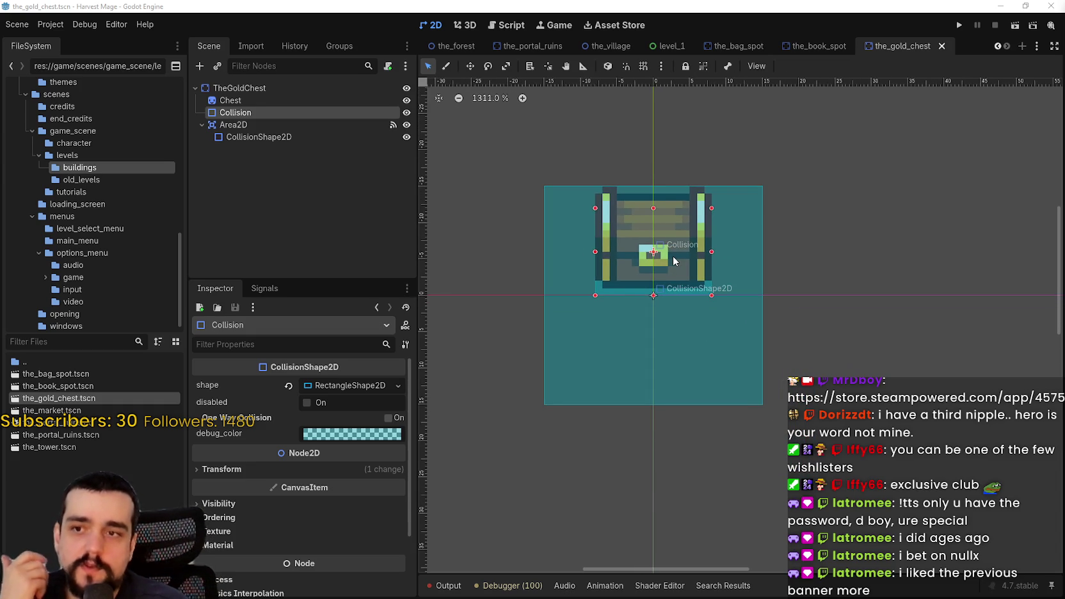
scroll(672, 256, up, 2)
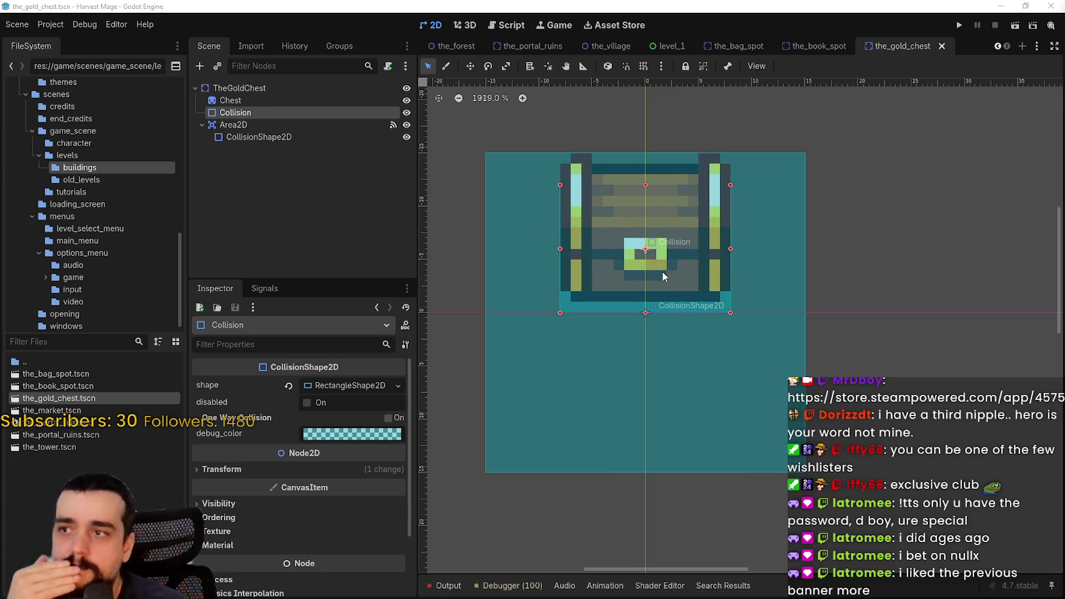
scroll(662, 270, down, 2)
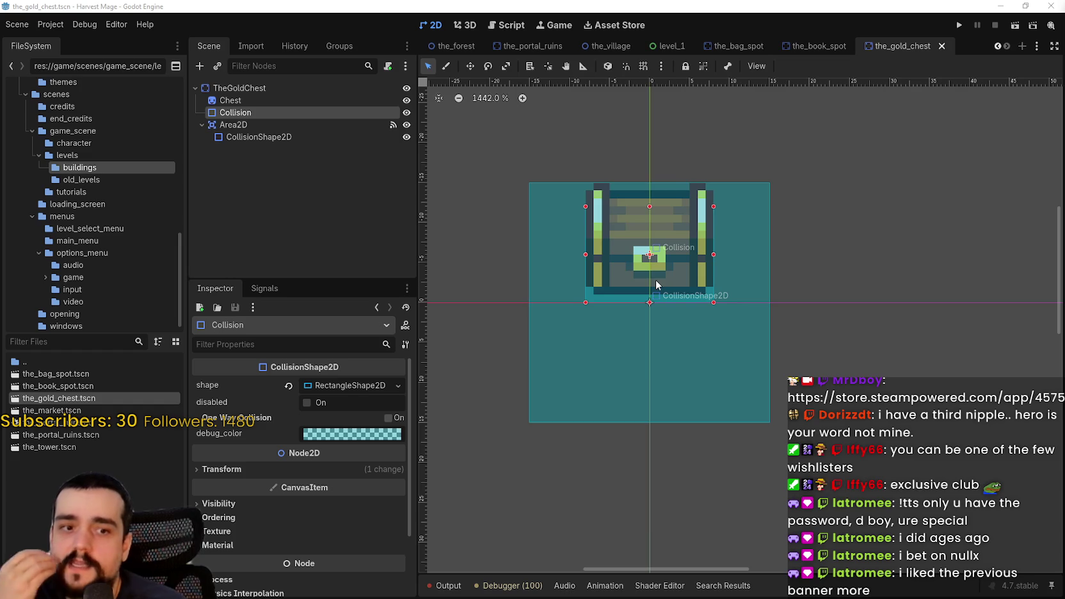
scroll(660, 276, up, 4)
scroll(653, 253, down, 3)
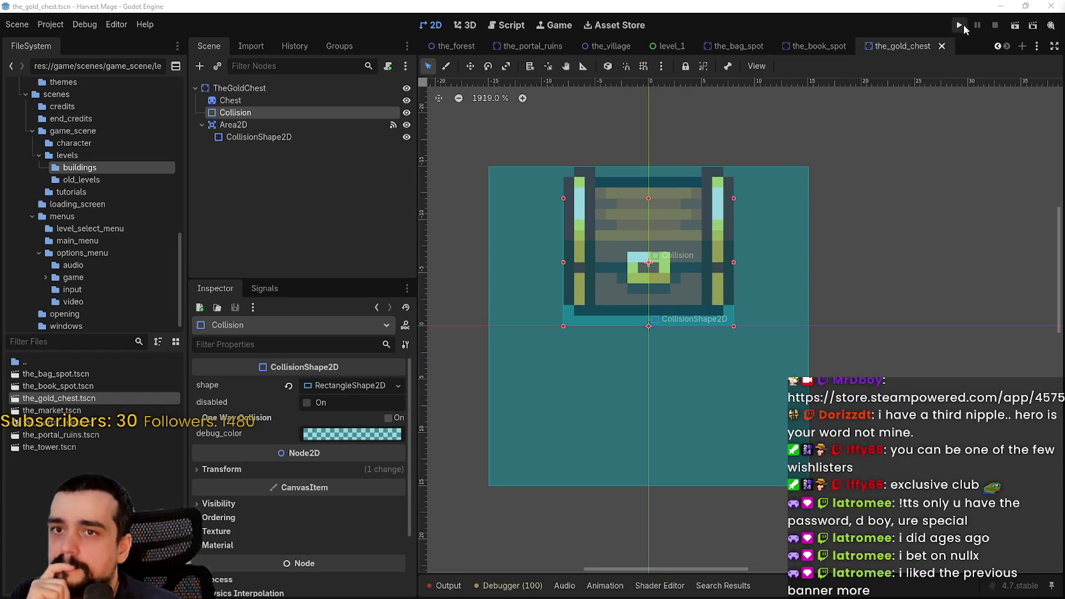
scroll(831, 80, down, 1)
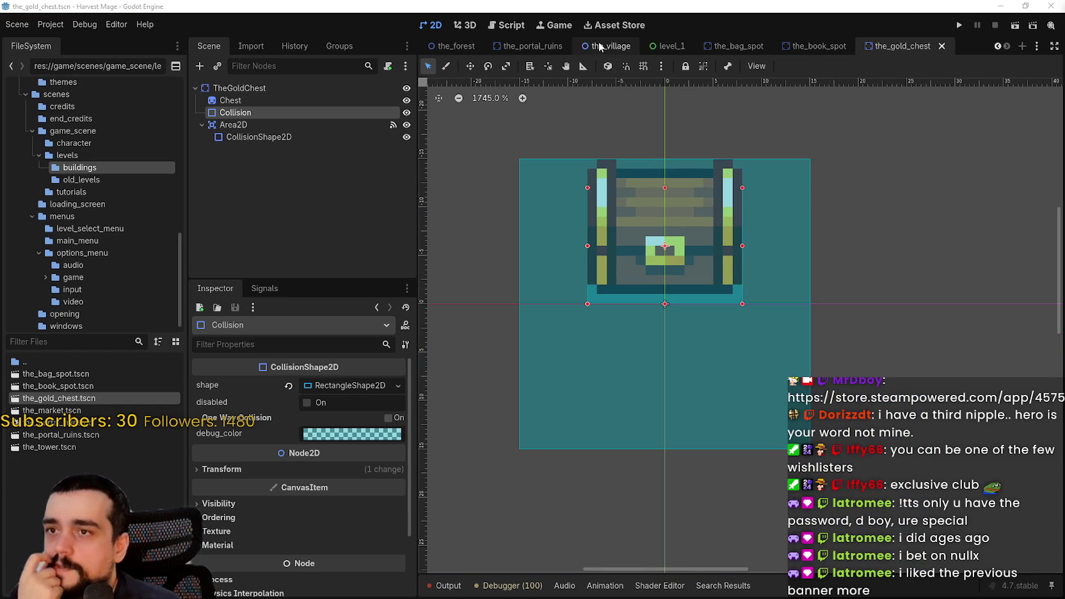
click(606, 46)
- Inspect the gold chest beside the market, then open TheTower's own scene
scroll(790, 262, down, 3)
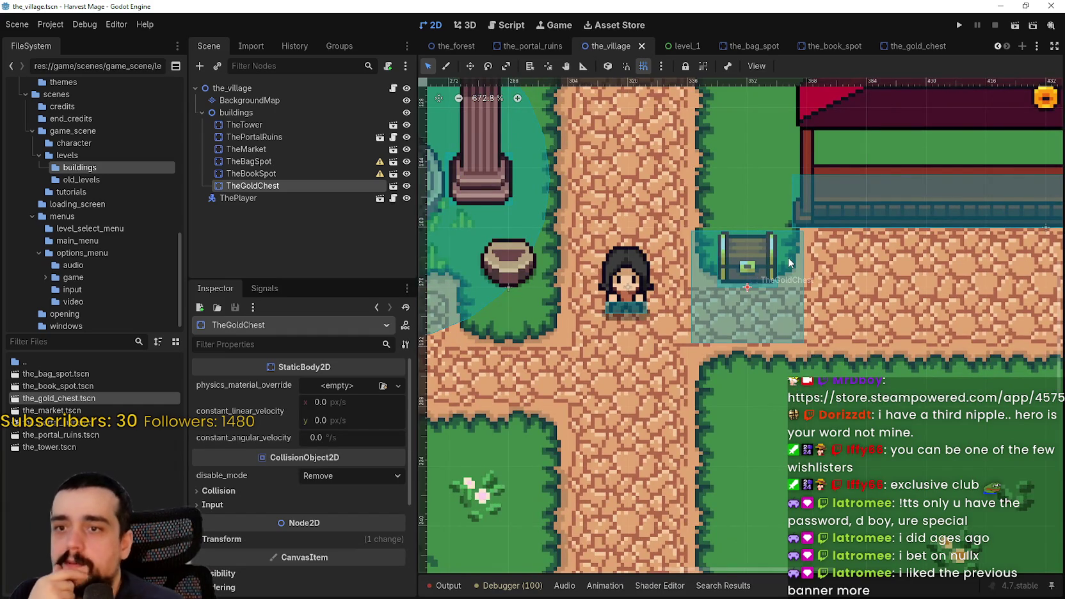
scroll(788, 258, down, 1)
scroll(861, 358, up, 3)
scroll(853, 326, up, 3)
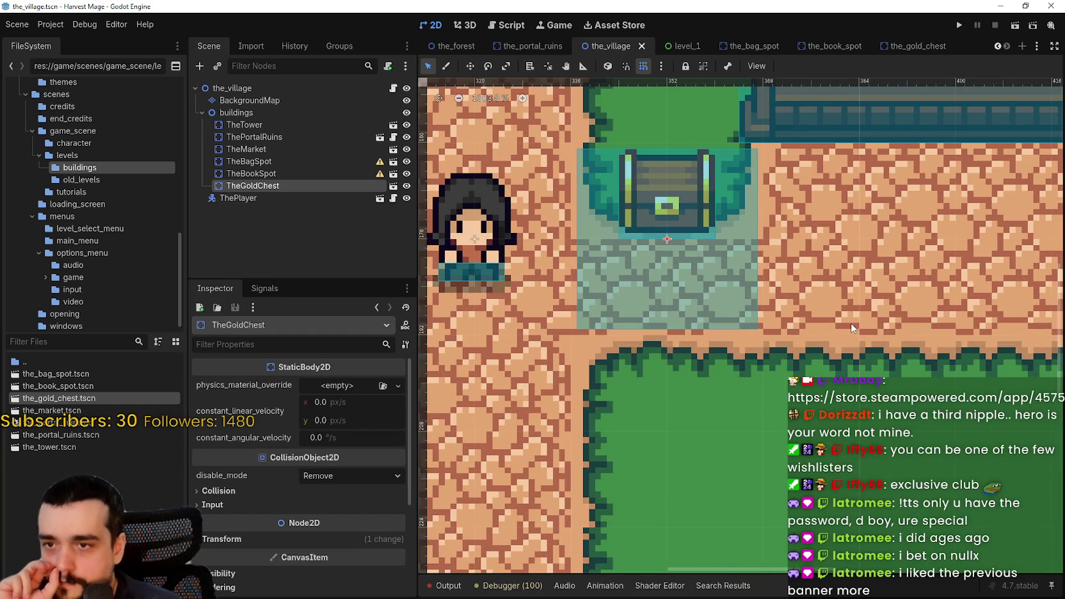
scroll(705, 305, down, 11)
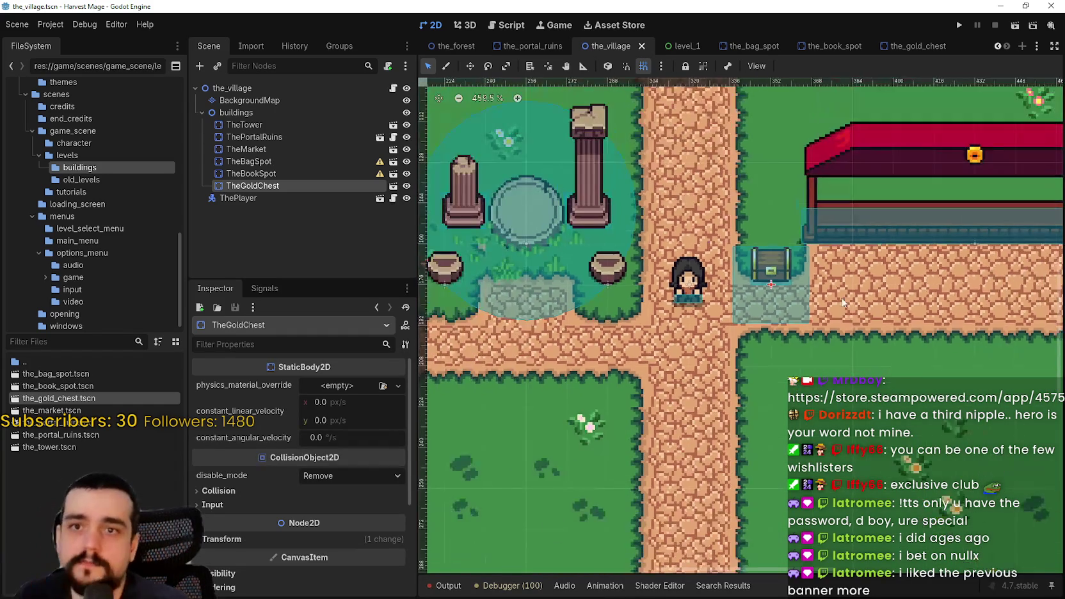
scroll(702, 301, down, 2)
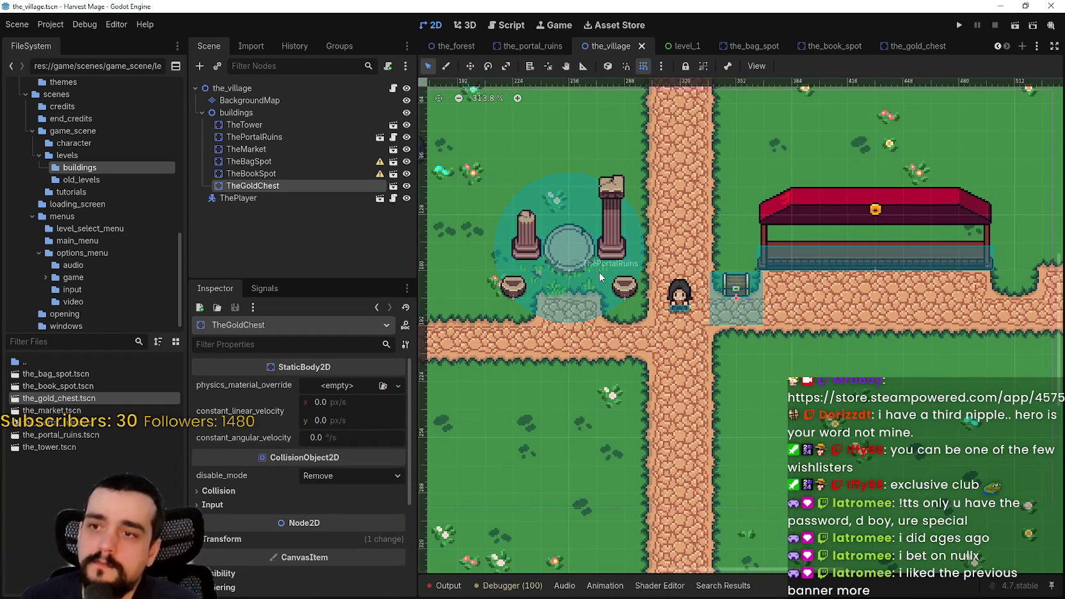
scroll(705, 304, down, 1)
scroll(640, 307, left, 5)
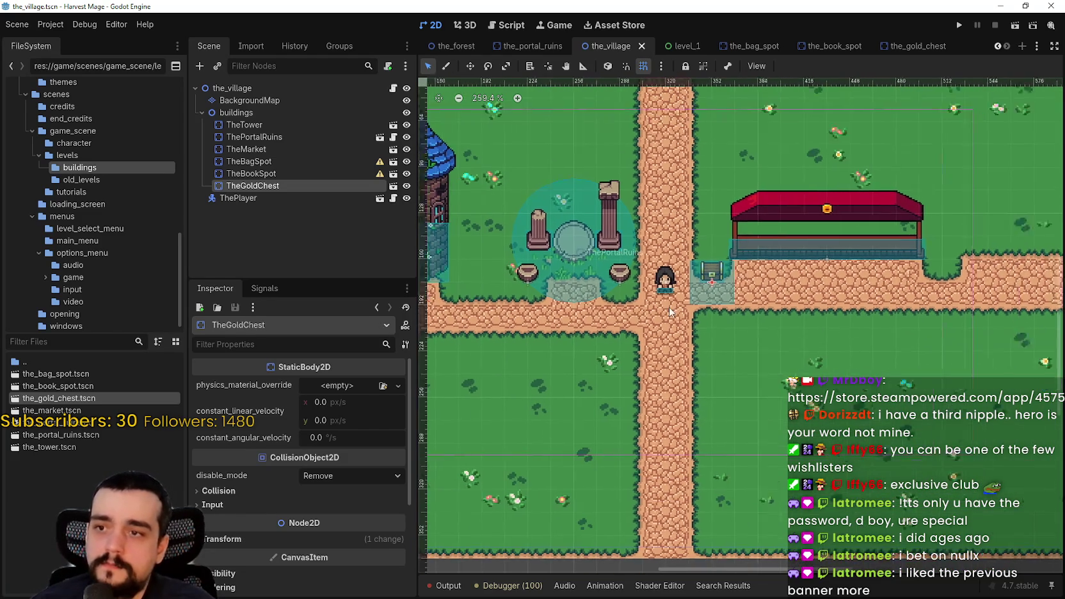
scroll(573, 256, up, 1)
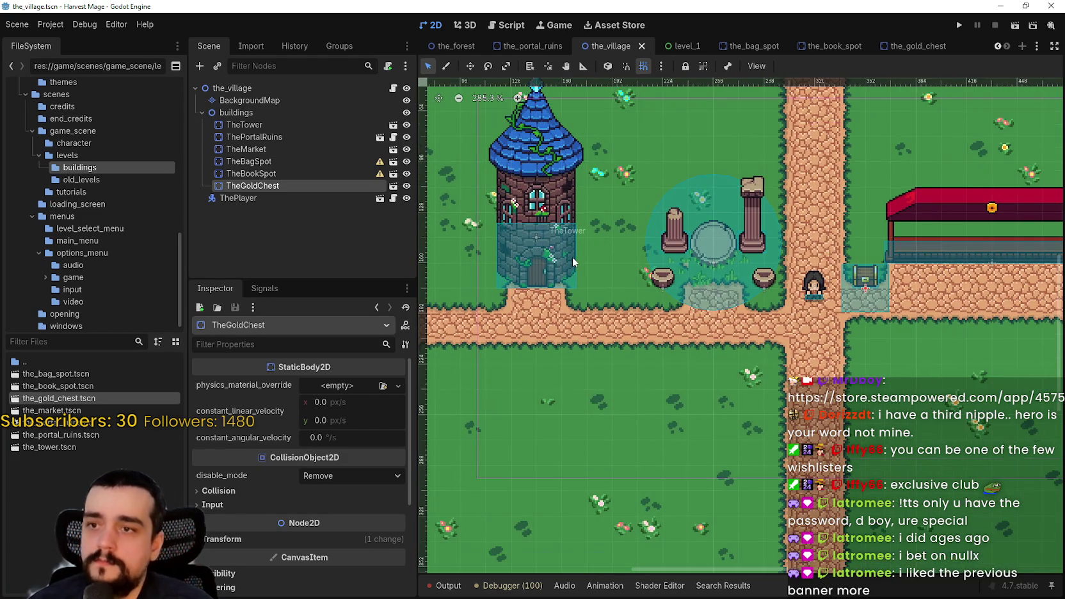
click(304, 124)
click(393, 125)
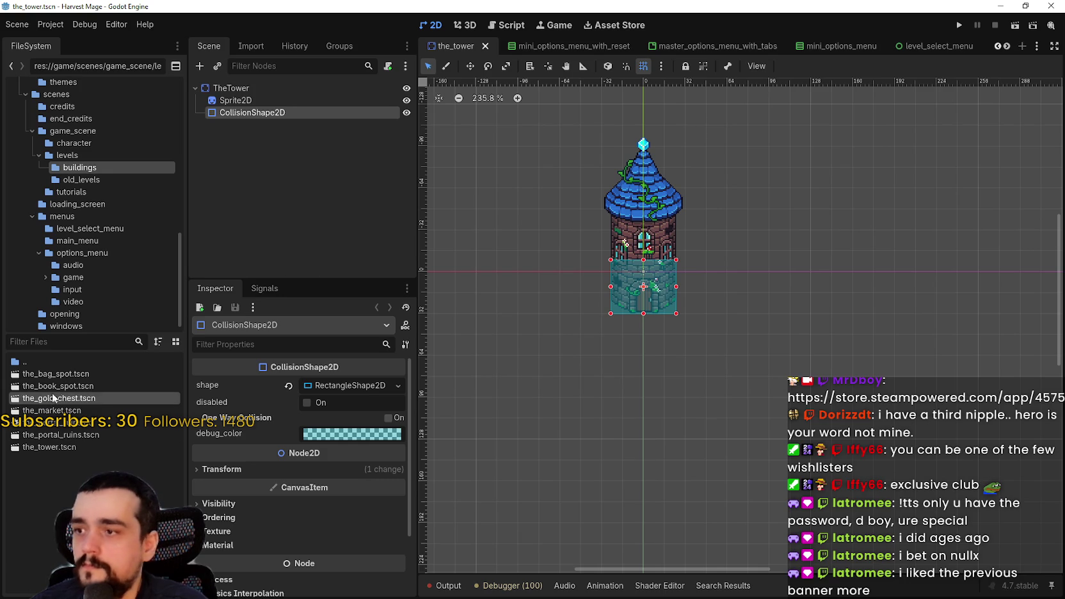
- Copy the Area2D interaction zone from the_portal_ruins scene
double_click(65, 434)
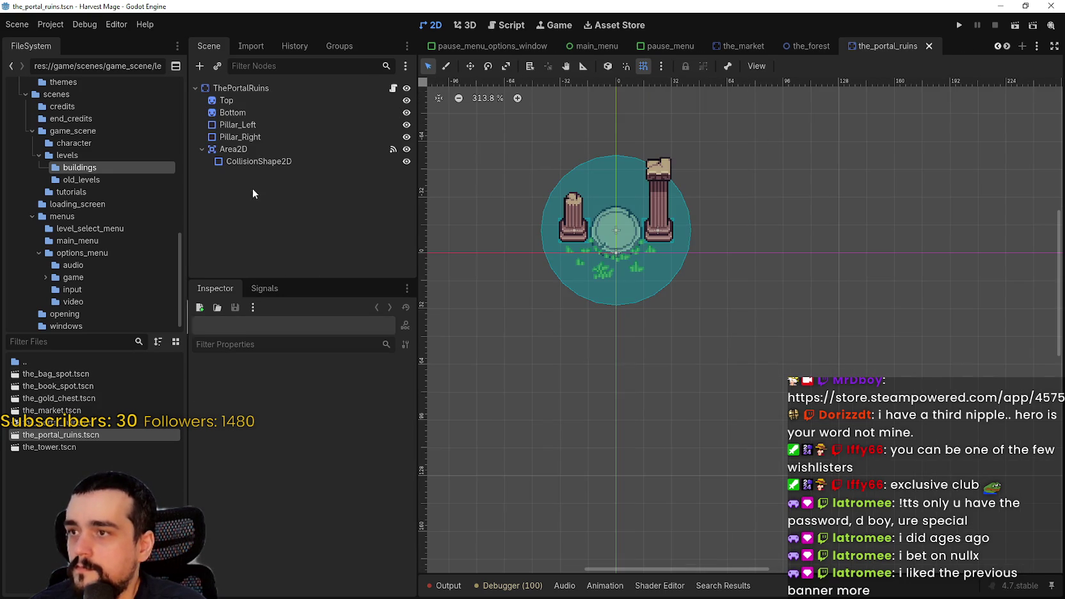
right_click(234, 149)
click(294, 218)
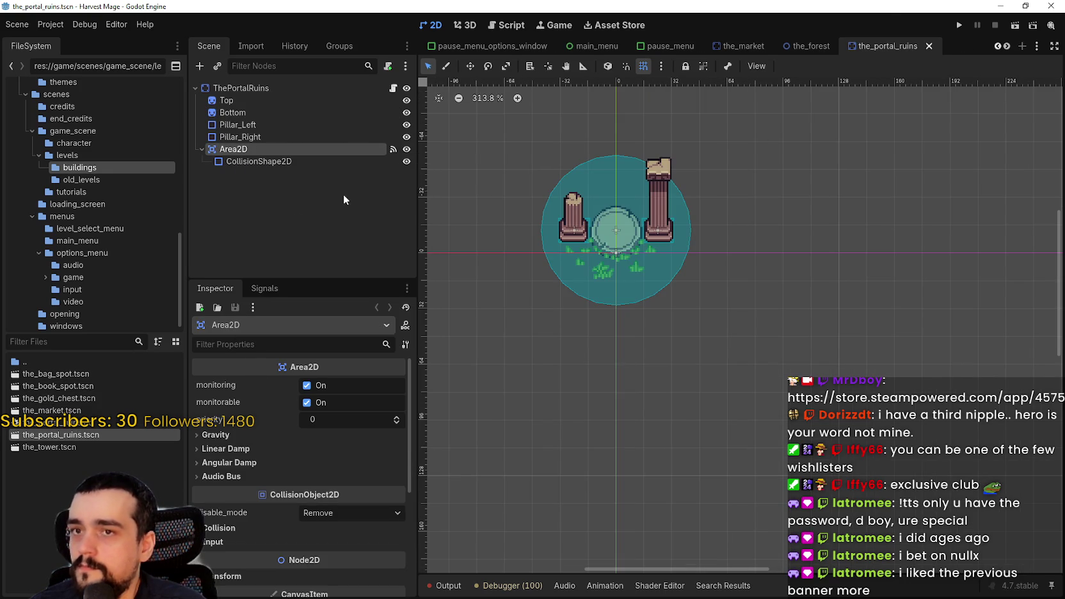
- Paste the copied Area2D as a child of TheTower in the_tower scene
click(70, 388)
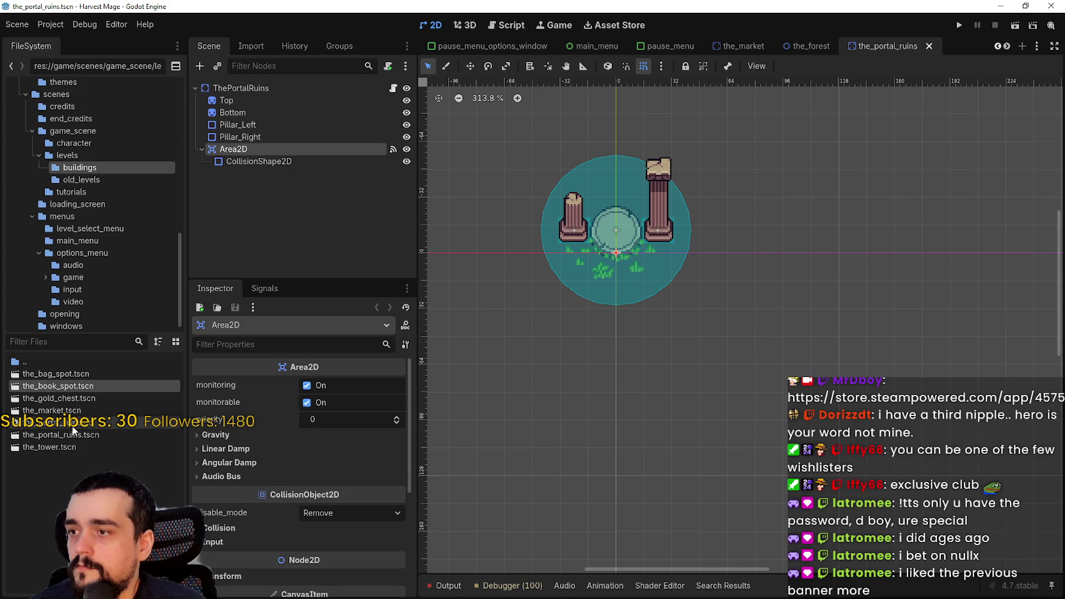
double_click(66, 448)
right_click(249, 90)
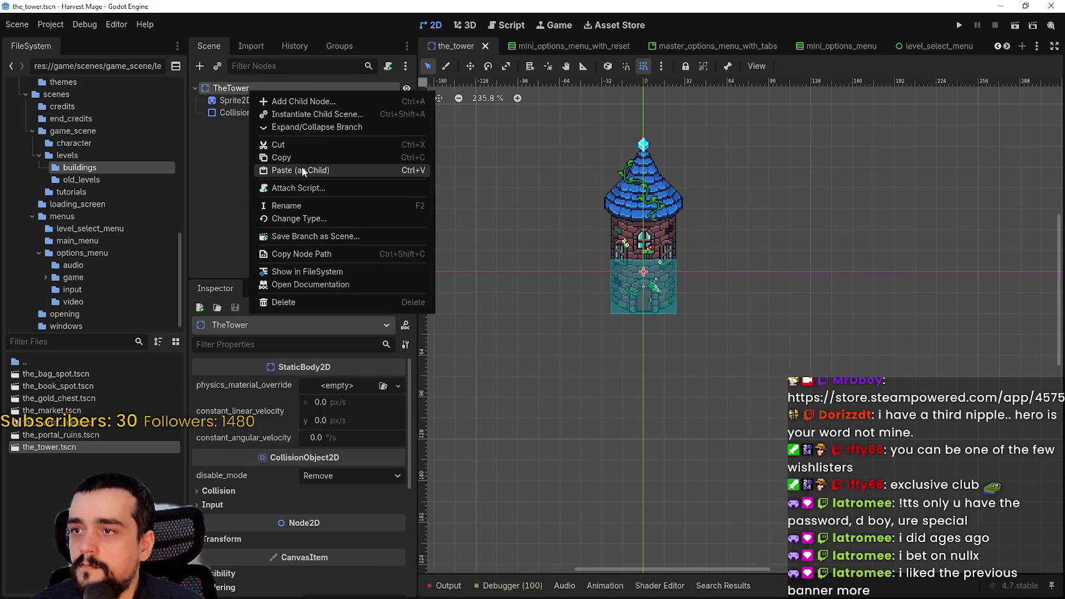
click(302, 171)
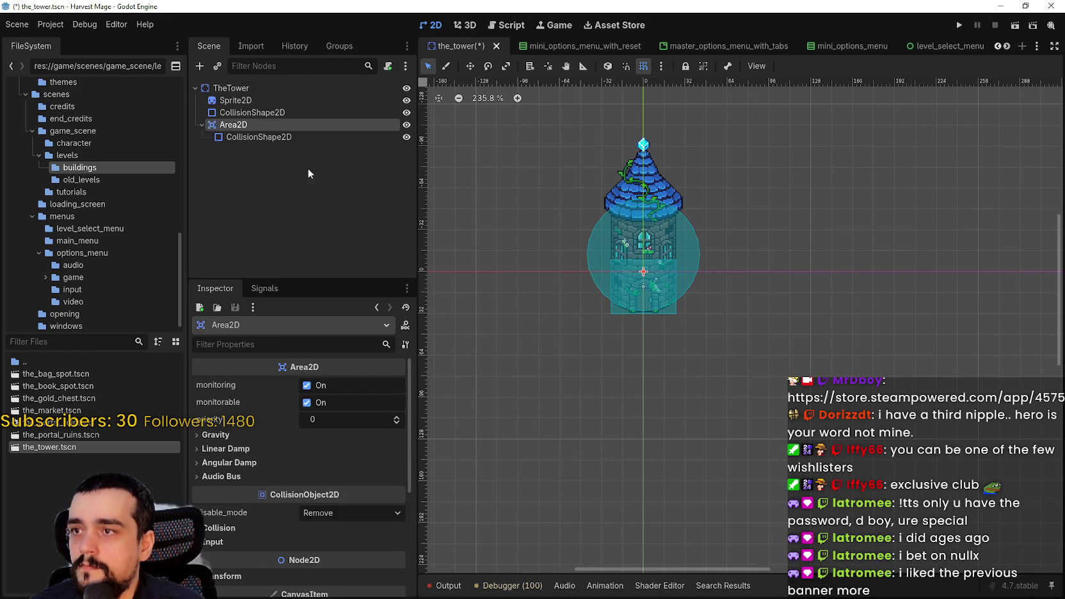
- Select the tower Area2D's CollisionShape2D and drag the circle down onto the tower base
scroll(662, 248, up, 6)
scroll(675, 262, down, 3)
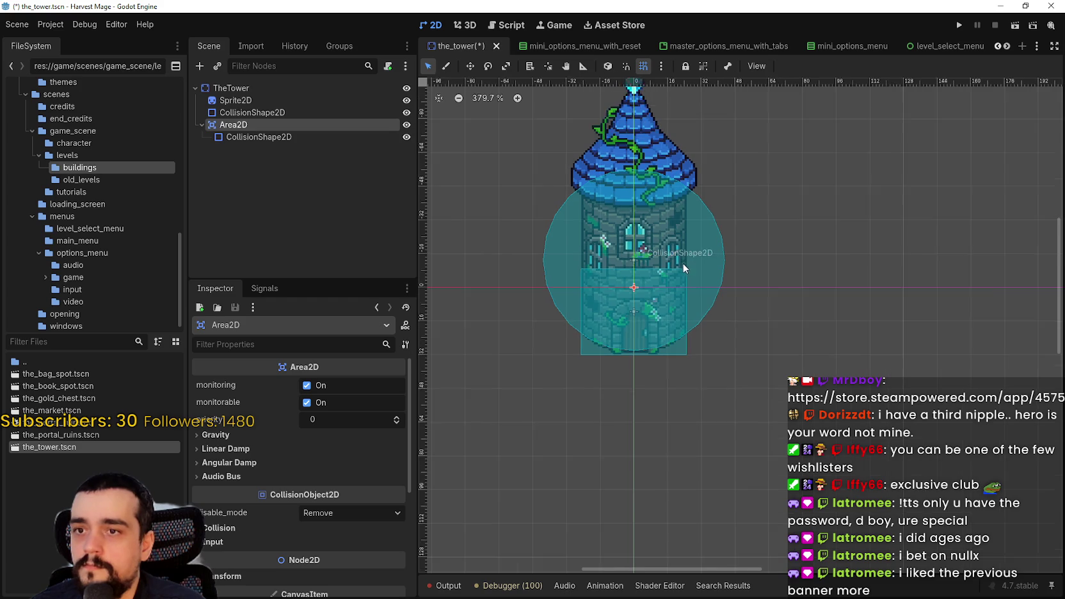
click(263, 134)
click(267, 126)
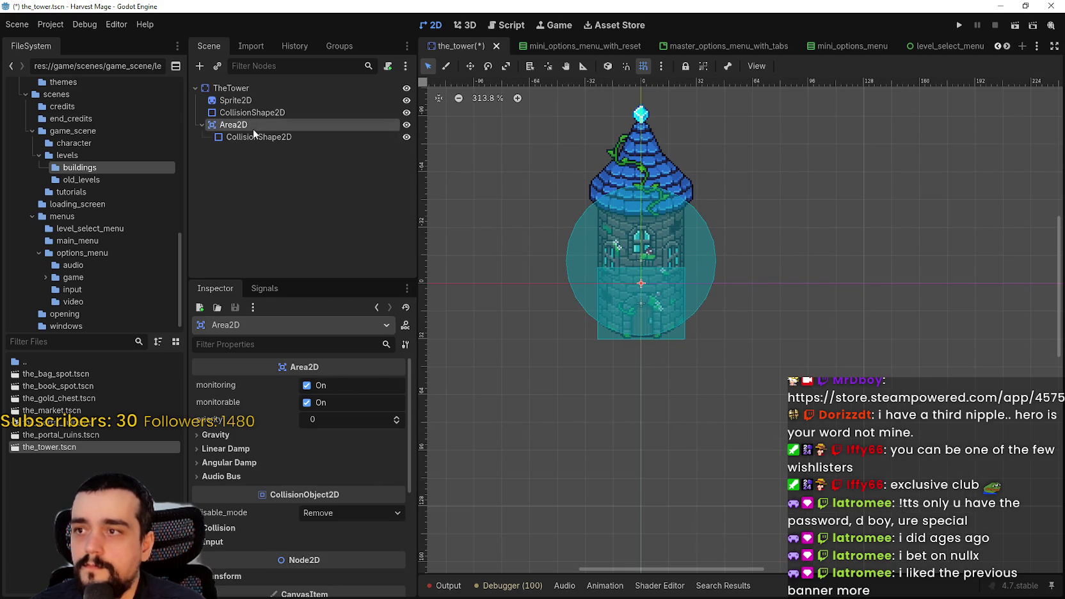
click(260, 137)
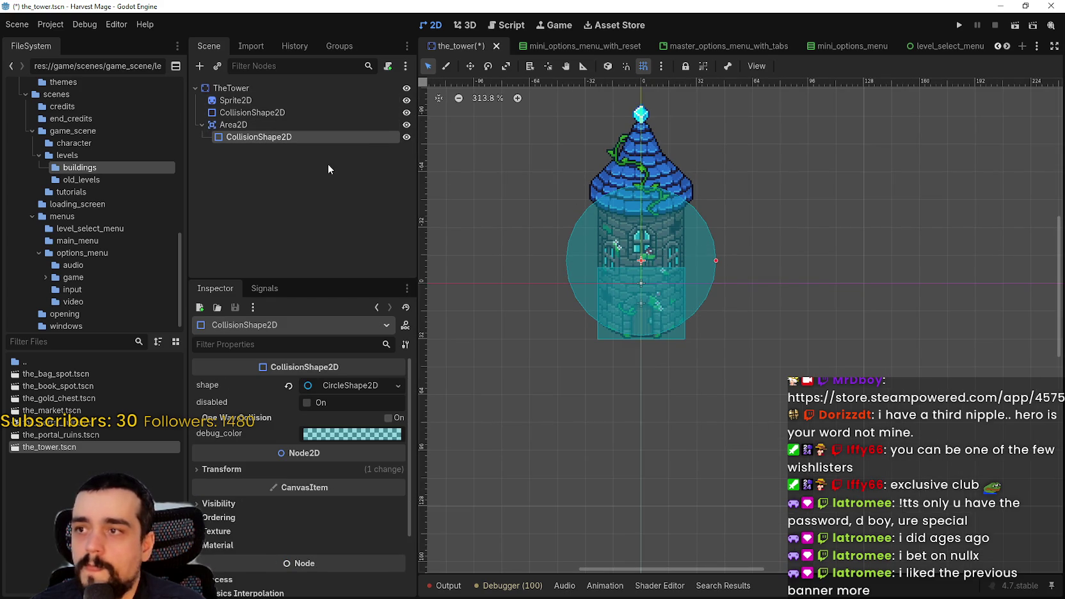
click(470, 66)
scroll(712, 208, down, 1)
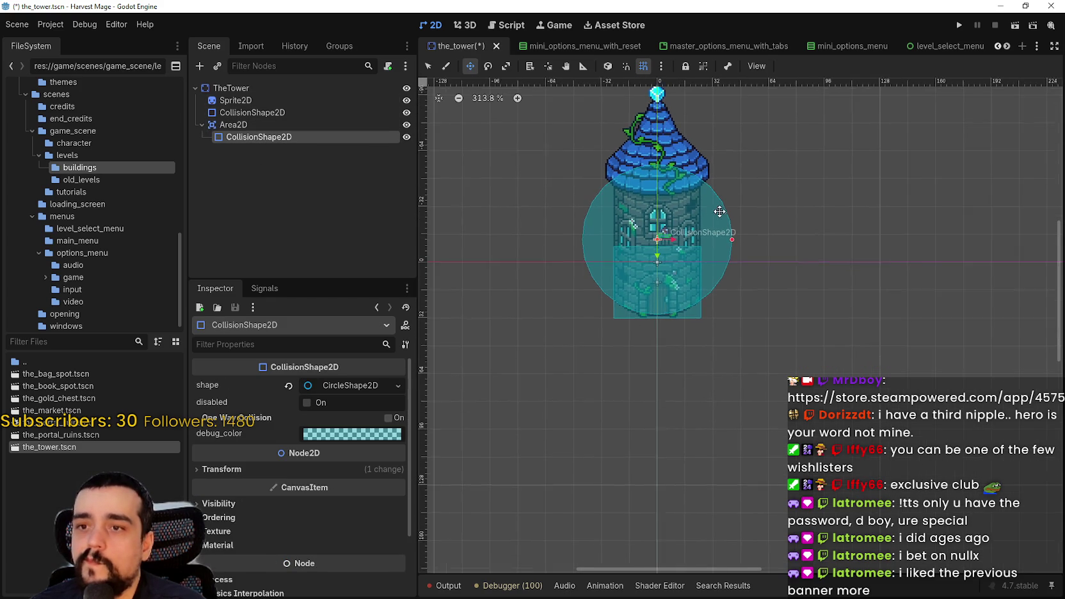
drag(684, 274, 678, 339)
- Nudge the circle up one grid step, then undo that extra move
scroll(679, 287, up, 3)
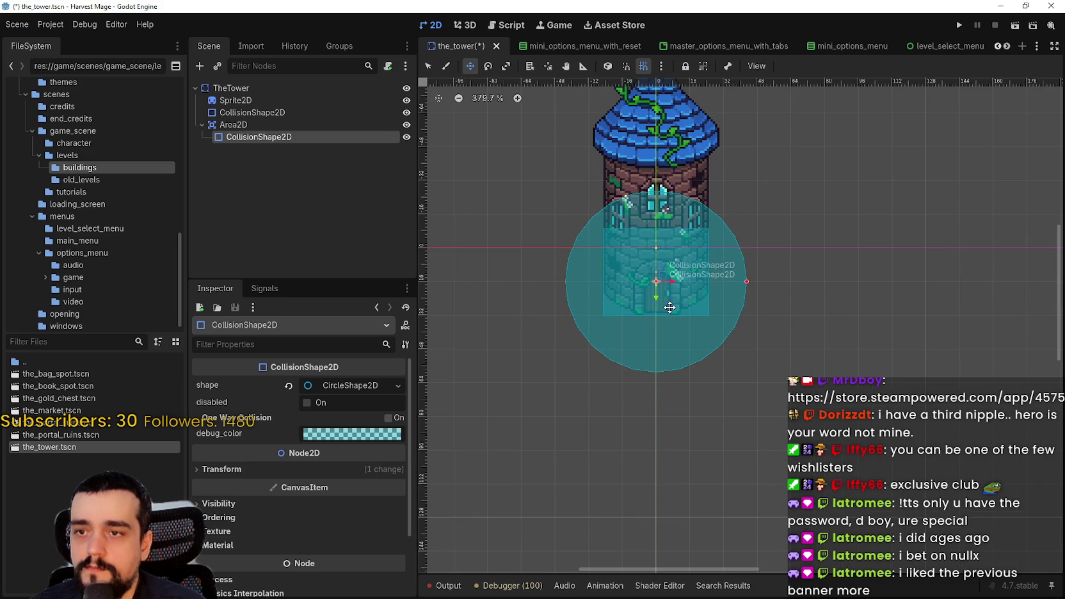
scroll(682, 342, up, 5)
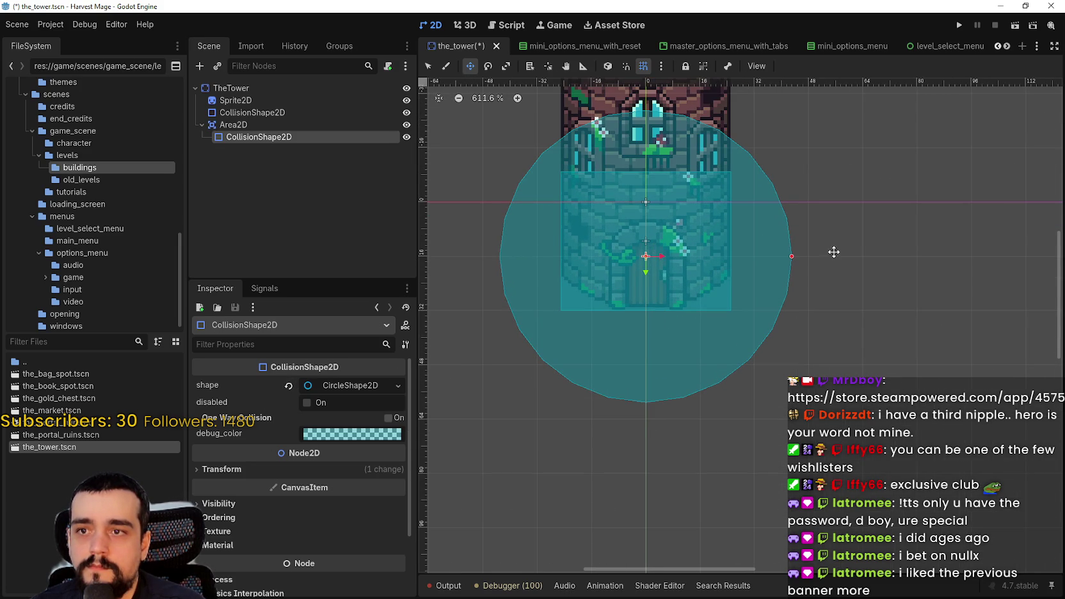
scroll(822, 254, down, 3)
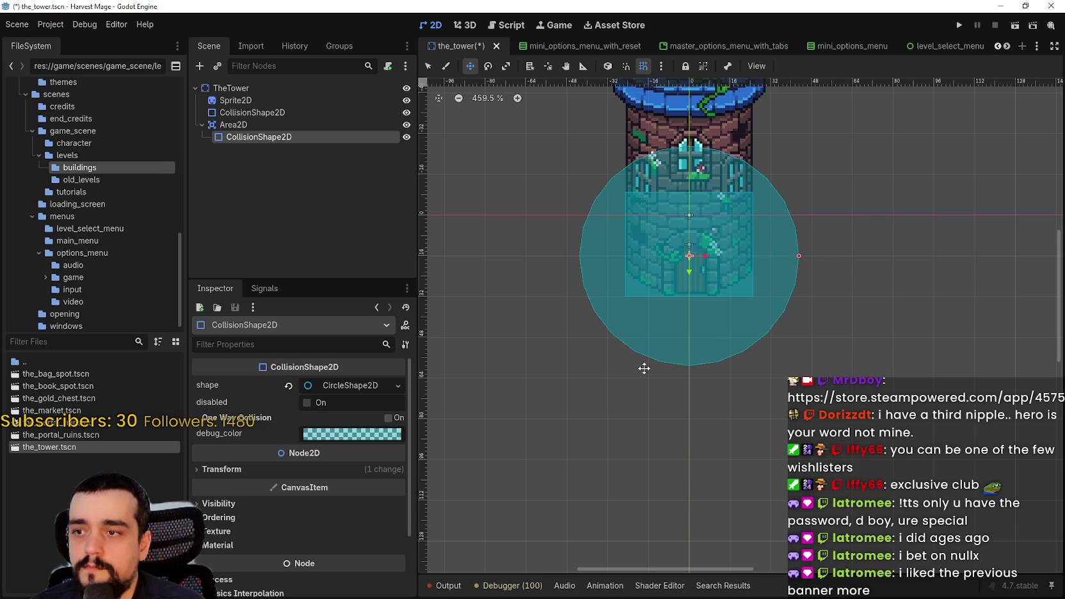
scroll(708, 297, down, 3)
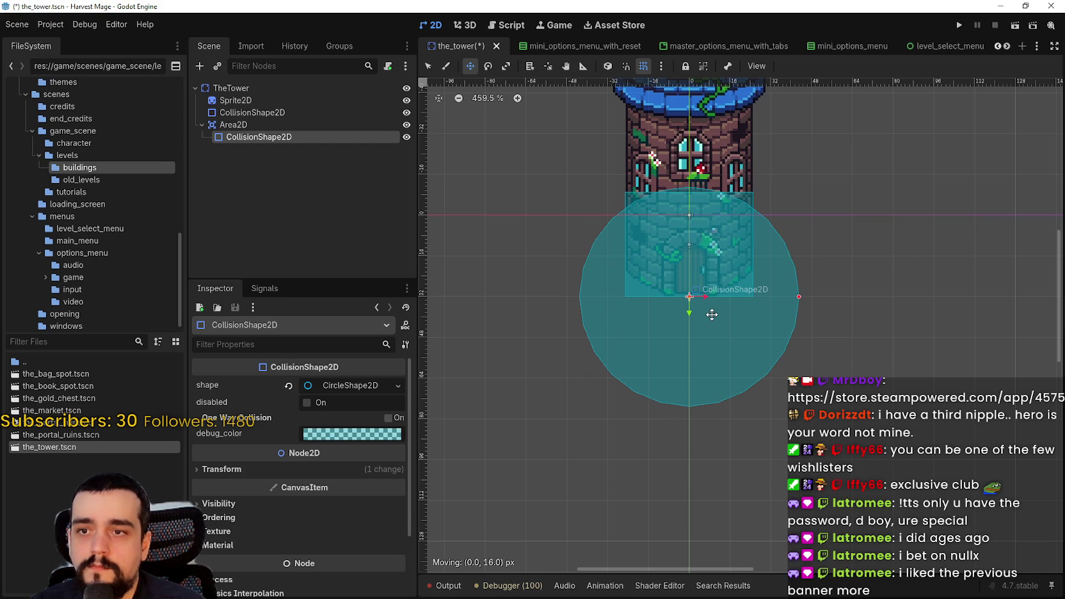
scroll(653, 339, up, 4)
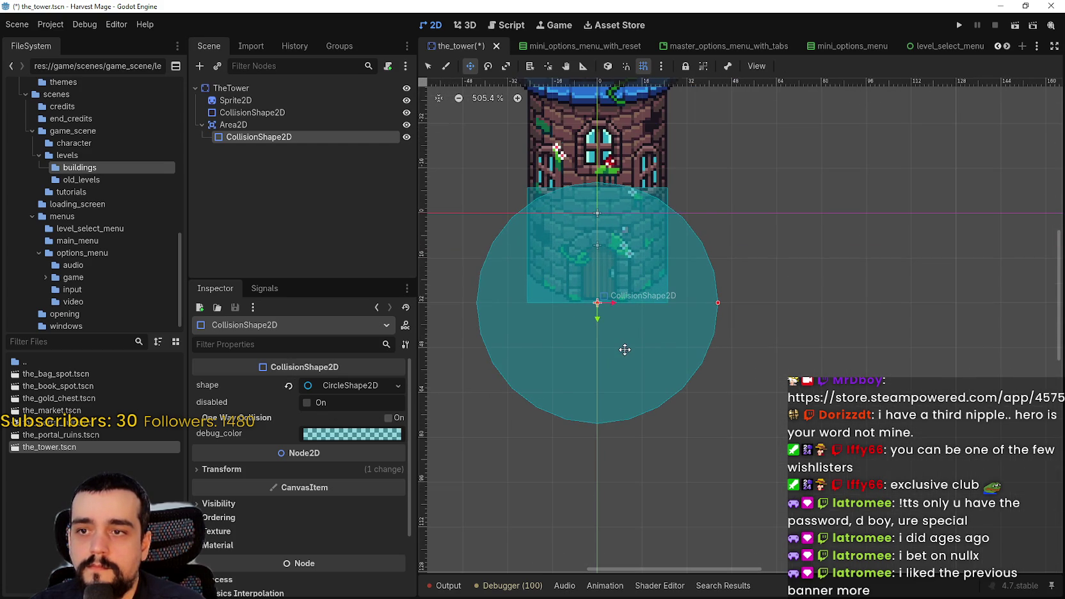
drag(625, 350, 627, 347)
key(ctrl+z)
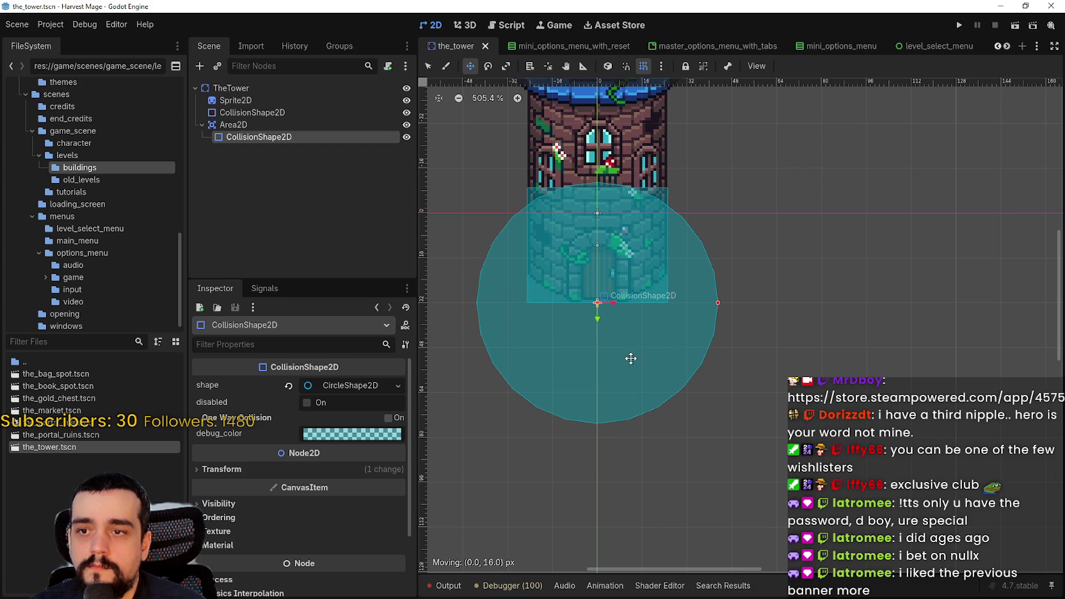
scroll(638, 331, down, 6)
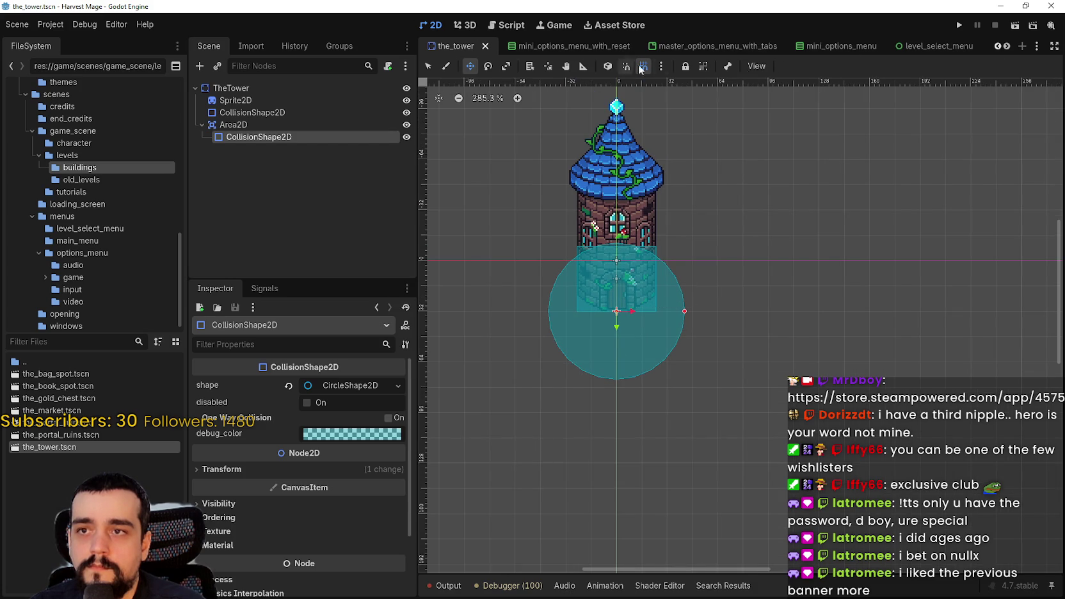
scroll(1010, 48, down, 6)
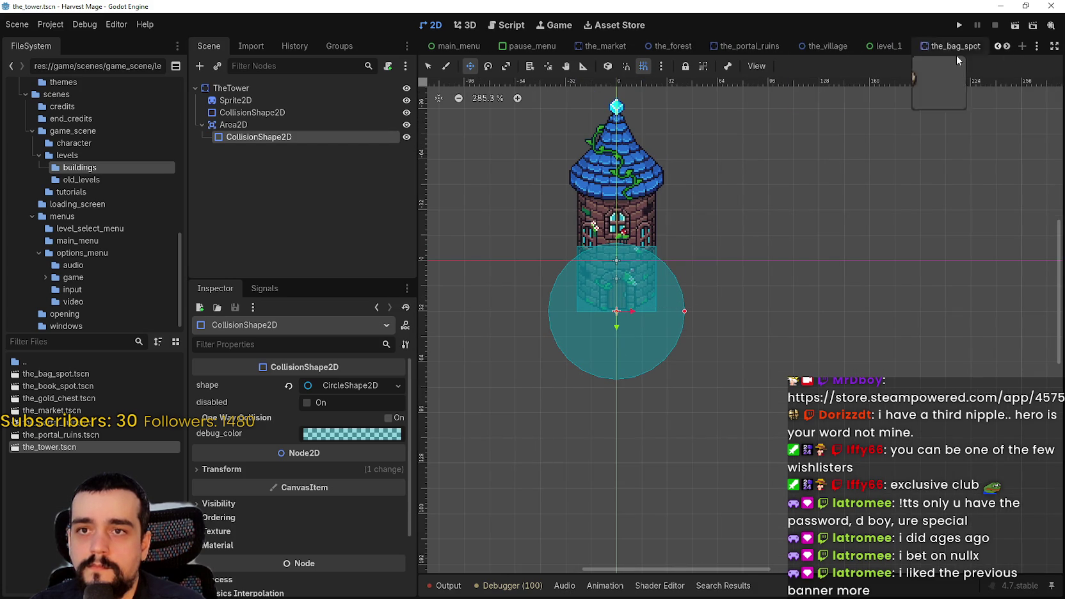
- From the_village map, select ThePortalRuins and open the_portal_ruins.tscn in the editor
click(800, 46)
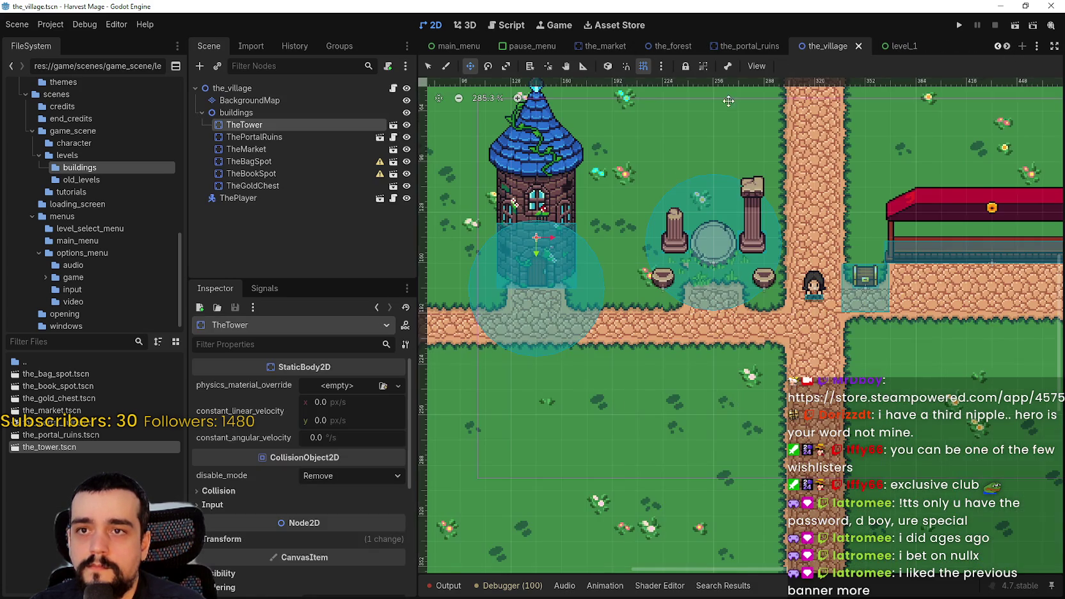
scroll(538, 269, up, 1)
scroll(615, 307, down, 1)
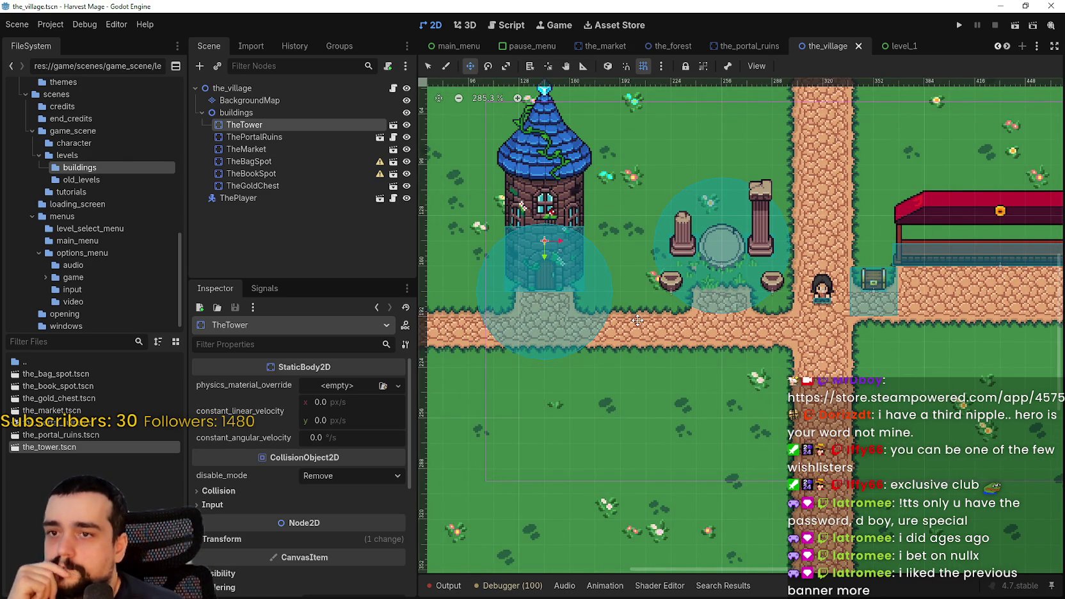
scroll(636, 323, up, 2)
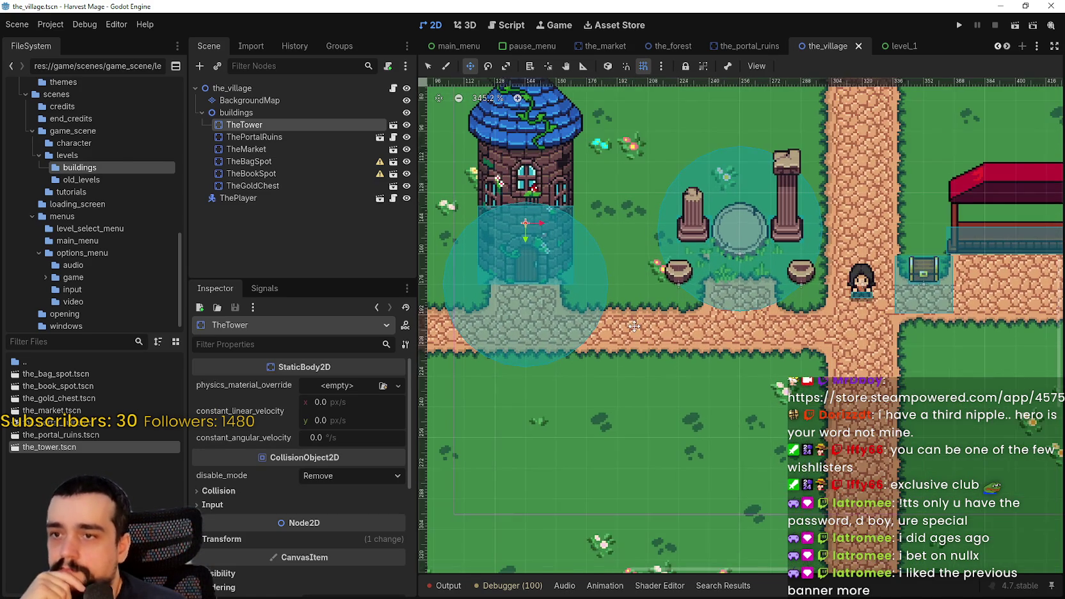
scroll(634, 326, left, 3)
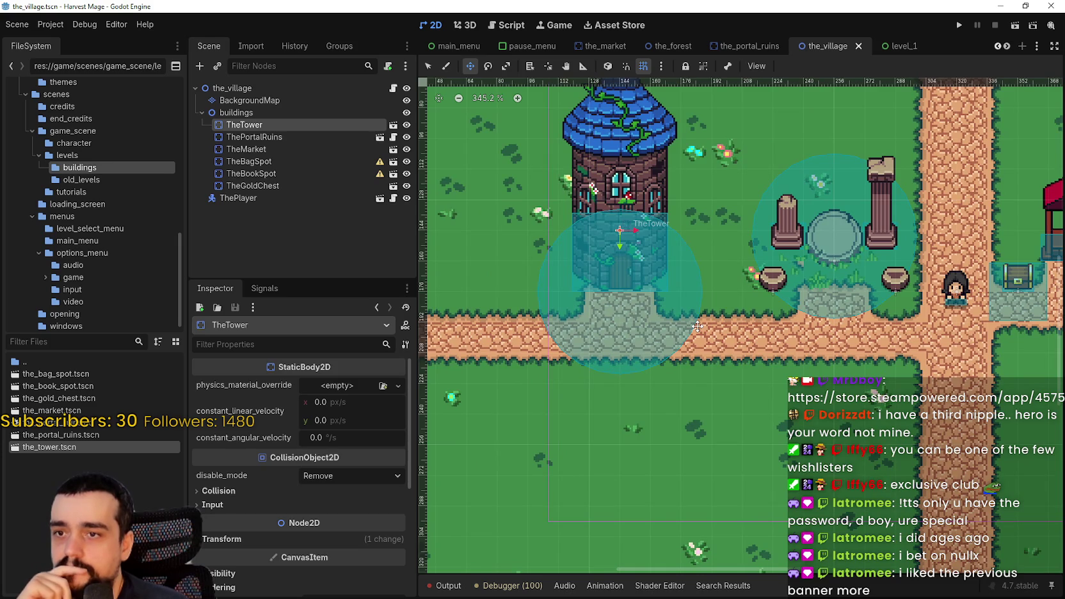
scroll(697, 326, up, 1)
scroll(697, 326, down, 3)
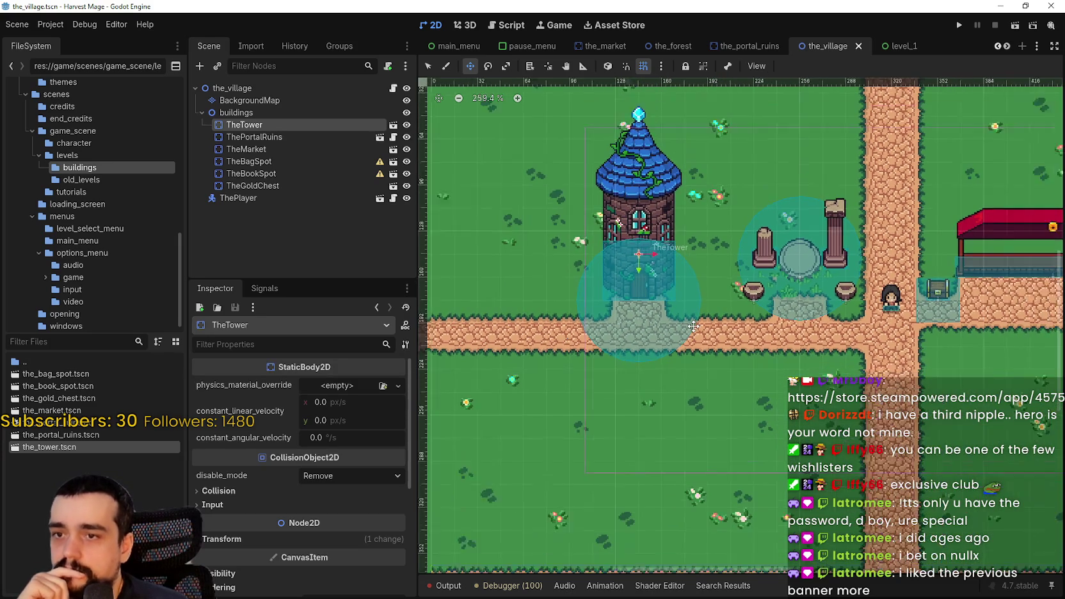
scroll(739, 388, right, 1)
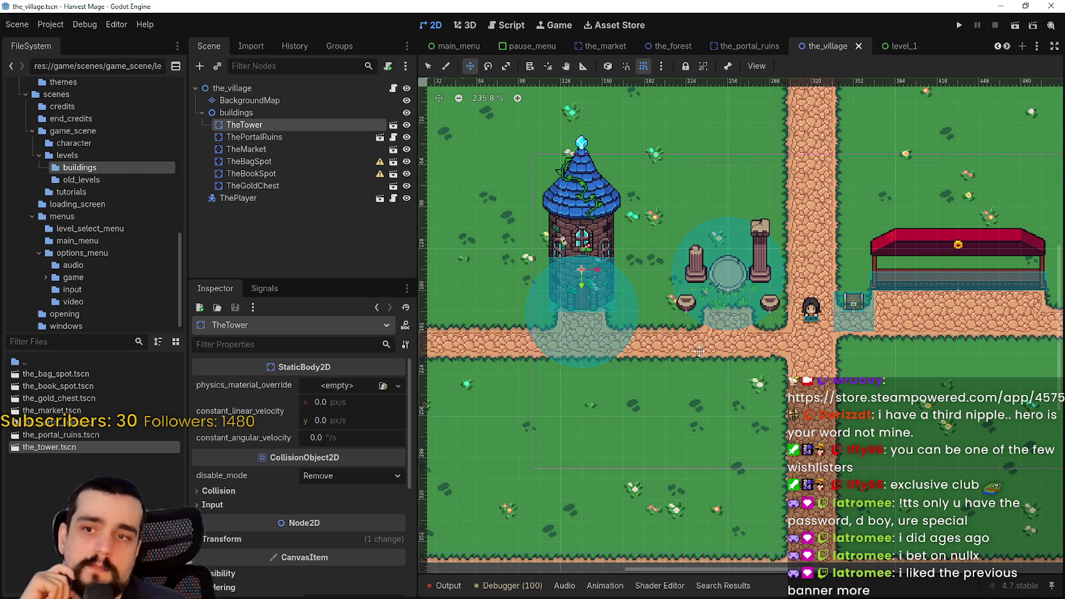
scroll(698, 349, up, 1)
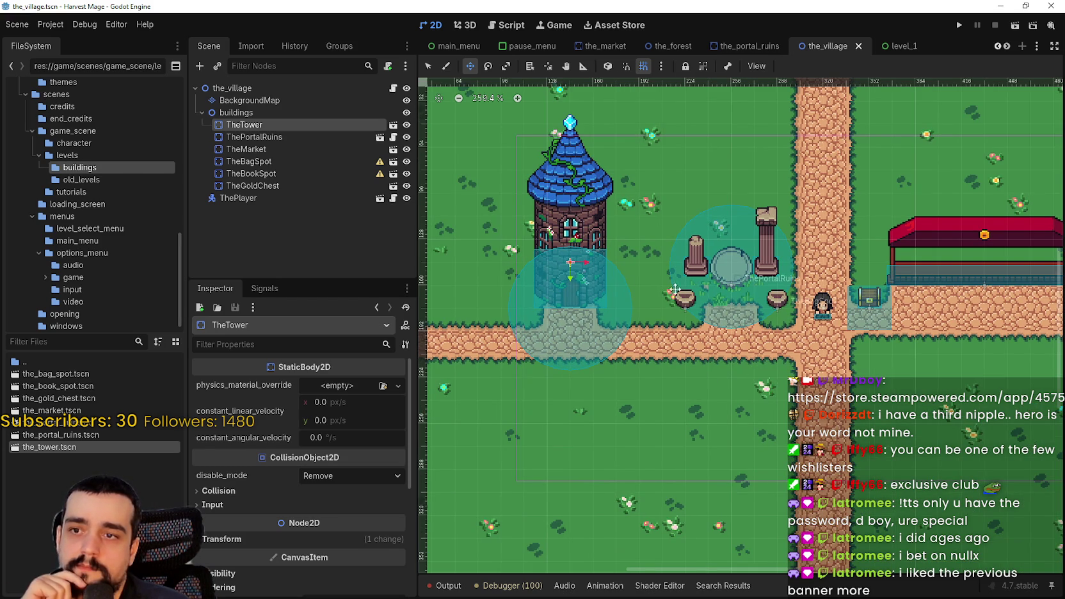
scroll(573, 274, up, 1)
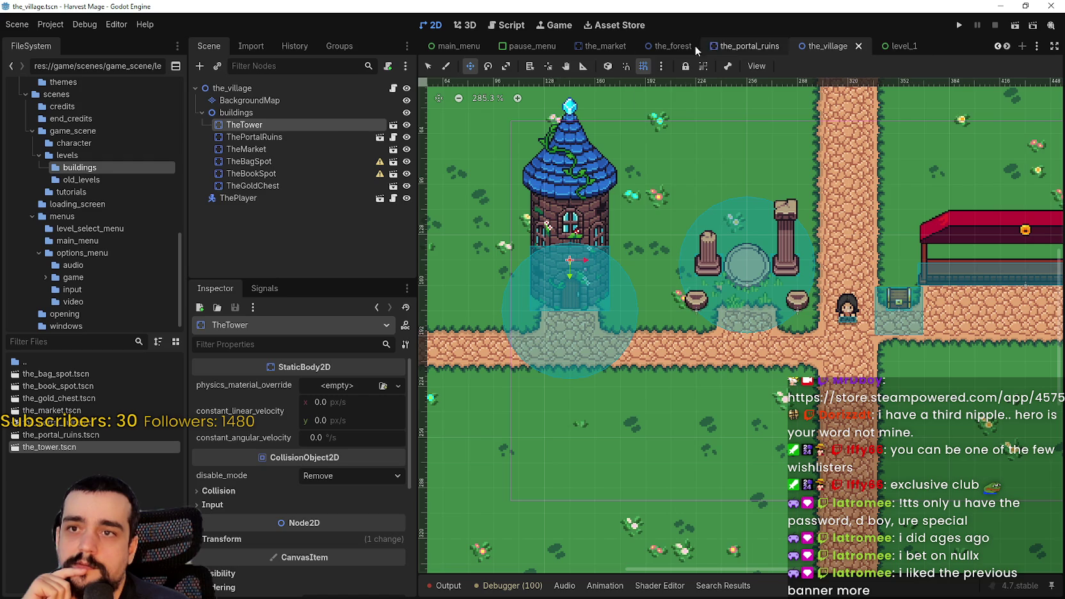
click(320, 144)
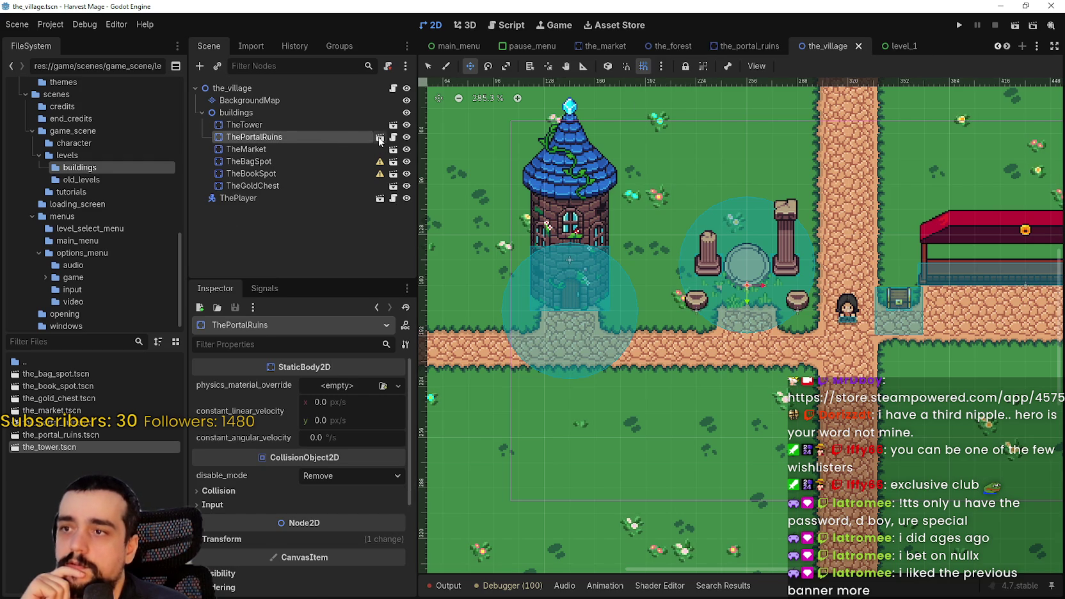
click(380, 137)
scroll(546, 262, up, 3)
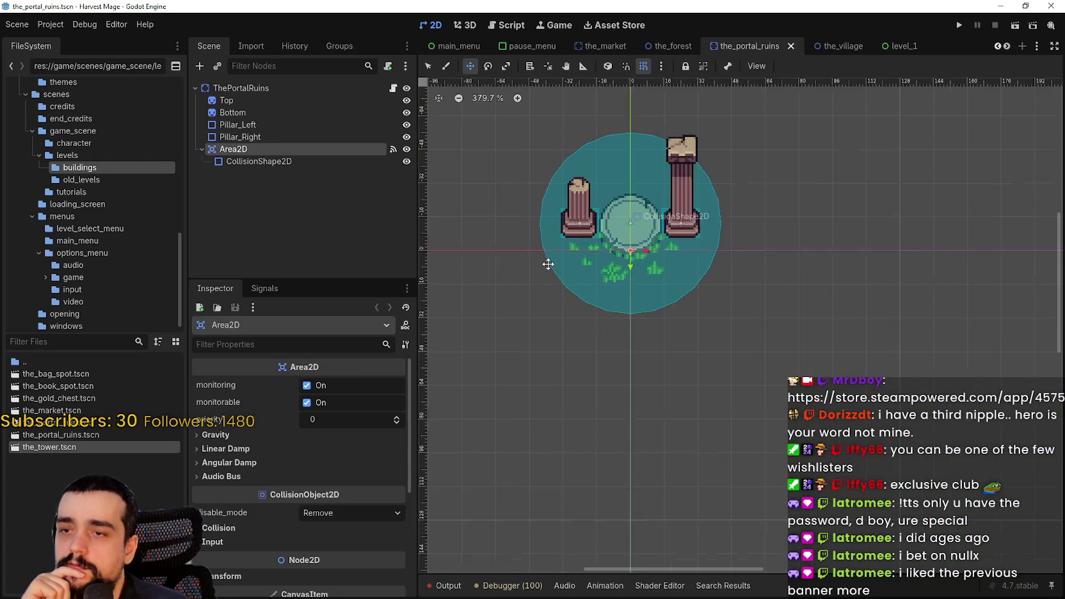
- Move the ruins' circular collision zone lower, save, and check it on the village map
click(283, 163)
drag(643, 276, 642, 334)
scroll(642, 332, down, 2)
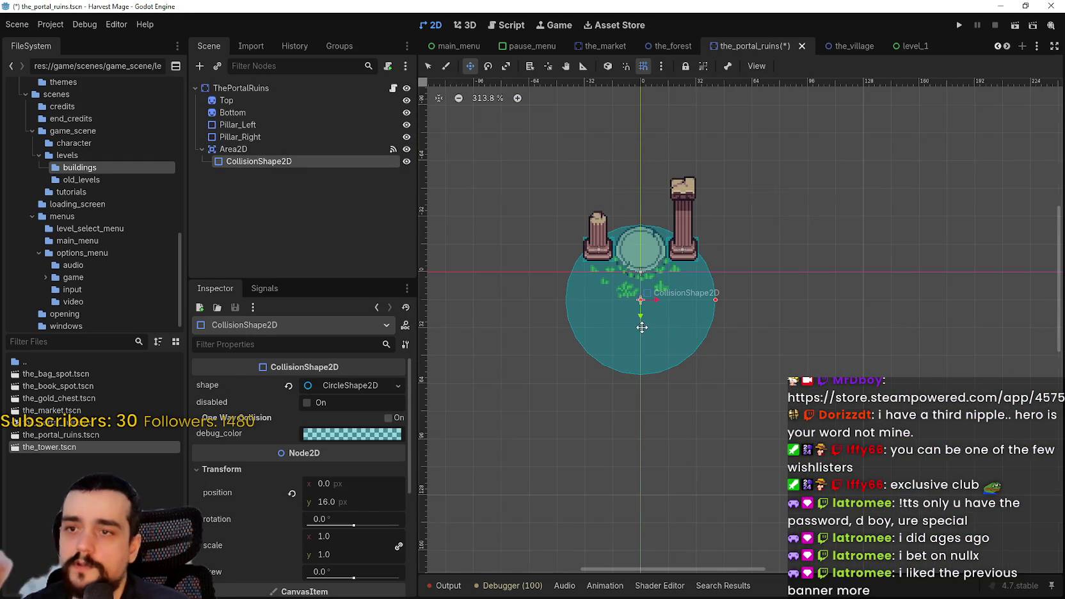
key(ctrl+s)
key(ctrl+Tab)
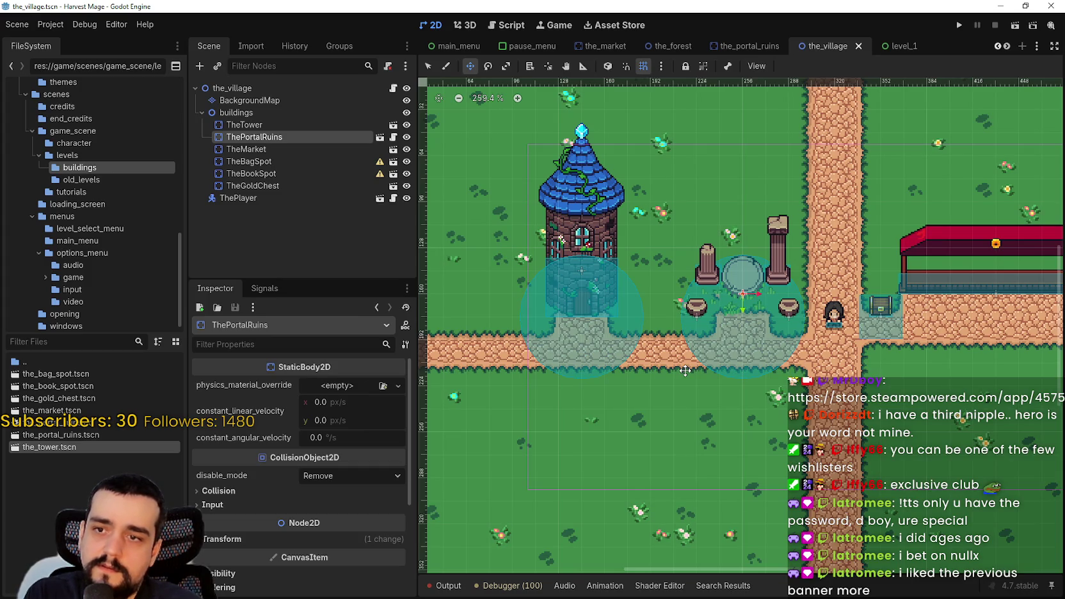
scroll(699, 286, down, 3)
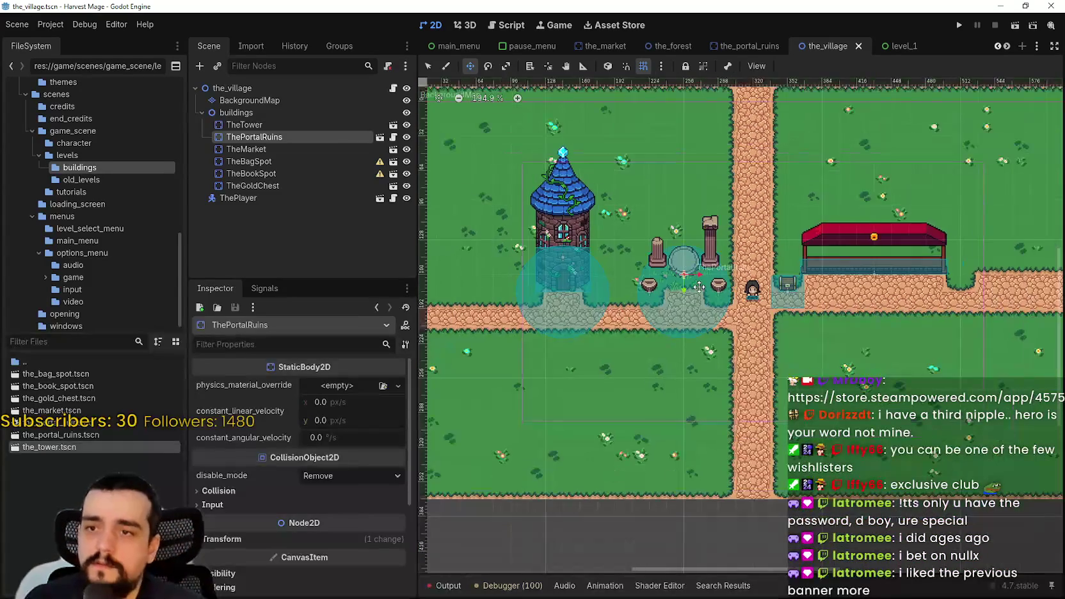
scroll(659, 329, up, 6)
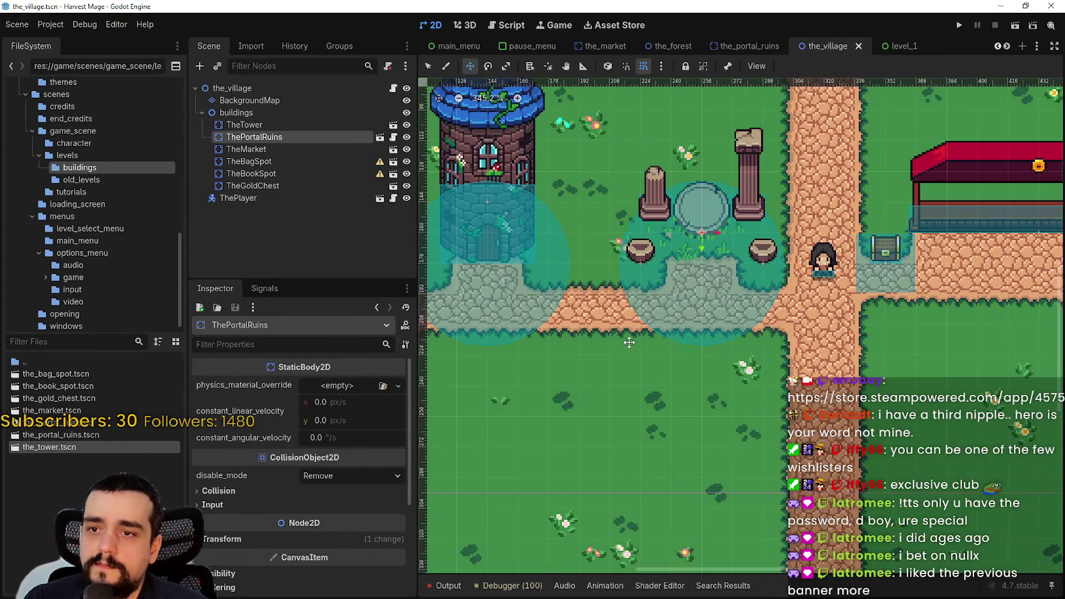
scroll(643, 332, down, 1)
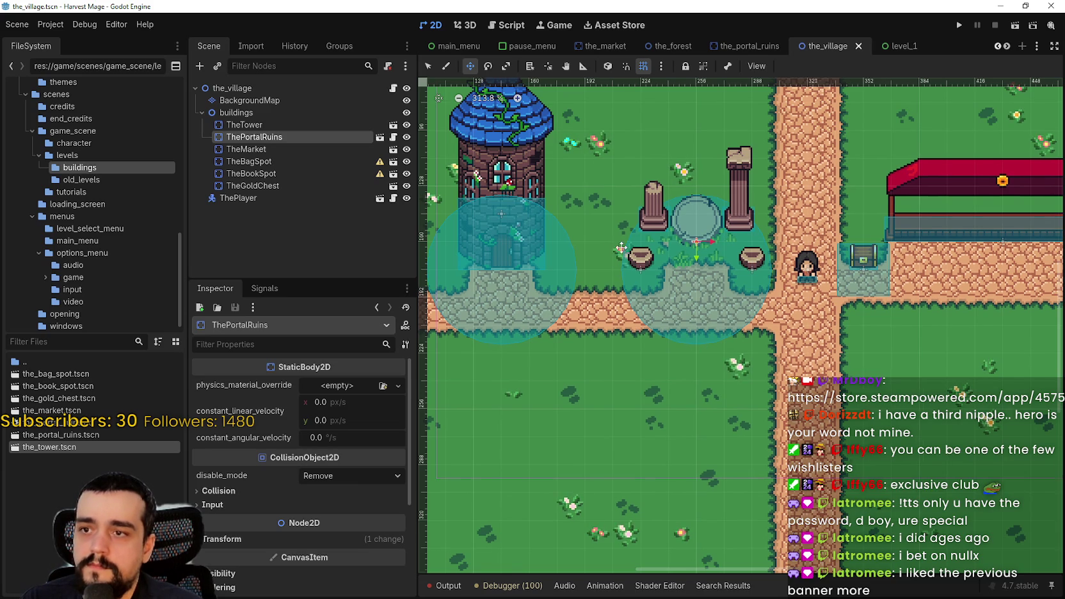
scroll(486, 218, left, 1)
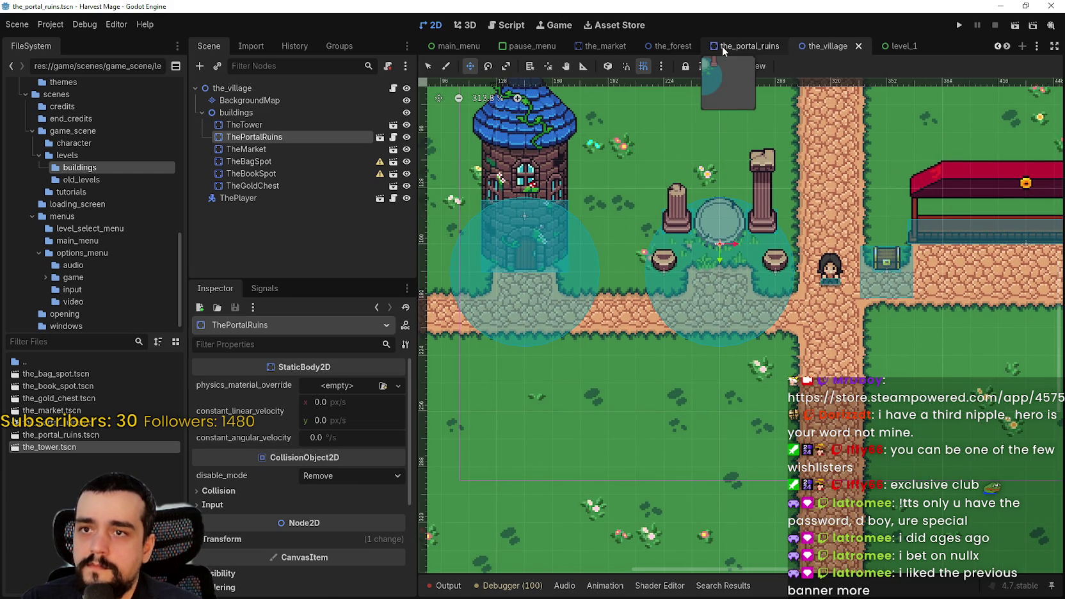
- Shrink the circle's radius and raise it to y 0 to centre on the ruins, saving
click(723, 46)
scroll(650, 307, up, 3)
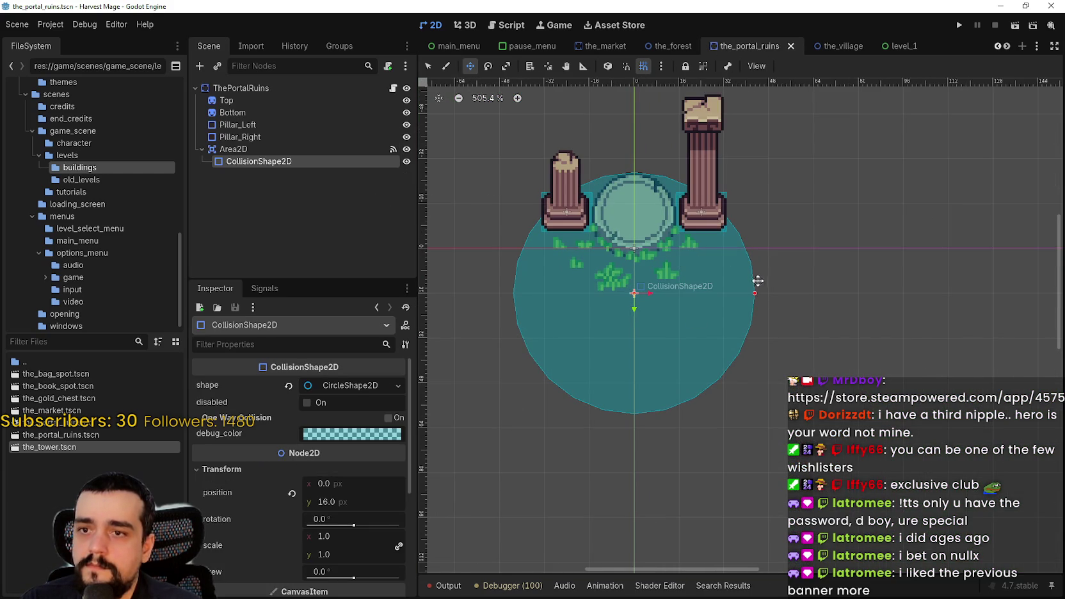
drag(756, 293, 737, 296)
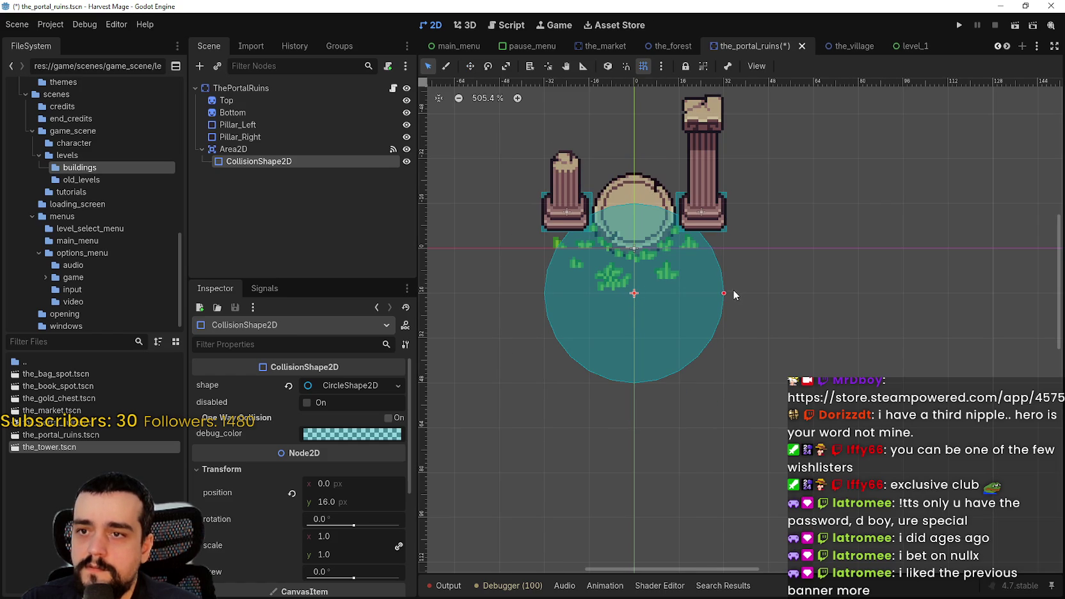
scroll(734, 290, down, 1)
key(ctrl+s)
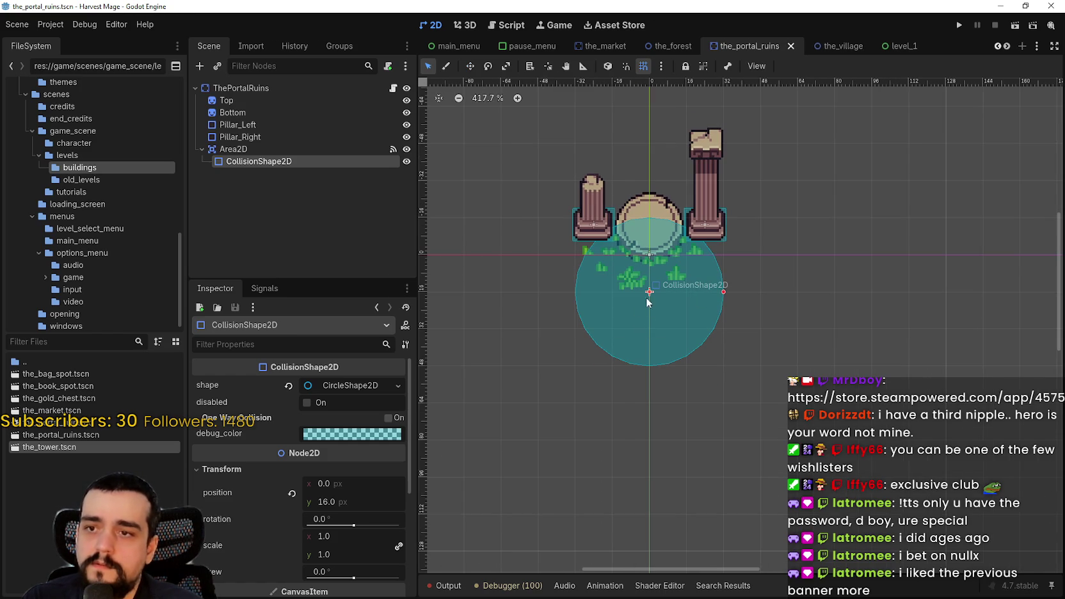
drag(672, 308, 672, 286)
key(ctrl+s)
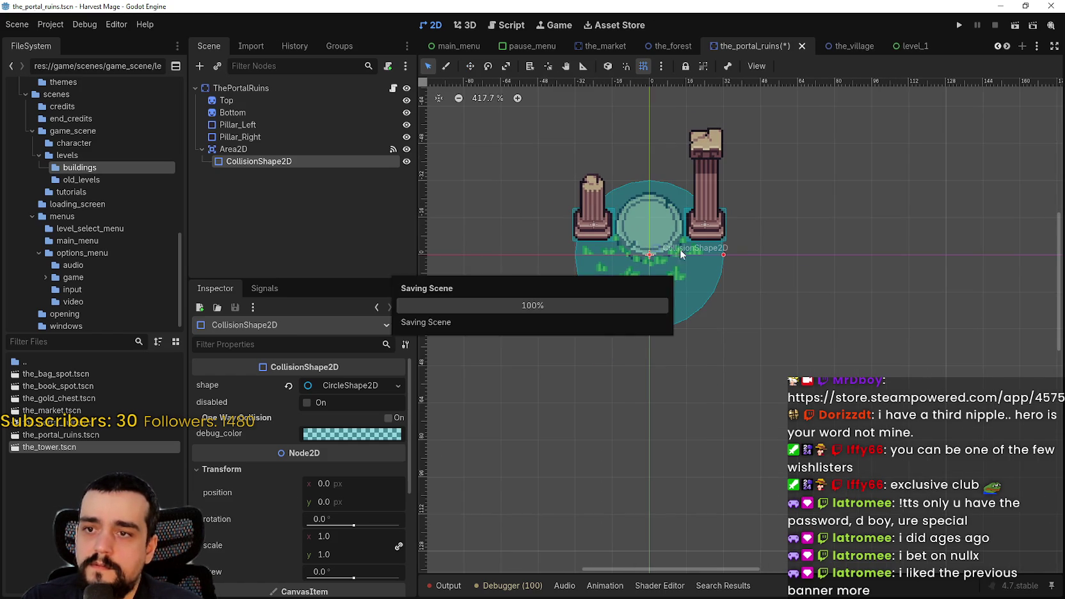
click(677, 45)
click(768, 49)
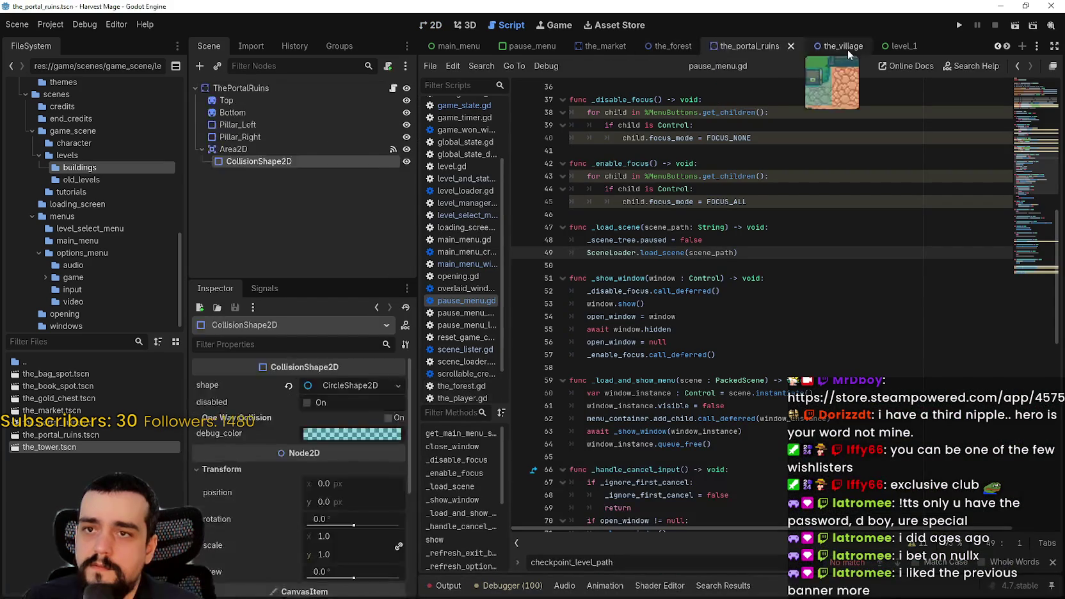
- Look over the smaller ruins zone on the_village map, then return to the_portal_ruins
click(829, 46)
click(431, 25)
scroll(802, 114, down, 1)
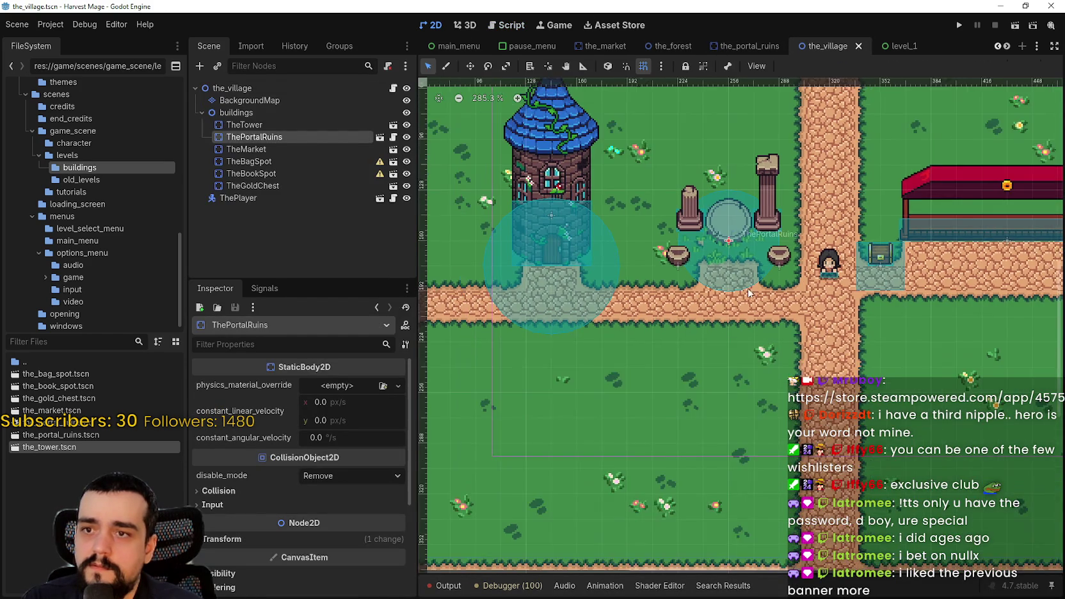
drag(747, 374, 751, 374)
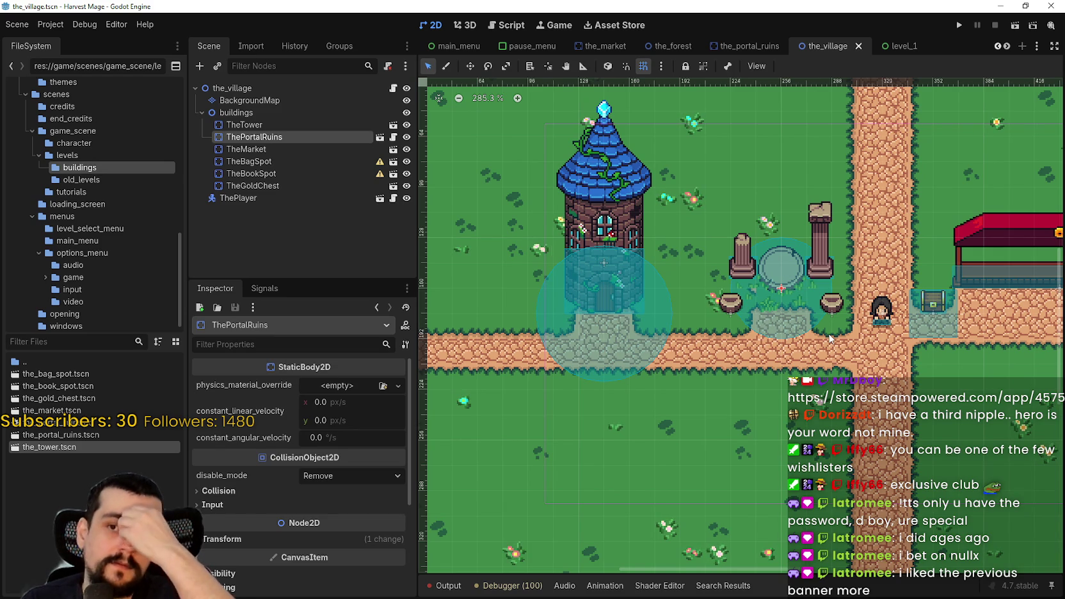
scroll(826, 288, up, 2)
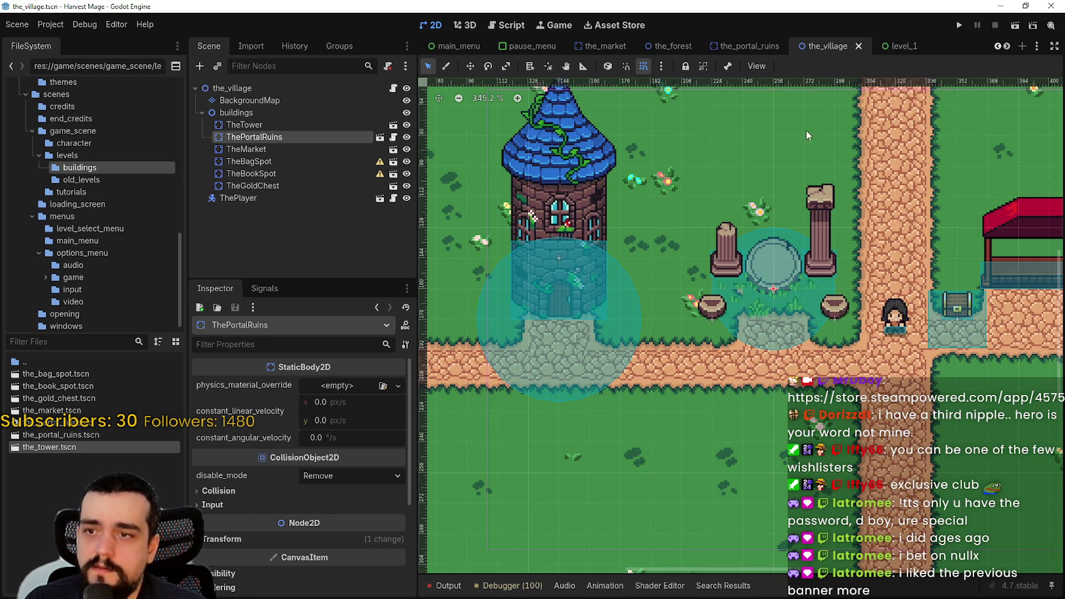
click(740, 46)
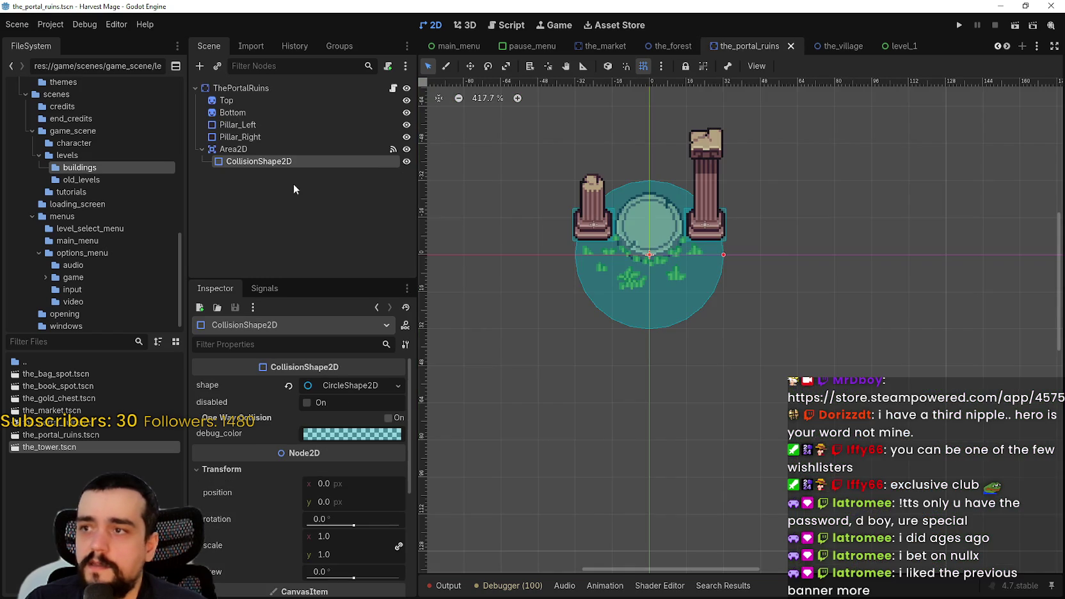
- Clear the circle shape and give the ruins' collision zone a new RectangleShape2D
click(346, 386)
click(289, 386)
click(398, 385)
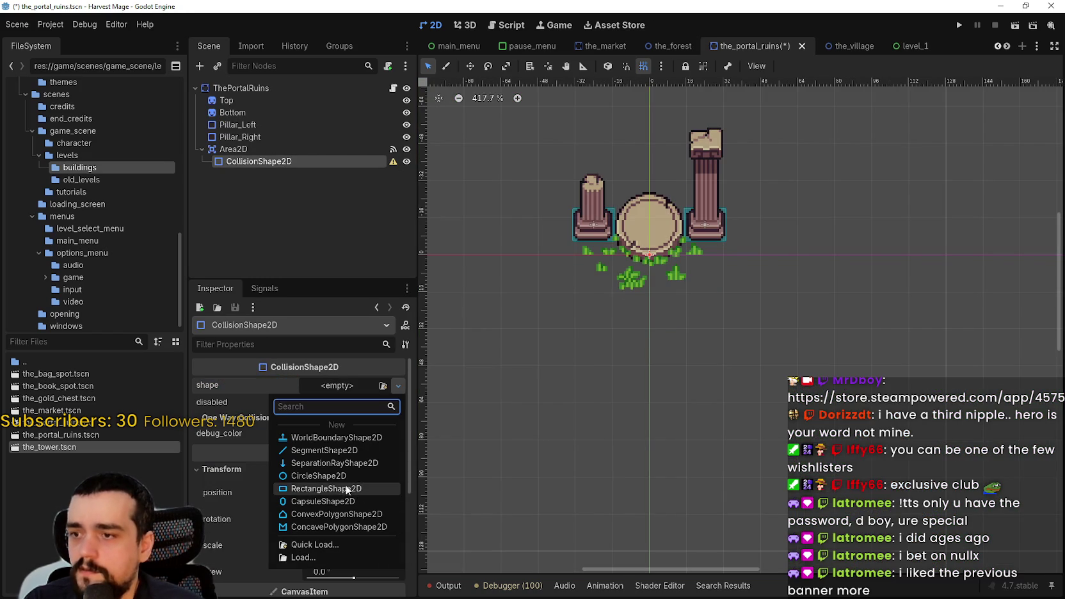
click(323, 489)
scroll(690, 266, down, 1)
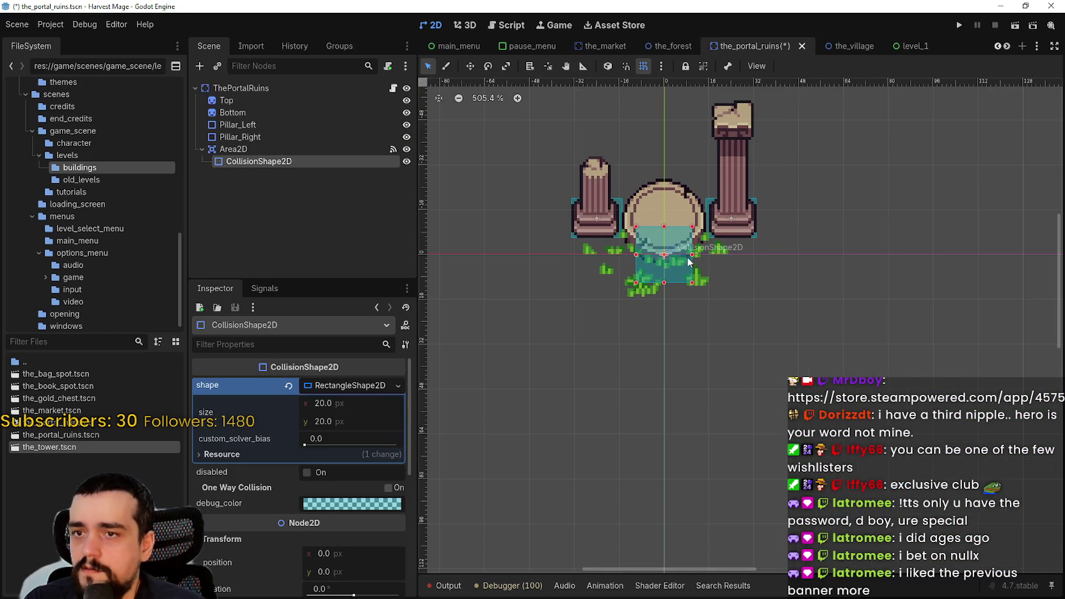
- Stretch the rectangle to 64×64 over the ruins' pillars and save the scene
mouse_move(695, 286)
mouse_down()
mouse_move(719, 325)
mouse_move(734, 326)
mouse_up()
drag(635, 286, 586, 286)
drag(664, 227, 670, 177)
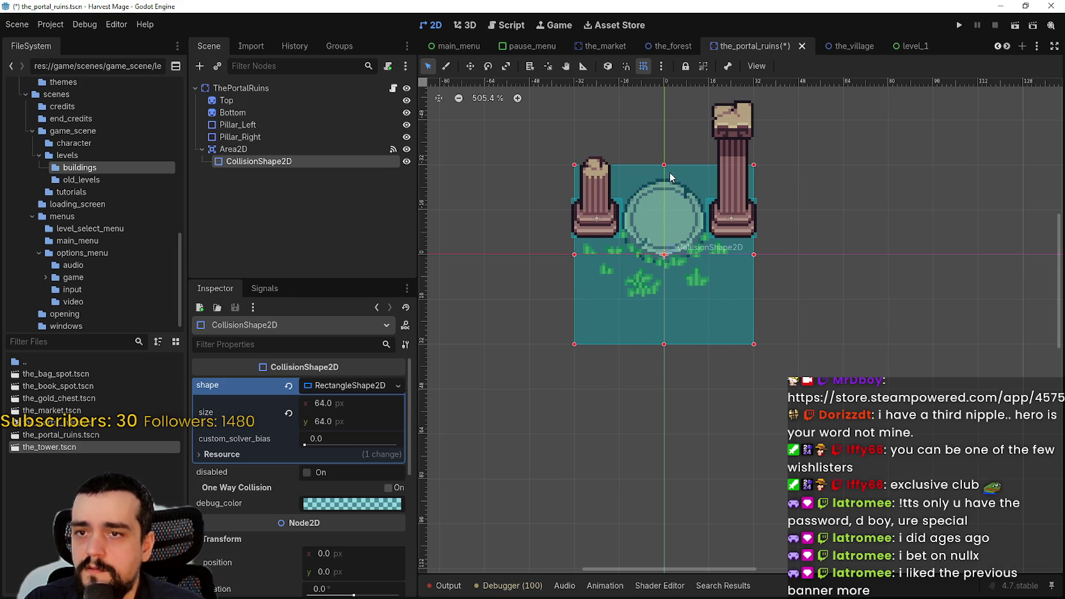
key(ctrl+s)
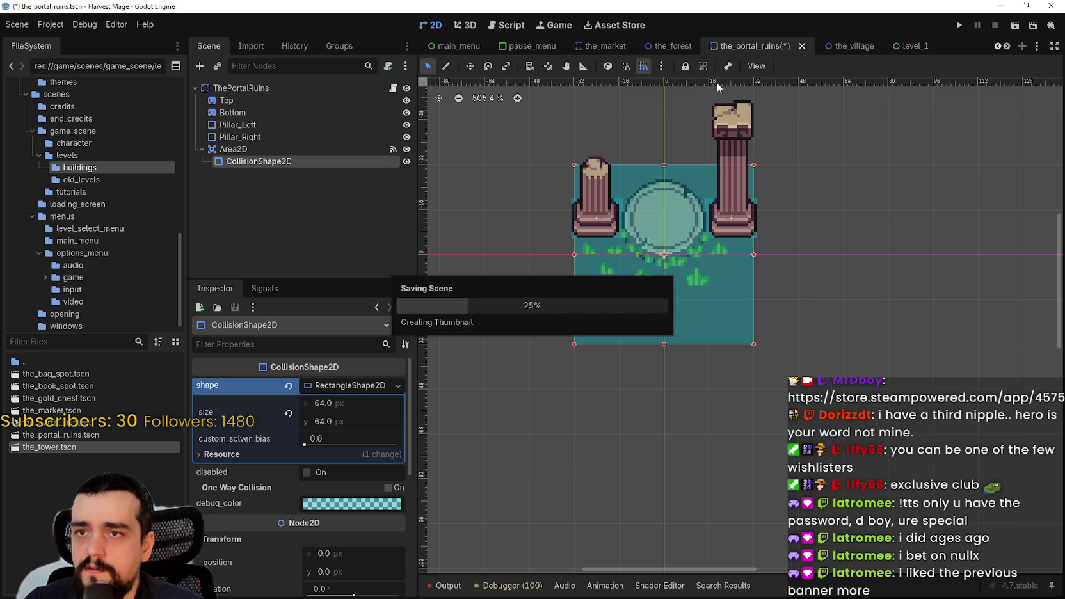
click(802, 47)
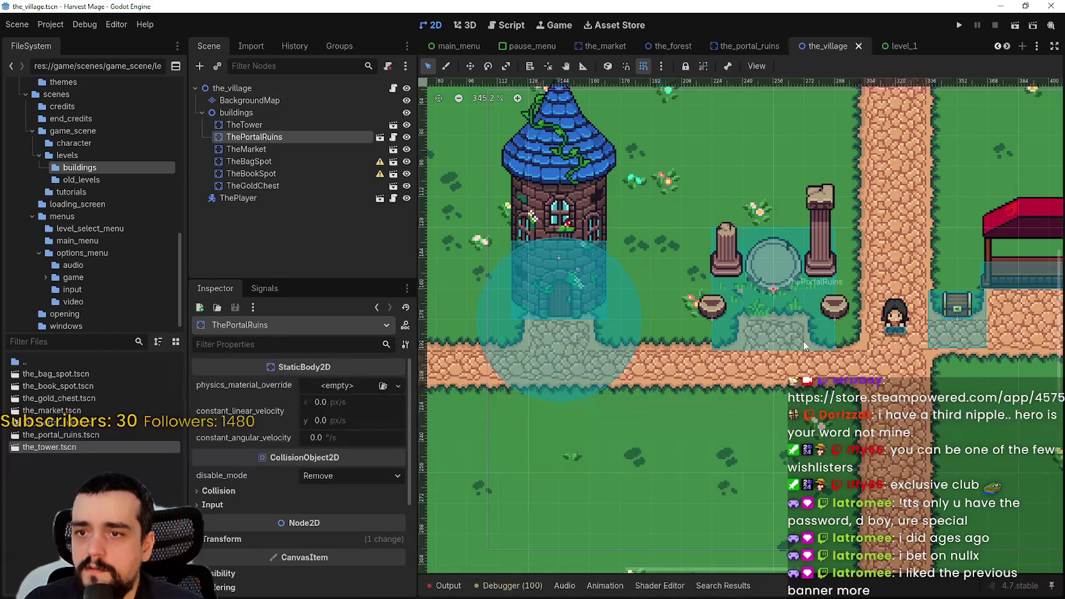
- Return to the_portal_ruins scene and turn off grid snapping for finer edits
scroll(876, 371, up, 2)
scroll(880, 354, up, 5)
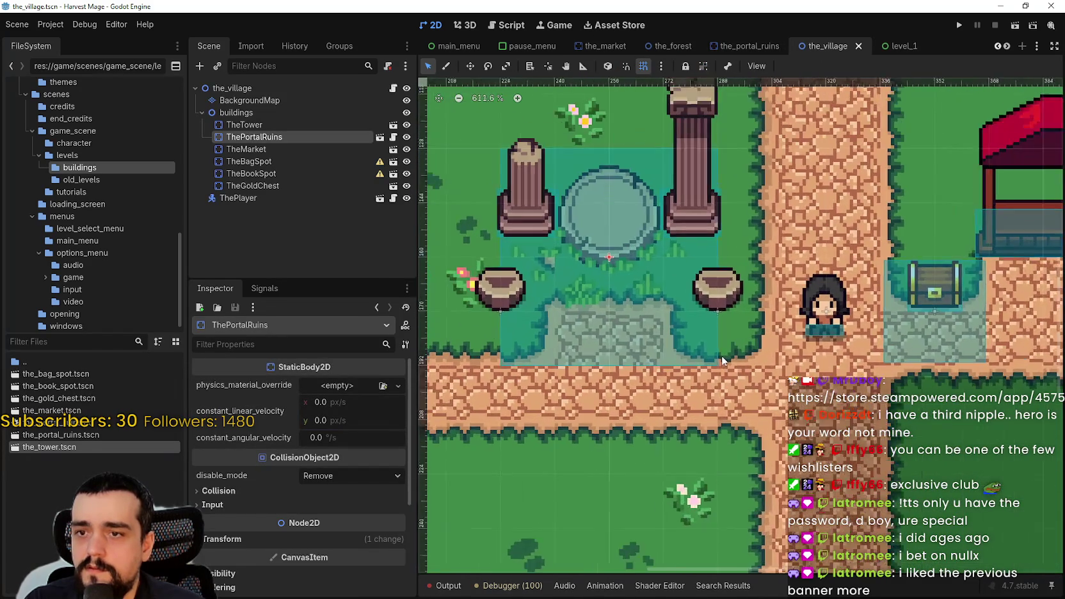
scroll(770, 346, down, 3)
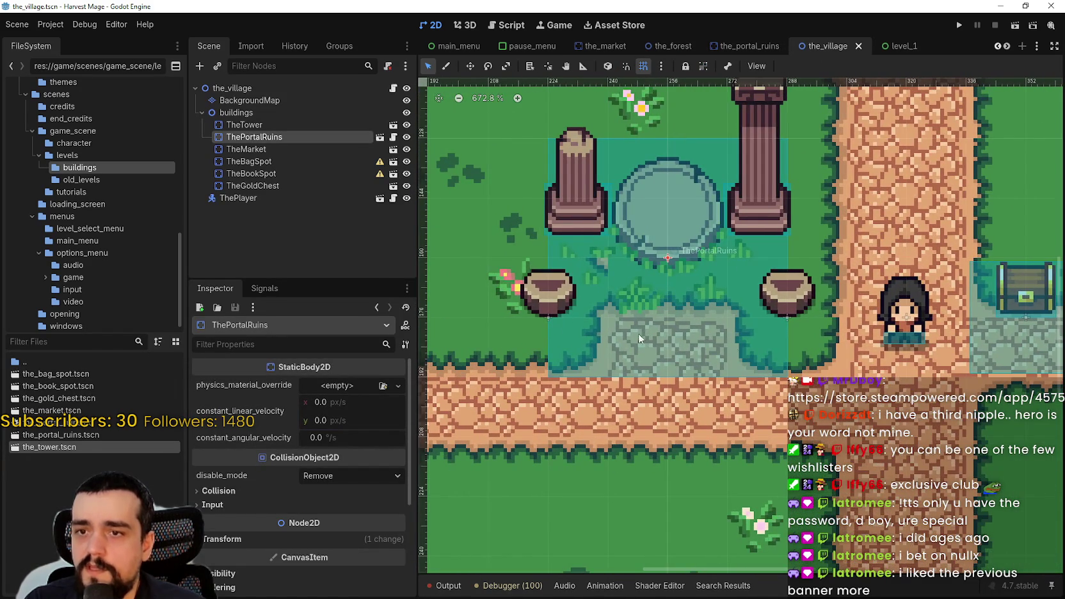
click(749, 46)
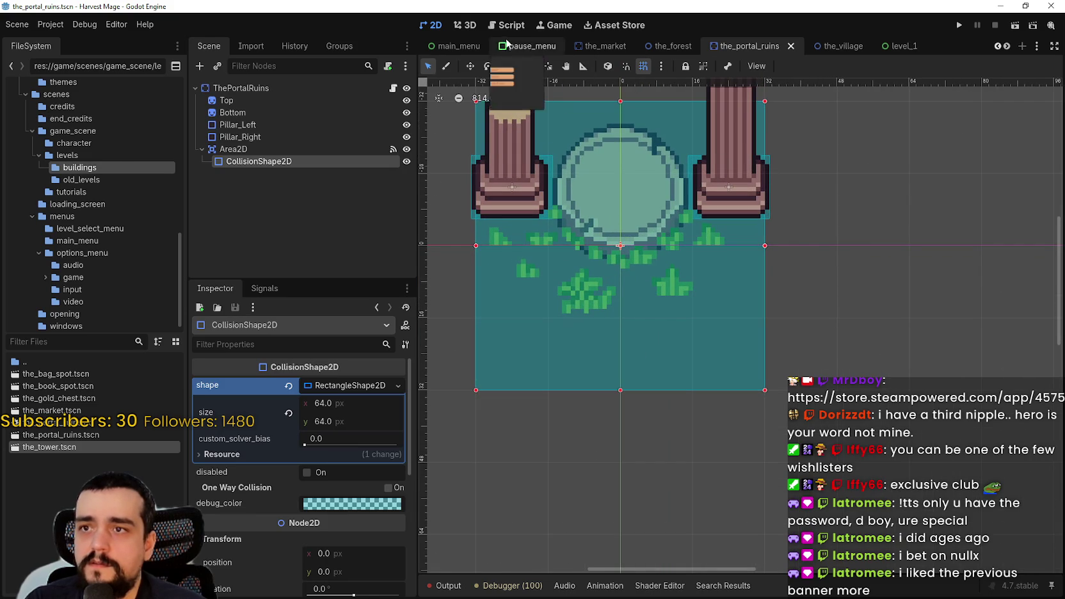
click(646, 68)
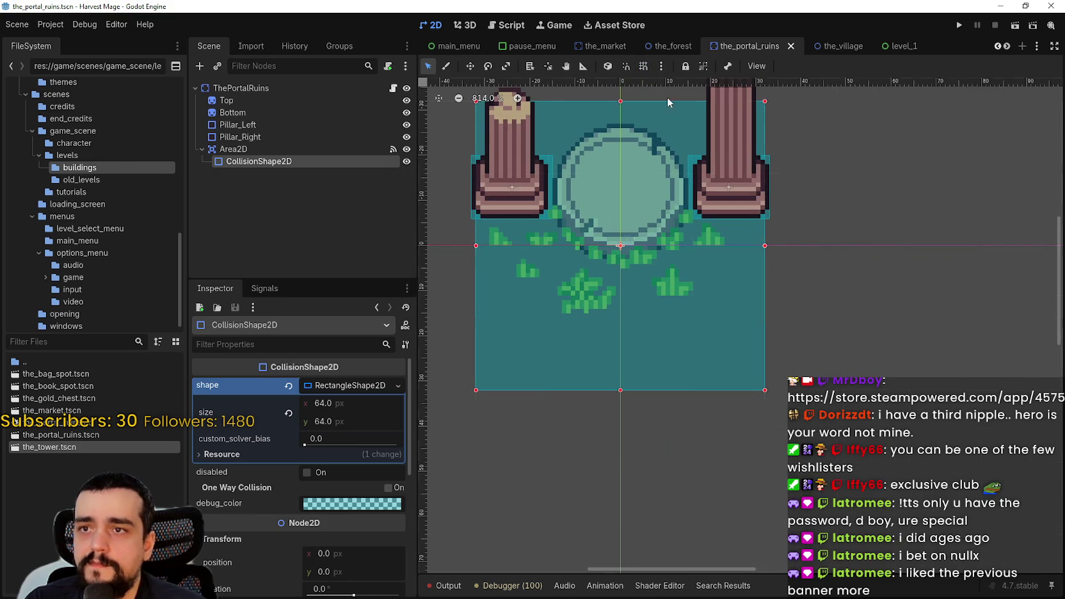
scroll(781, 263, up, 3)
- Pull each rectangle edge in one pixel to 62×62 and save the scene
drag(770, 255, 763, 255)
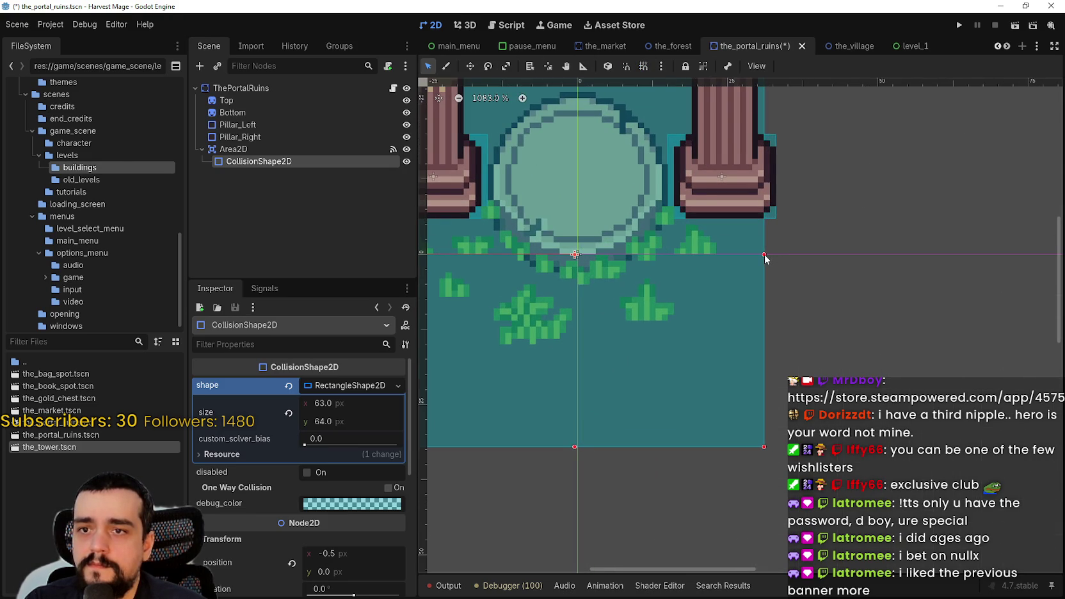
scroll(624, 332, down, 3)
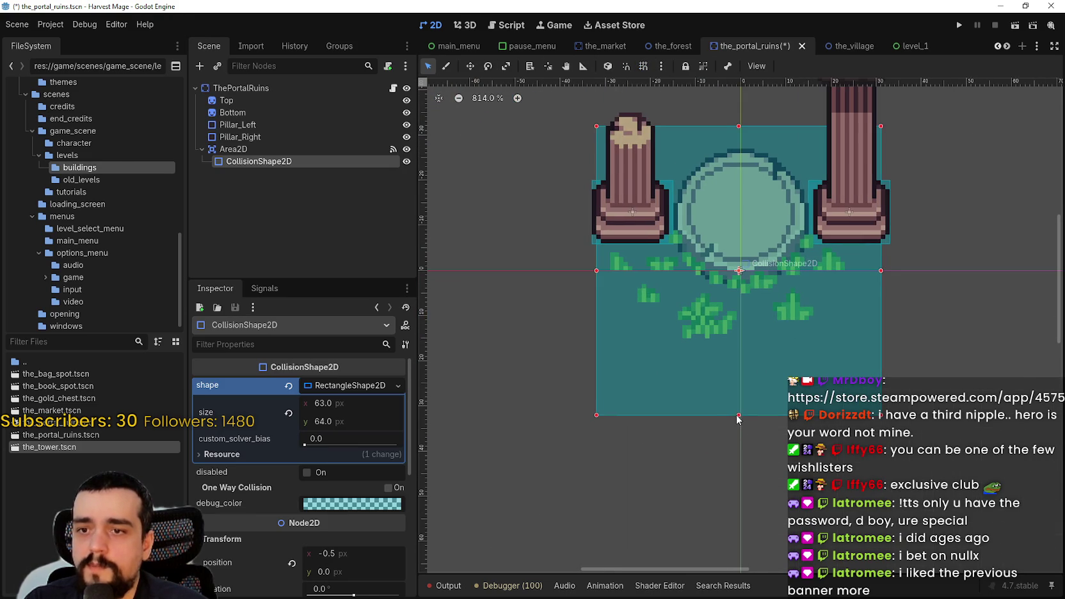
drag(740, 418, 740, 412)
drag(597, 270, 601, 268)
scroll(762, 229, up, 3)
drag(738, 203, 738, 208)
scroll(688, 296, down, 2)
key(ctrl+s)
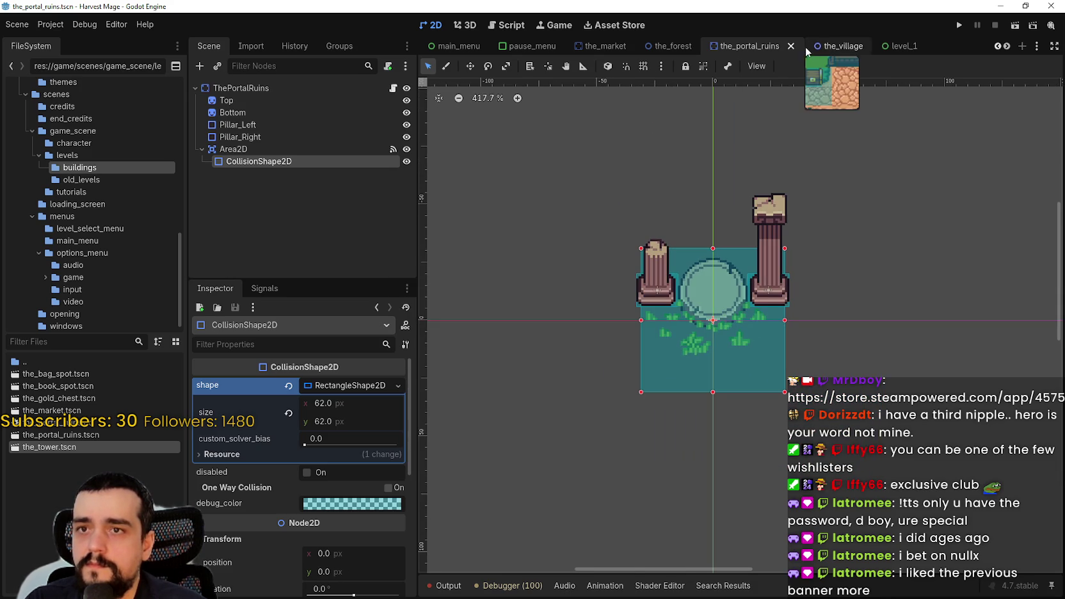
click(816, 46)
scroll(670, 424, left, 5)
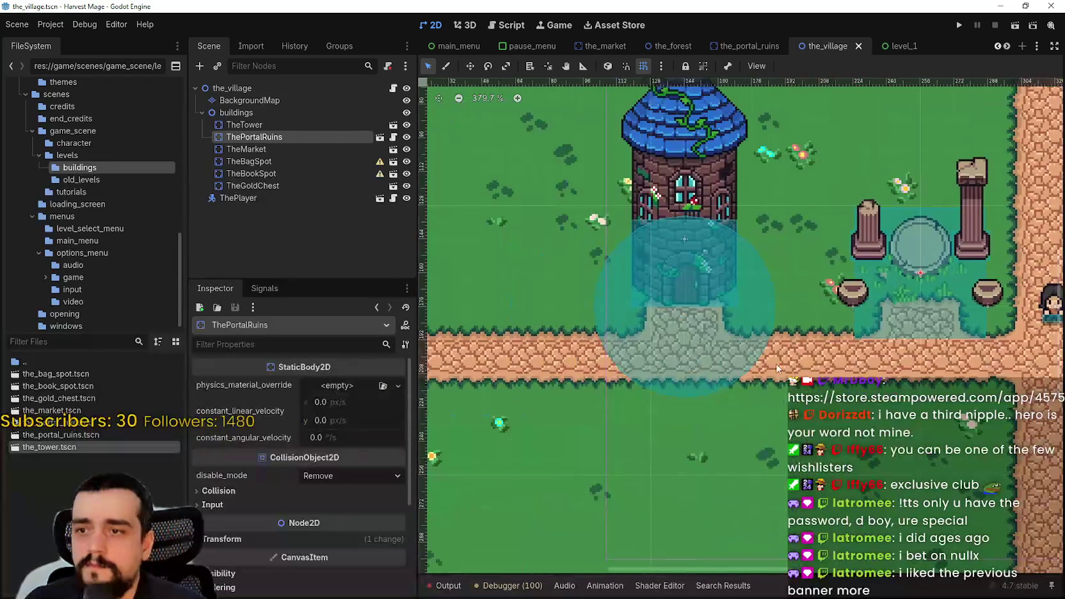
- Open the_tower scene and replace its circular zone with a RectangleShape2D
click(288, 124)
click(393, 124)
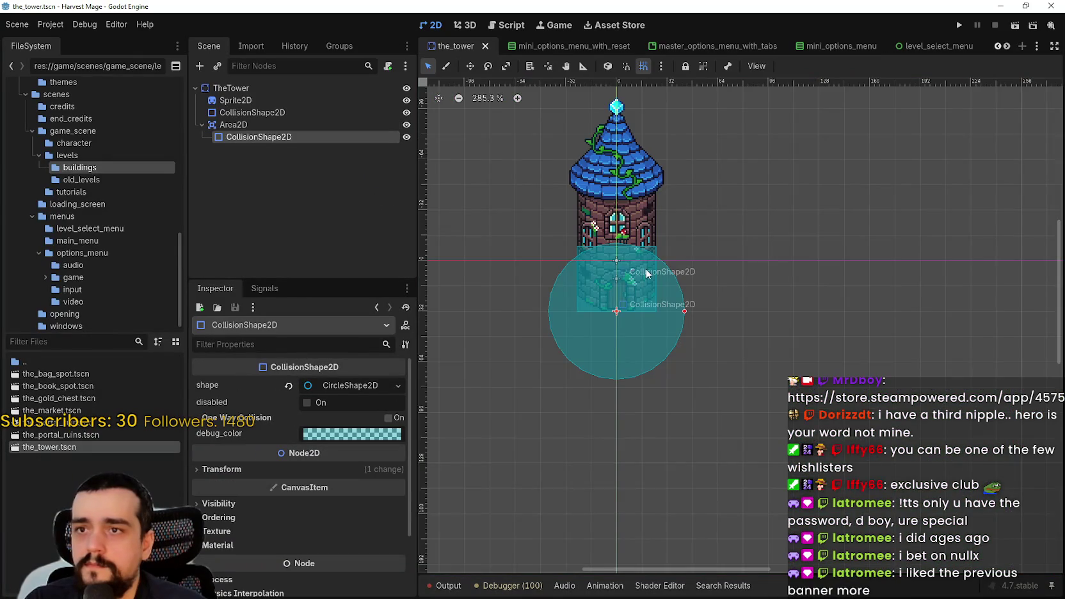
scroll(649, 264, up, 3)
click(289, 385)
click(296, 385)
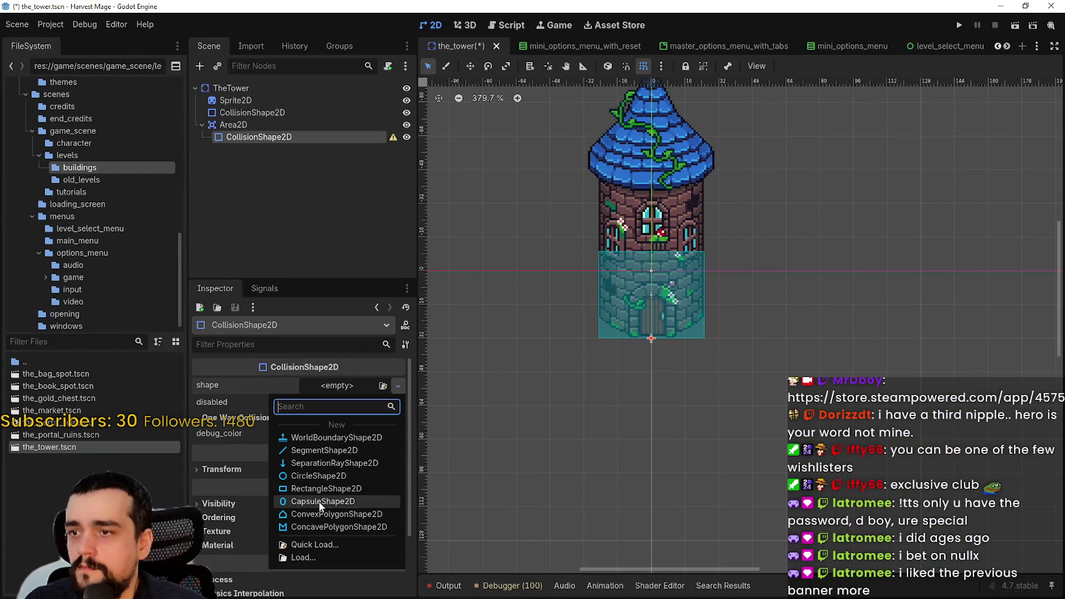
click(328, 481)
scroll(674, 335, up, 5)
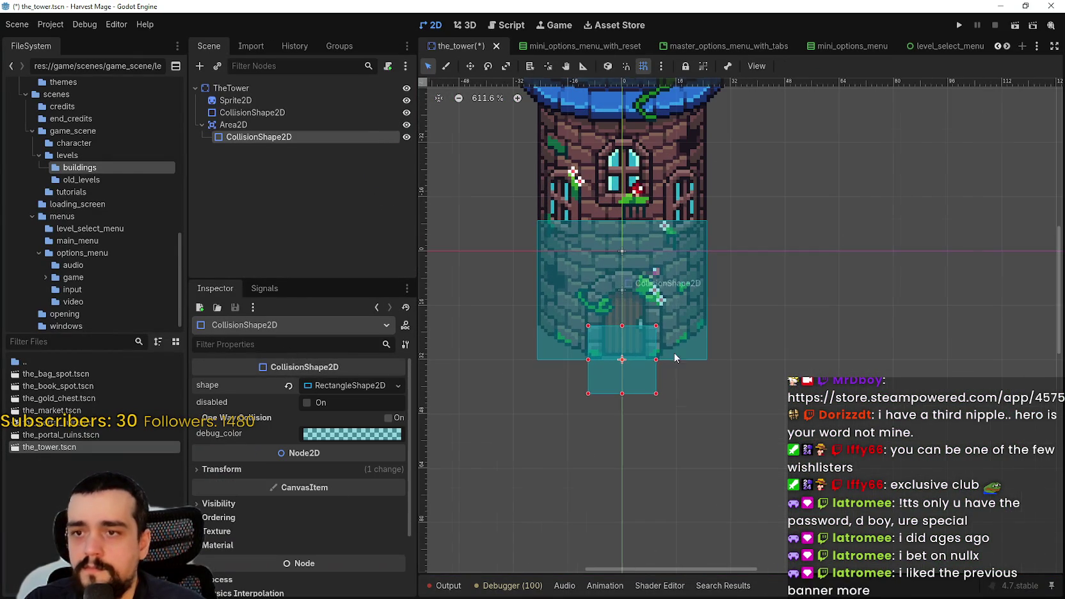
- Widen the rectangle left and right and extend it up over the tower base, saving
drag(657, 362, 694, 366)
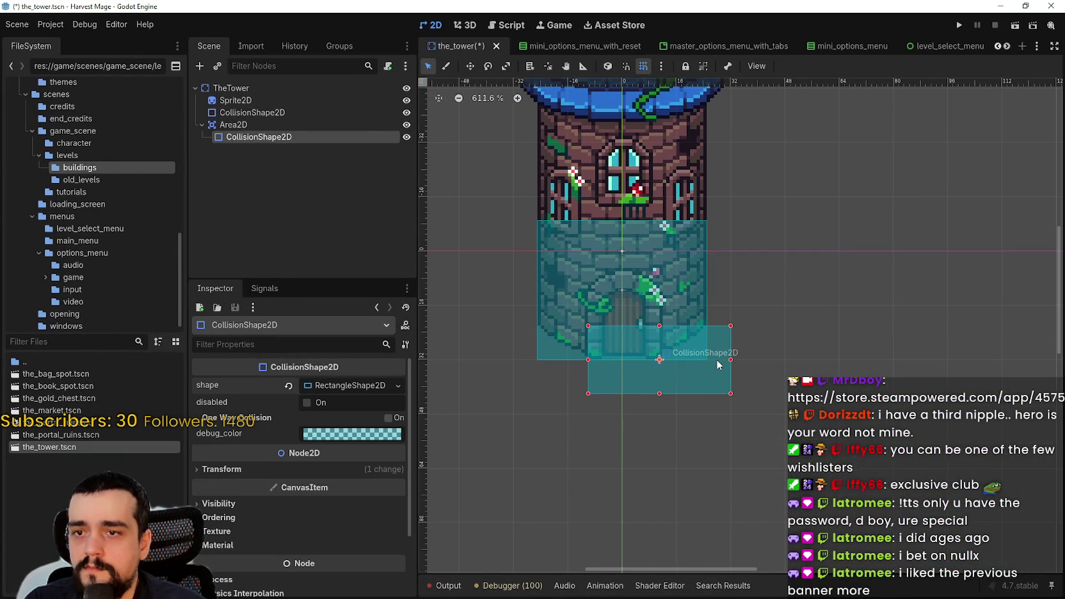
drag(569, 360, 518, 361)
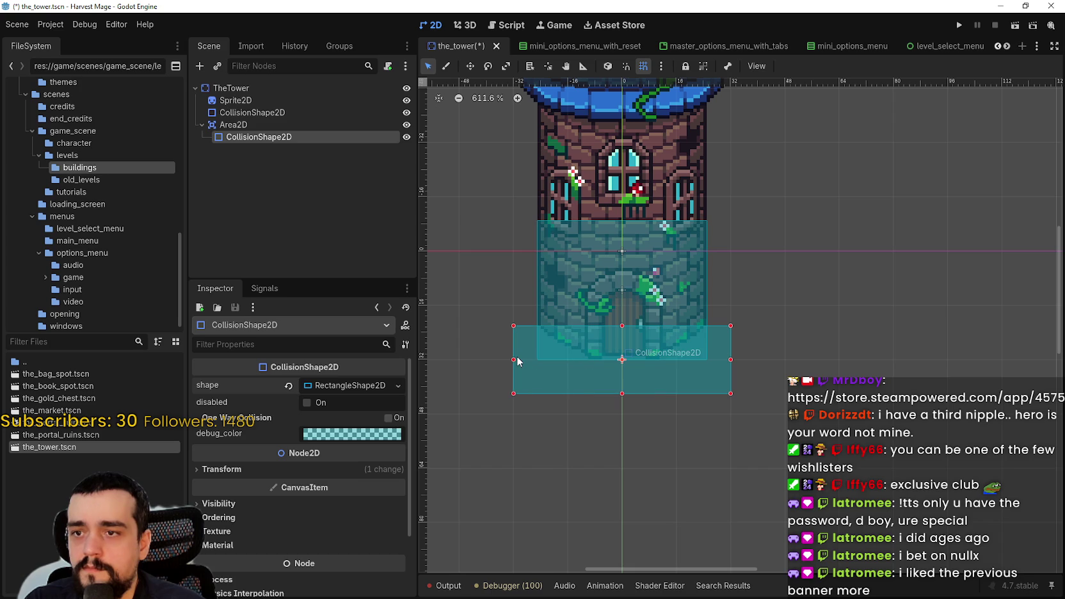
scroll(697, 387, down, 3)
key(ctrl+s)
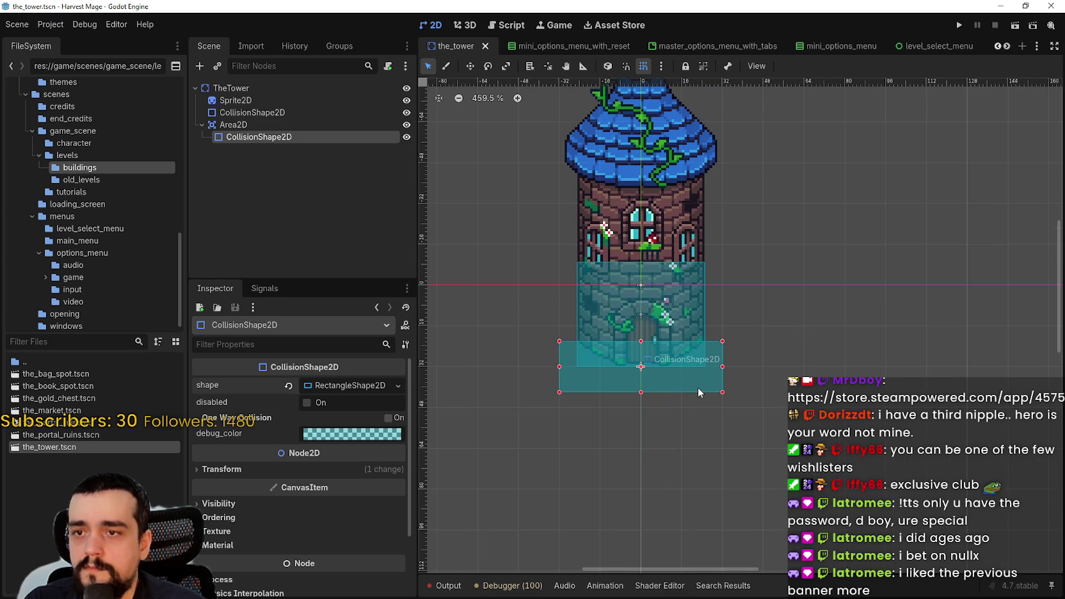
drag(638, 342, 640, 286)
key(ctrl+s)
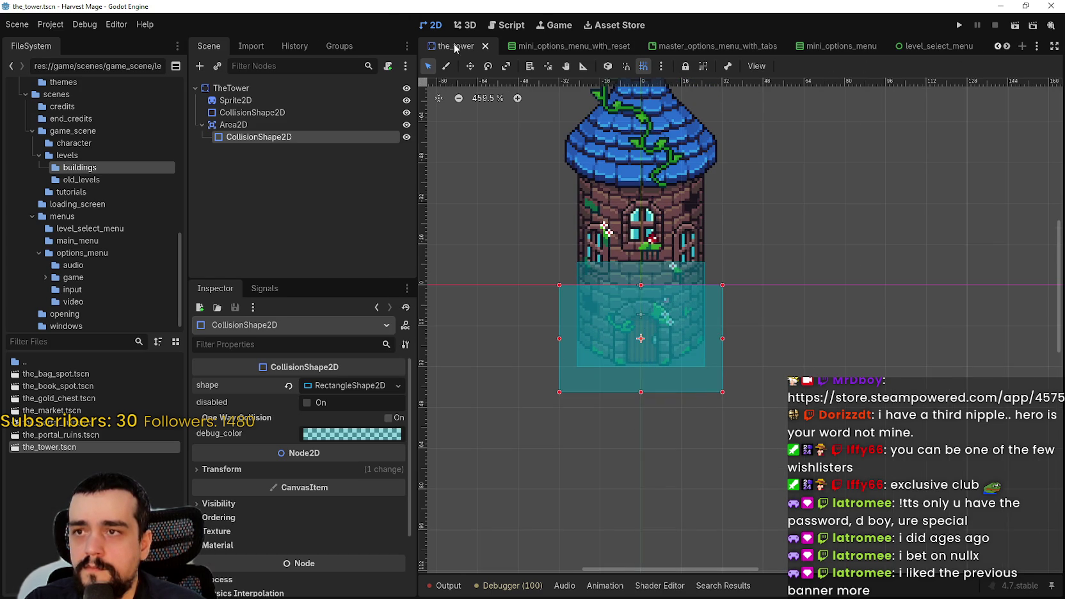
- Find the_village tab among the open scenes and view the tower's new zone
click(997, 46)
click(1007, 46)
click(1007, 46)
click(1007, 46)
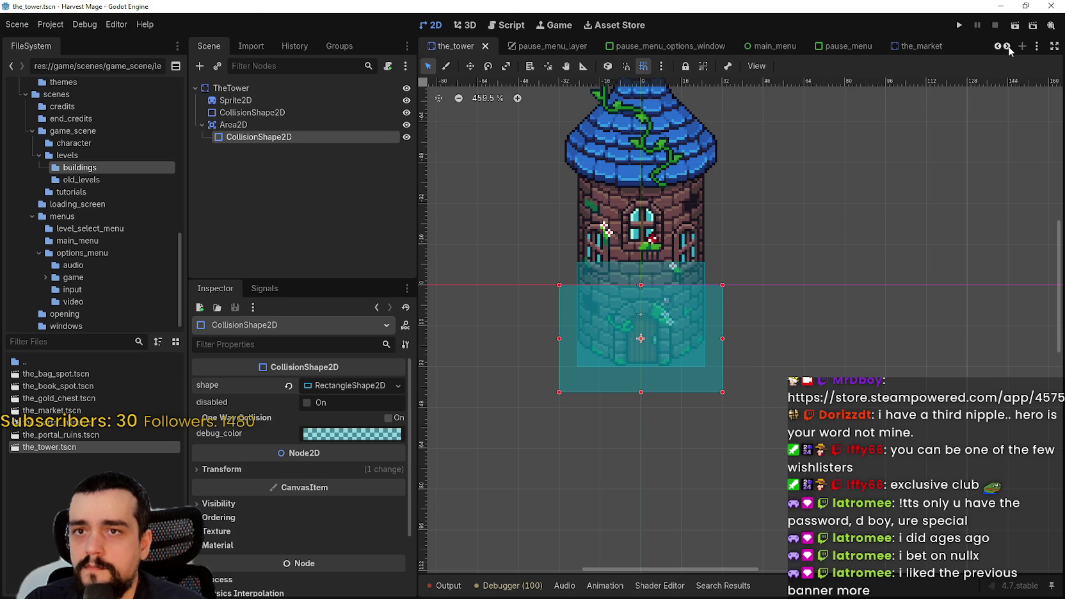
click(1007, 46)
click(1007, 46)
click(1007, 46)
click(1007, 46)
click(816, 47)
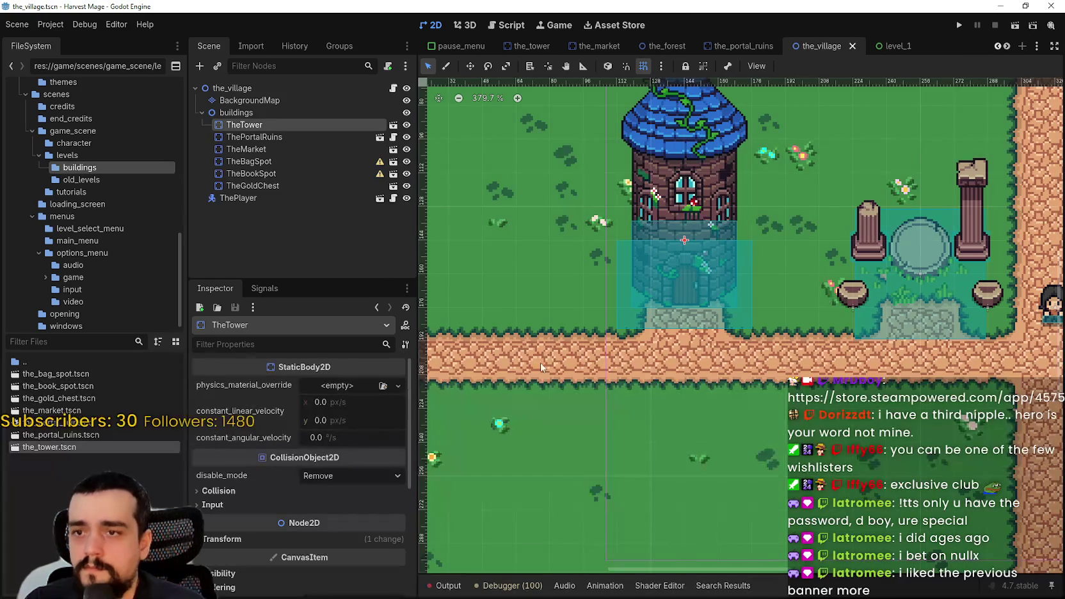
scroll(694, 326, up, 5)
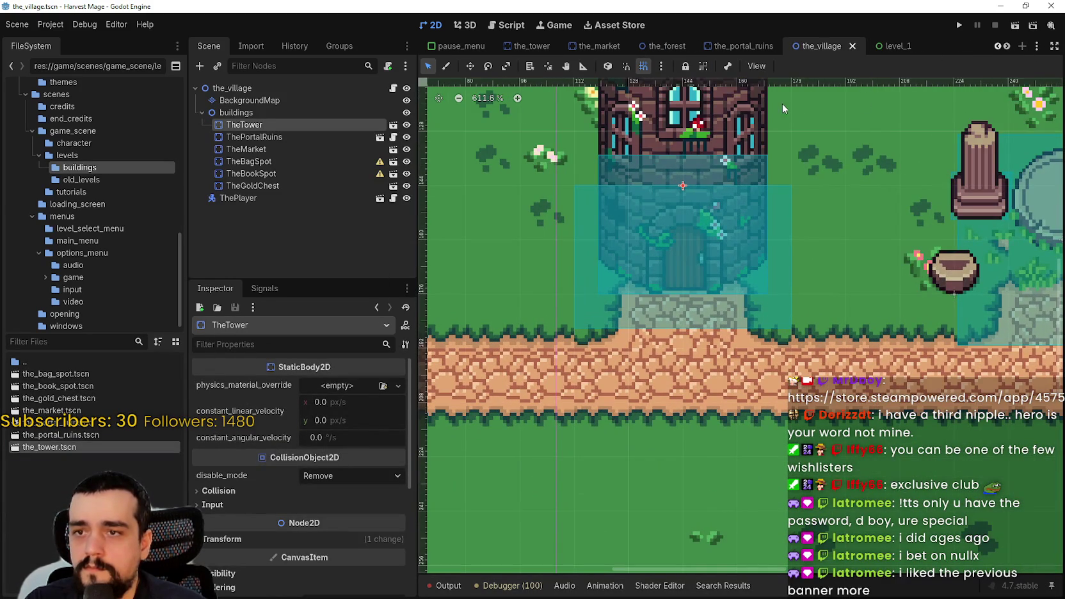
- Back in the_tower, raise the zone's bottom edge and pull its left edge inward, then save
click(532, 46)
scroll(641, 395, up, 6)
click(640, 395)
click(654, 94)
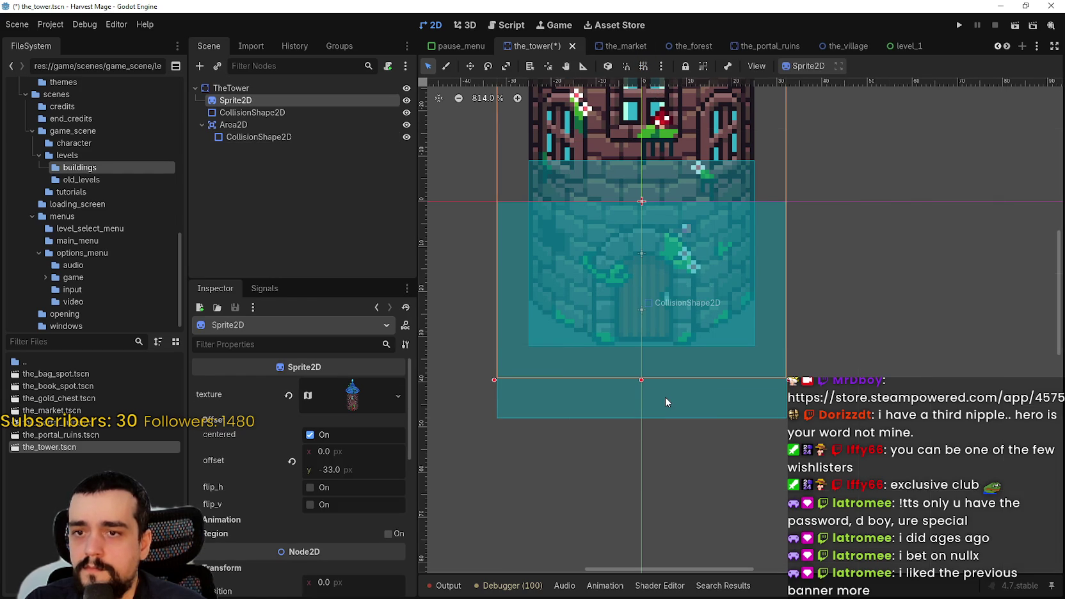
click(636, 416)
drag(643, 420, 643, 415)
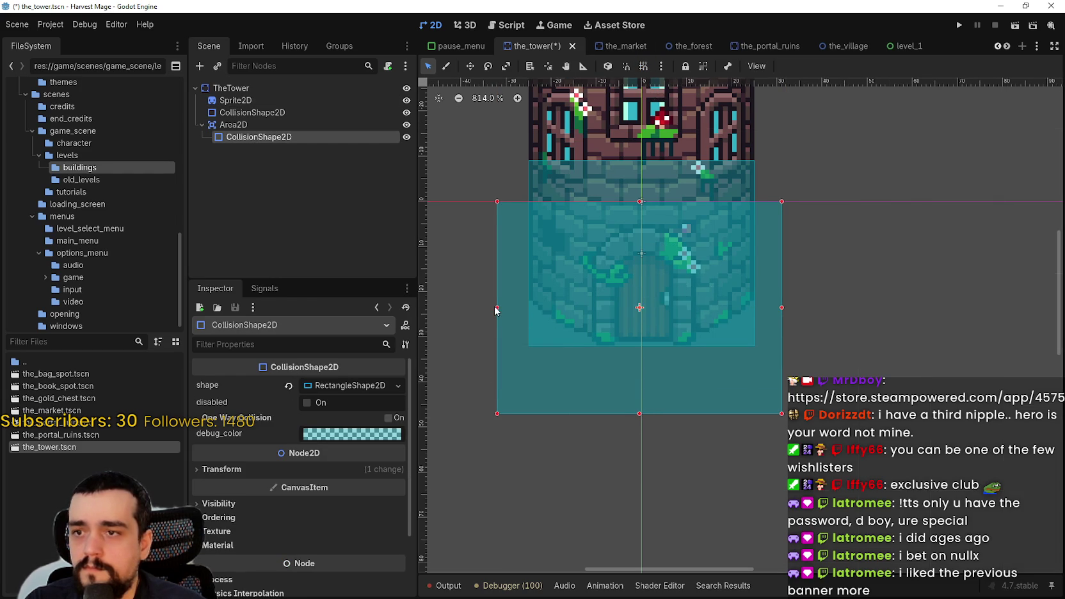
drag(496, 308, 502, 309)
key(ctrl+s)
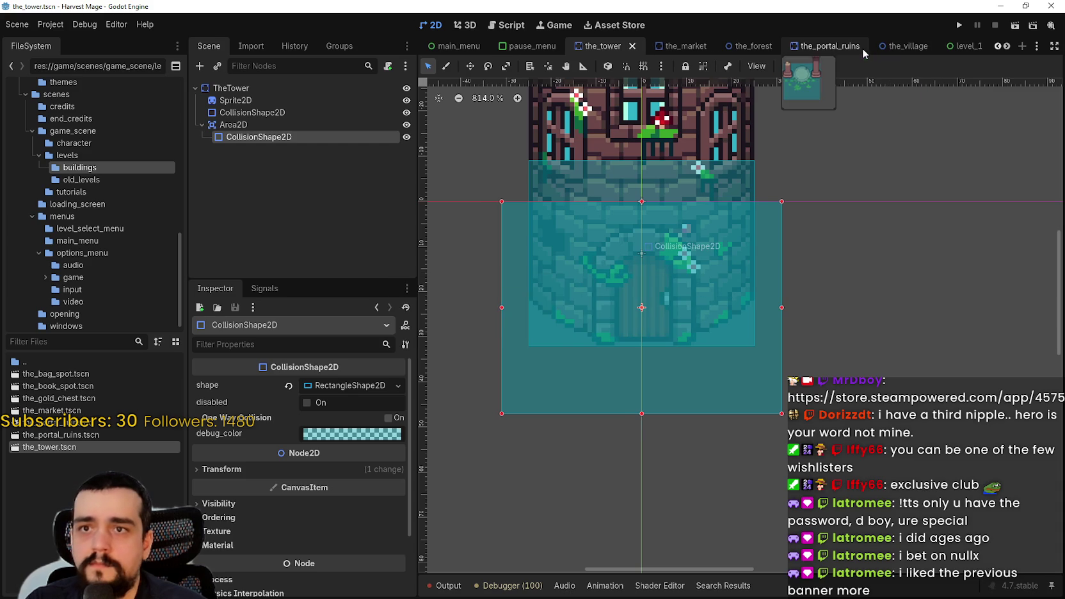
- Compare the zone on the village map and the market scene, then resave the_tower
click(888, 45)
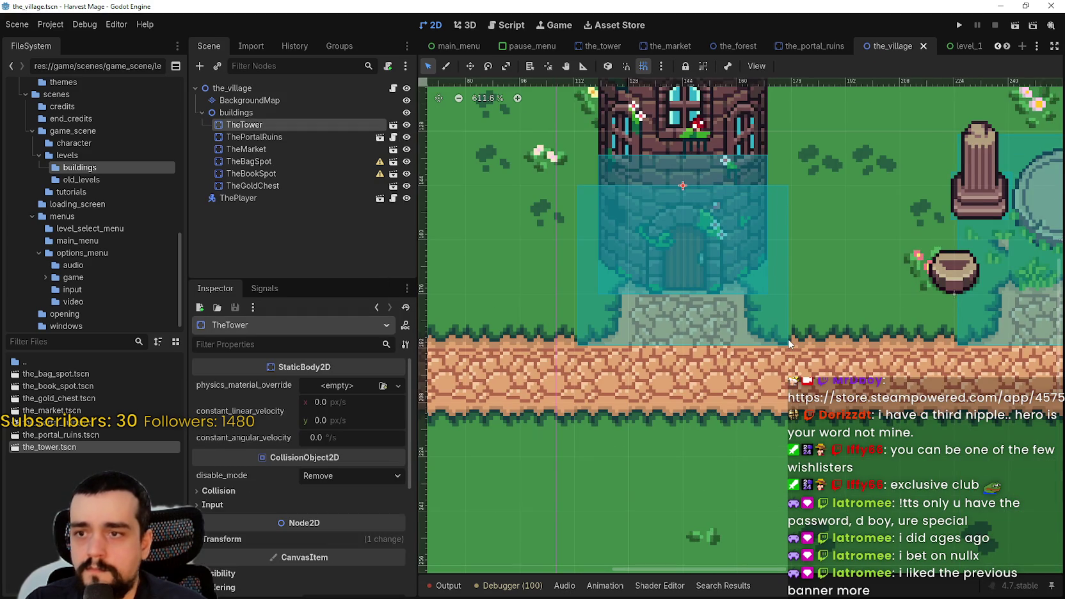
scroll(862, 309, down, 2)
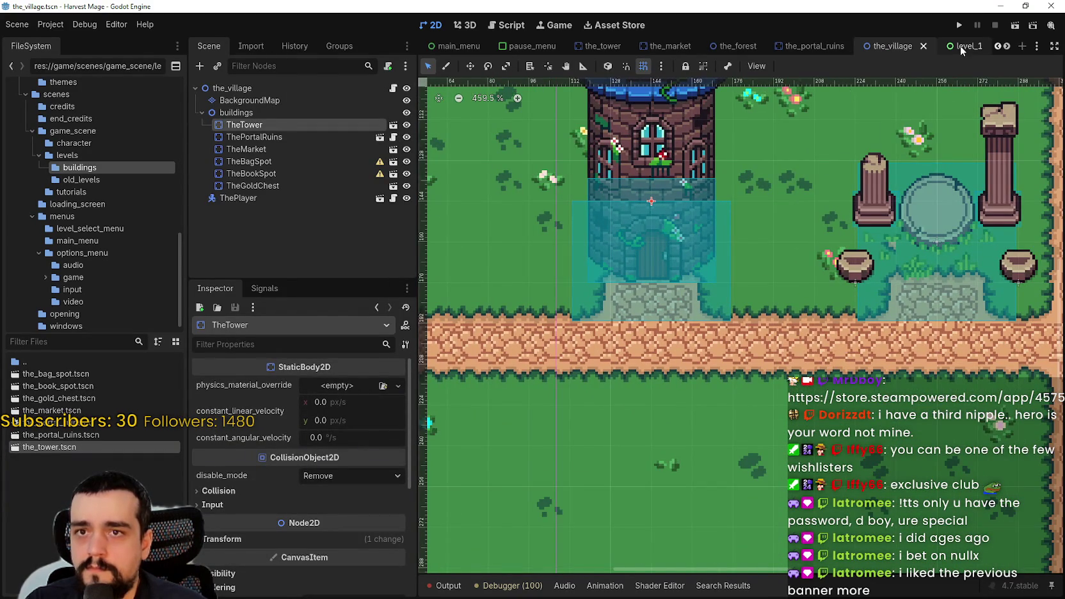
mouse_move(818, 43)
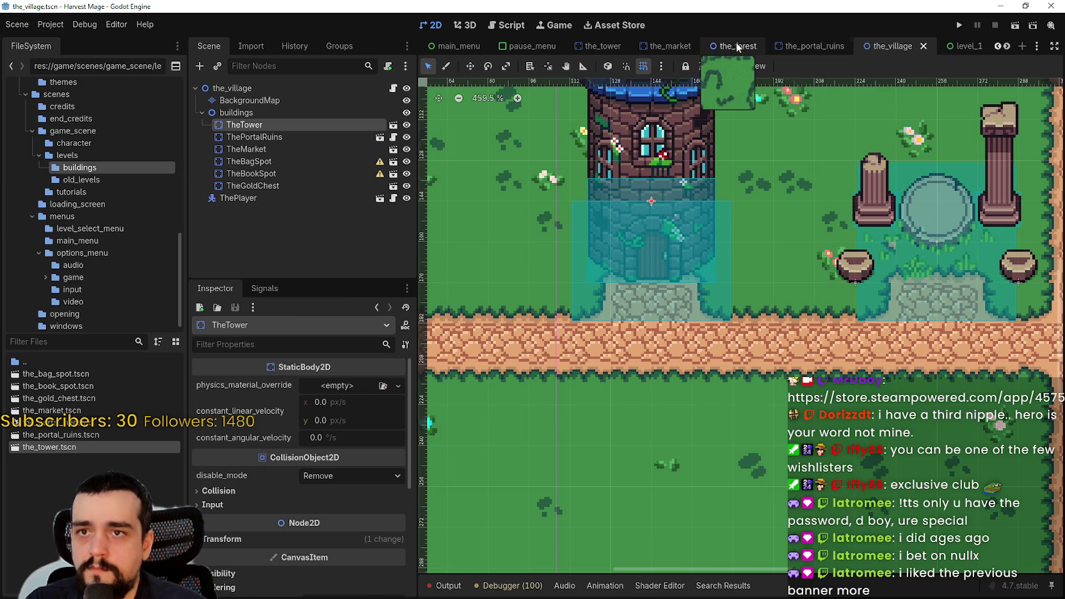
click(671, 46)
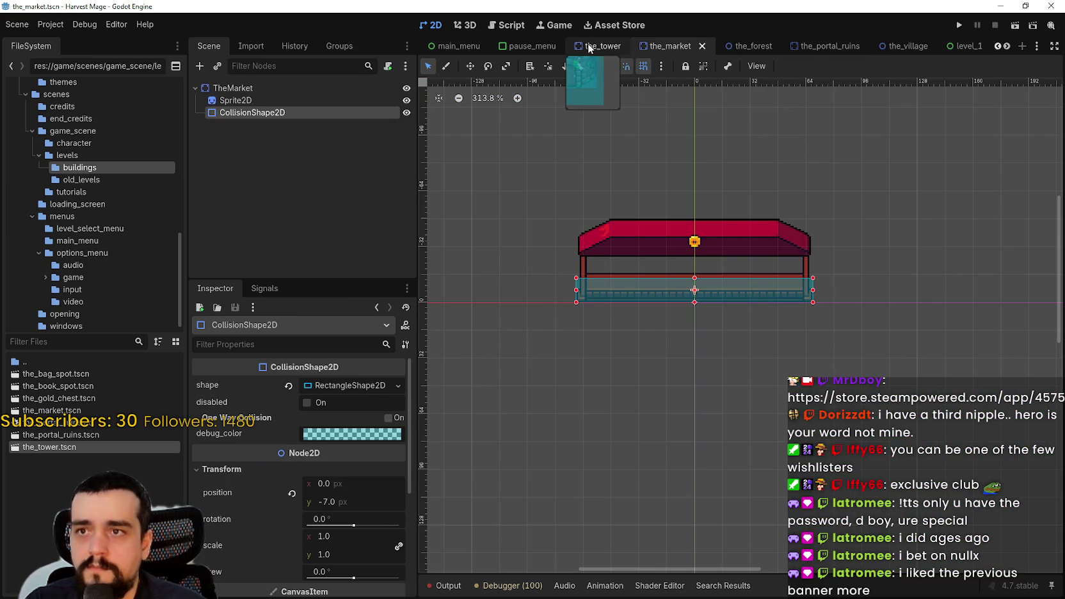
click(601, 47)
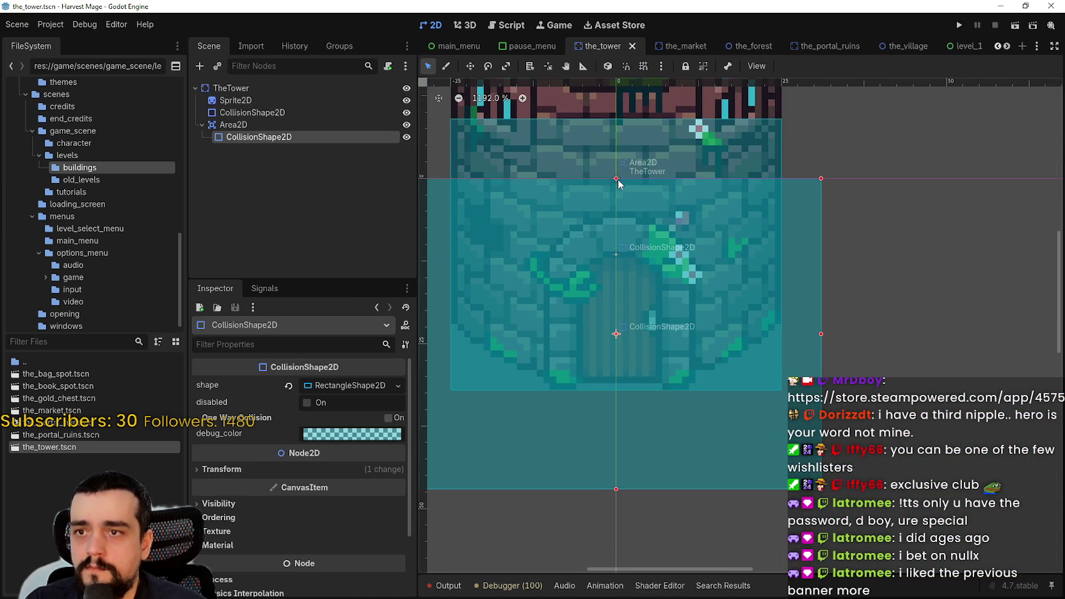
key(ctrl+s)
- Review the village scene and launch the Harvest Mage test run
scroll(669, 213, down, 4)
mouse_move(859, 55)
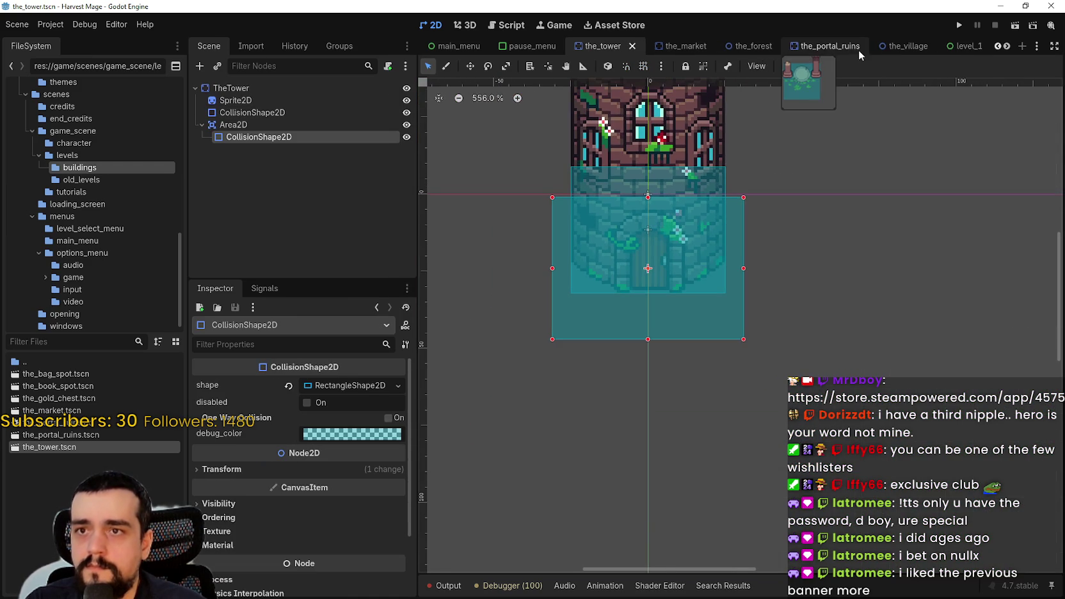
click(893, 46)
scroll(580, 285, down, 3)
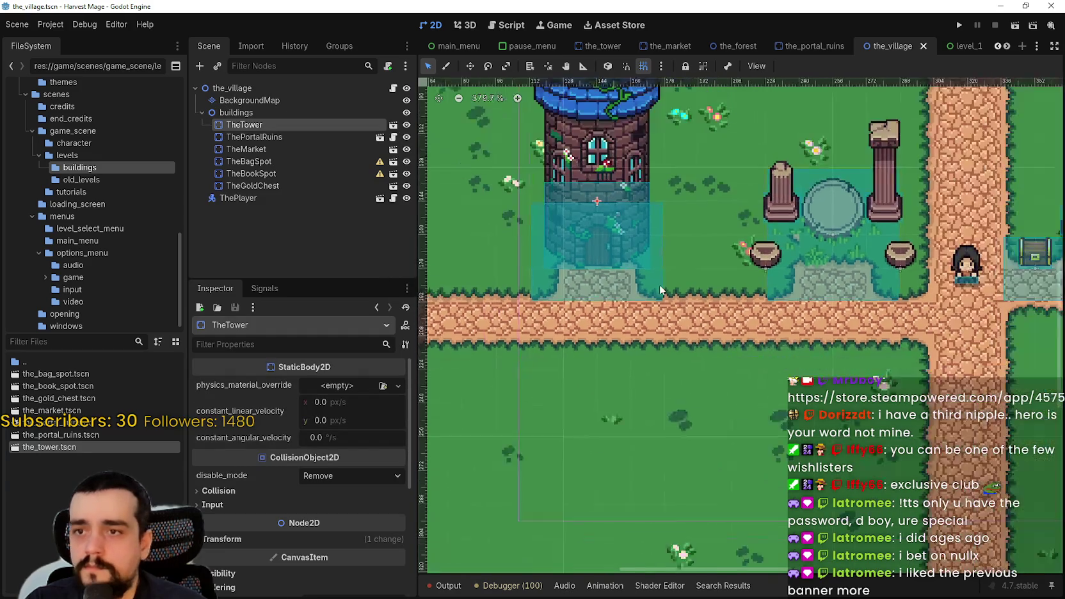
scroll(697, 268, up, 5)
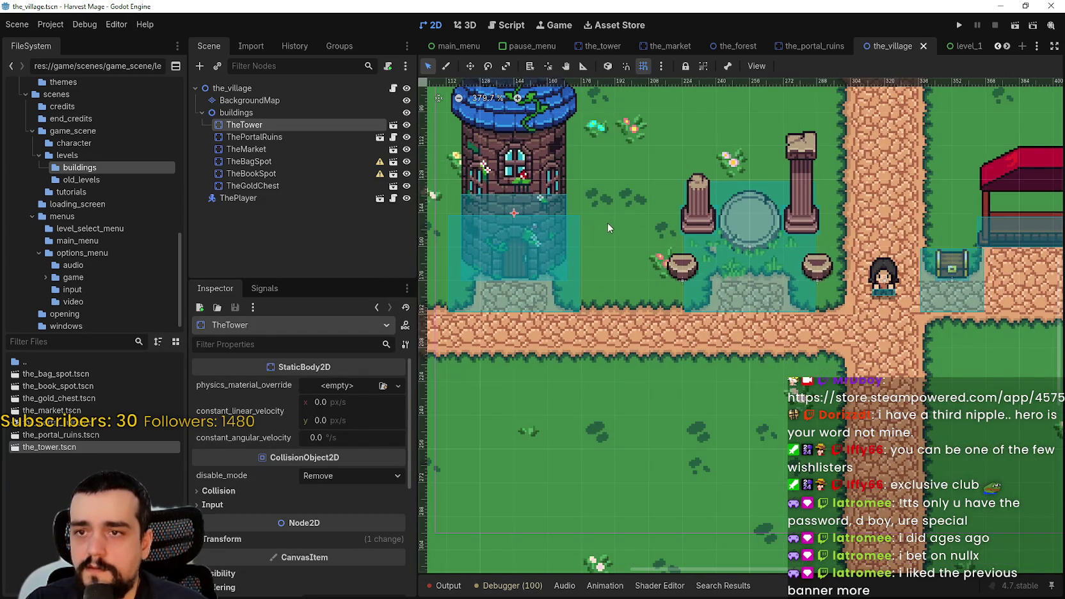
scroll(686, 252, down, 7)
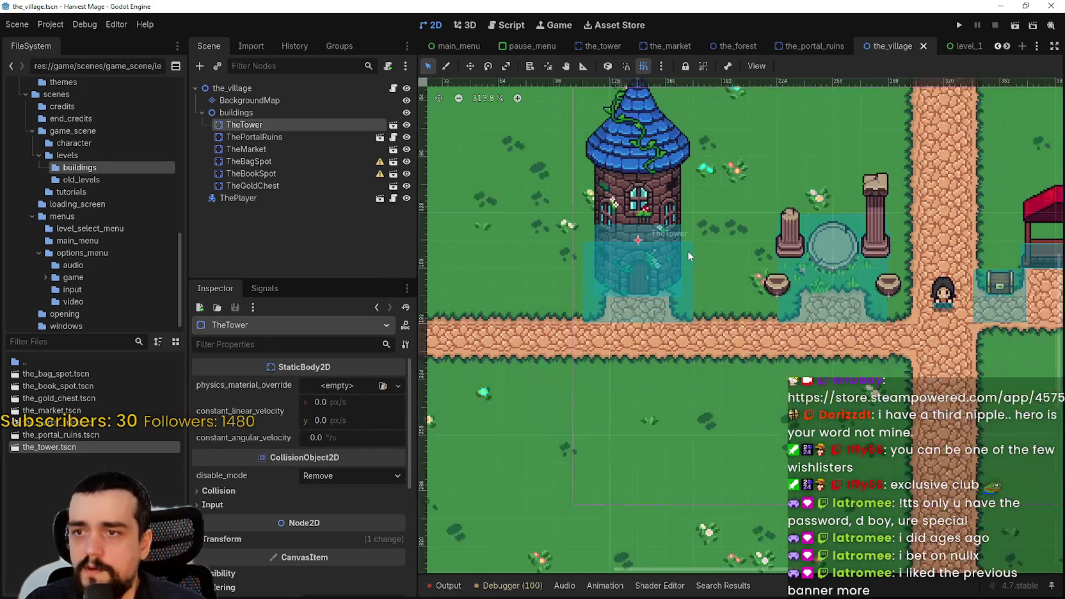
scroll(886, 315, up, 2)
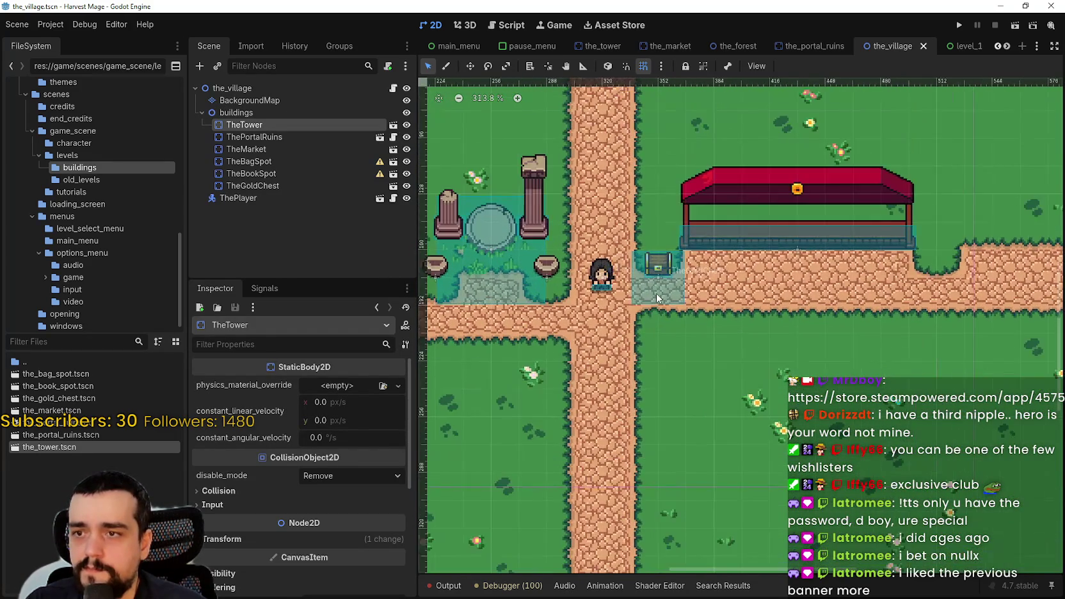
scroll(778, 306, down, 2)
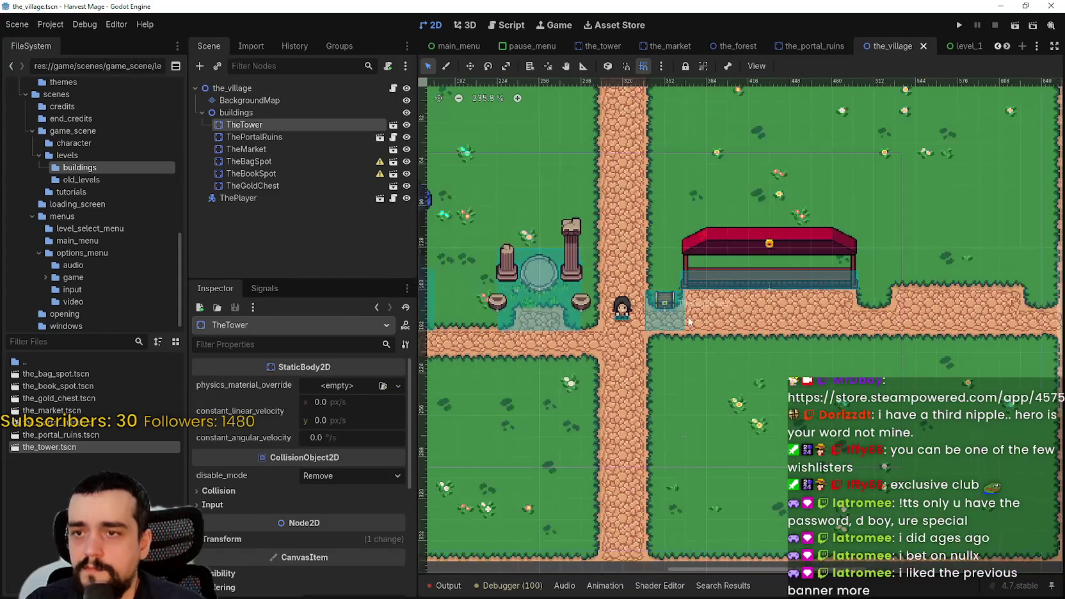
click(959, 26)
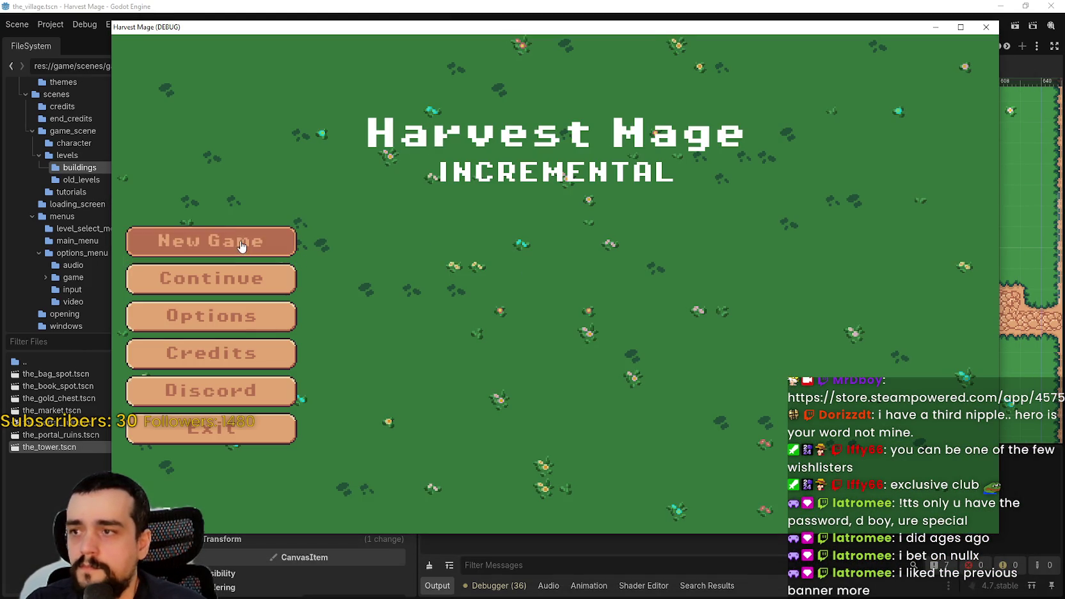
- Start a new game, walk around the gold chest with D, A, W, S, then stop the run
click(242, 246)
key(d)
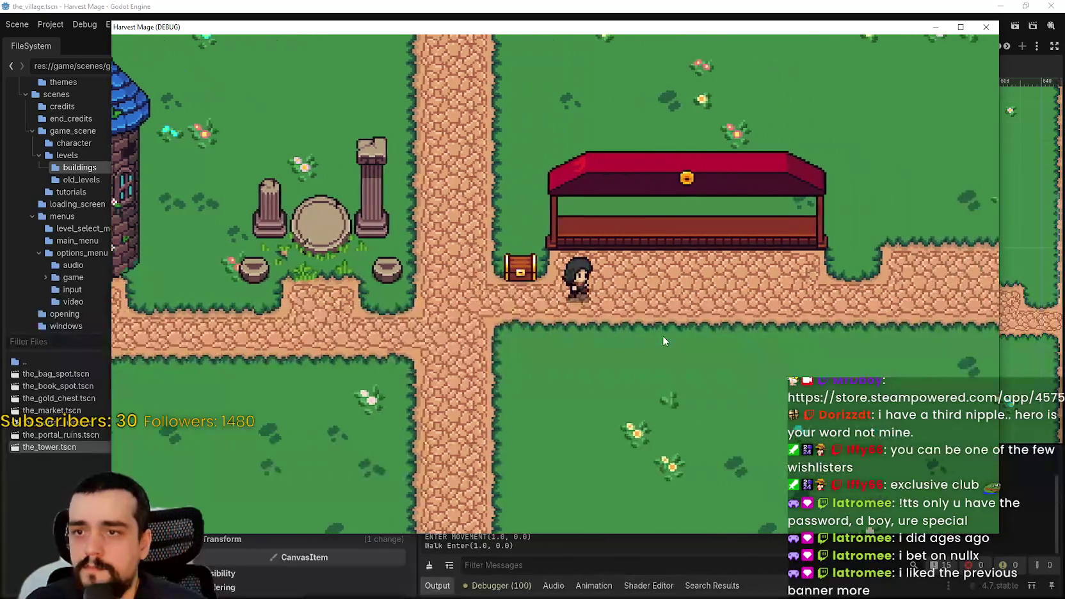
key(a)
key(w)
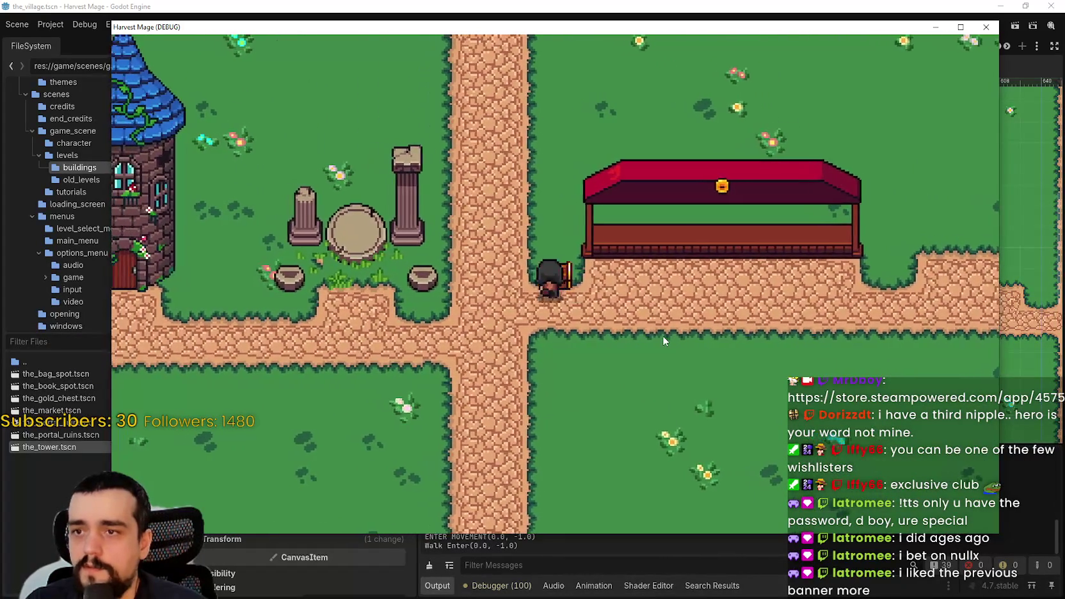
key(d)
key(s)
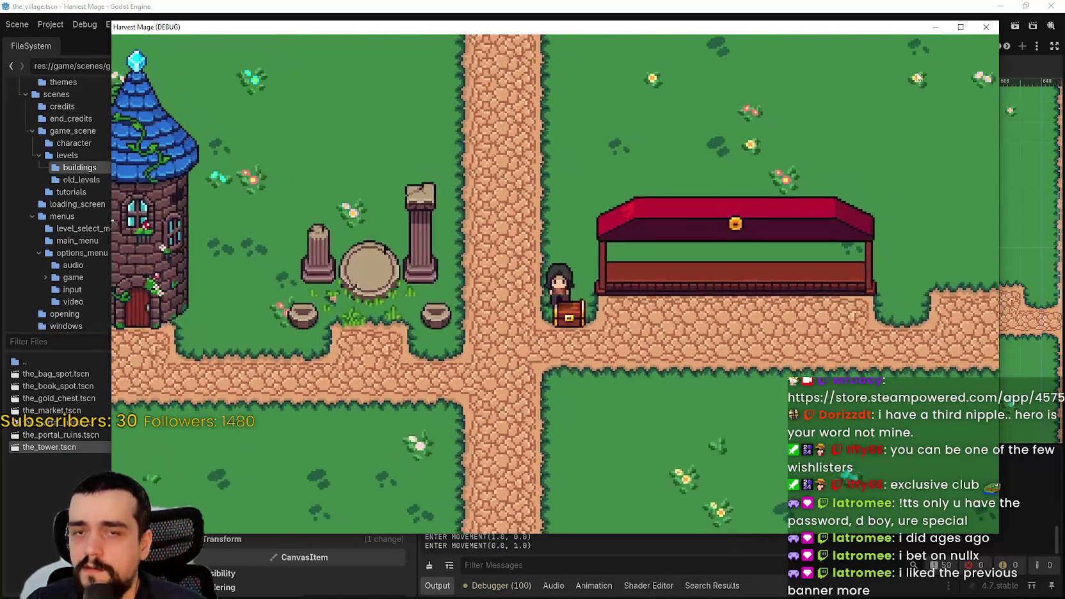
click(955, 19)
click(993, 29)
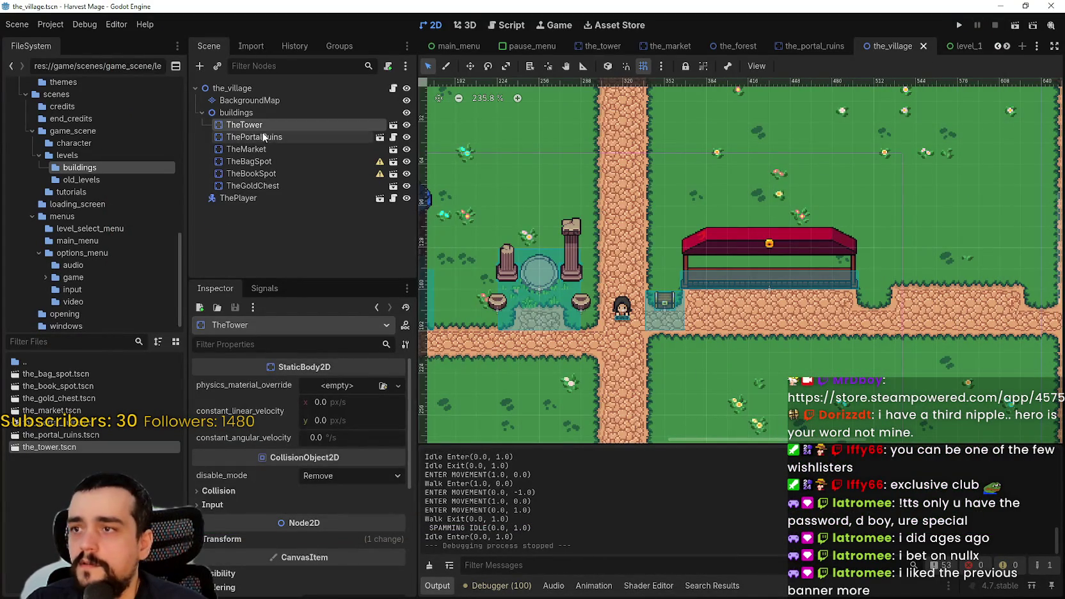
- Inspect TheGoldChest's Ordering settings (z-index and y-sort) in the village scene
click(302, 187)
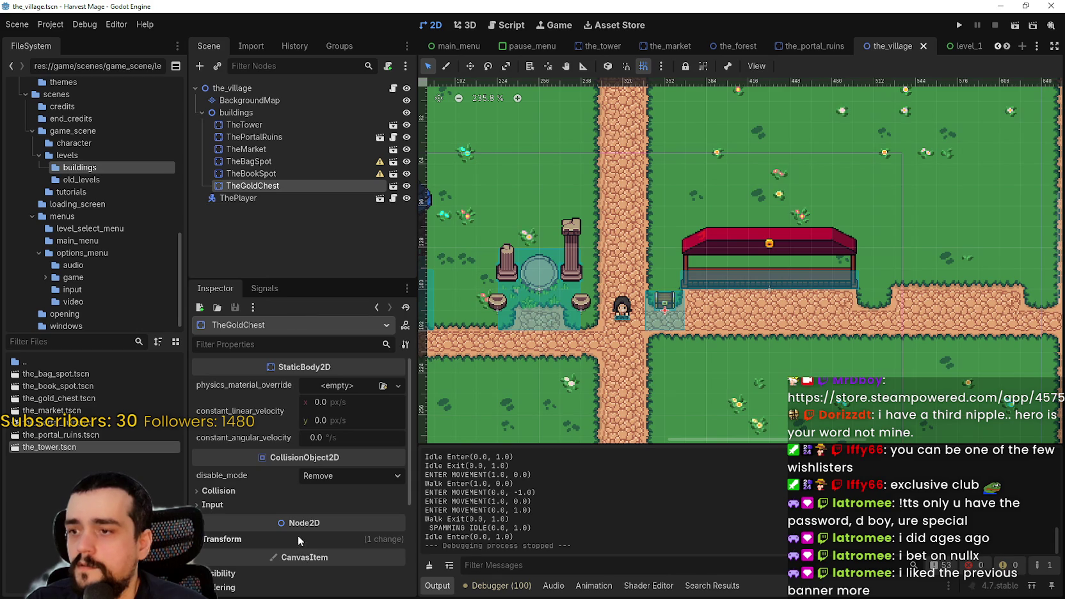
scroll(248, 535, down, 5)
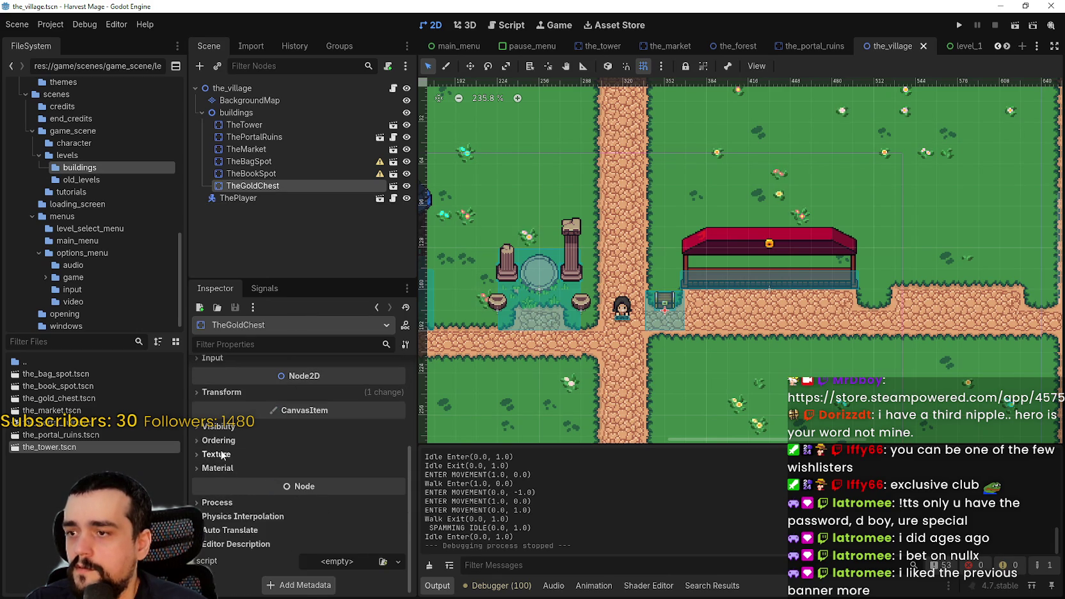
click(218, 455)
click(218, 441)
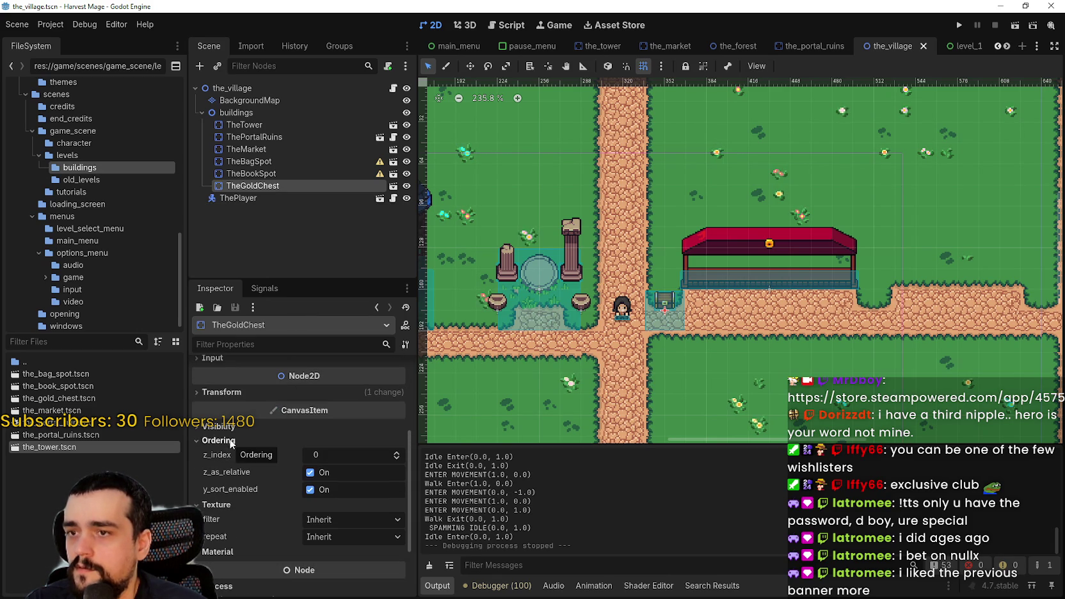
- Open the_gold_chest scene and select its Chest sprite
click(392, 186)
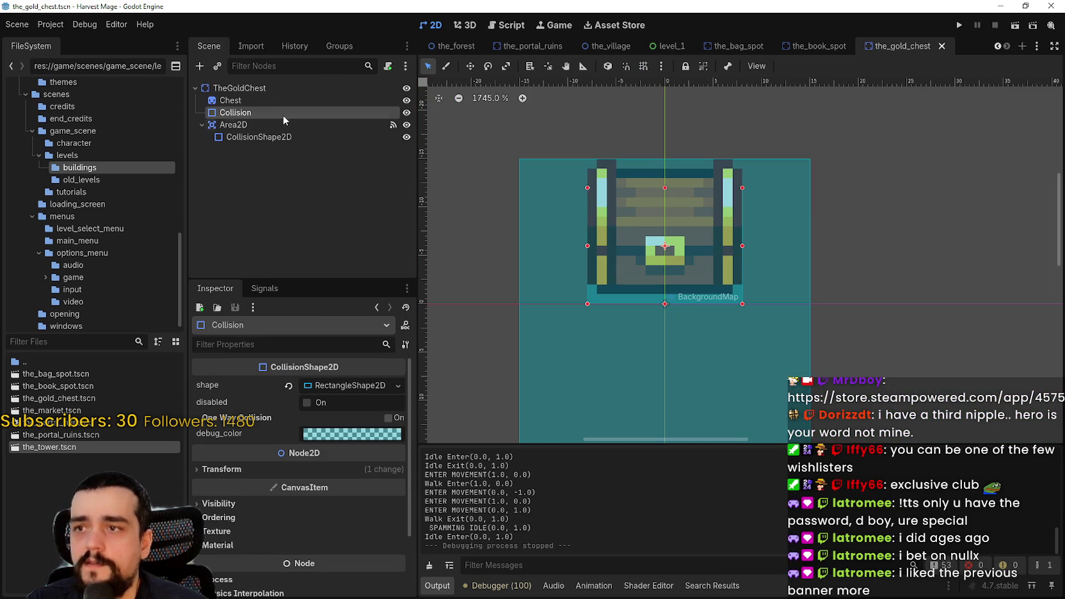
click(262, 94)
click(261, 99)
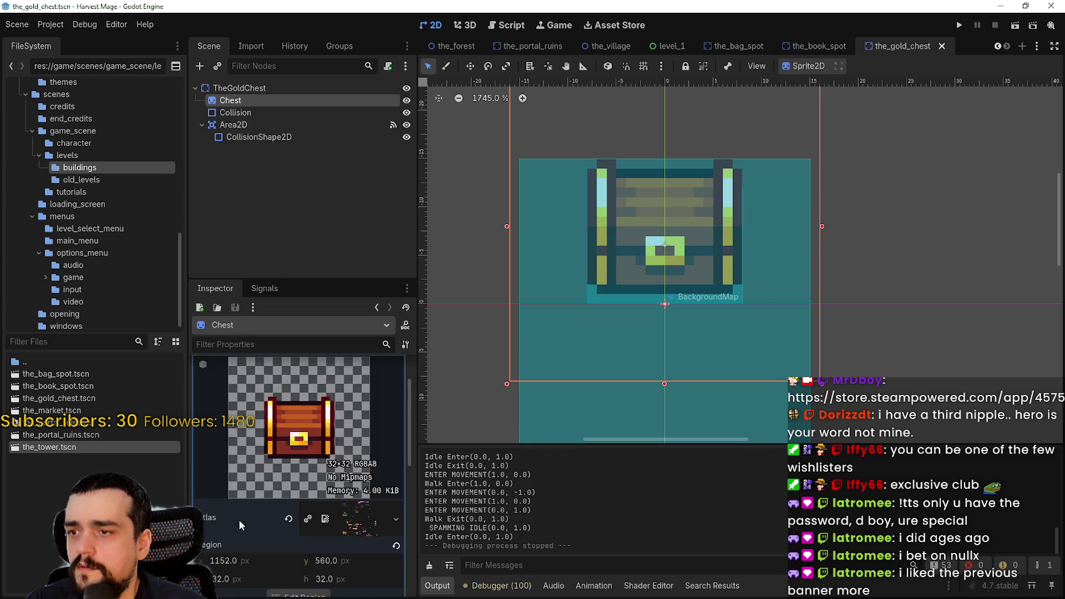
scroll(240, 518, down, 5)
mouse_move(410, 505)
mouse_down()
mouse_move(405, 561)
mouse_move(396, 318)
mouse_up()
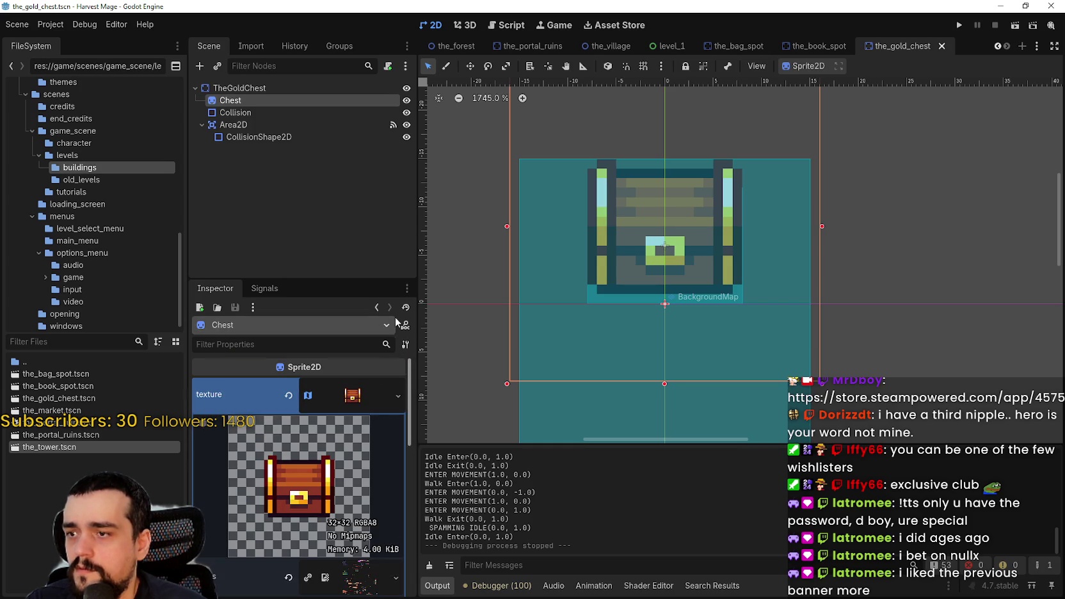
- Check the Ordering settings on the TheGoldChest root node and the Collision shape
click(240, 87)
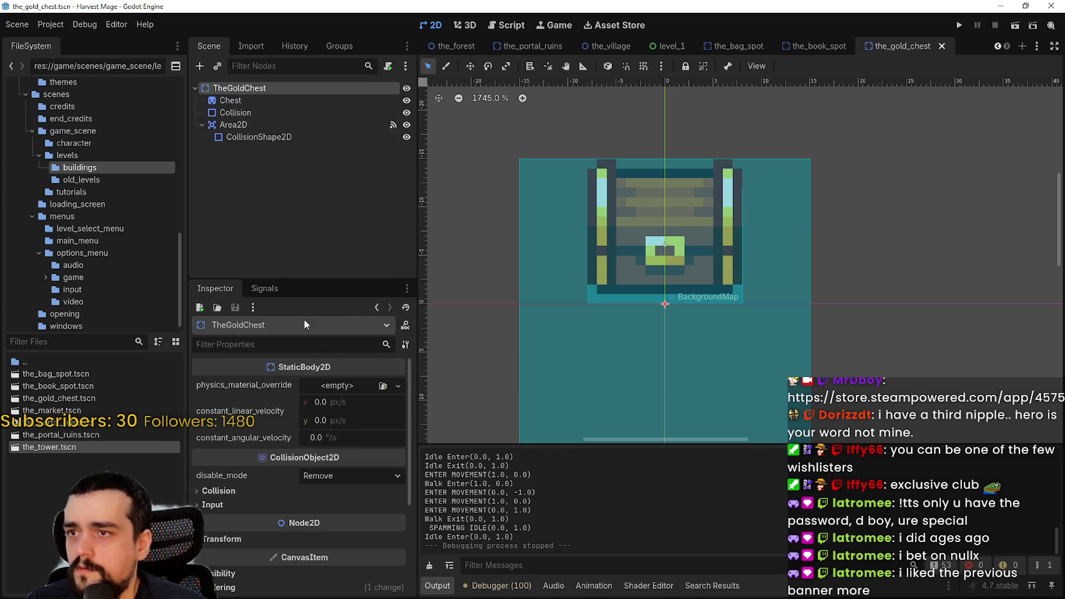
scroll(329, 533, down, 5)
click(218, 440)
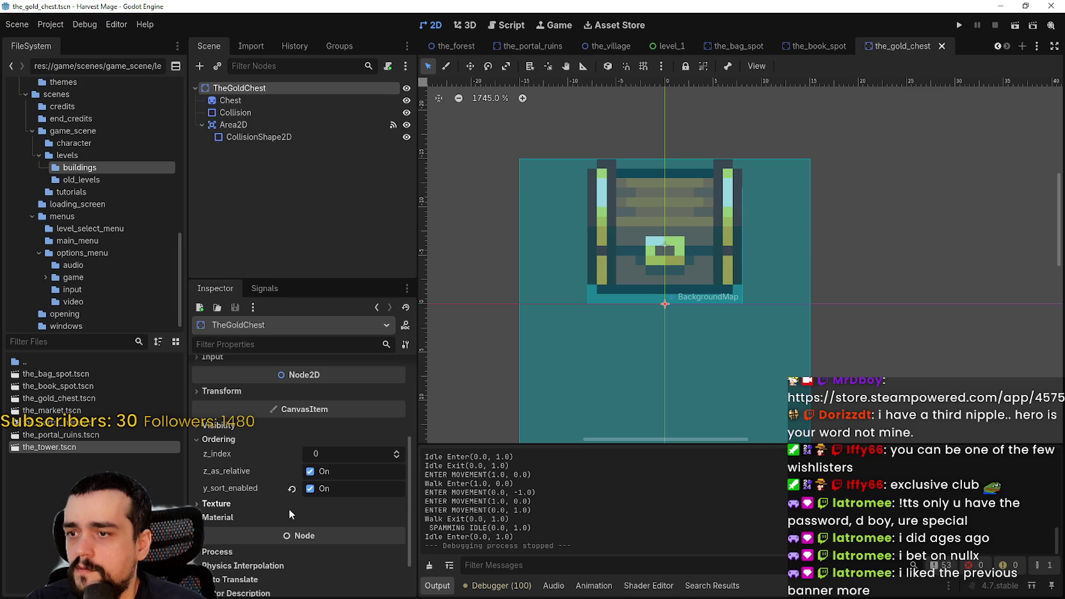
click(251, 113)
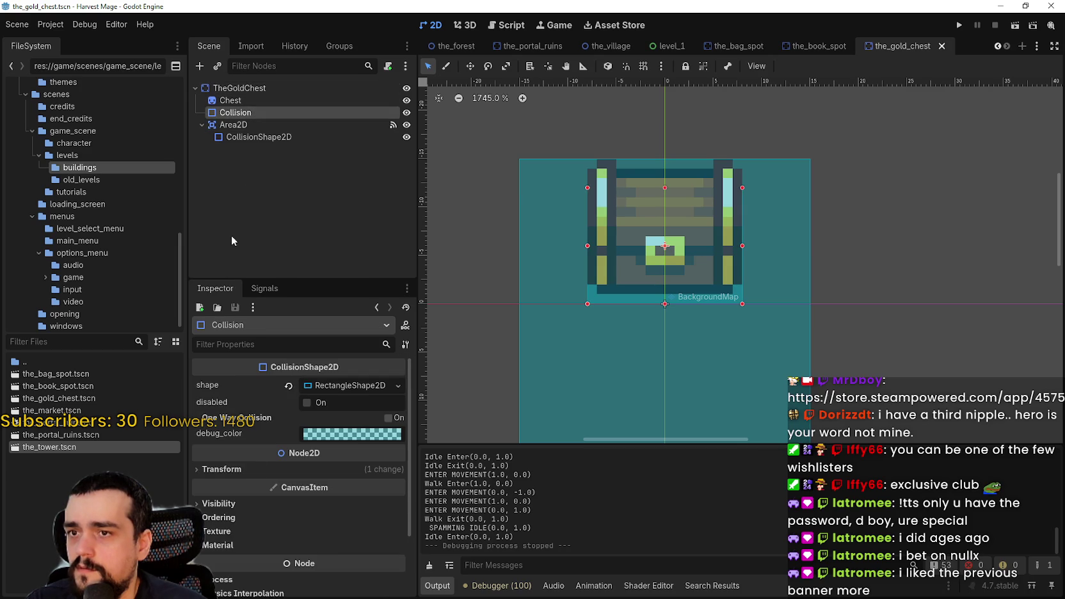
scroll(338, 442, down, 2)
click(246, 459)
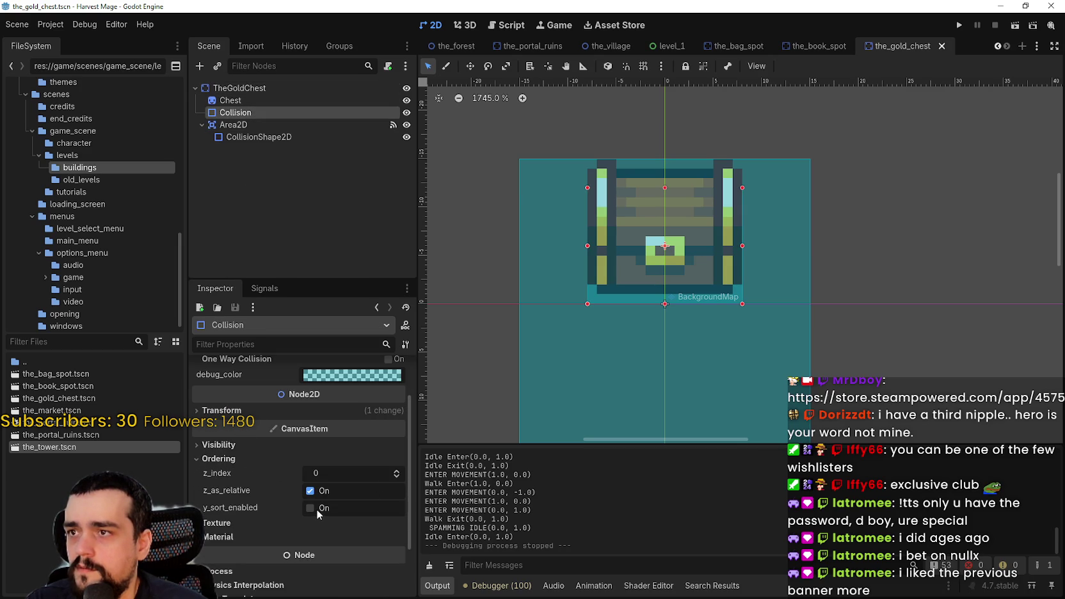
- Enable y_sort_enabled and set z_index 1 on the Chest sprite, save, and run the game
click(230, 100)
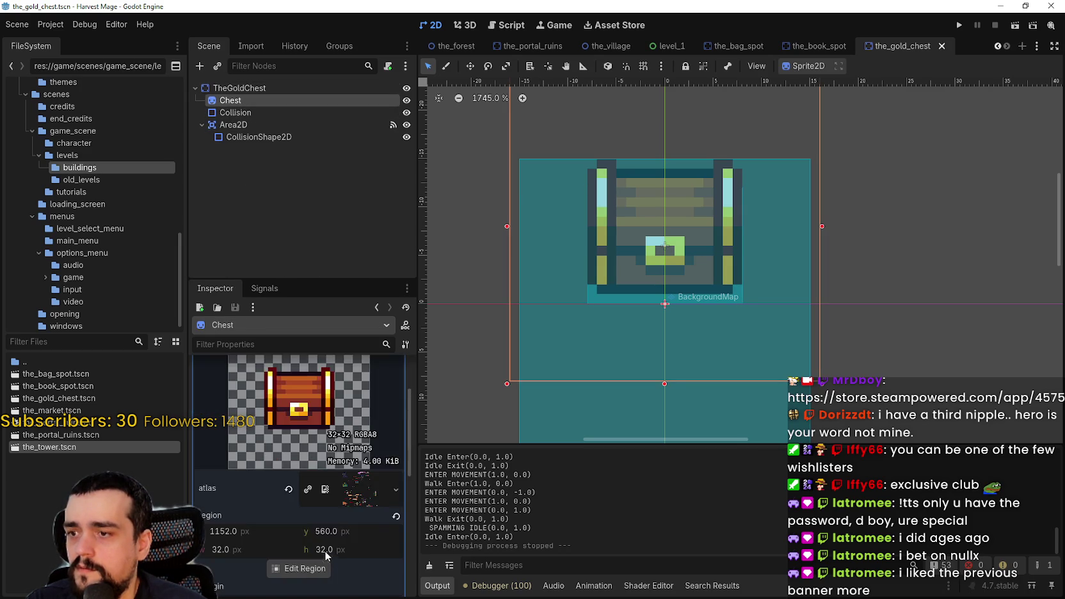
scroll(290, 486, down, 5)
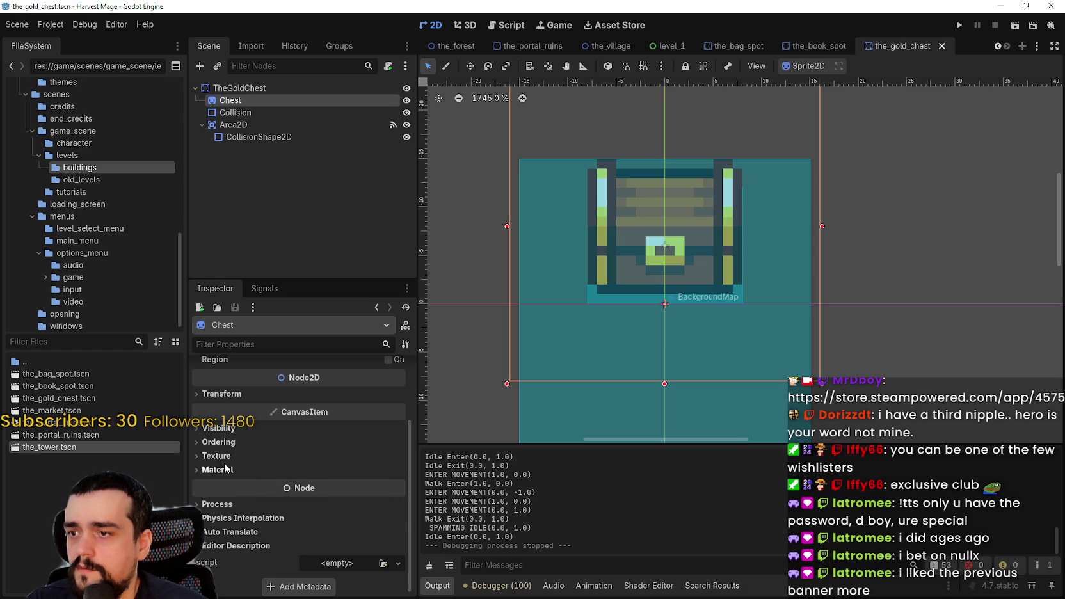
click(218, 454)
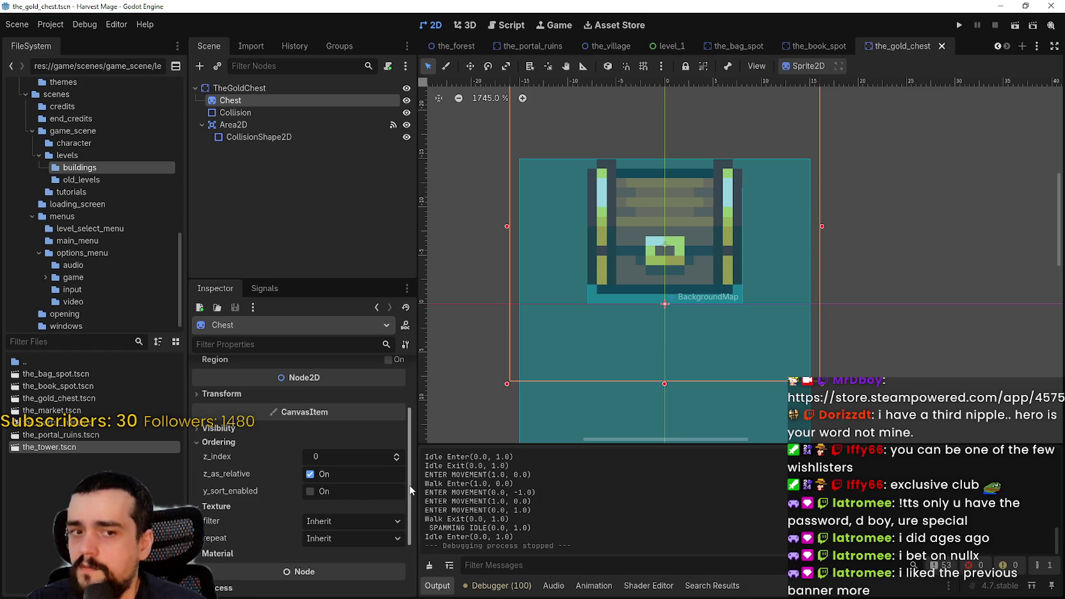
scroll(718, 215, down, 3)
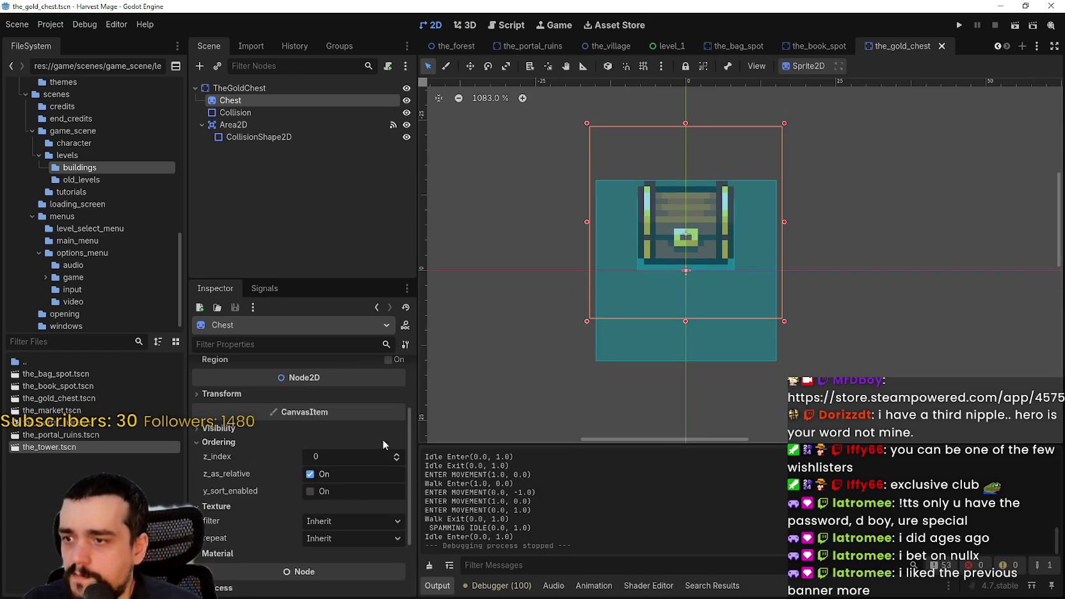
scroll(782, 207, up, 1)
click(310, 491)
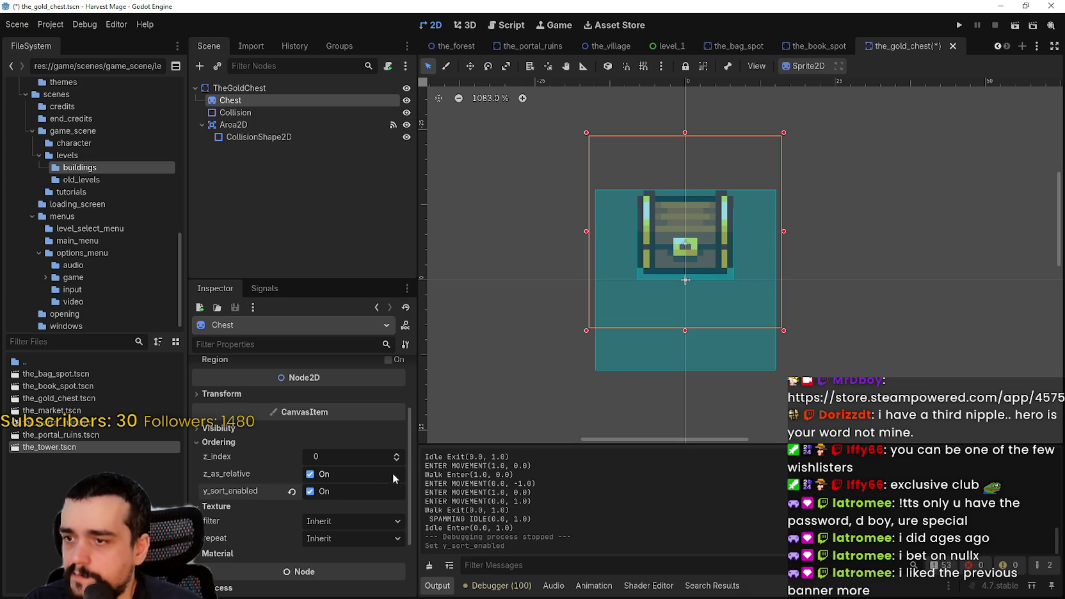
click(401, 456)
key(ctrl+s)
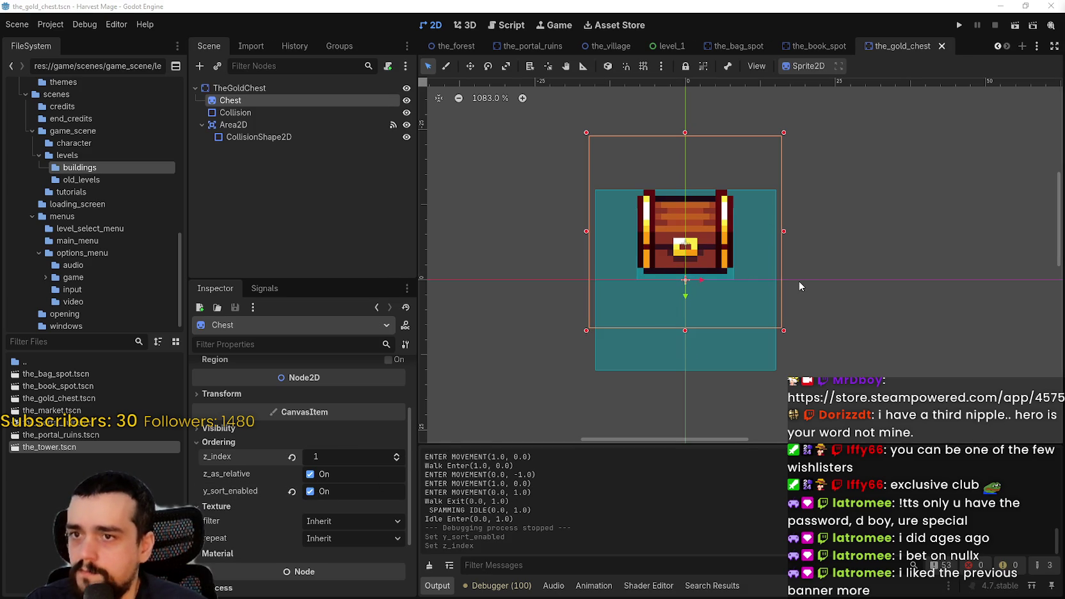
click(959, 25)
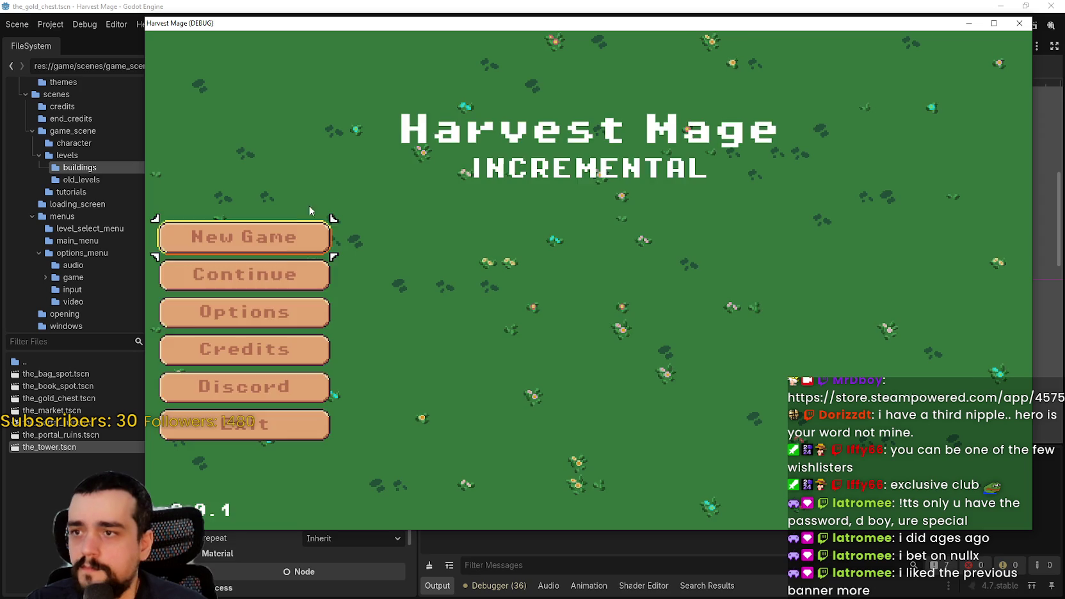
- Choose Continue in Harvest Mage's main menu to load the saved village level
click(294, 272)
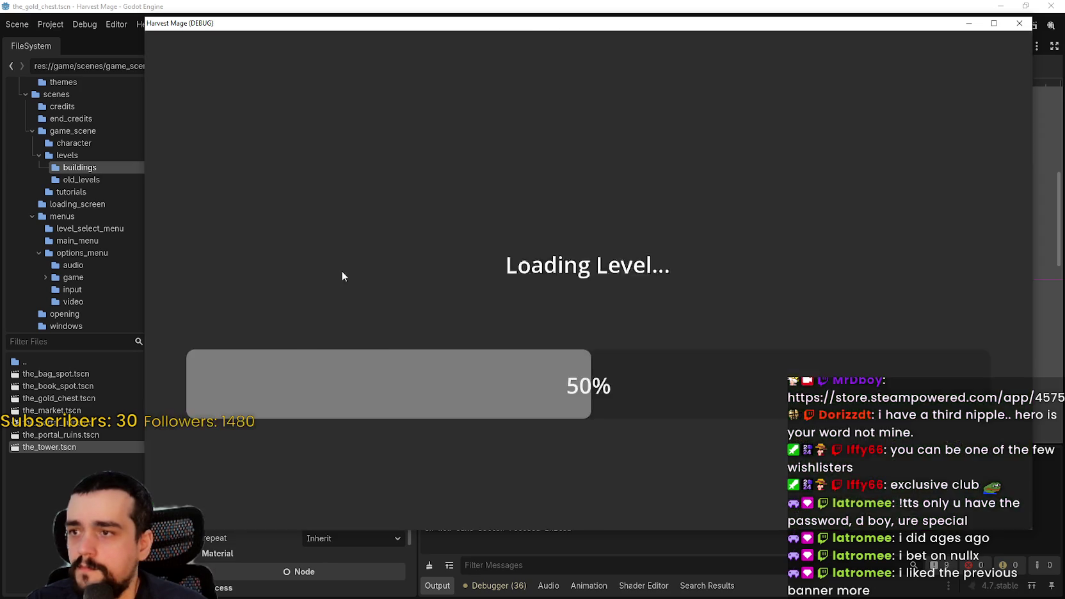
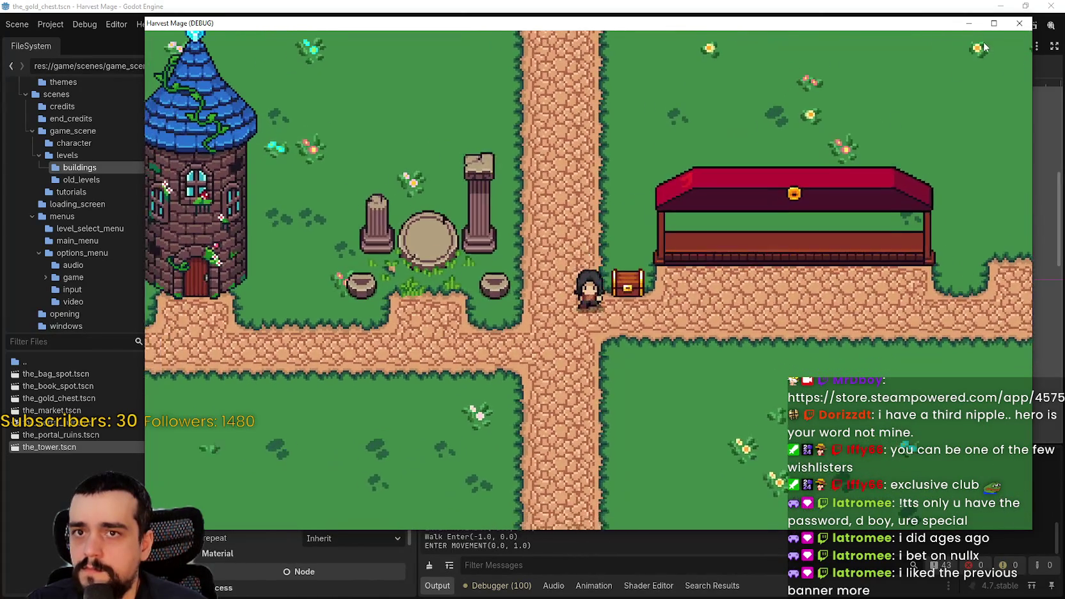
- Walk the character up away from the chest, then stop the running game
drag(946, 27, 919, 40)
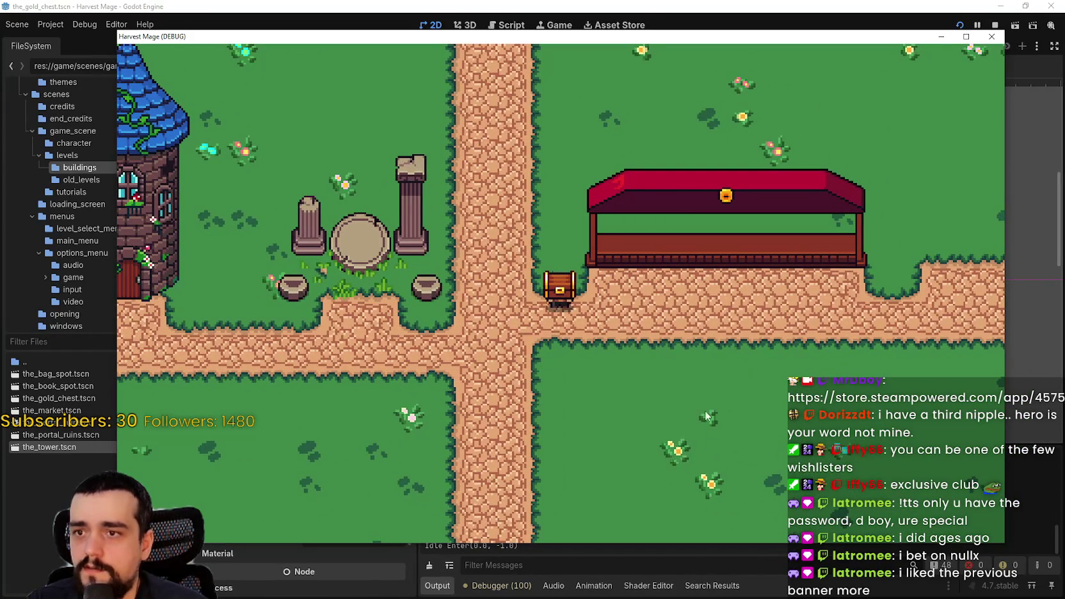
key(w)
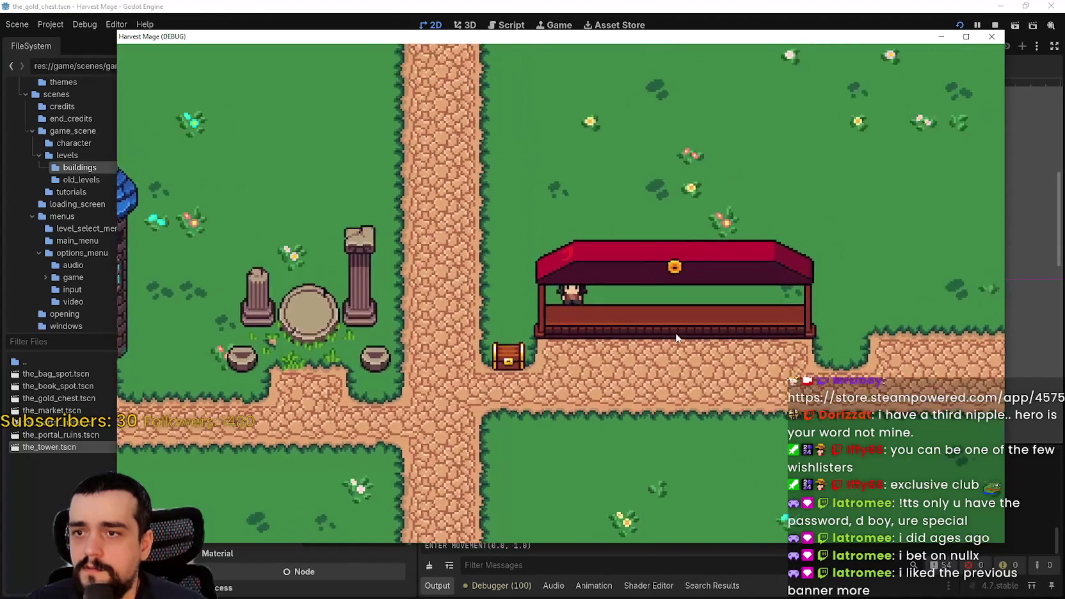
click(991, 37)
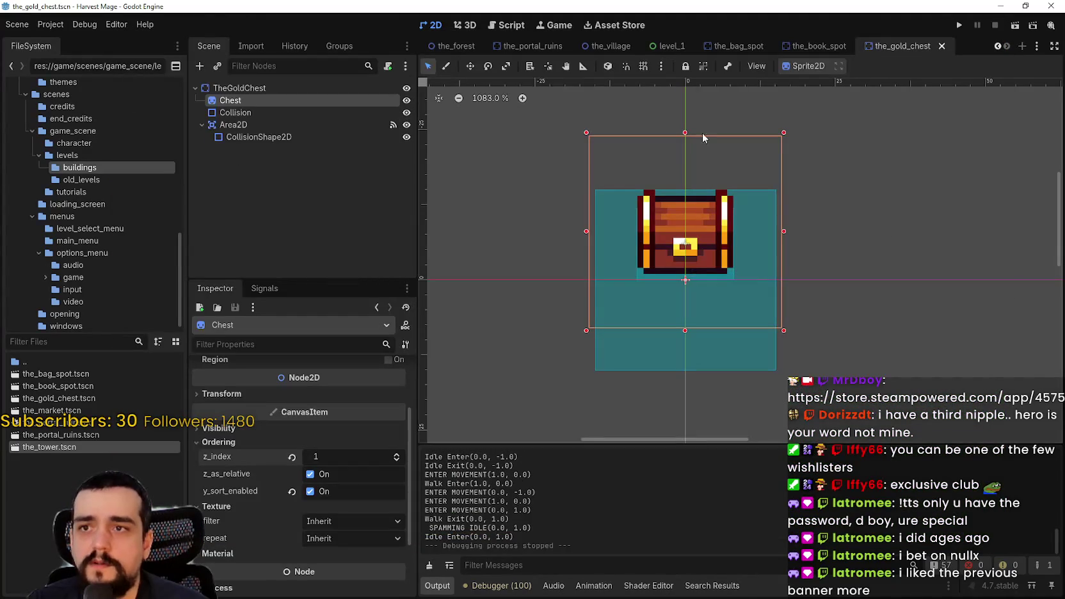
- Inspect the market scene's sprite and TheMarket root node settings
click(998, 46)
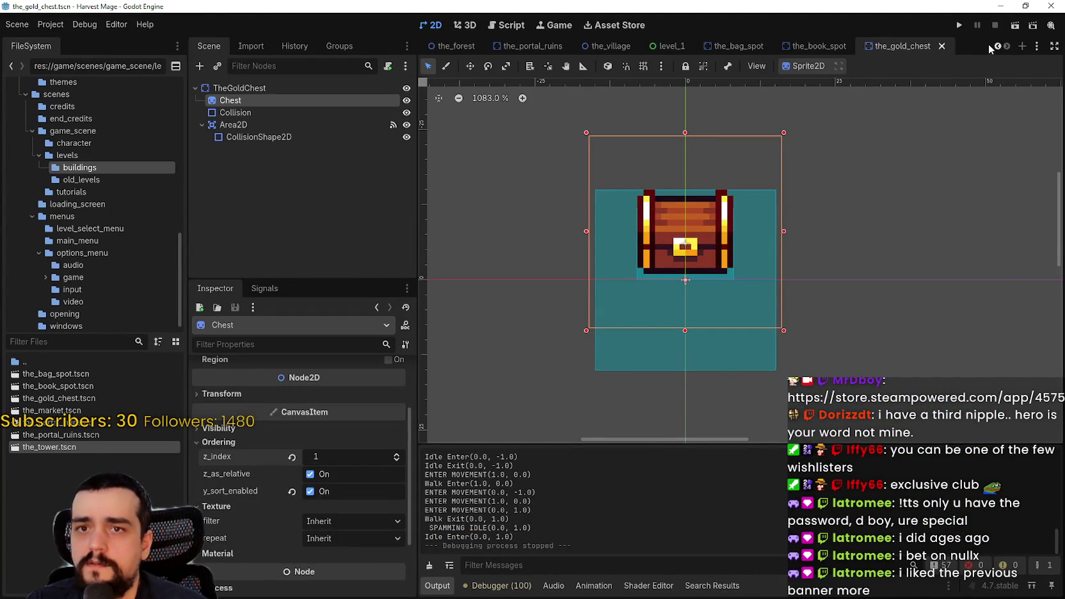
click(998, 46)
click(516, 45)
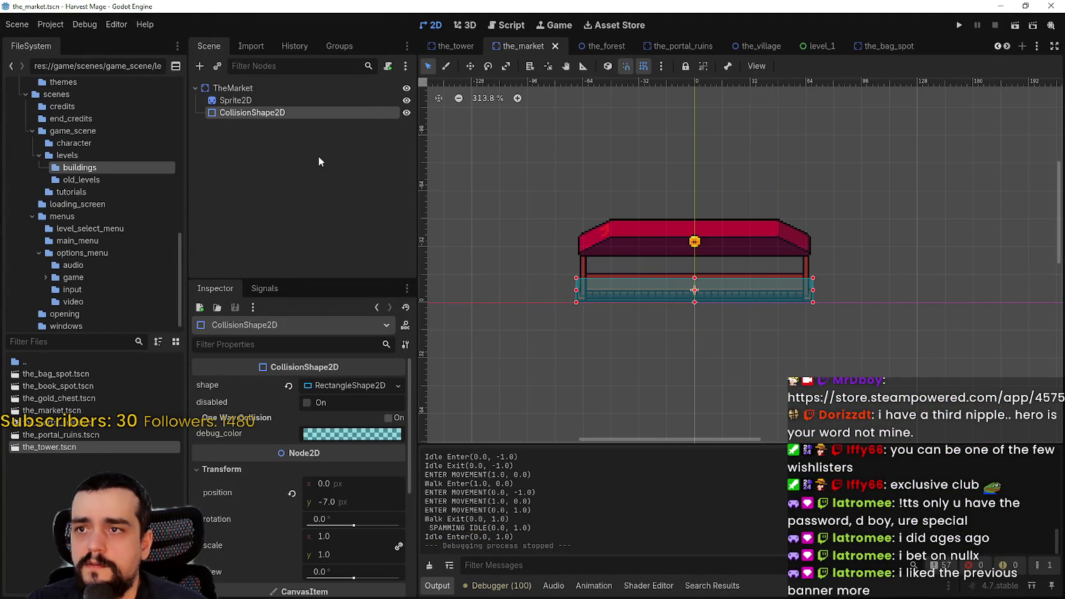
click(235, 100)
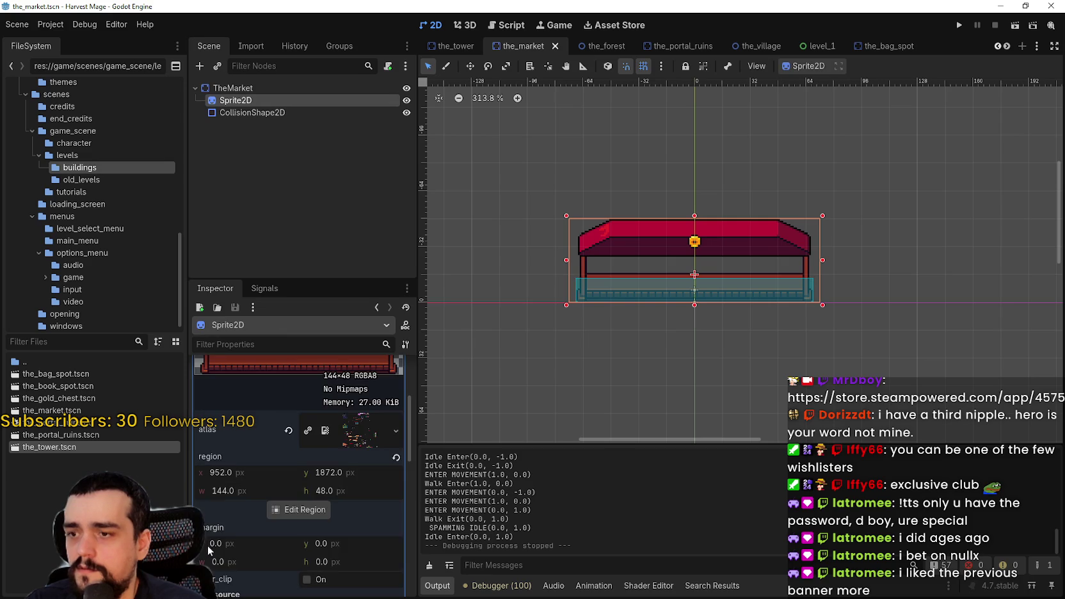
scroll(352, 387, down, 10)
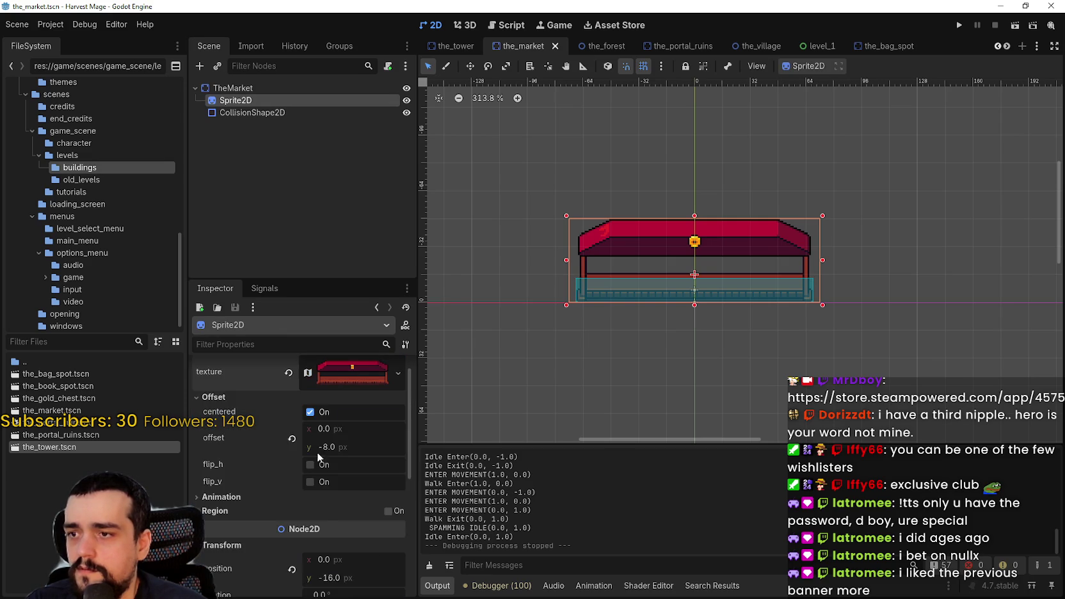
click(232, 87)
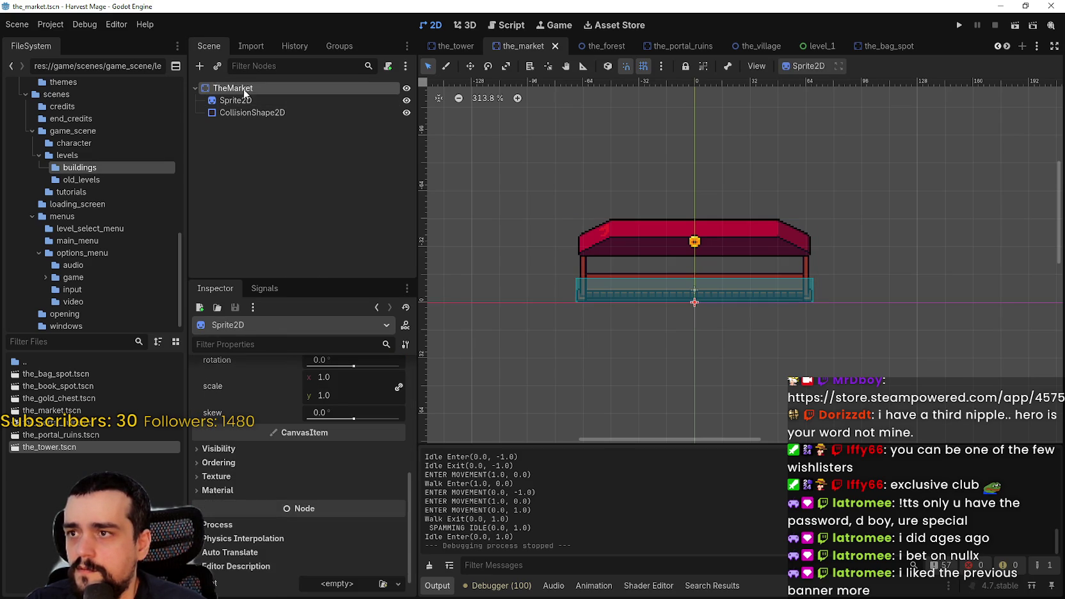
scroll(303, 526, down, 5)
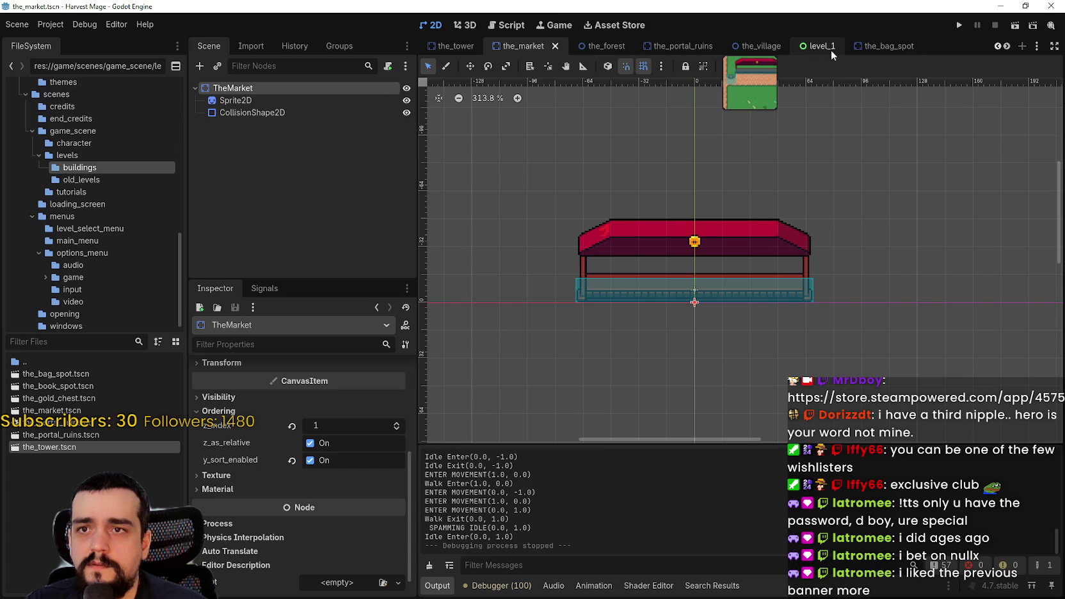
- Revert the Chest sprite's y-sort and z_index, give TheGoldChest z_index 1, and save
click(1006, 46)
click(1006, 46)
click(909, 46)
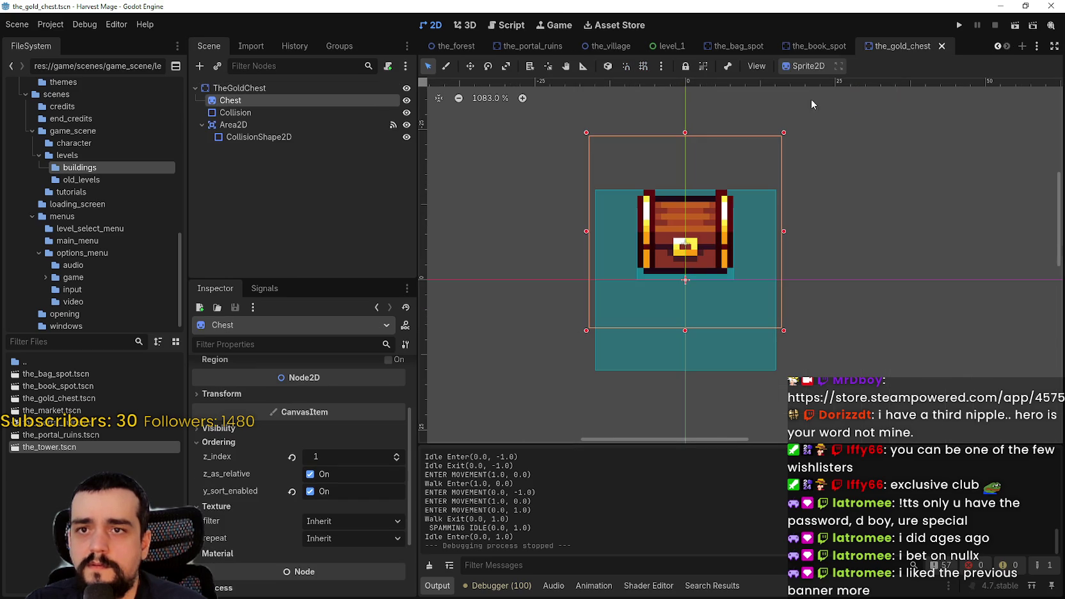
click(293, 492)
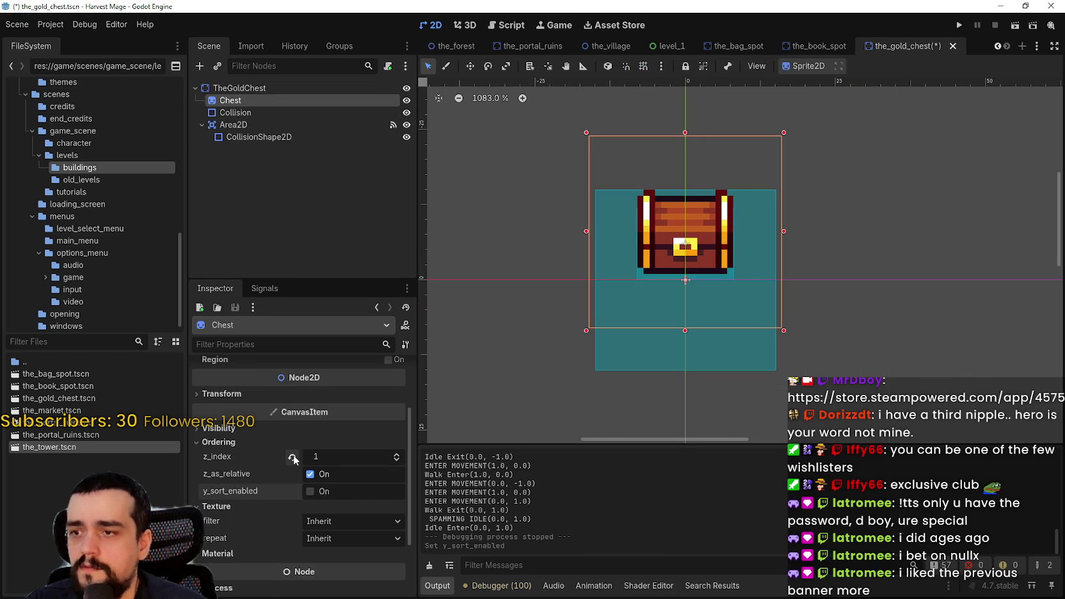
click(292, 457)
click(270, 87)
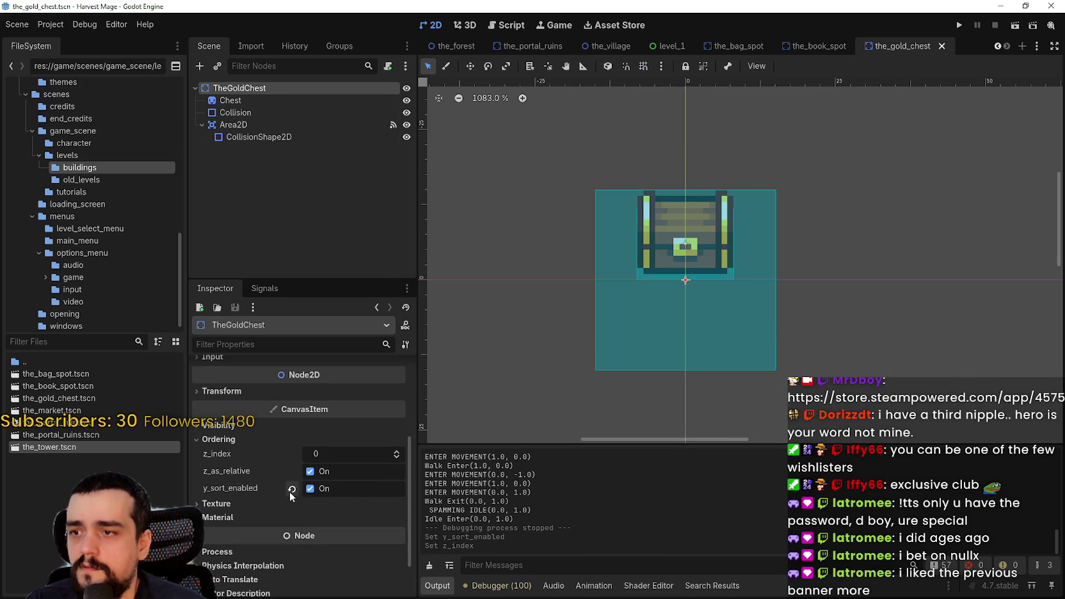
click(396, 451)
key(ctrl+s)
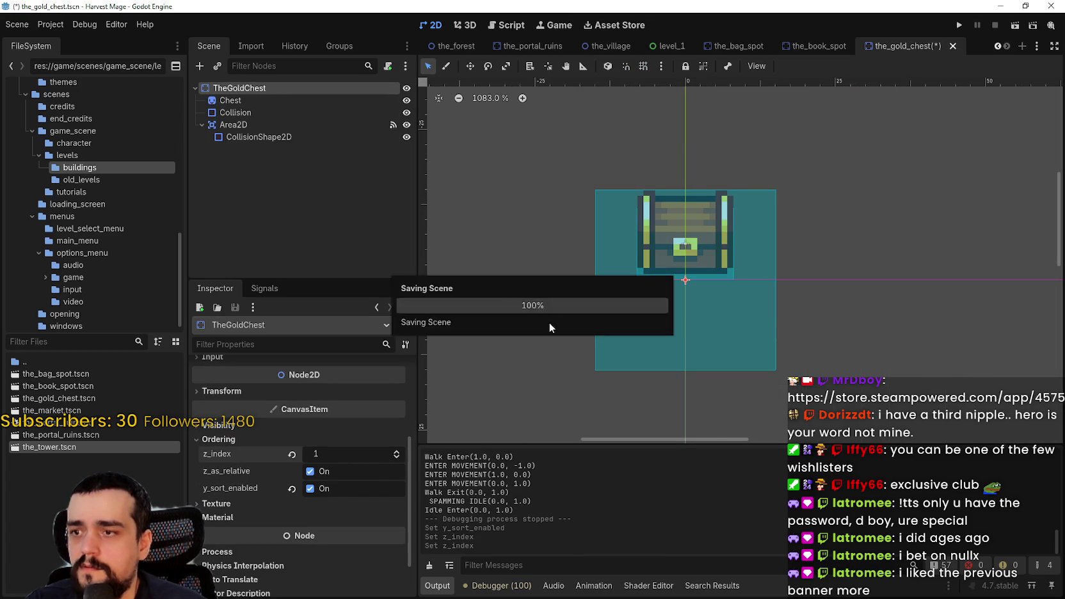
- Playtest the chest by loading the saved game in the village, then stop it
click(961, 28)
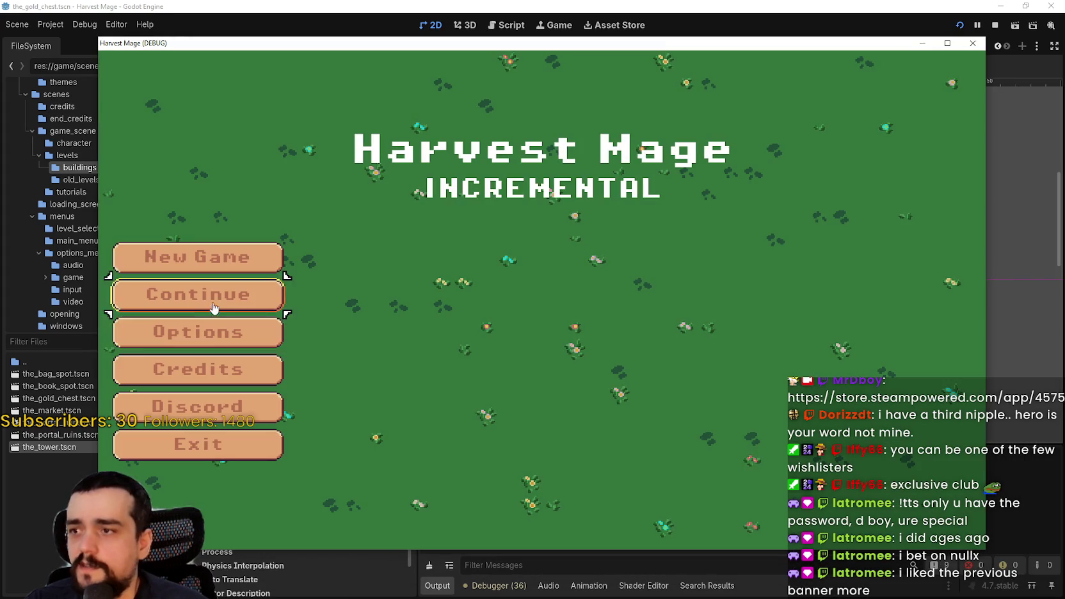
click(214, 306)
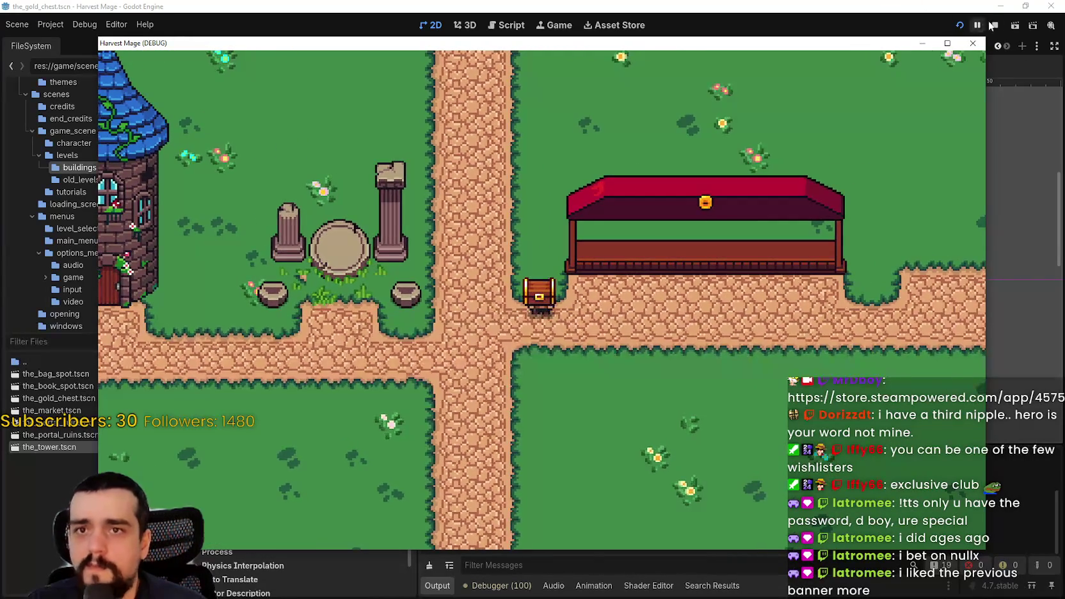
click(995, 25)
click(247, 103)
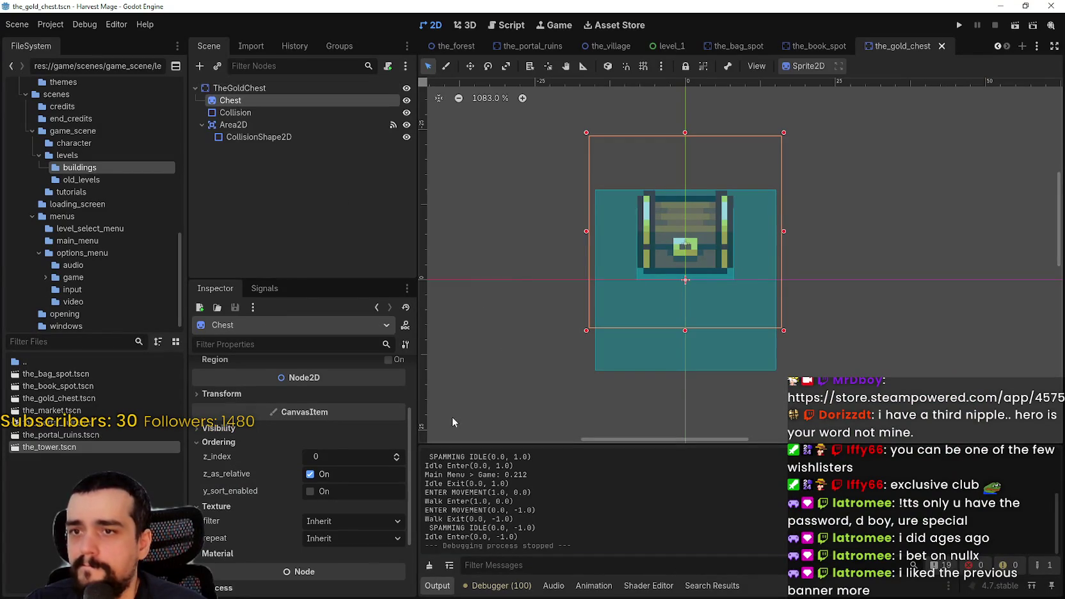
- Revert the Chest sprite's offset from y -8 to 0, save the scene, and run the game
scroll(295, 510, up, 3)
scroll(310, 437, up, 1)
click(265, 420)
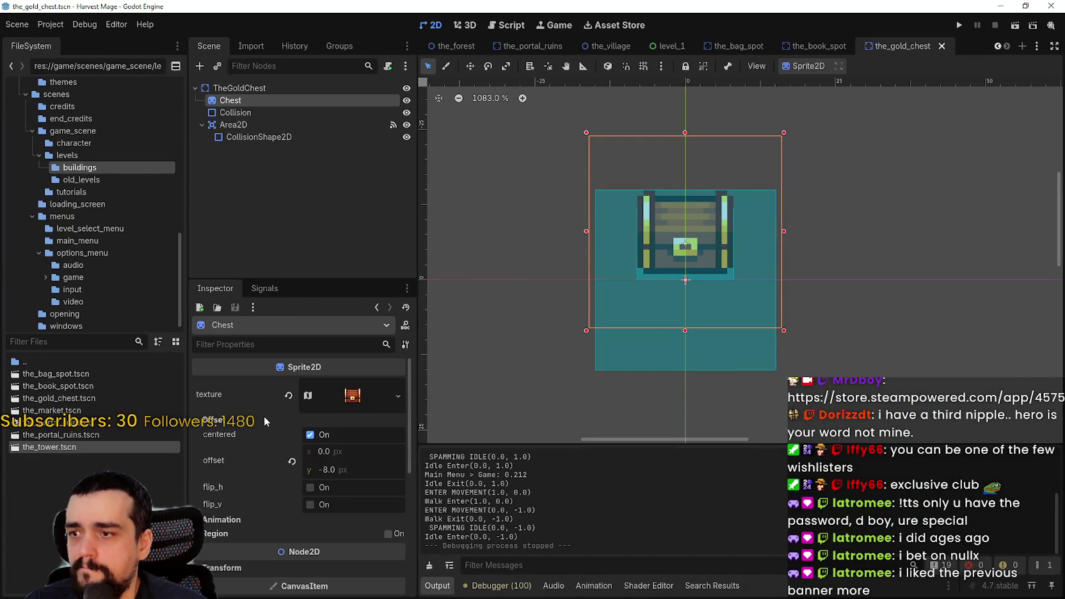
click(292, 462)
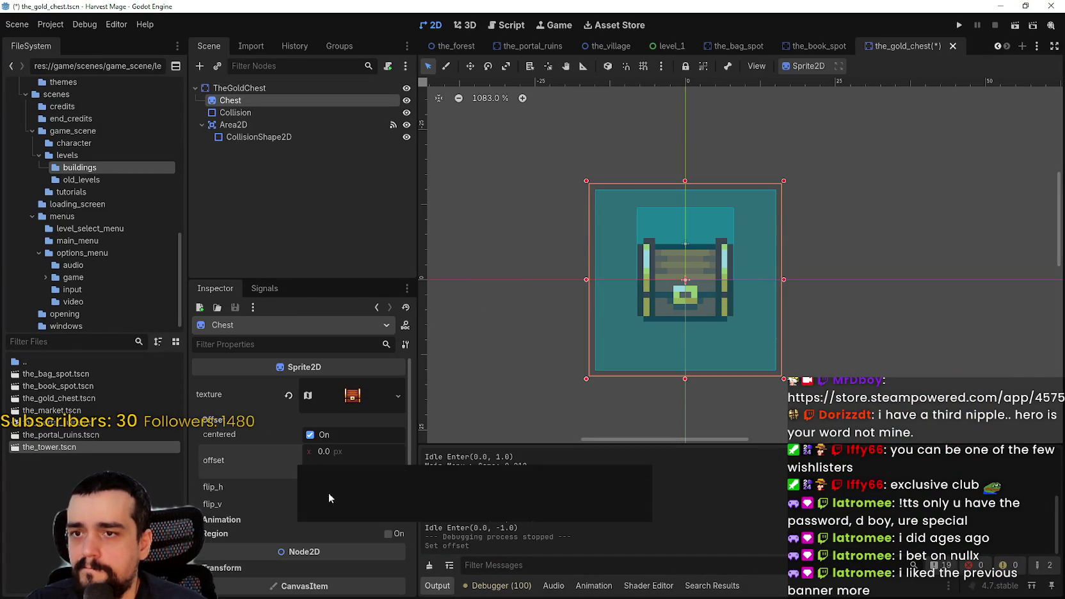
scroll(277, 443, down, 2)
scroll(269, 458, down, 2)
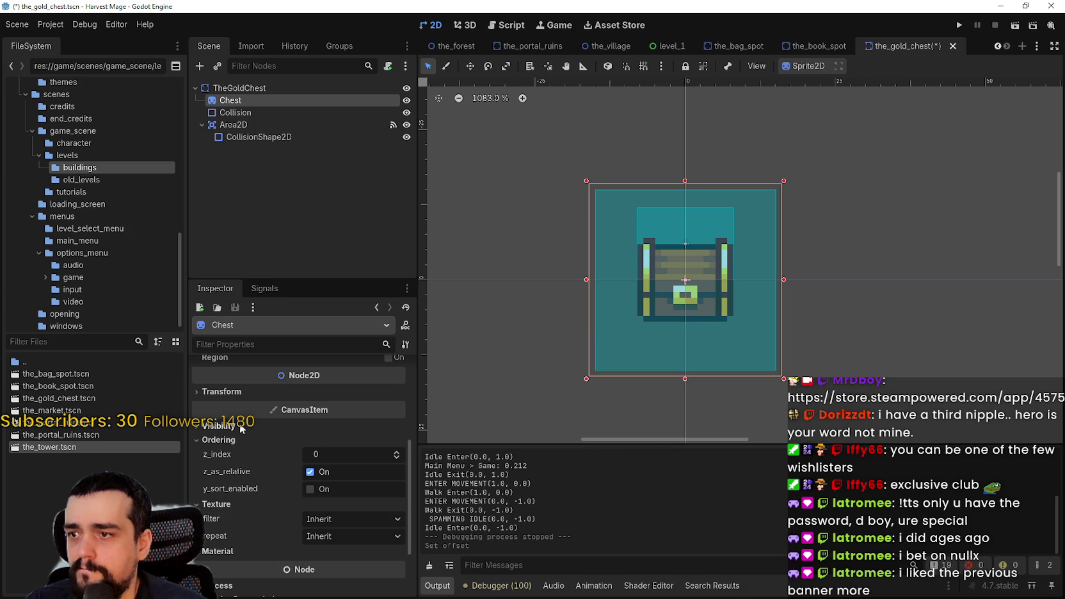
click(221, 392)
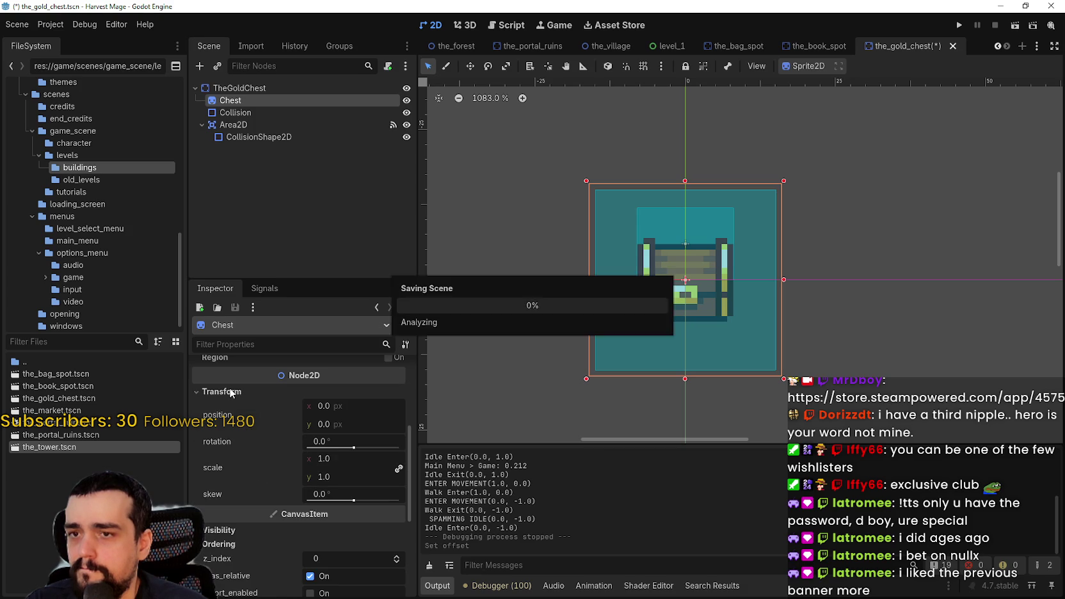
key(ctrl+s)
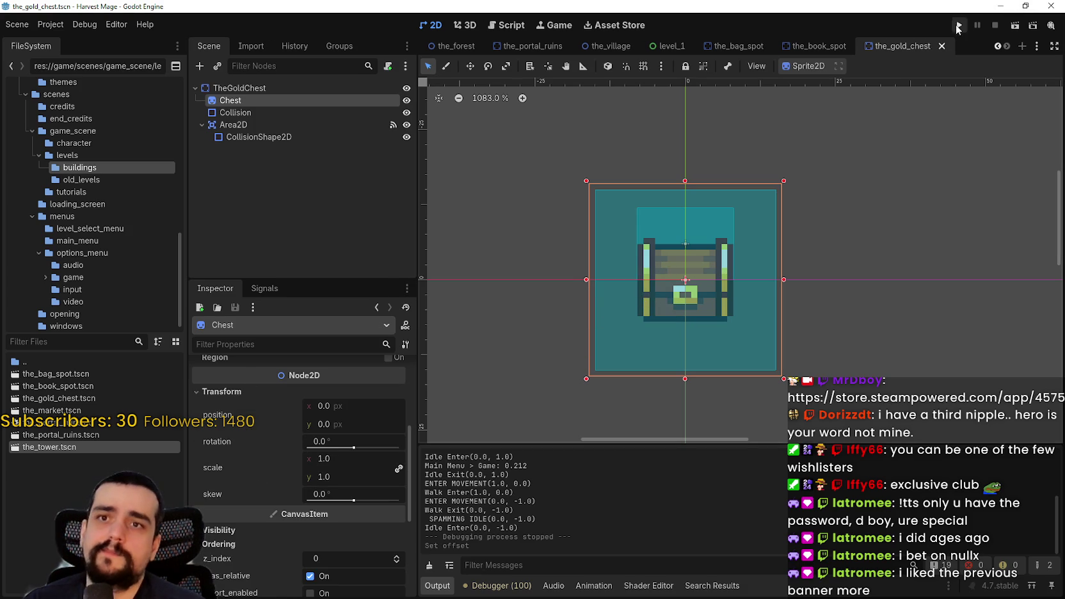
click(957, 26)
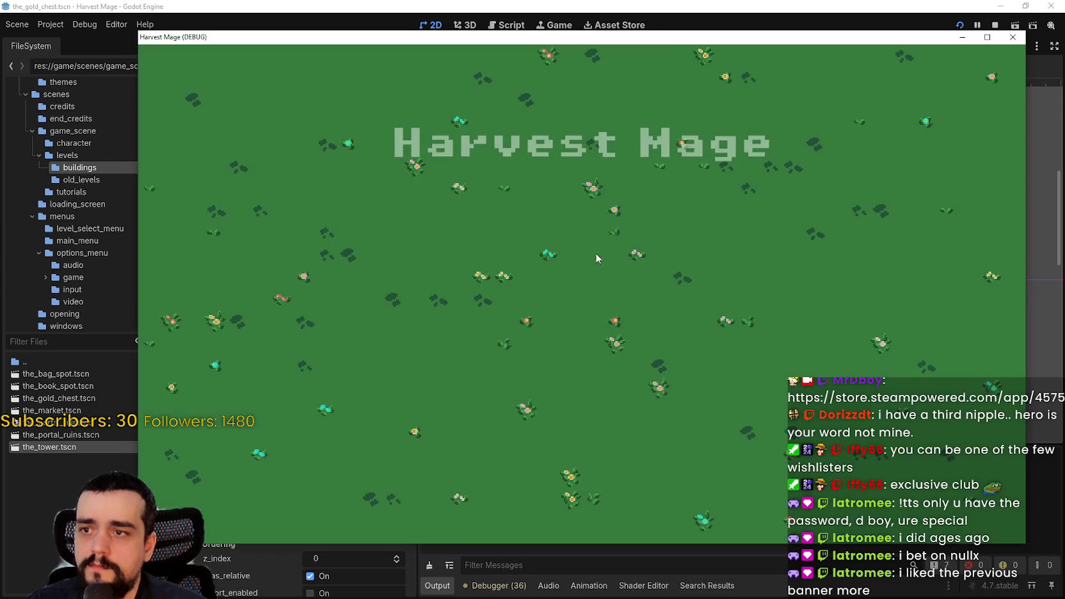
click(290, 281)
key(w)
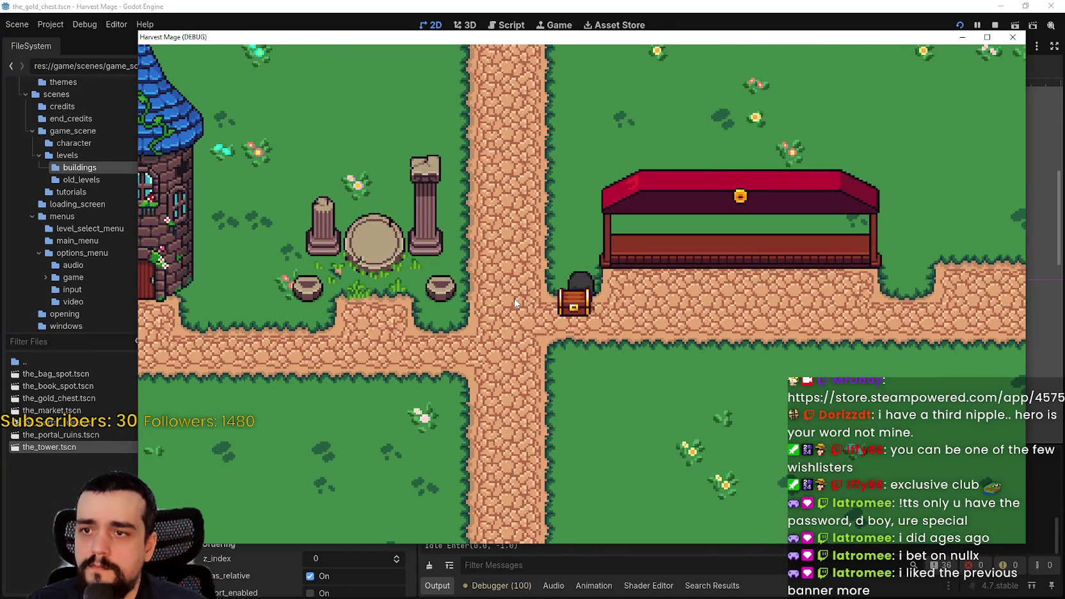
key(e)
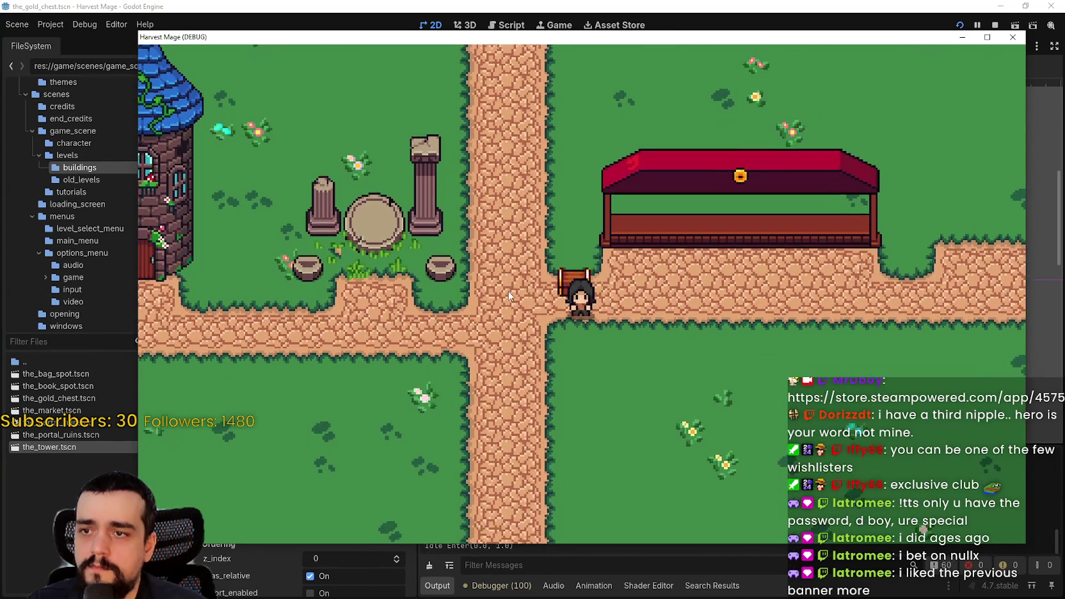
key(s)
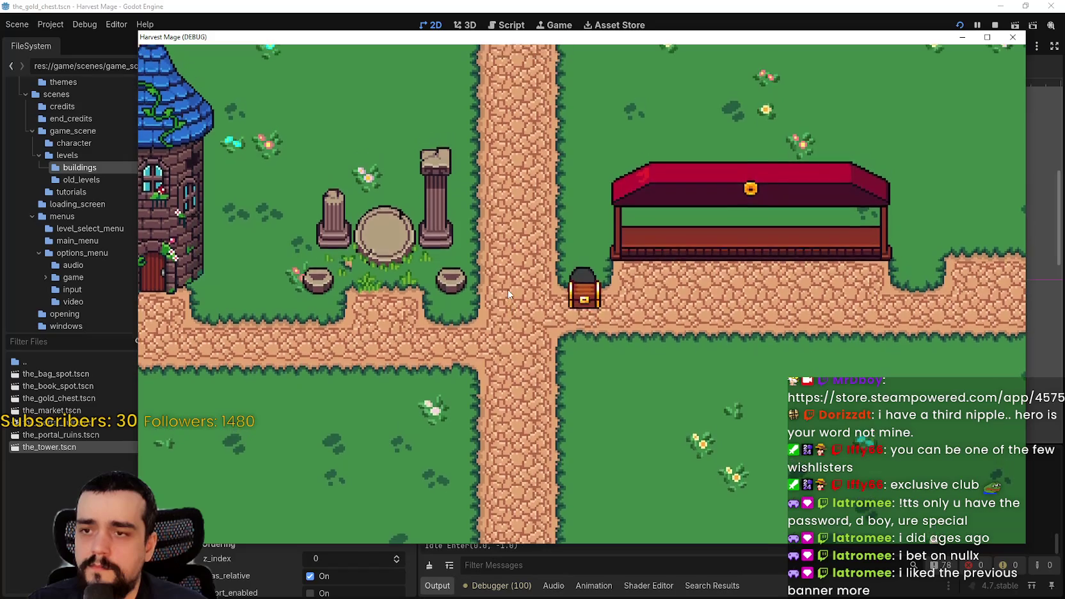
key(s)
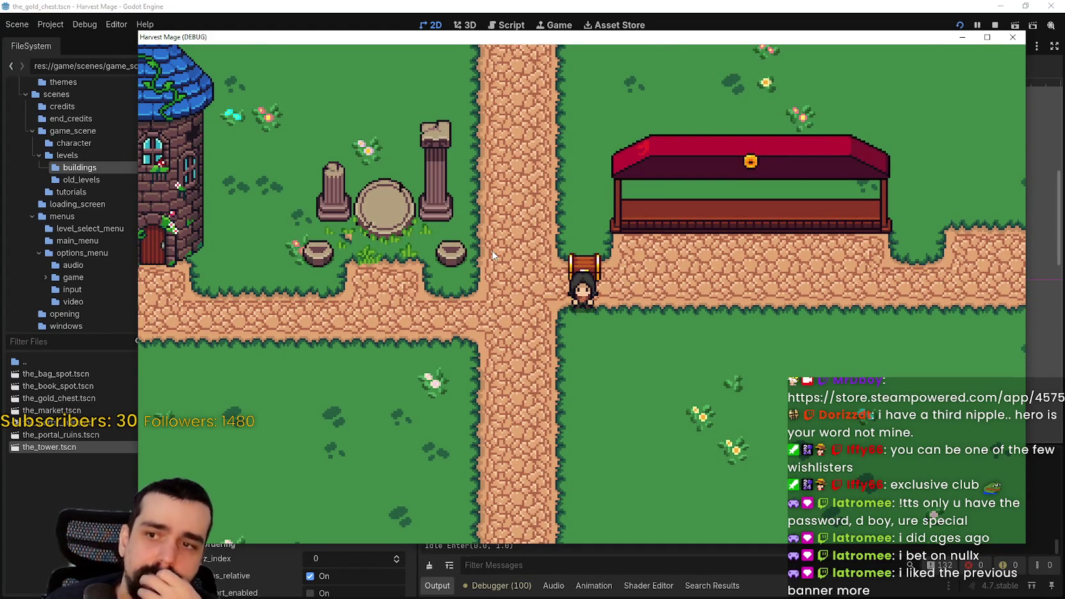
click(917, 5)
click(995, 26)
scroll(691, 324, down, 3)
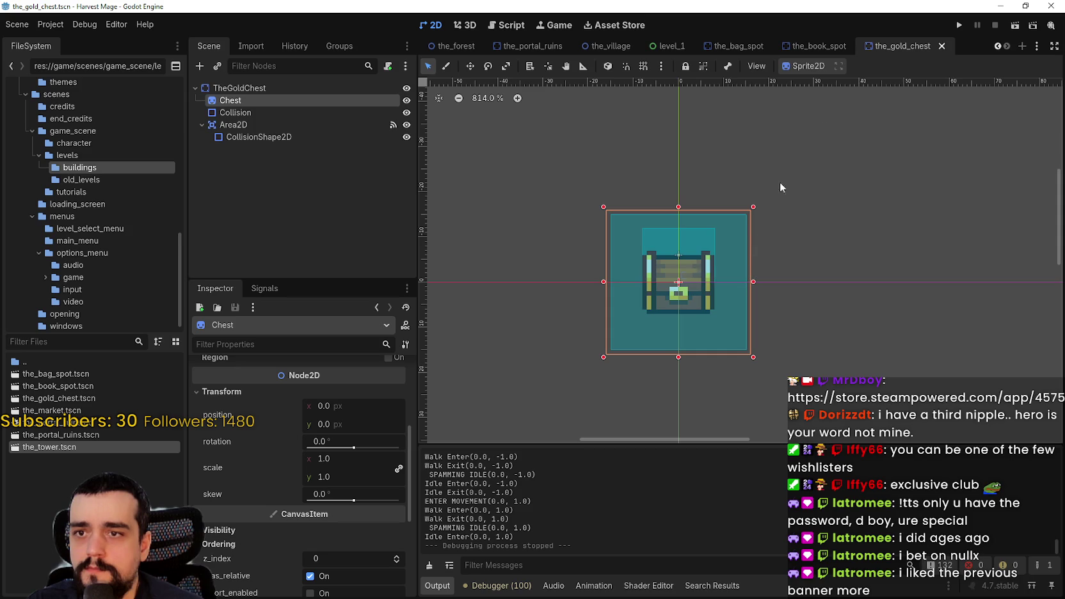
- Check the offset of the market scene's Sprite2D
click(996, 46)
click(456, 46)
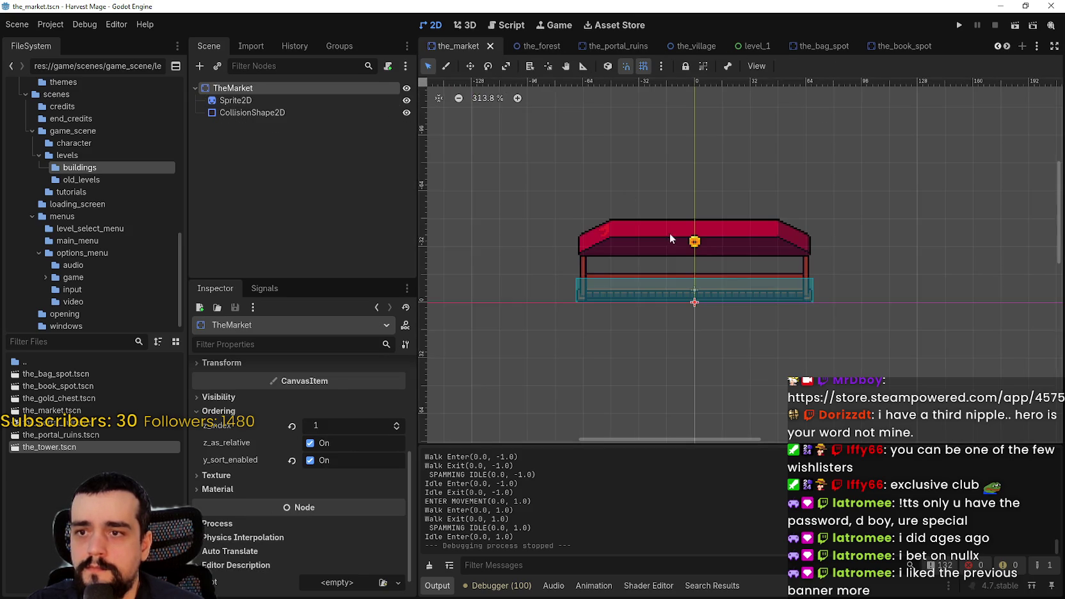
scroll(705, 299, down, 2)
click(236, 99)
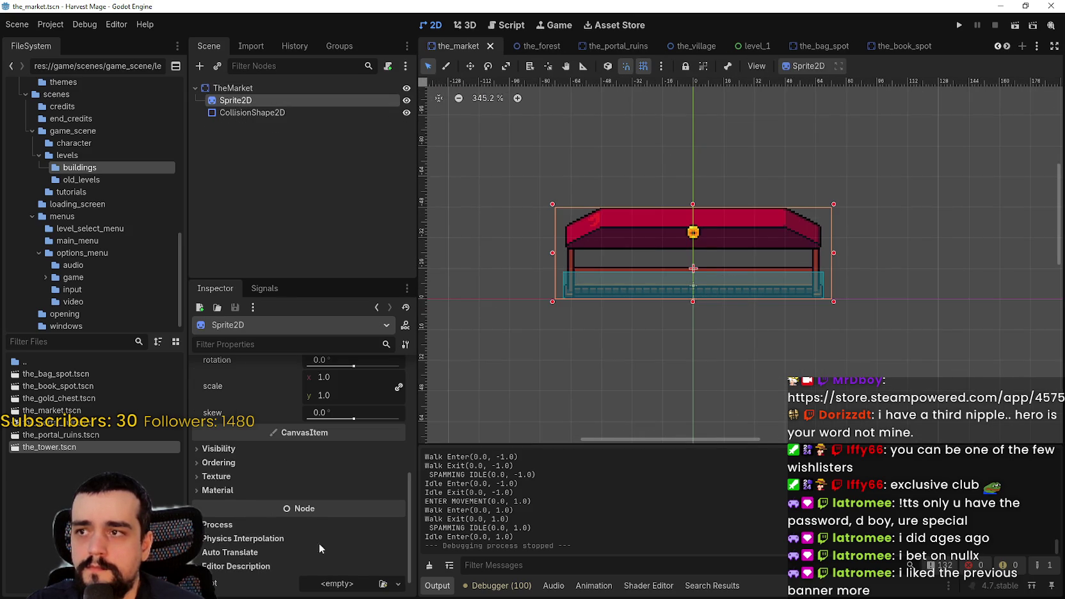
scroll(314, 518, up, 3)
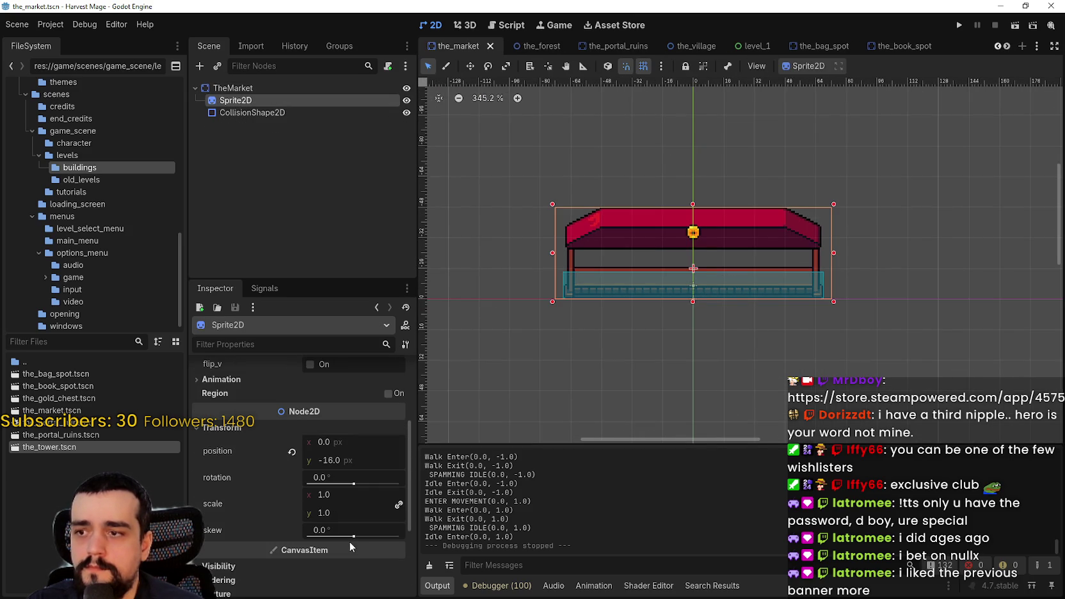
scroll(350, 460, up, 4)
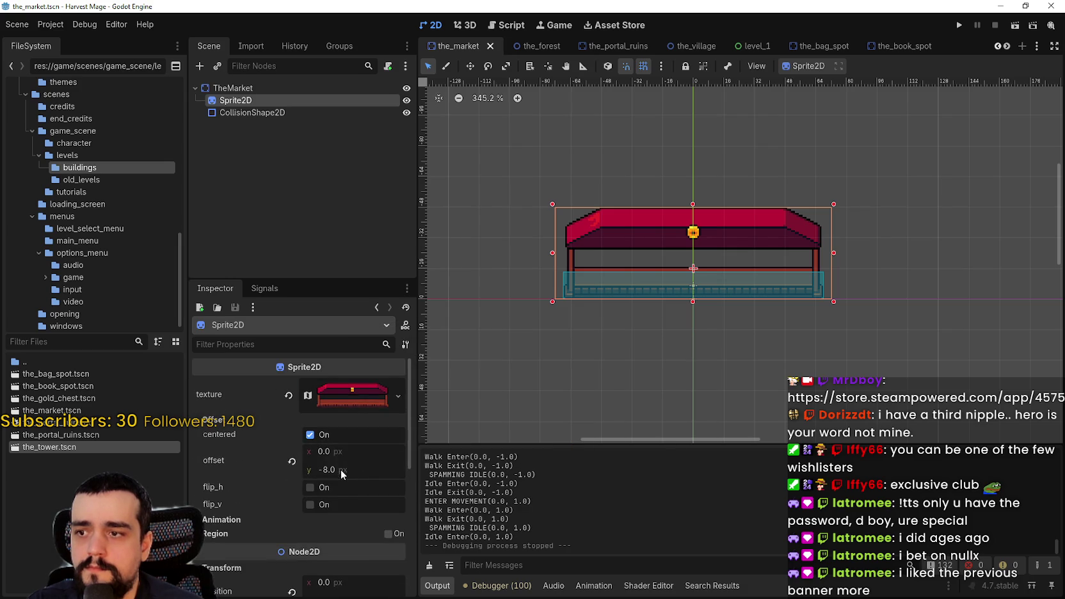
scroll(341, 469, down, 2)
- In the gold chest scene, enable grid snap and move the Chest sprite up to y -16
click(1005, 48)
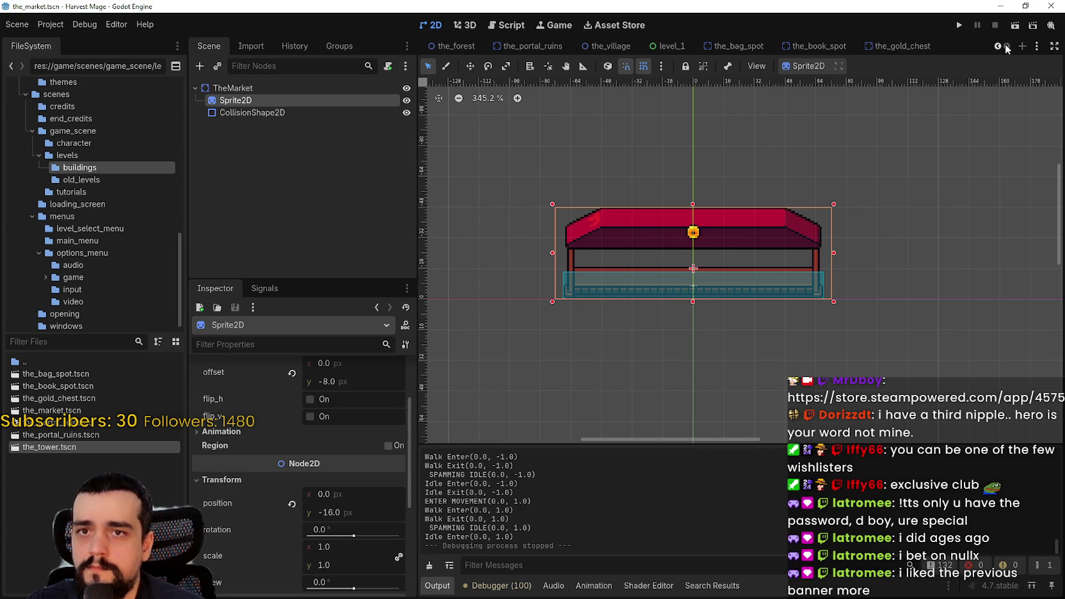
click(901, 46)
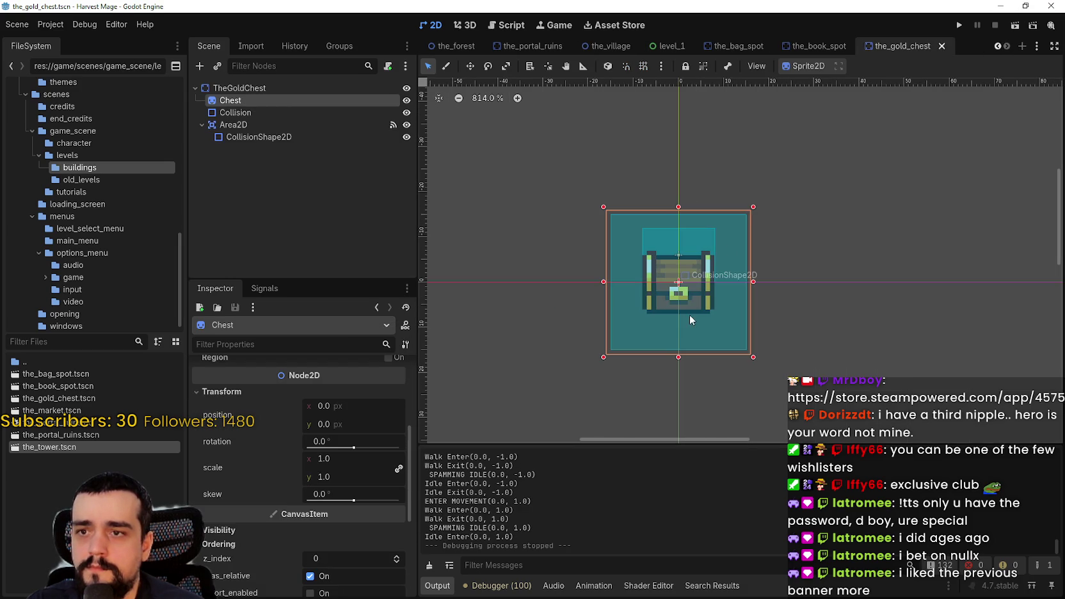
scroll(367, 486, down, 5)
scroll(357, 462, up, 4)
scroll(358, 463, up, 2)
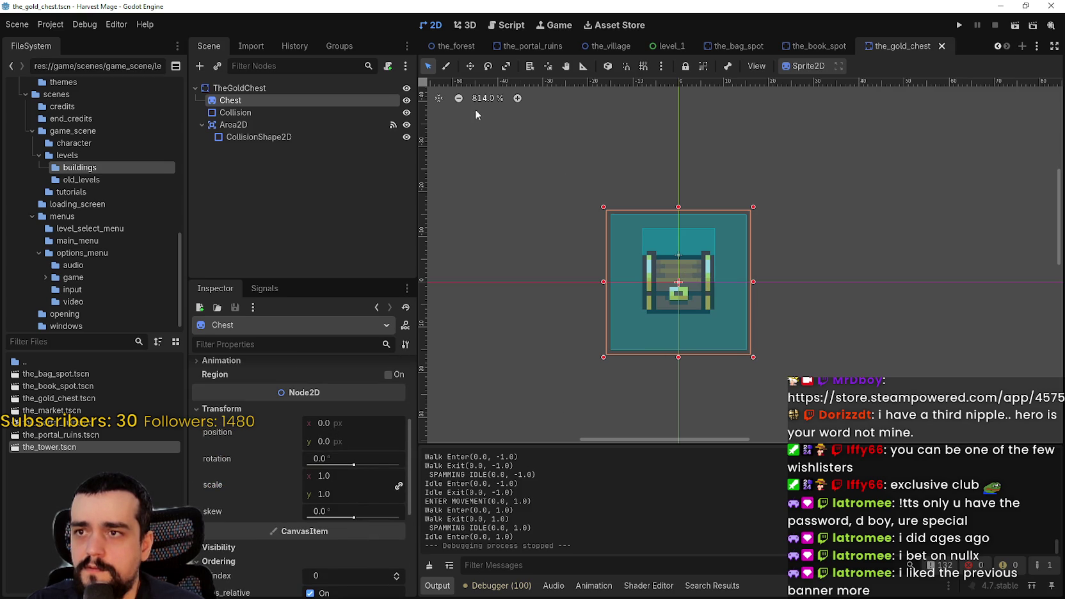
click(274, 113)
click(270, 99)
click(643, 66)
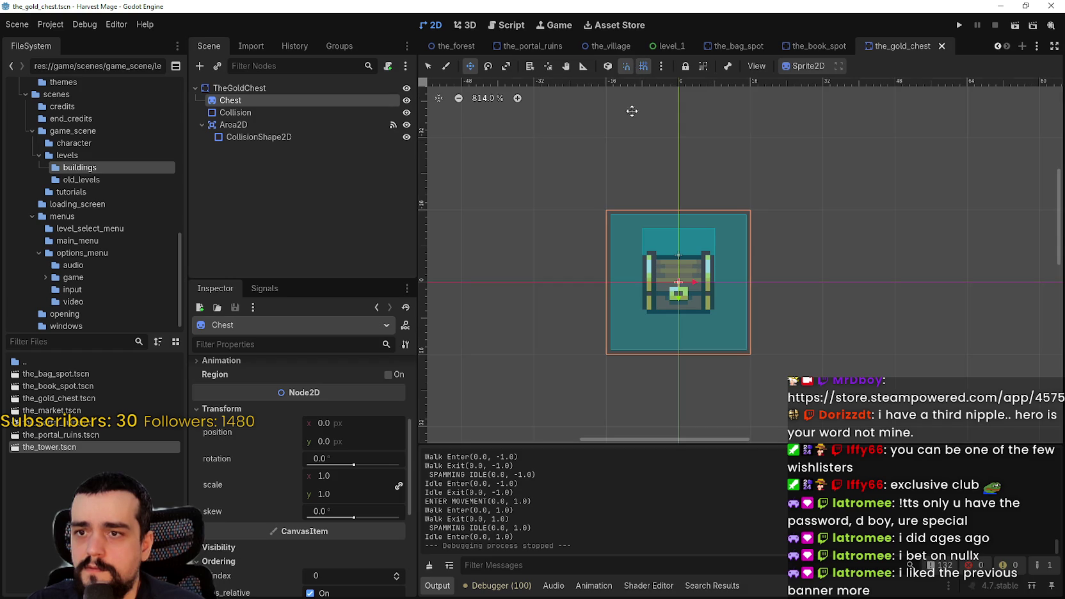
drag(670, 328, 667, 287)
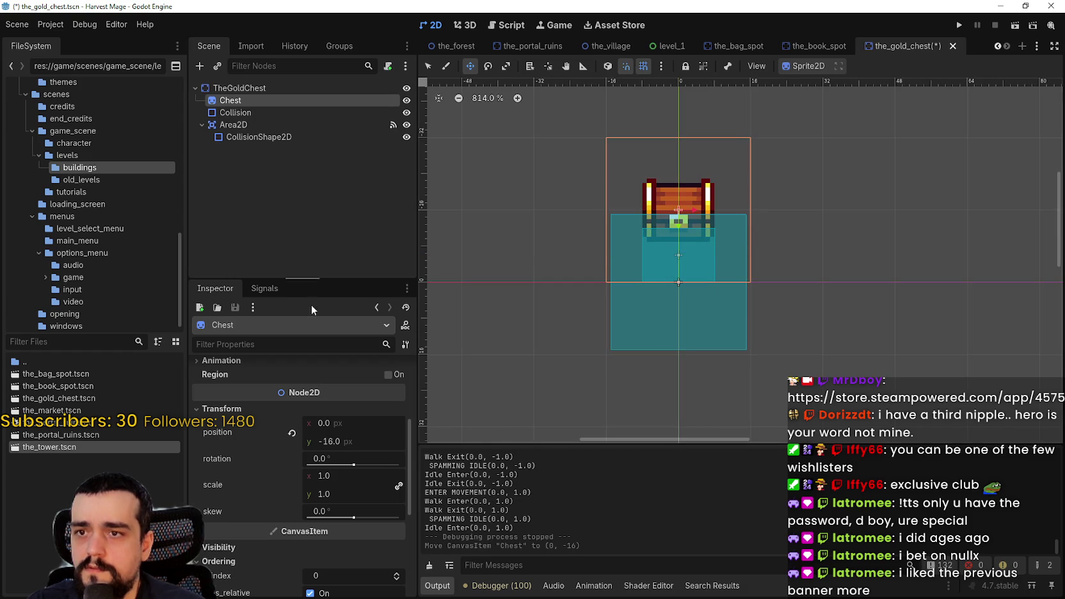
- Set the Chest sprite's Offset y to 9, save the scene, and run the project
scroll(339, 440, up, 5)
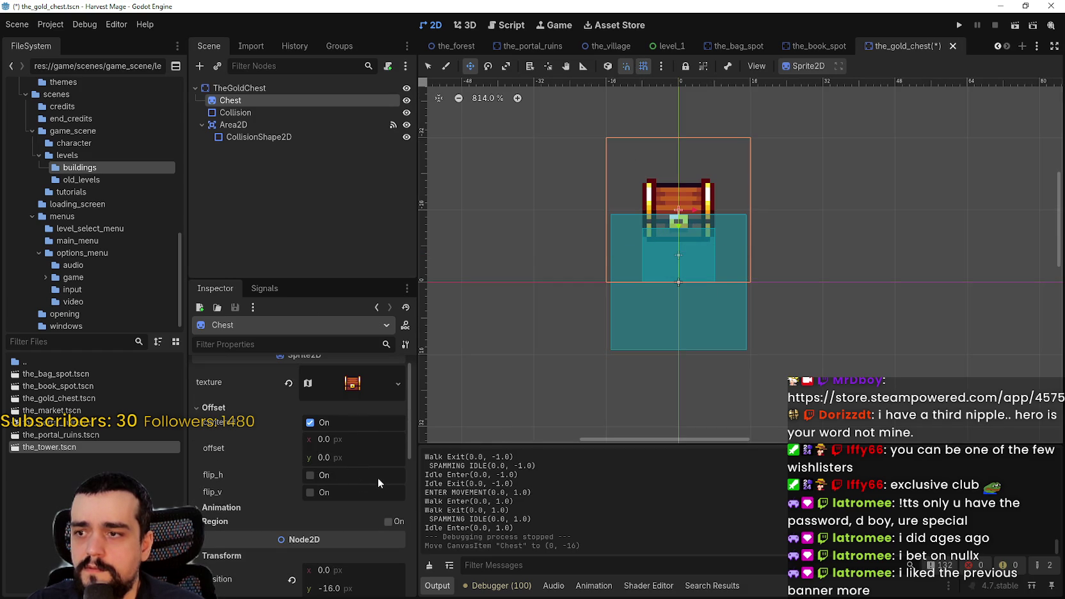
drag(327, 453, 384, 453)
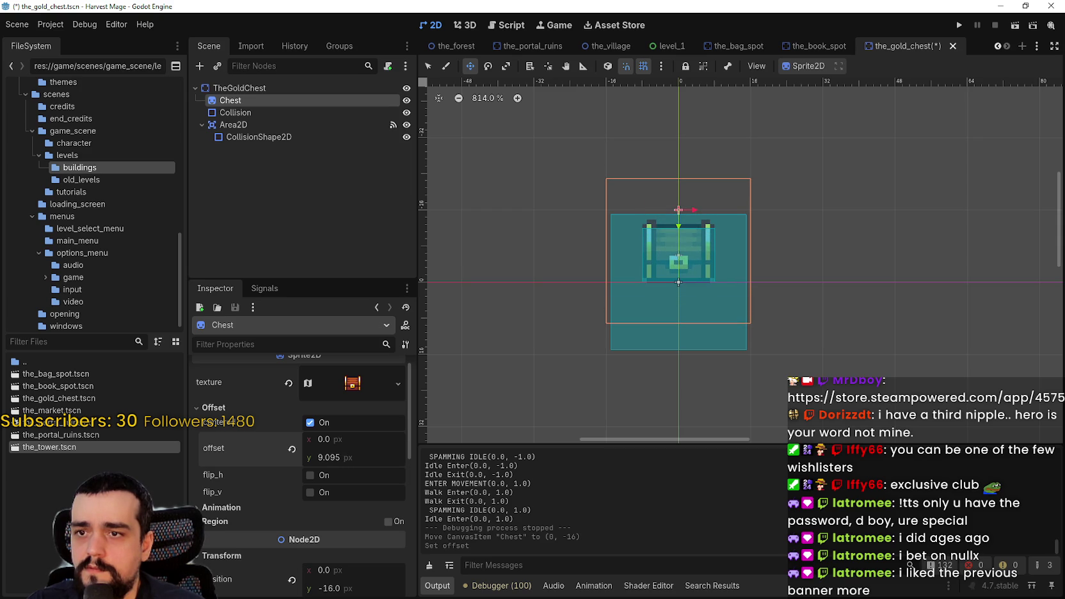
scroll(730, 307, up, 6)
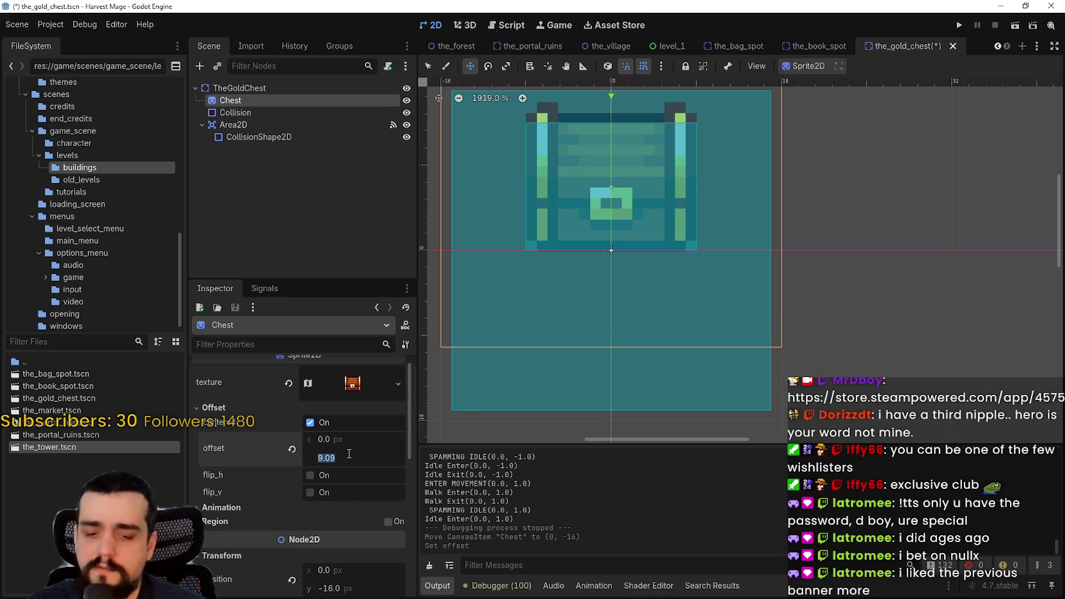
text(9)
key(Return)
key(ctrl+s)
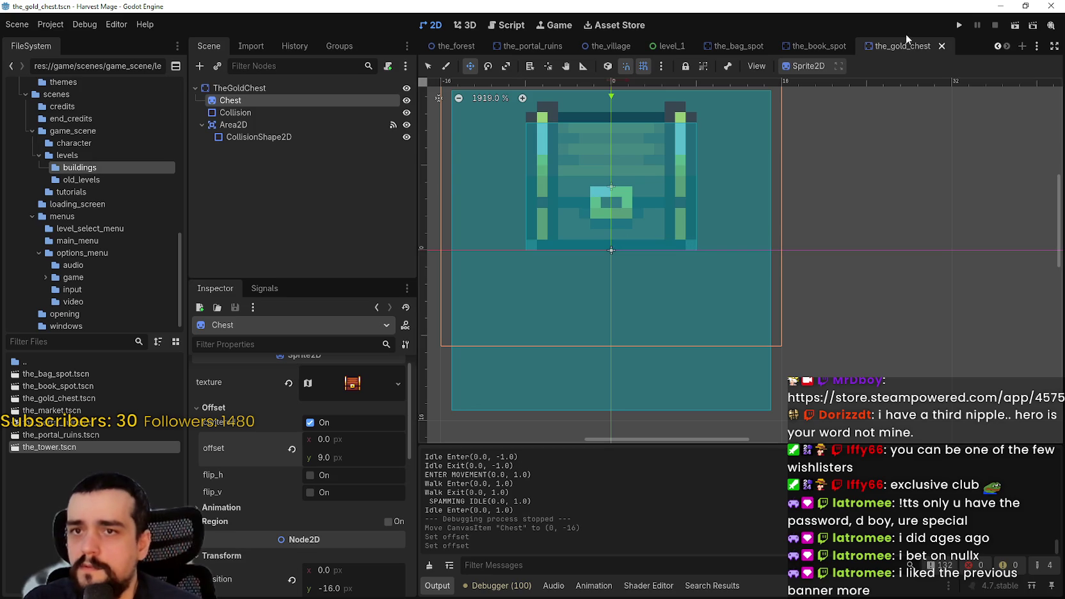
click(960, 25)
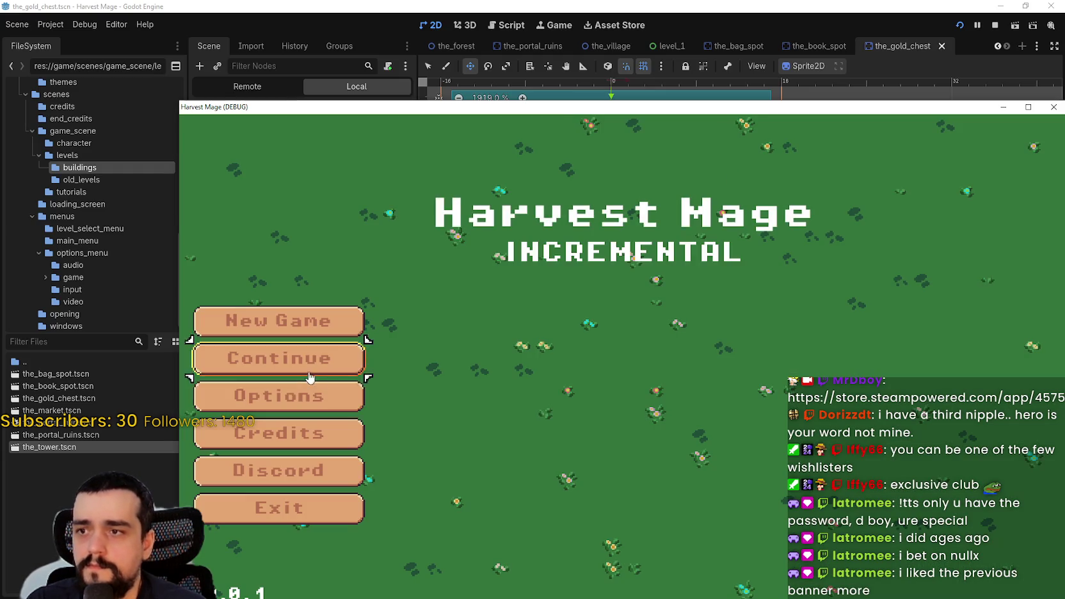
- Start a game from the main menu, walk toward the chest, then close the game
key(Return)
drag(629, 108, 450, 7)
key(Right)
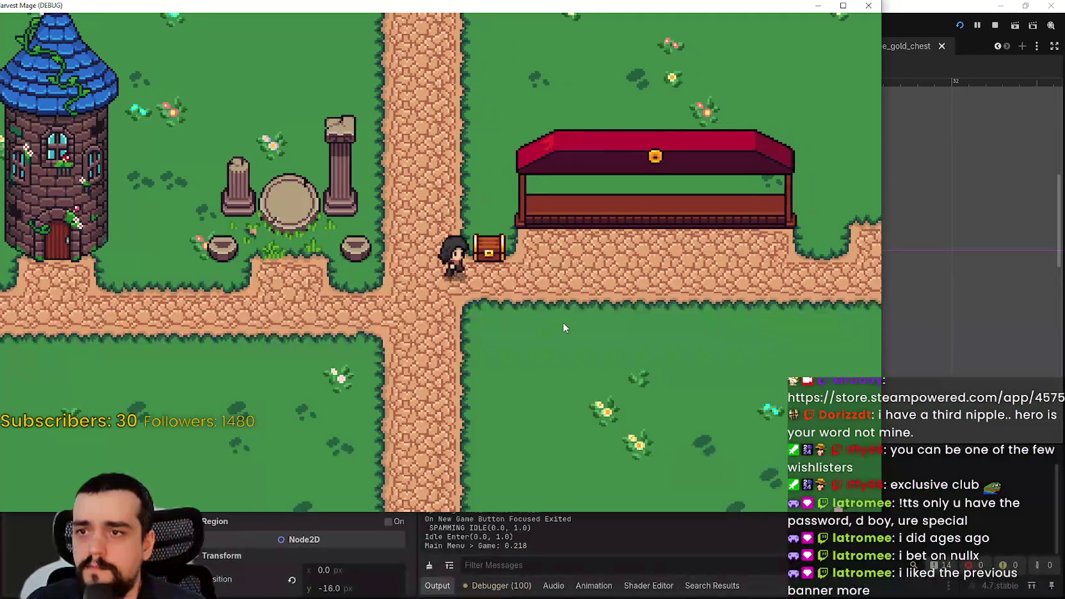
key(Up)
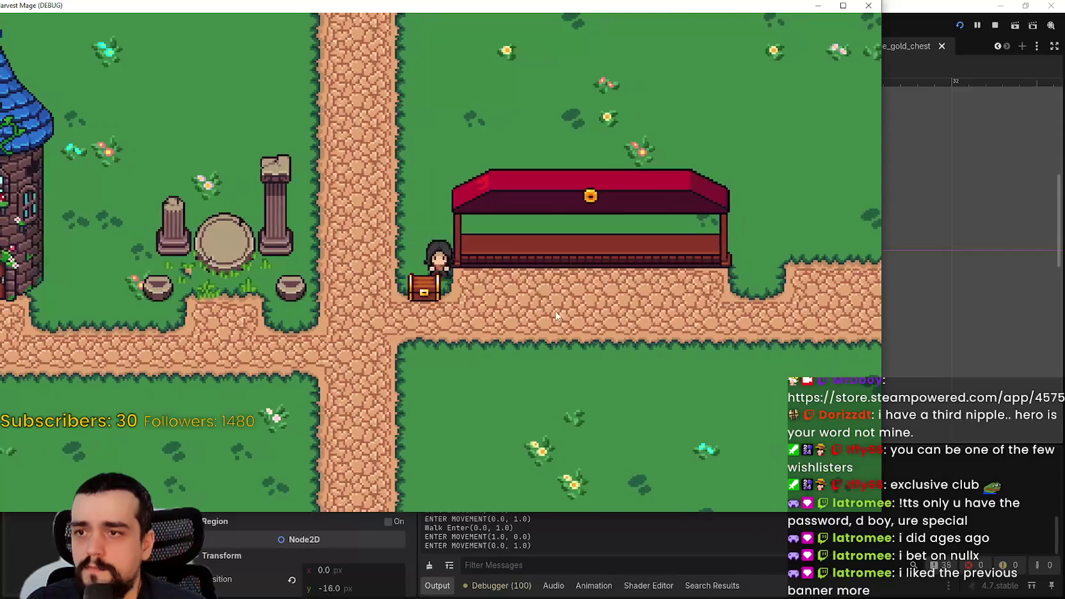
click(843, 5)
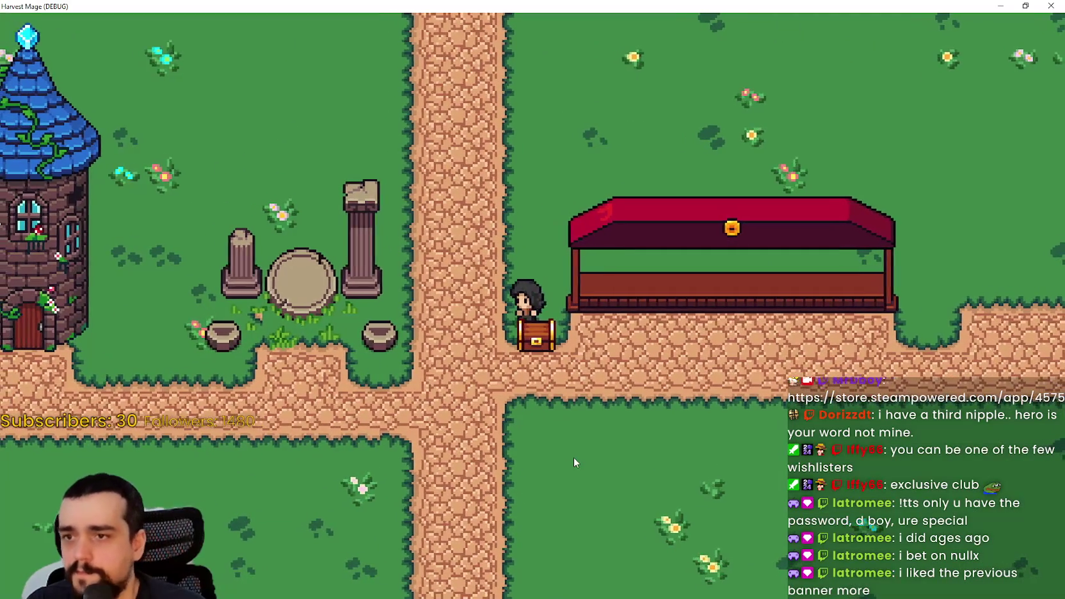
click(1048, 5)
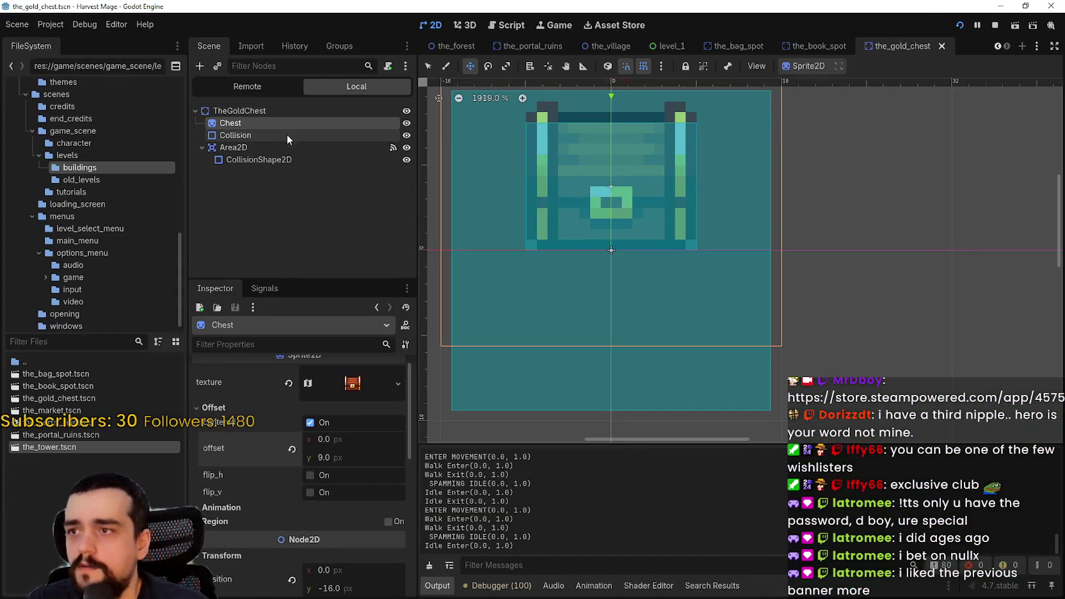
- Select the chest's Collision node and relaunch the game for a quick walk test
click(287, 135)
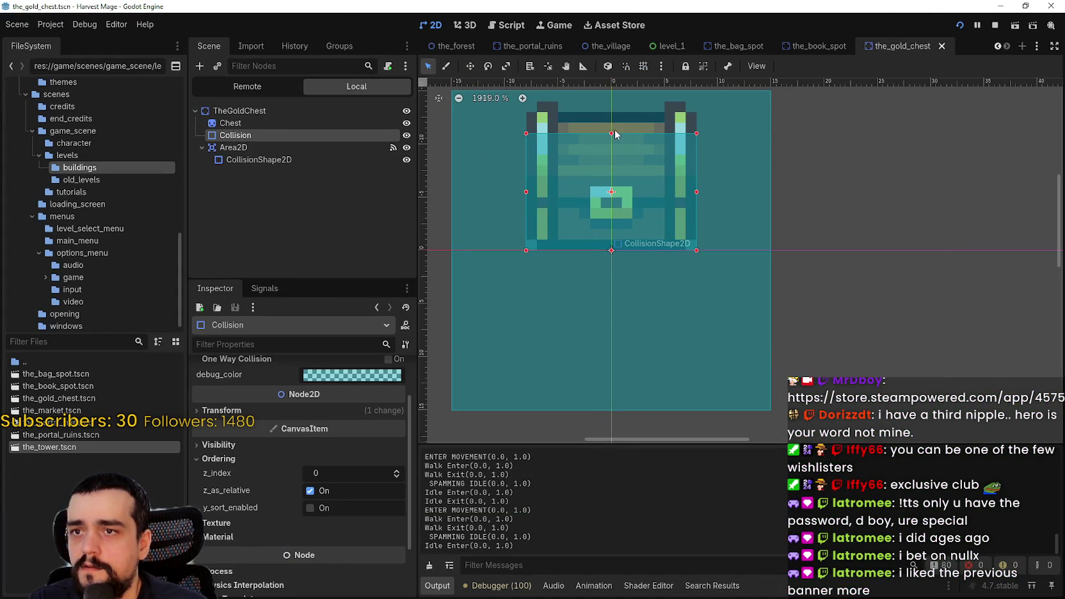
key(F5)
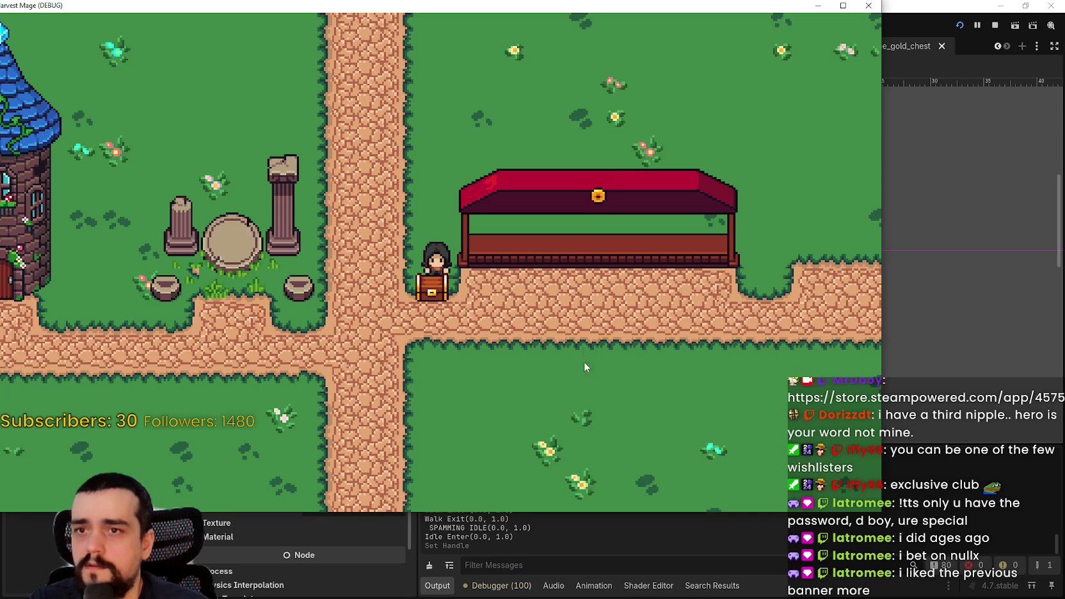
key(Down)
key(Down)
click(868, 5)
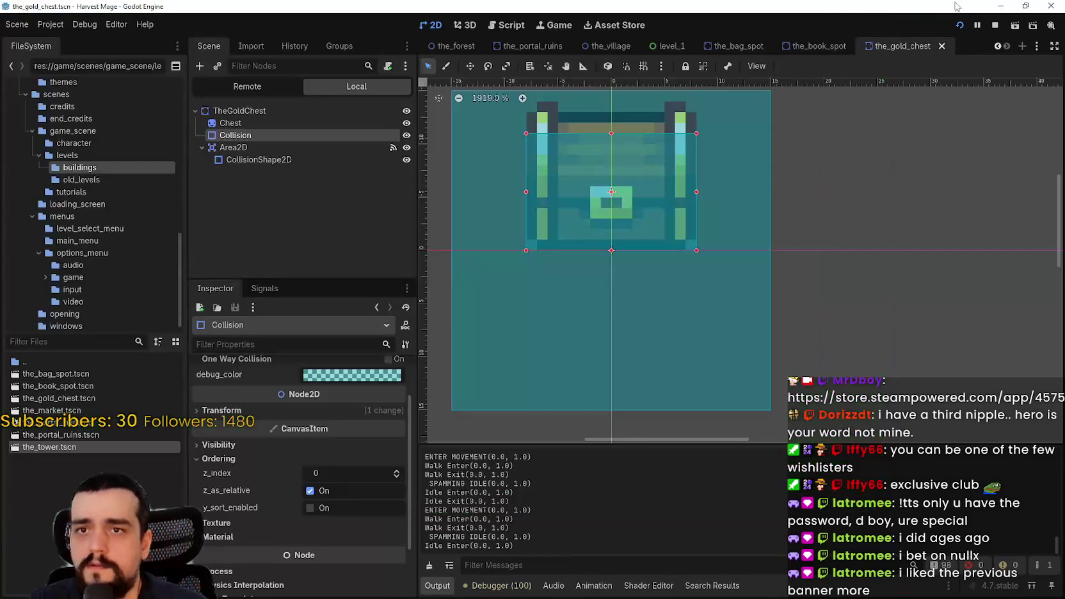
- Relaunch the game and walk the character around the chest into the nook above it
key(F5)
key(Left)
key(Up)
key(Right)
key(Up)
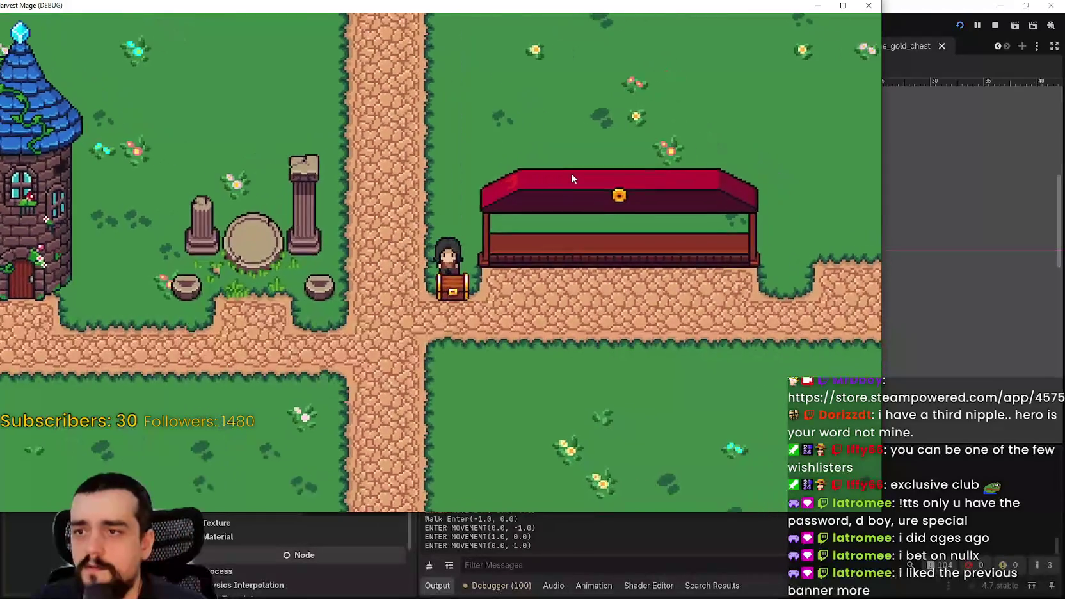
click(843, 5)
key(Right)
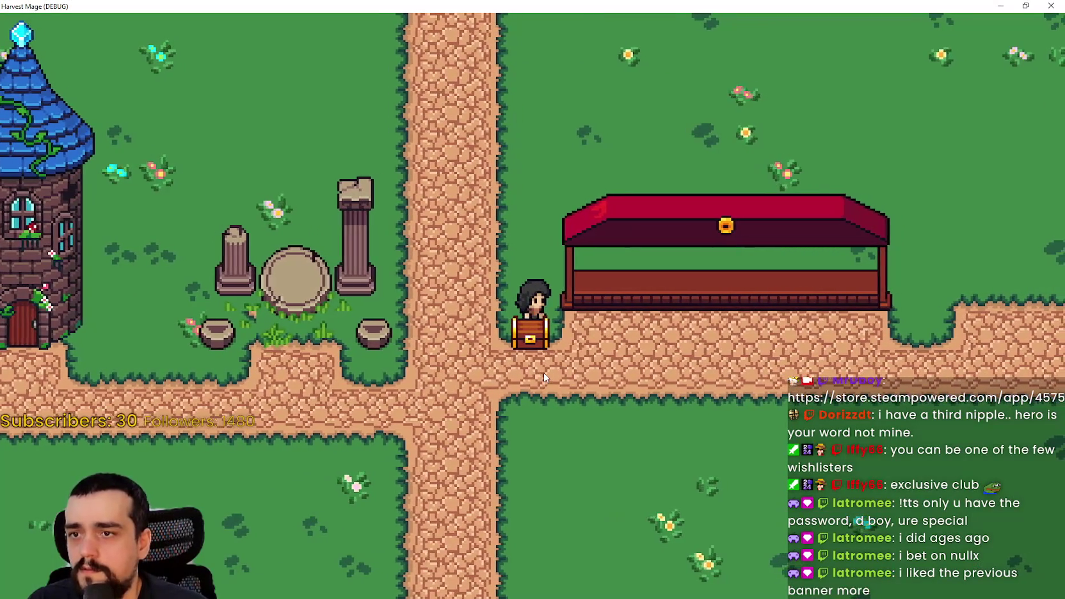
key(Left)
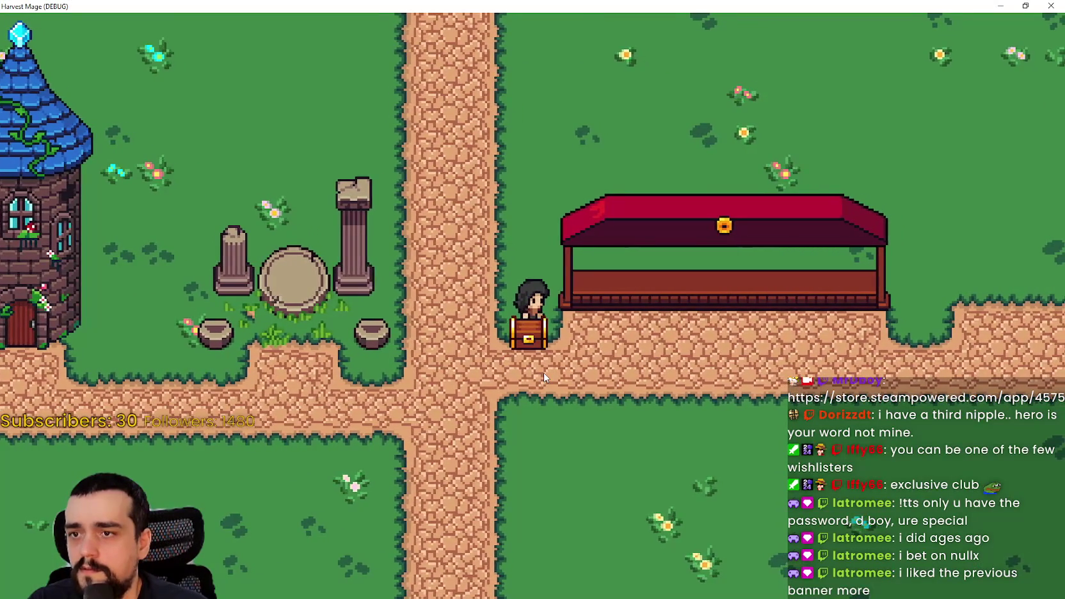
key(Up)
key(Right)
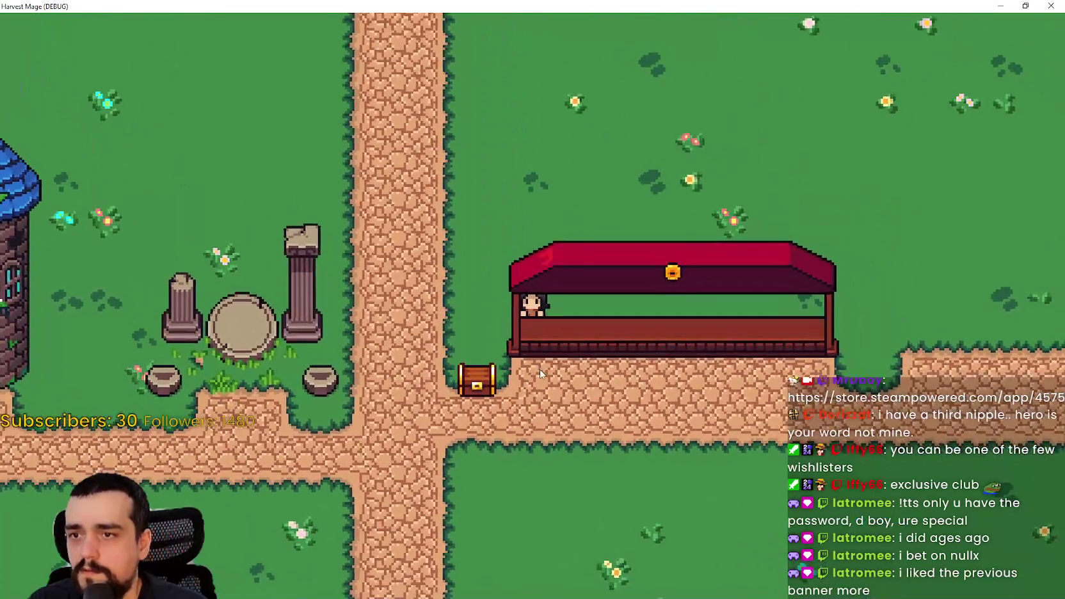
key(Down)
key(Up)
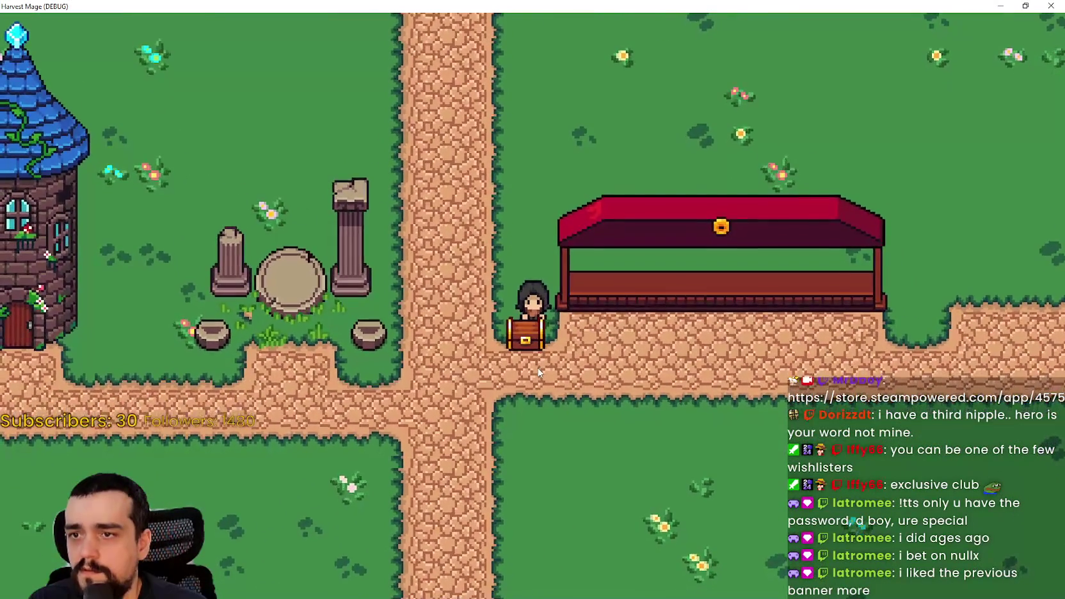
- Walk under the red market stall, into the forest and back, then stop the game
key(Right)
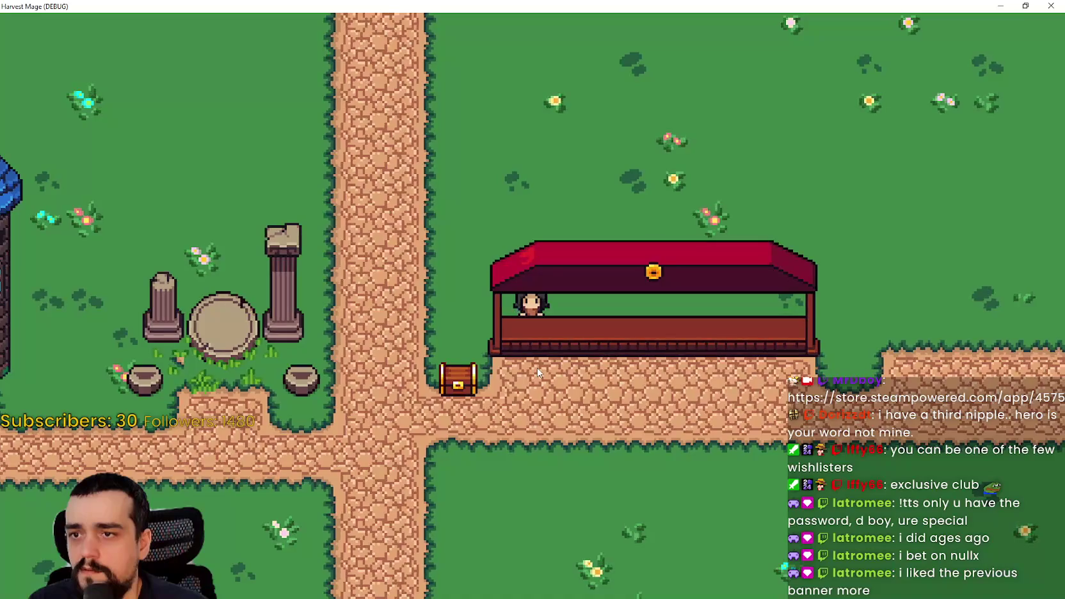
key(Left)
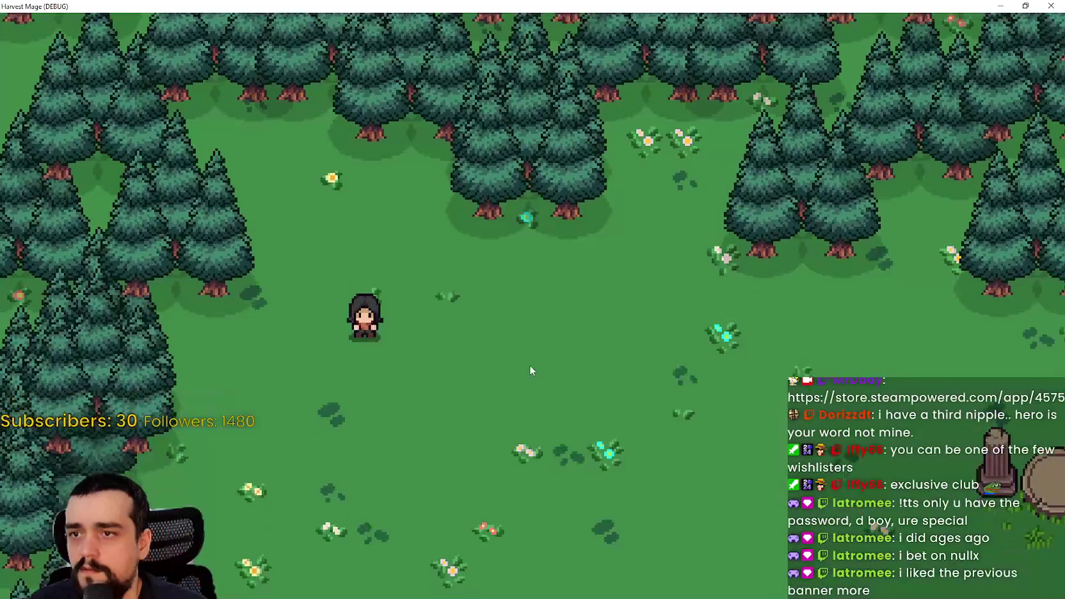
key(Right)
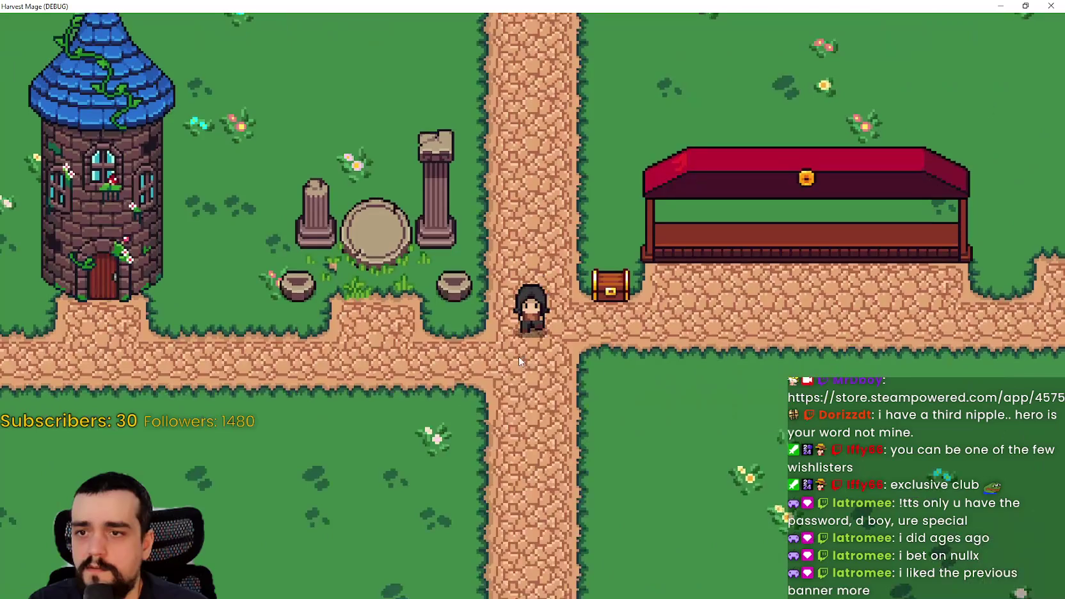
key(Down)
key(Up)
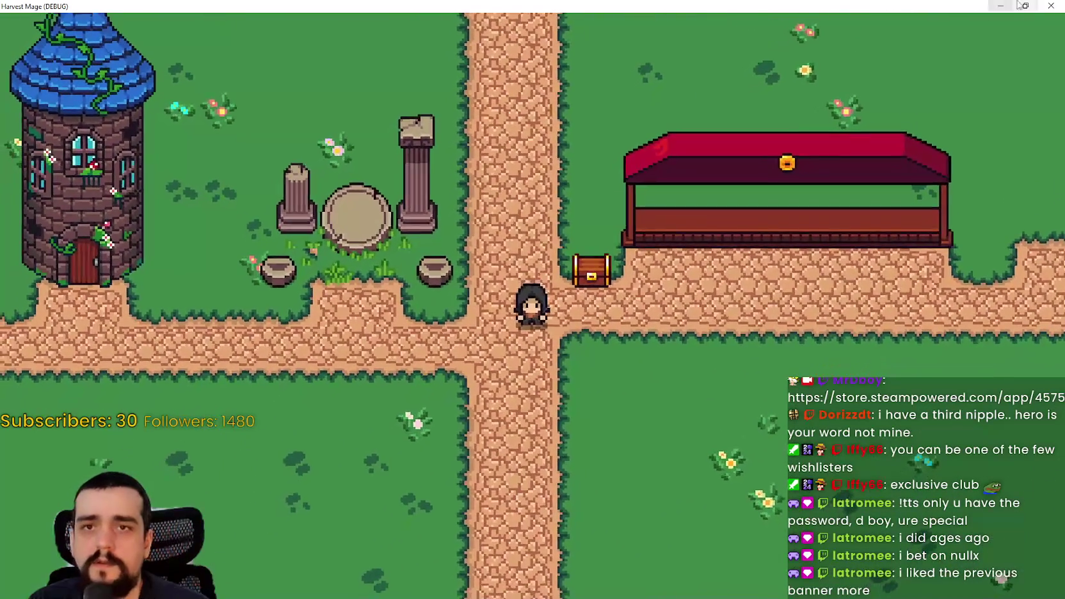
click(1026, 6)
click(870, 7)
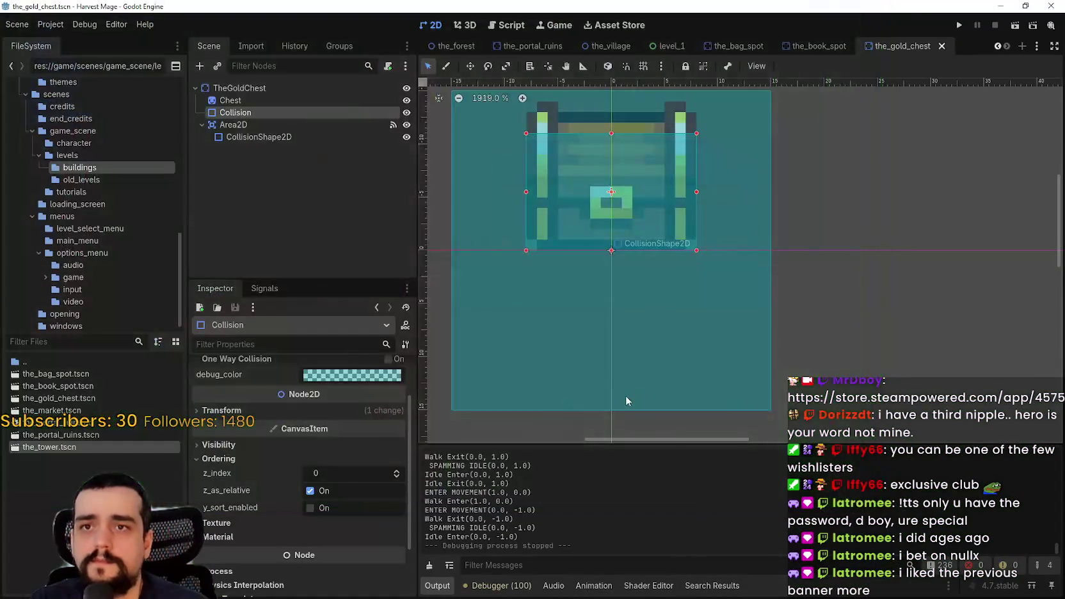
- Save the gold chest scene, then in the_village select BackgroundMap with the road_0 terrain
scroll(640, 371, down, 3)
key(ctrl+s)
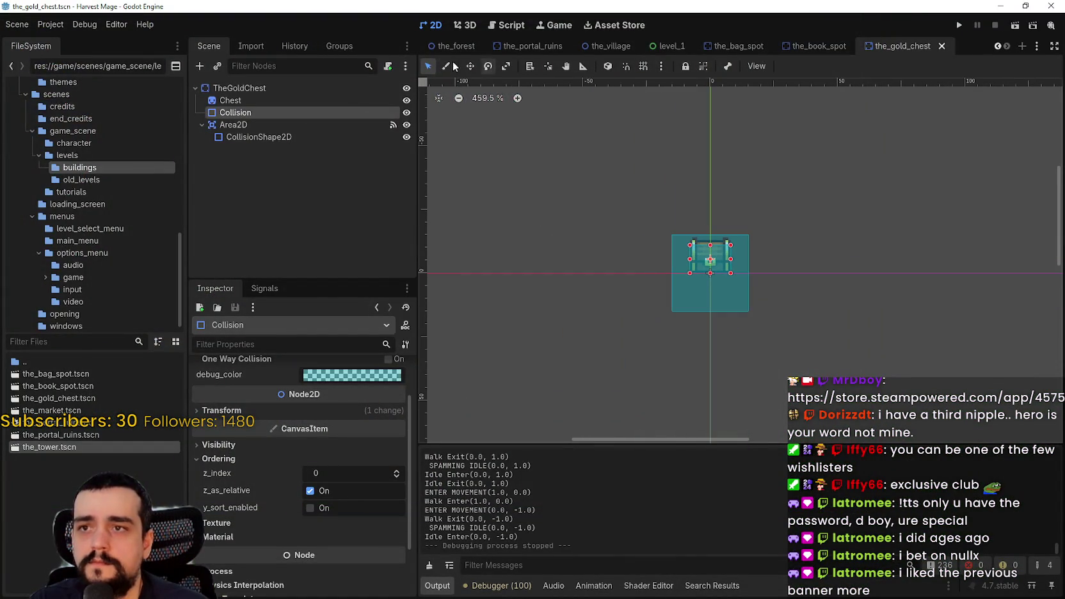
click(612, 46)
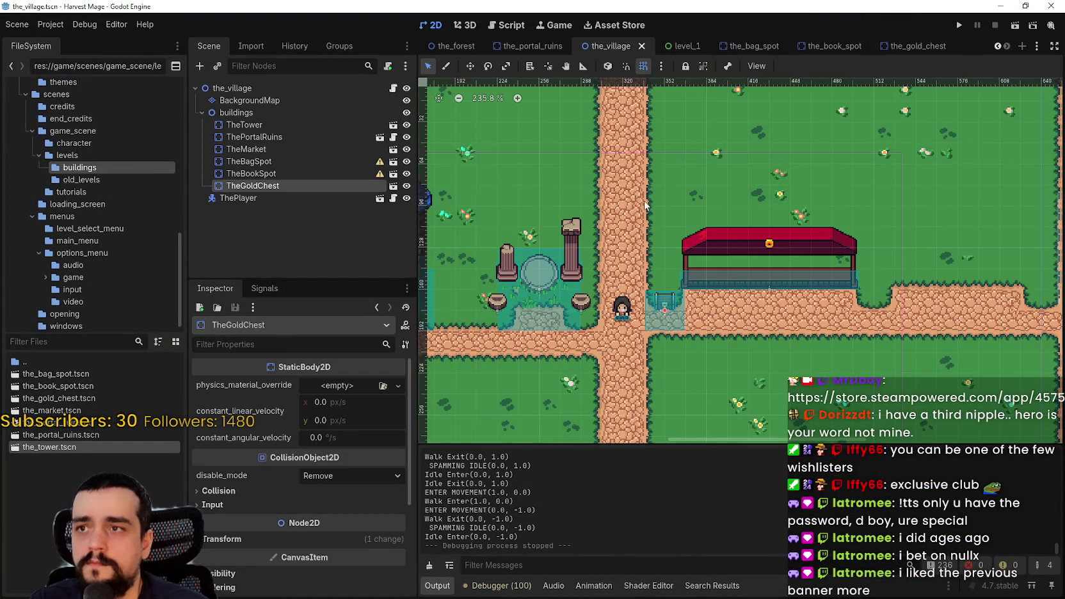
scroll(744, 290, down, 4)
scroll(736, 276, right, 5)
scroll(731, 263, down, 1)
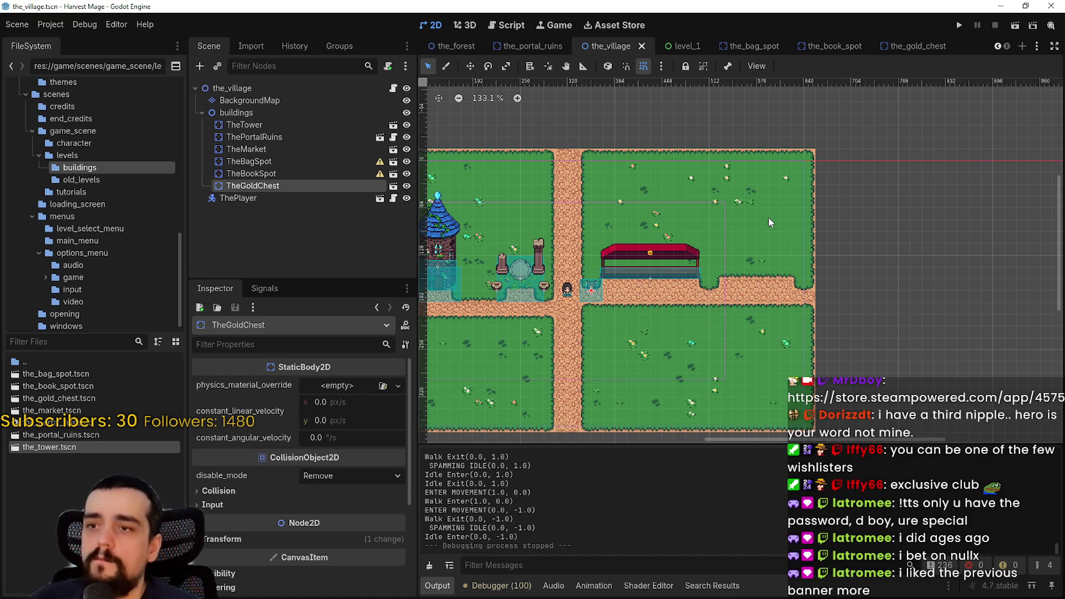
scroll(614, 266, up, 1)
scroll(614, 266, left, 3)
scroll(614, 266, up, 2)
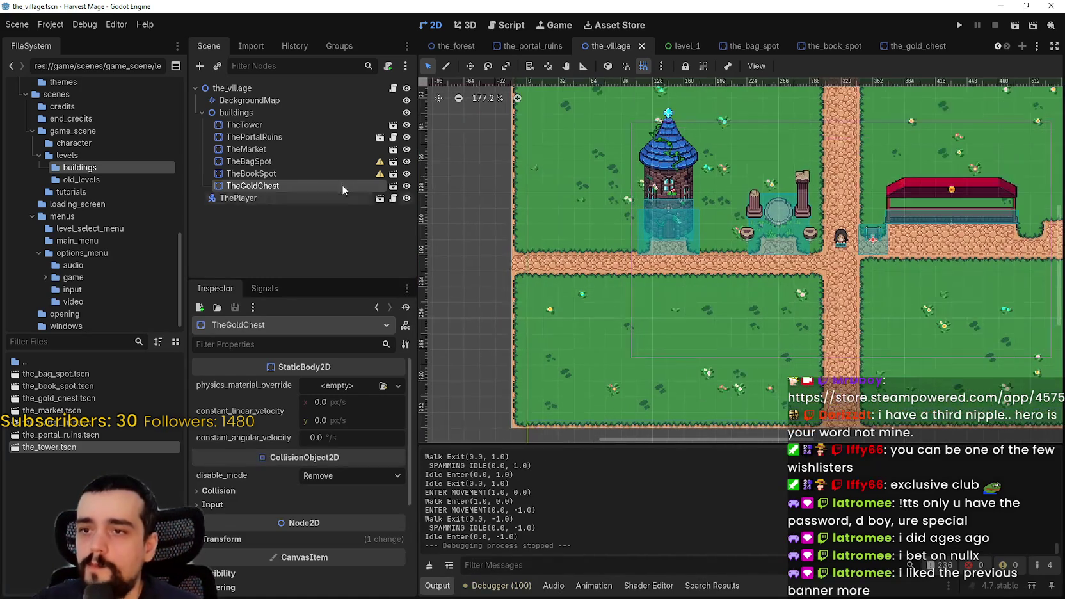
click(297, 100)
click(463, 487)
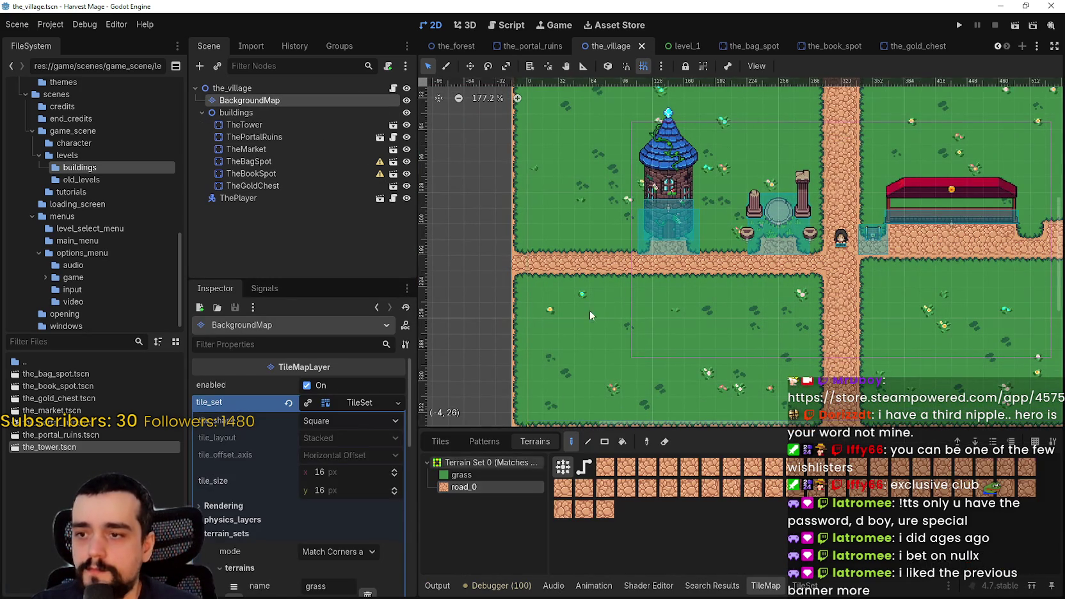
- Paint a road_0 bump onto the village path near the tower and save the_village scene
scroll(569, 241, up, 3)
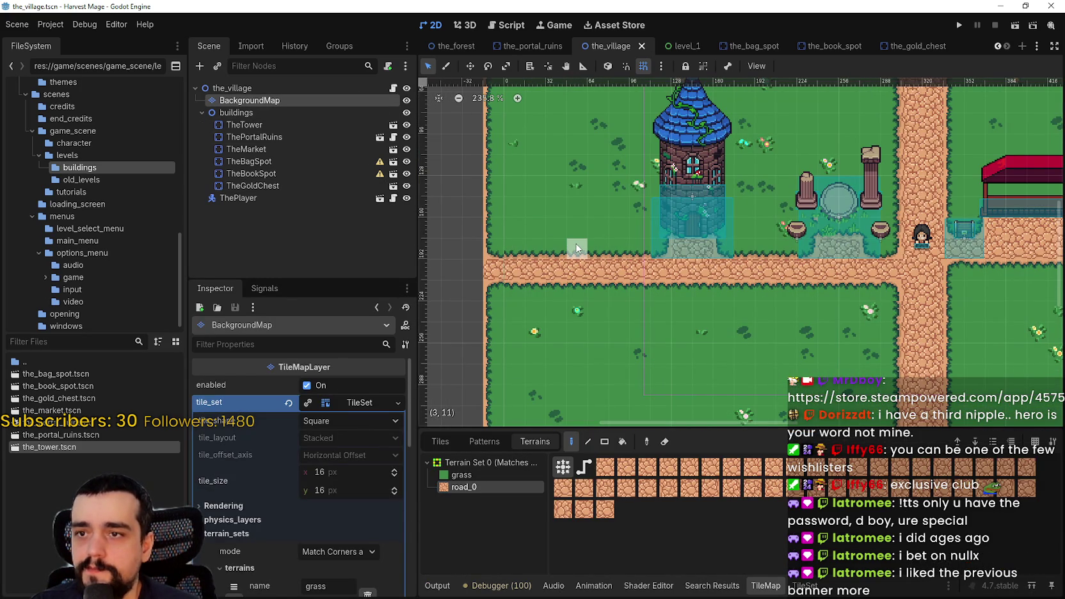
click(567, 248)
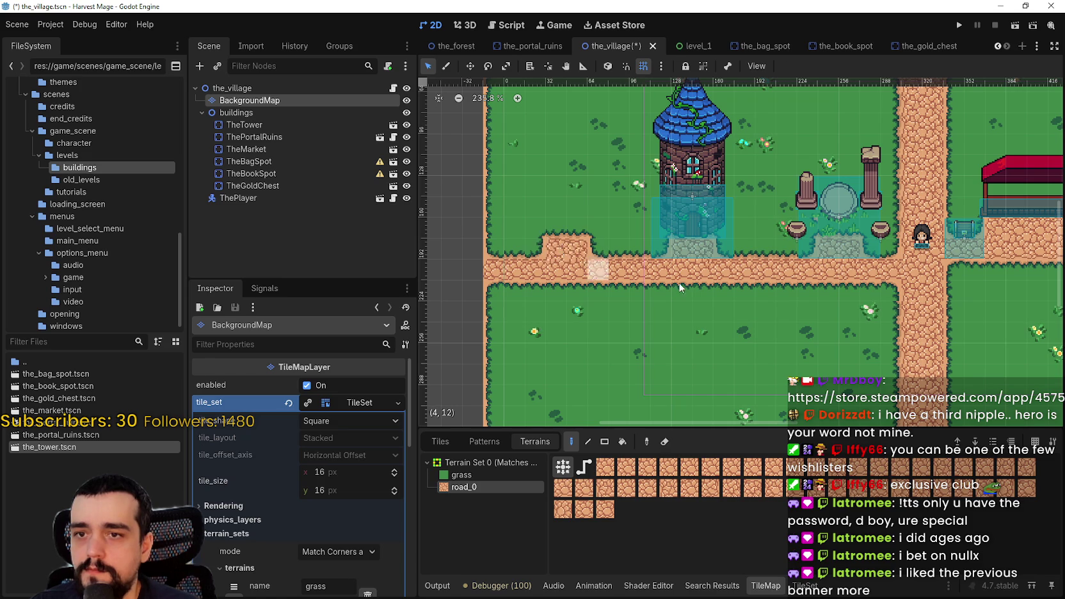
scroll(691, 272, down, 3)
scroll(762, 304, down, 1)
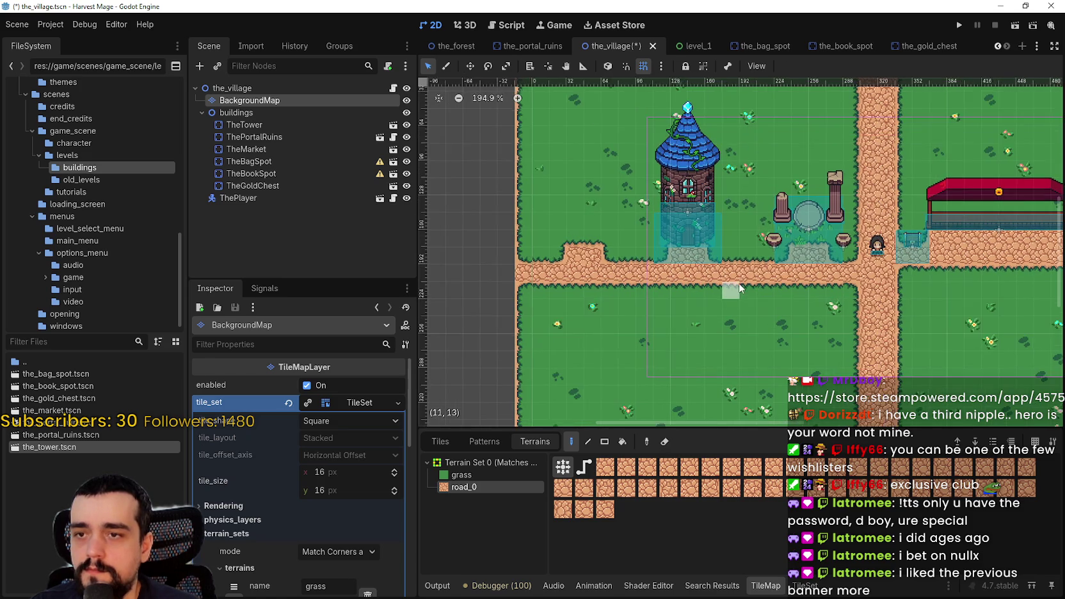
scroll(761, 301, right, 3)
key(ctrl+s)
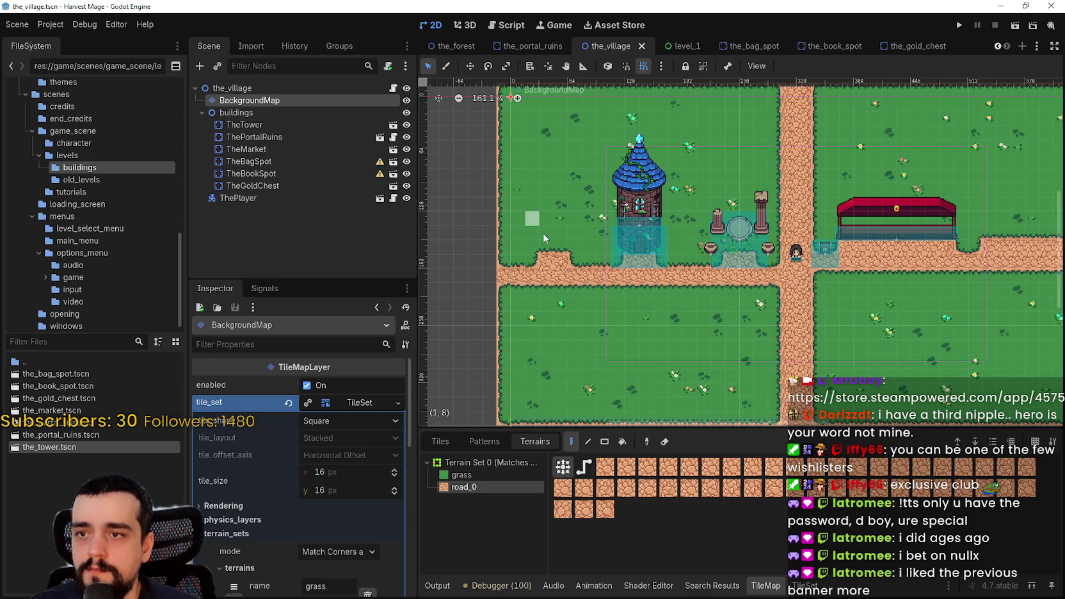
scroll(759, 299, right, 3)
scroll(757, 296, left, 2)
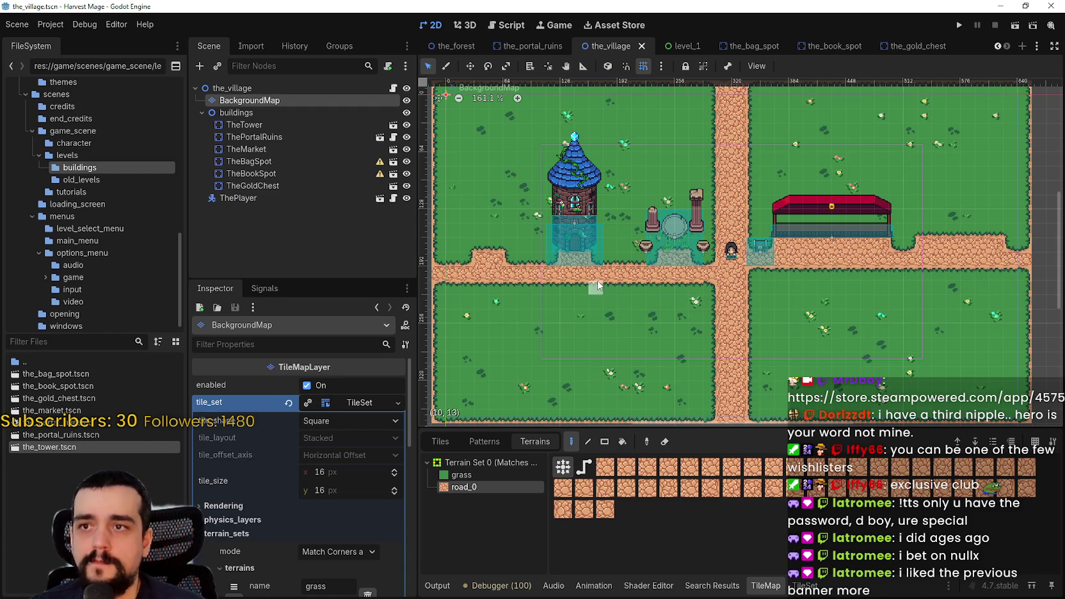
click(266, 124)
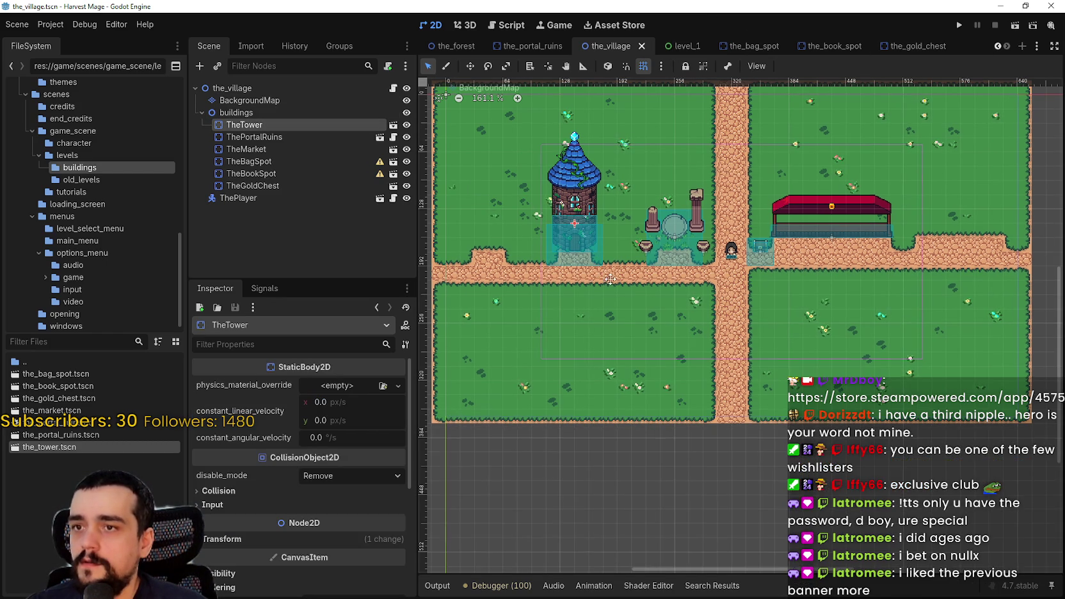
- Duplicate the_tower.tscn as the_alchemist.tscn
drag(604, 280, 613, 285)
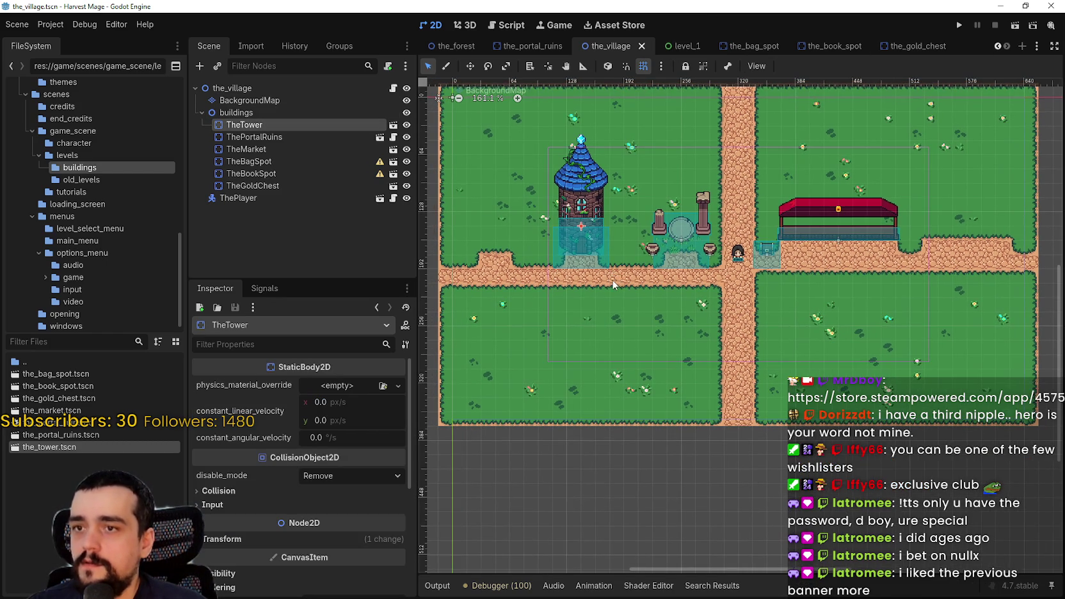
right_click(94, 446)
click(192, 500)
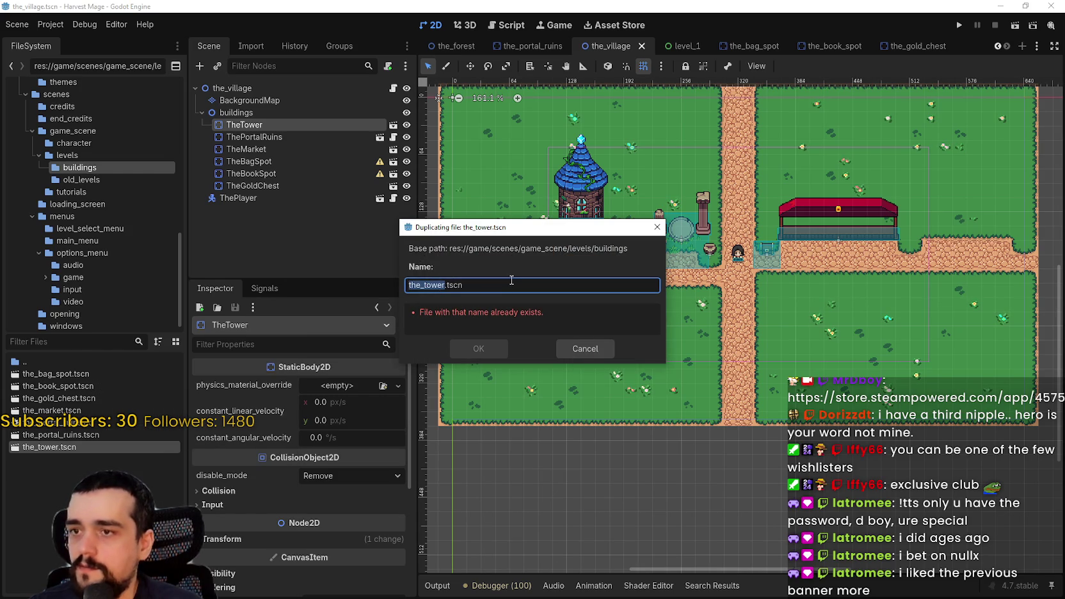
text(the_alche)
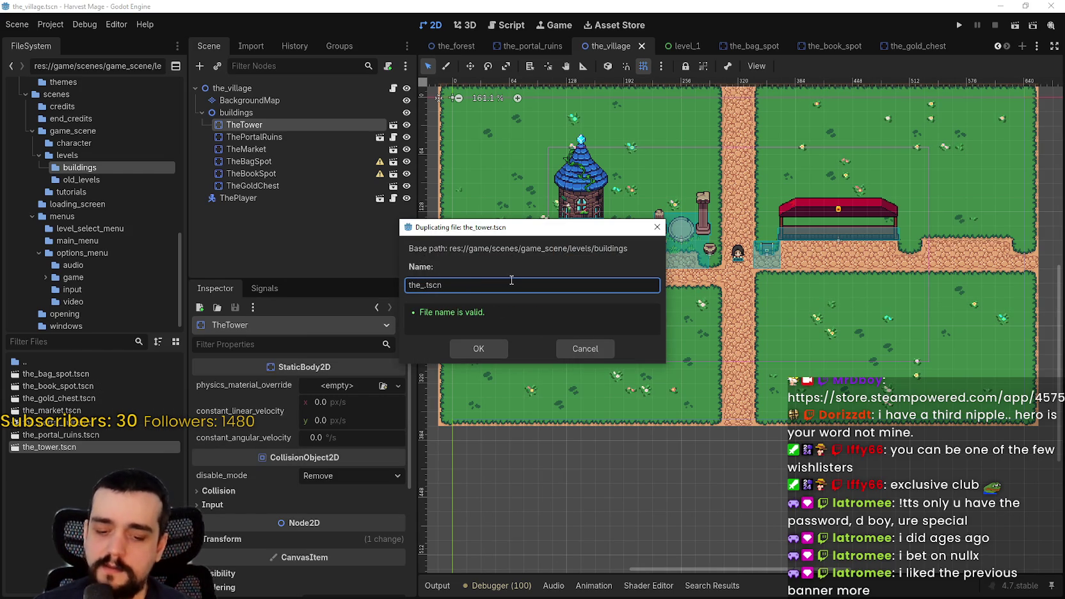
text(my)
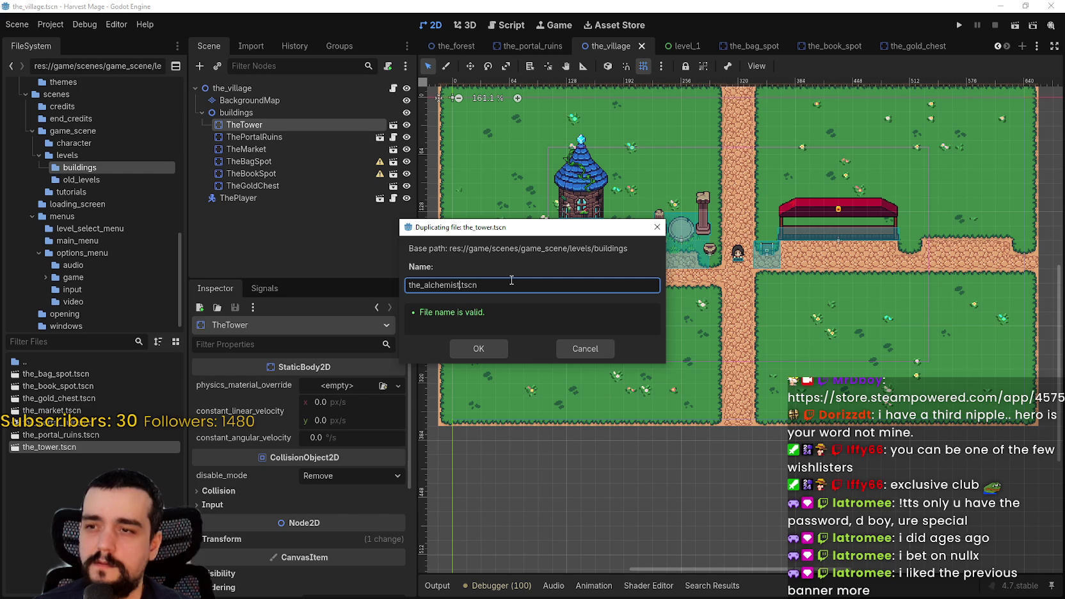
click(466, 355)
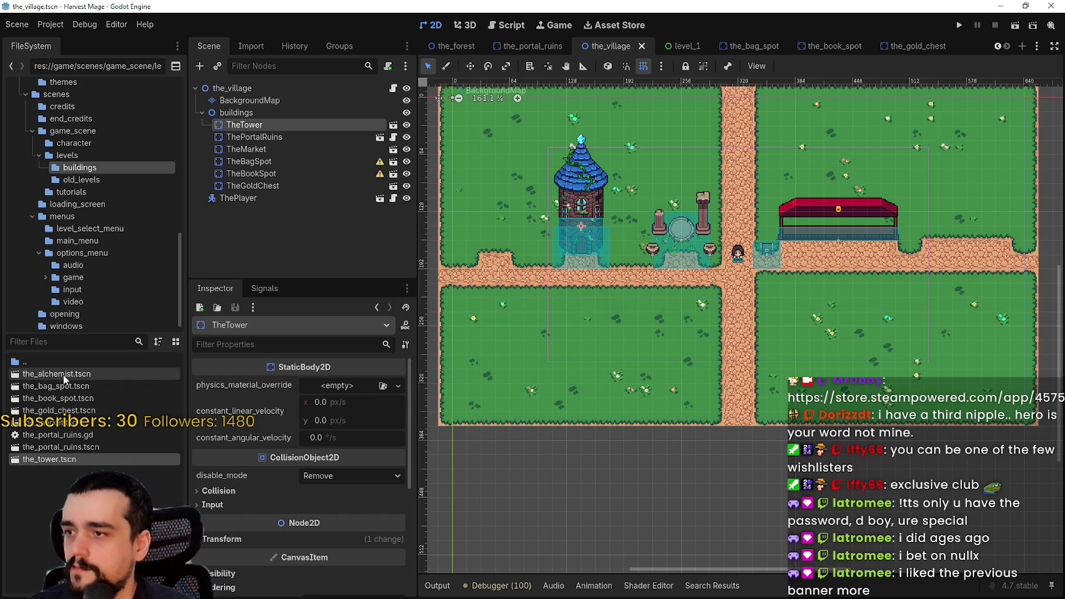
- Open the_alchemist.tscn and rename its root node from TheTower to TheAlchemist
double_click(64, 374)
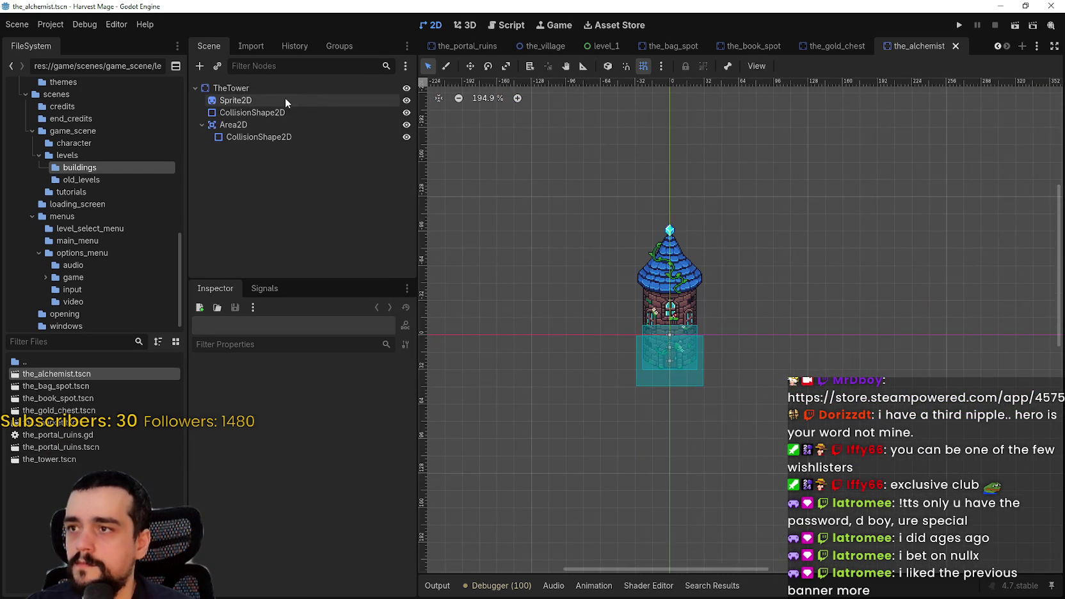
click(263, 88)
click(263, 87)
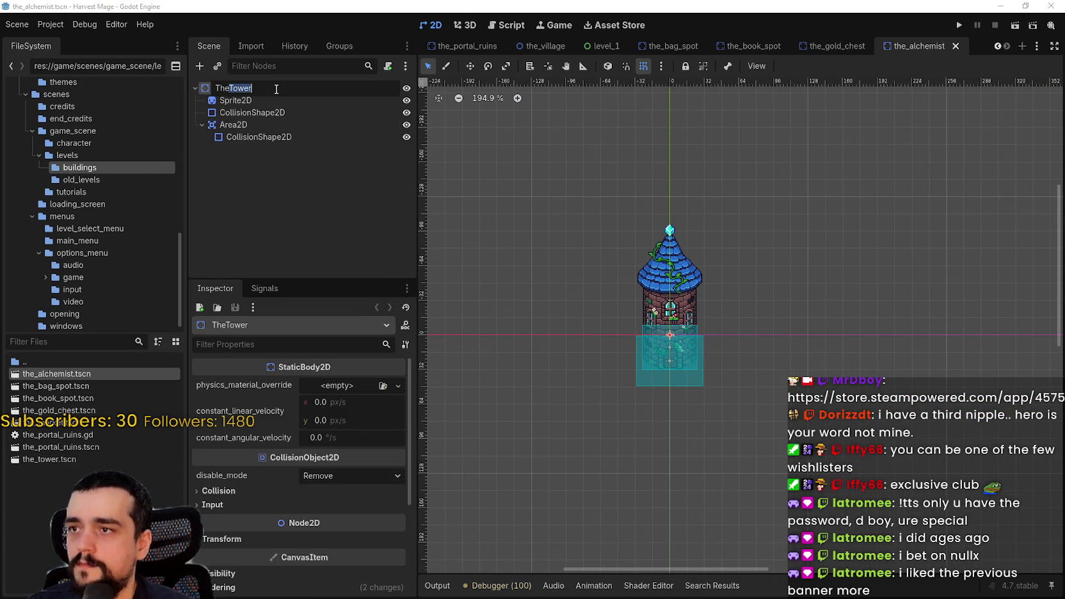
text(lchemi)
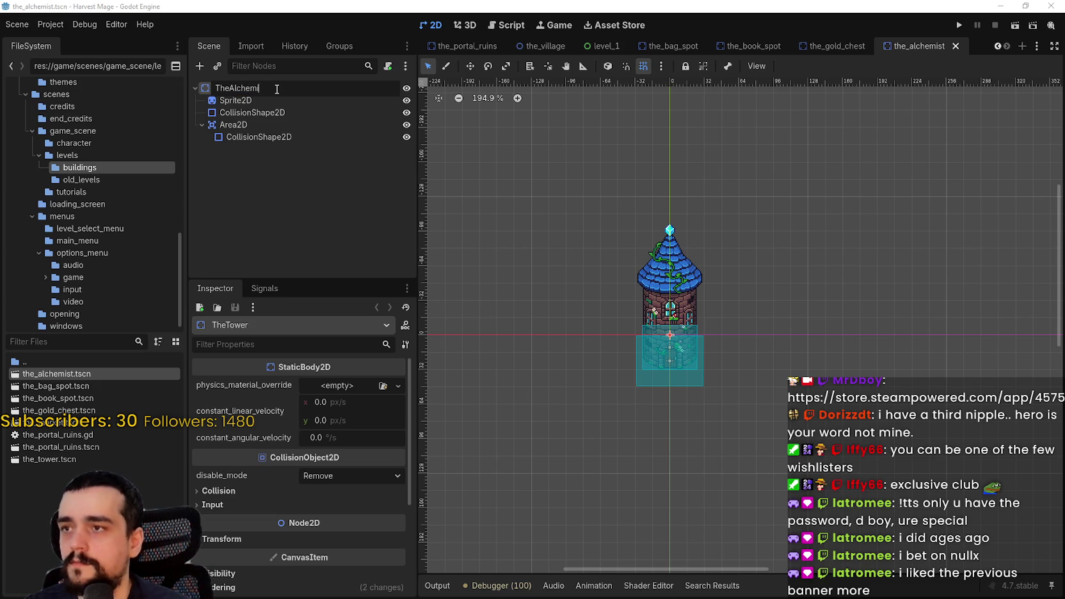
text(st)
key(Return)
click(250, 101)
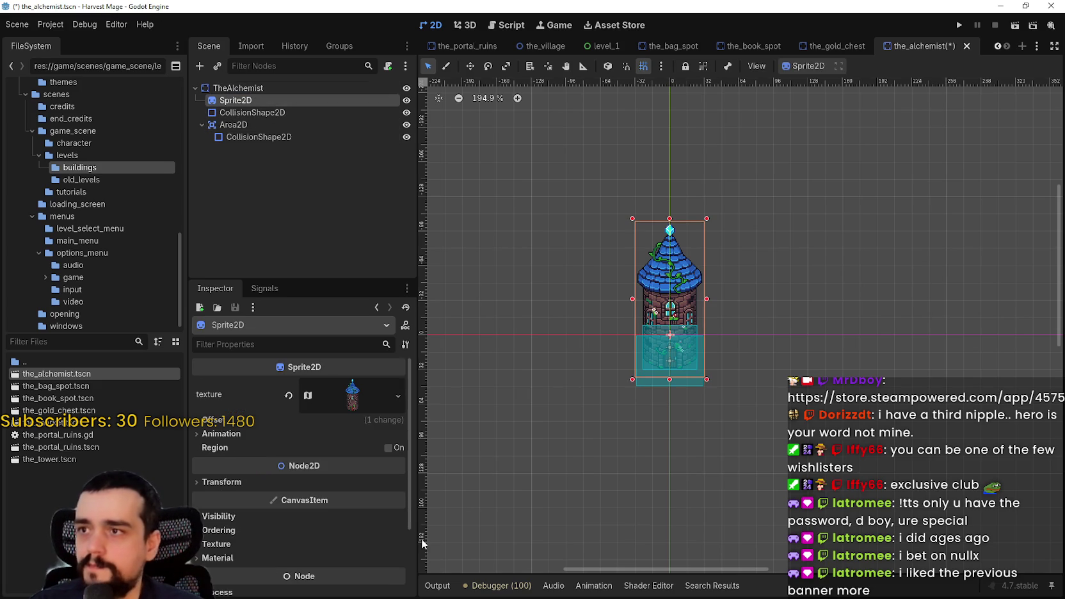
click(349, 400)
- Open the sprite's Region Editor and outline one alchemy table as the region
scroll(345, 409, down, 2)
click(323, 539)
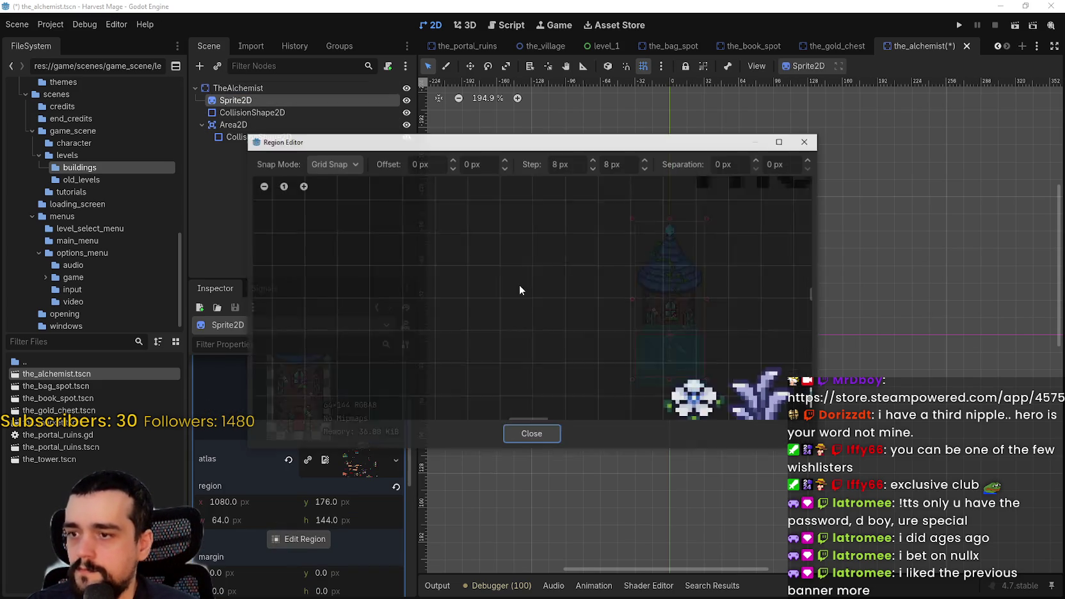
scroll(524, 282, down, 10)
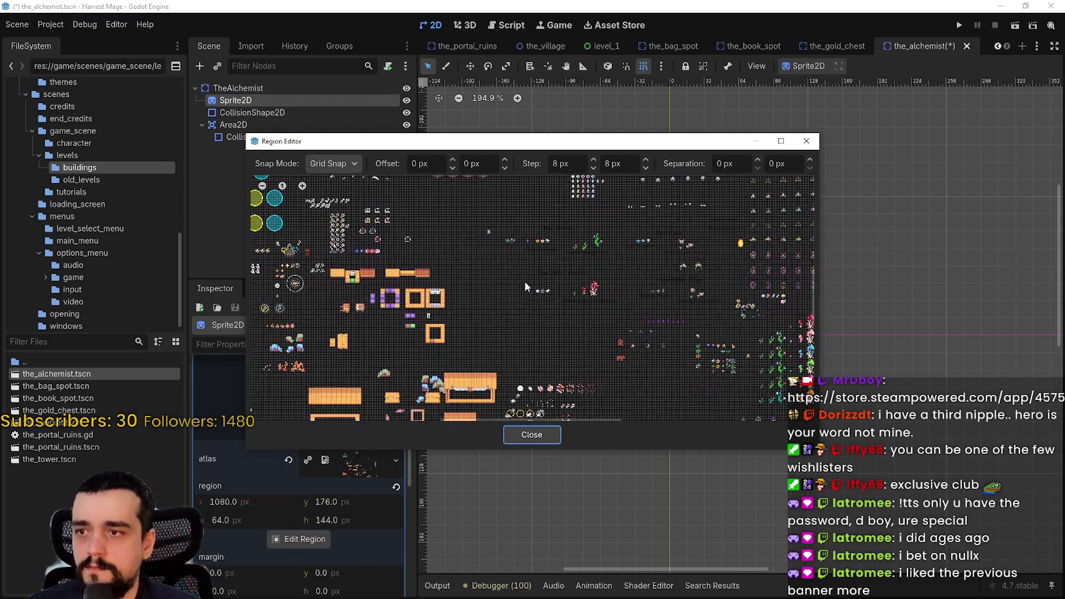
scroll(524, 264, down, 2)
scroll(462, 251, up, 2)
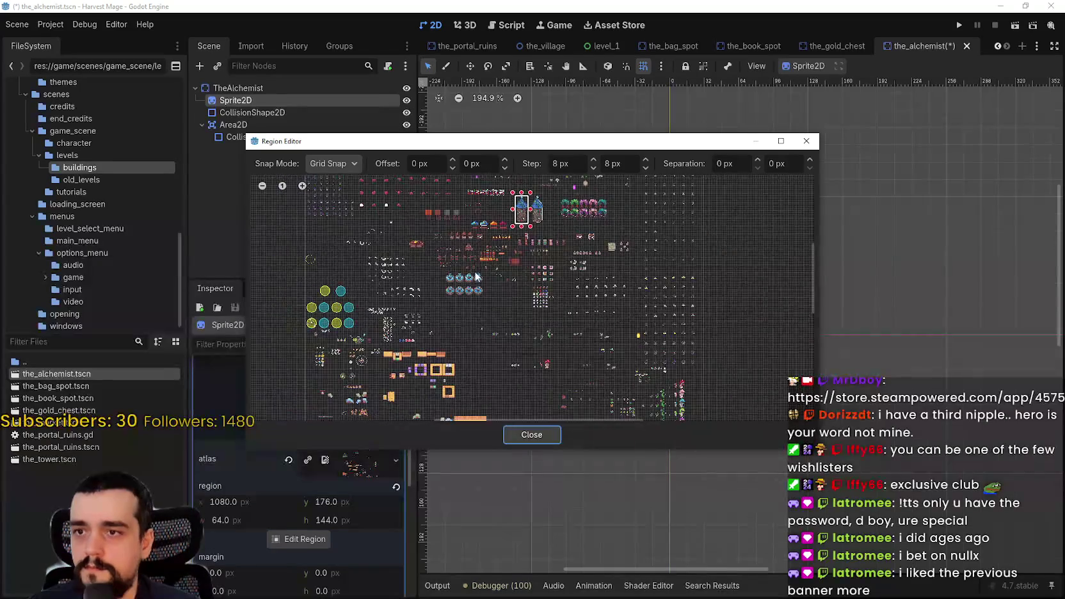
scroll(643, 293, up, 3)
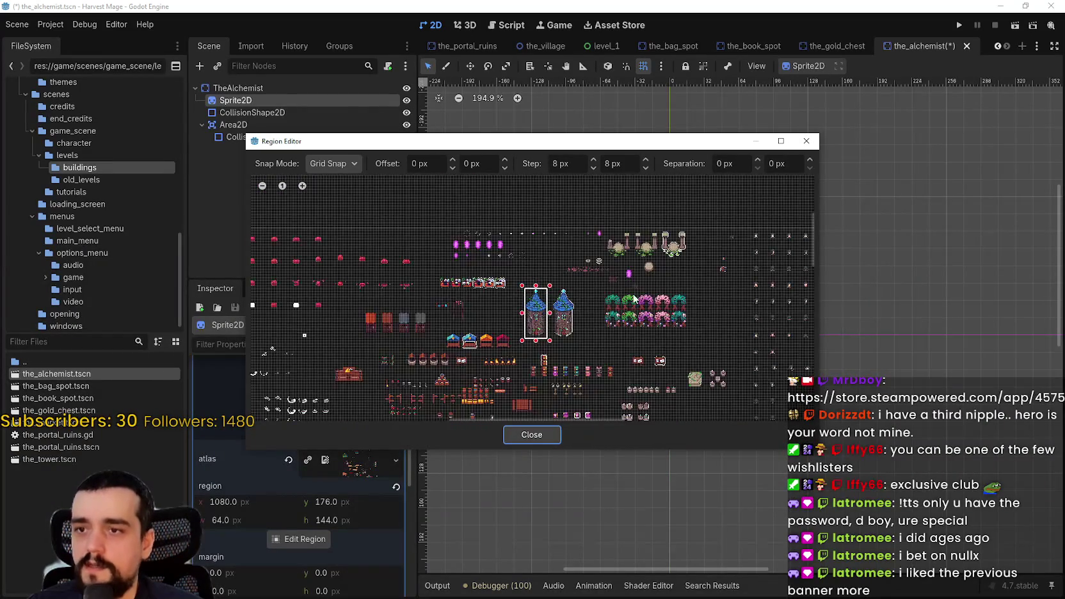
scroll(435, 323, up, 6)
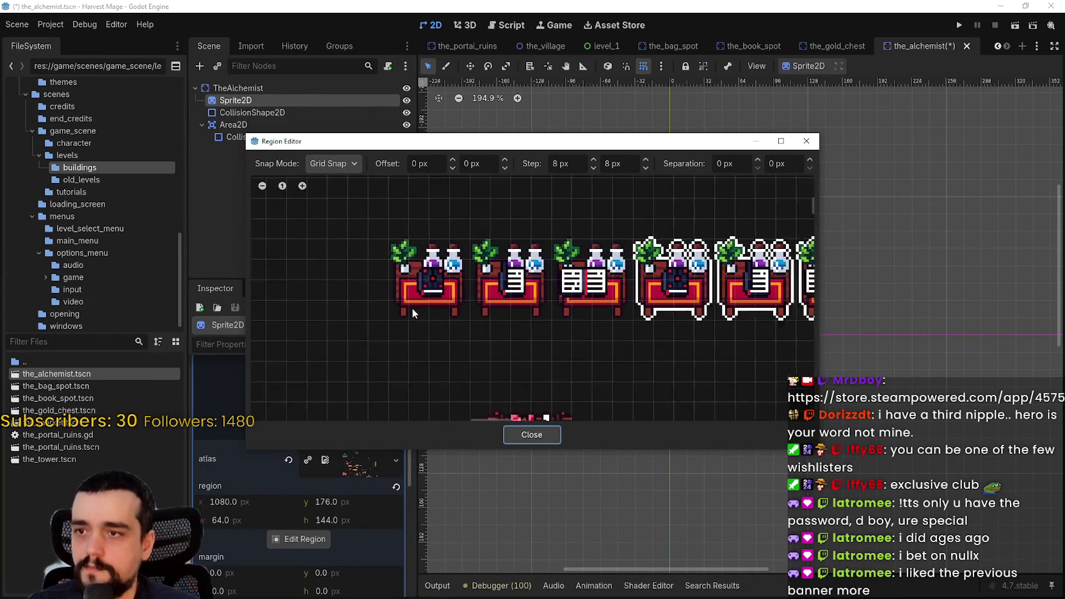
scroll(413, 306, up, 2)
drag(382, 204, 497, 309)
- Extend the region's top edge up to y 136 with 40 px height, then close the editor
scroll(410, 301, down, 2)
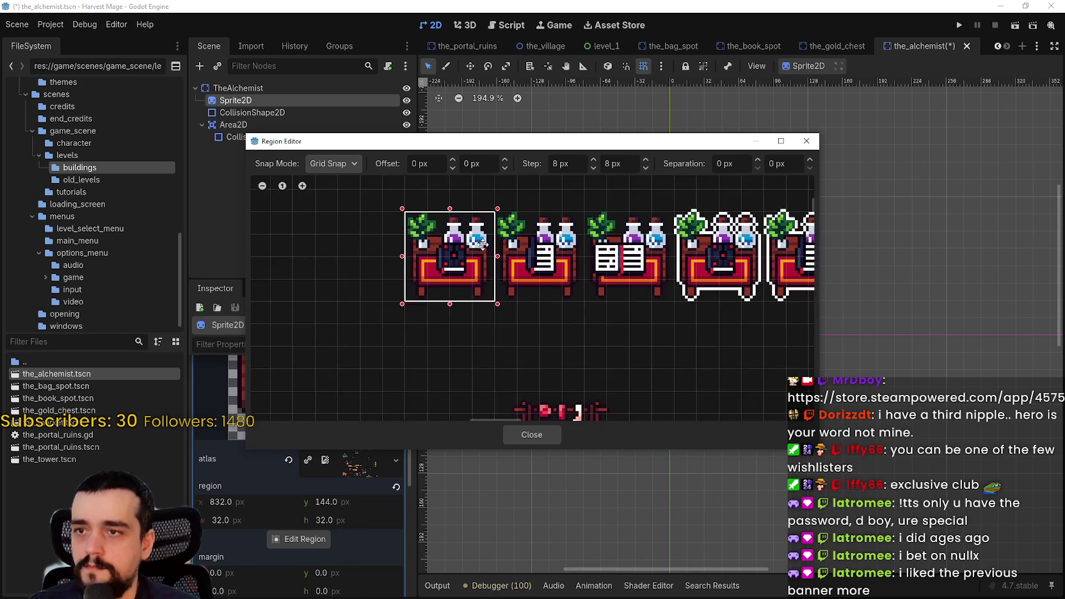
scroll(524, 276, up, 3)
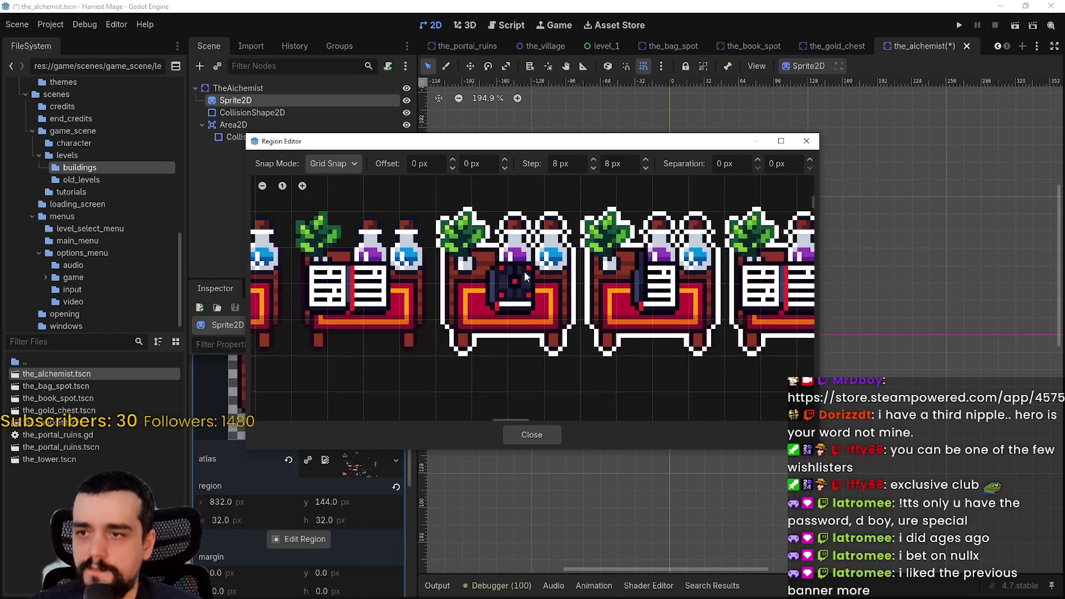
scroll(524, 276, down, 3)
scroll(642, 273, up, 3)
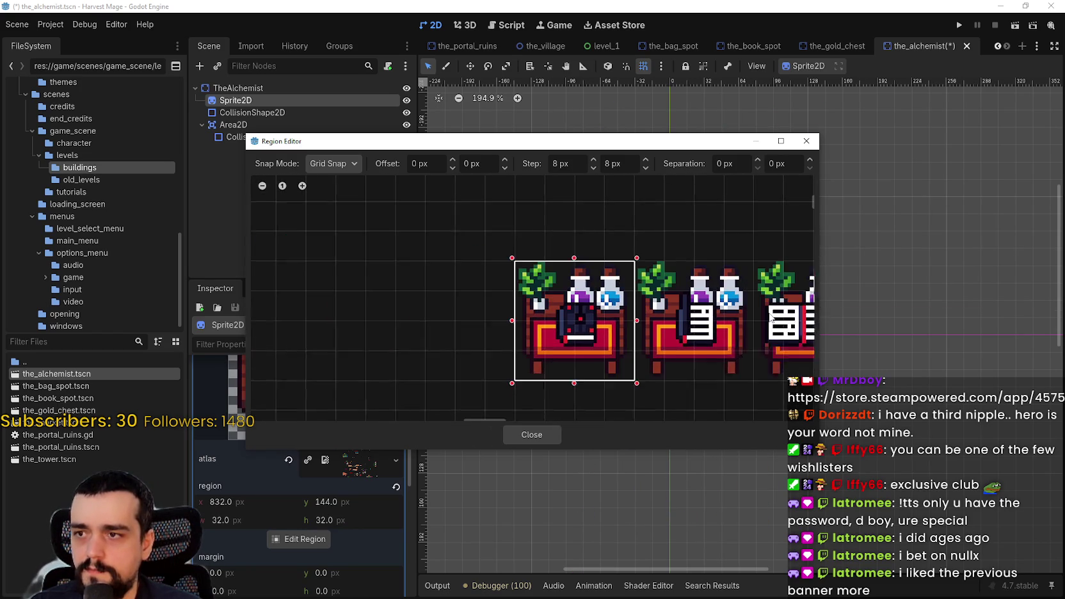
scroll(641, 274, up, 2)
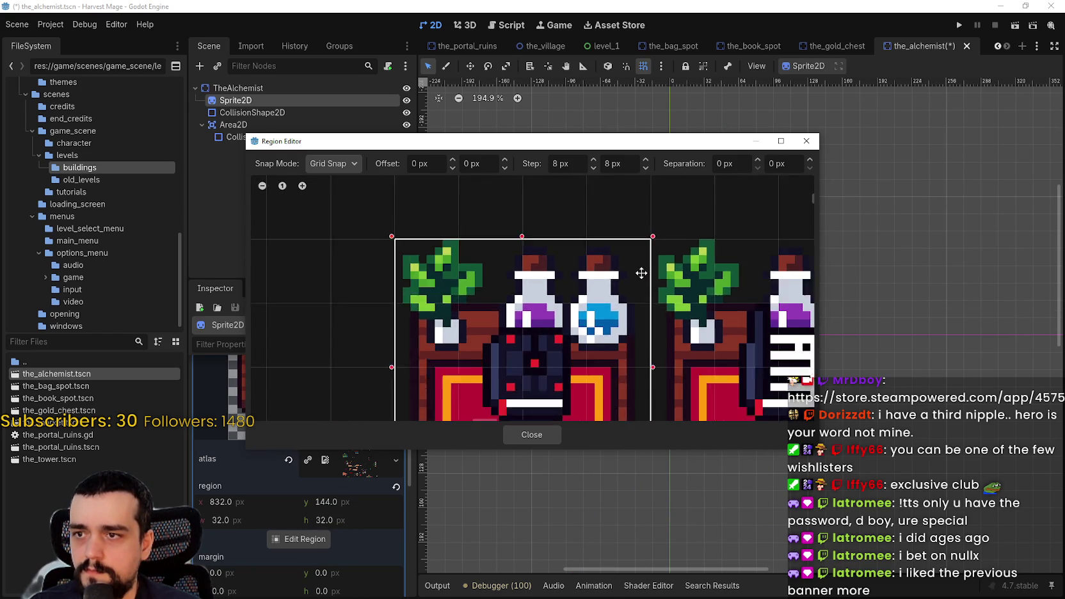
scroll(642, 273, down, 3)
scroll(762, 322, down, 1)
scroll(476, 297, right, 3)
scroll(476, 296, right, 3)
scroll(368, 331, up, 4)
scroll(433, 357, up, 5)
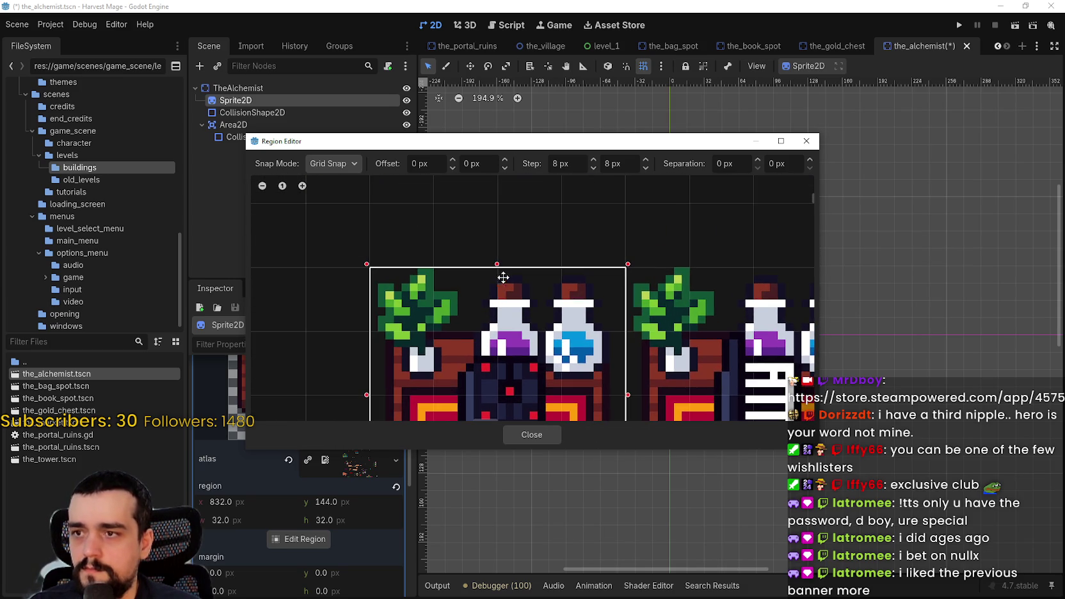
drag(496, 259, 497, 202)
scroll(525, 271, down, 5)
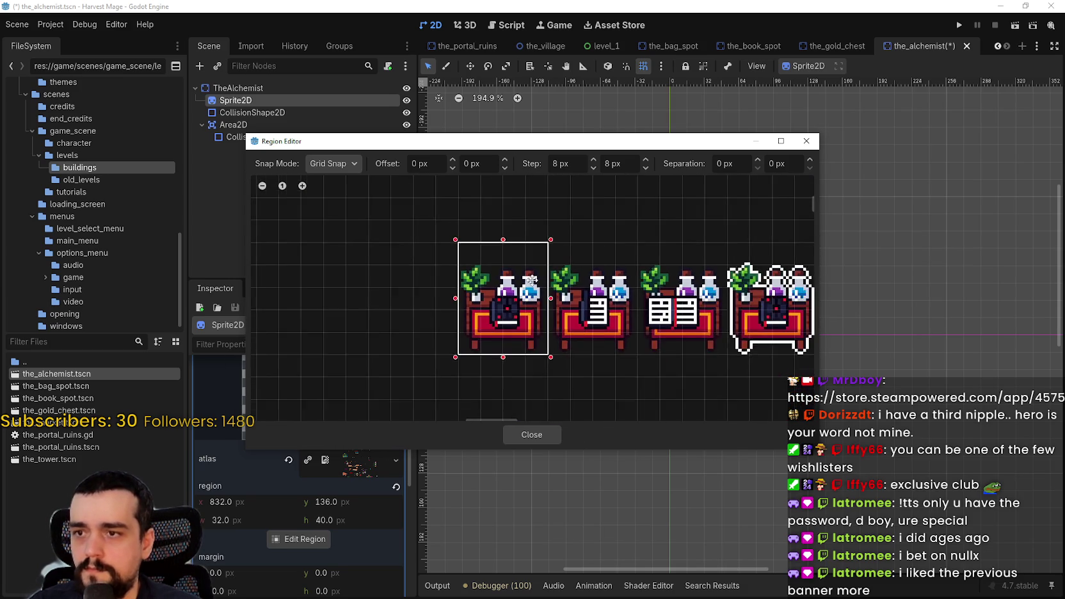
drag(649, 312, 500, 294)
scroll(500, 295, down, 1)
click(514, 429)
scroll(682, 306, up, 6)
- Save the alchemist scene and revert the Sprite2D's Offset y to 0
key(ctrl+s)
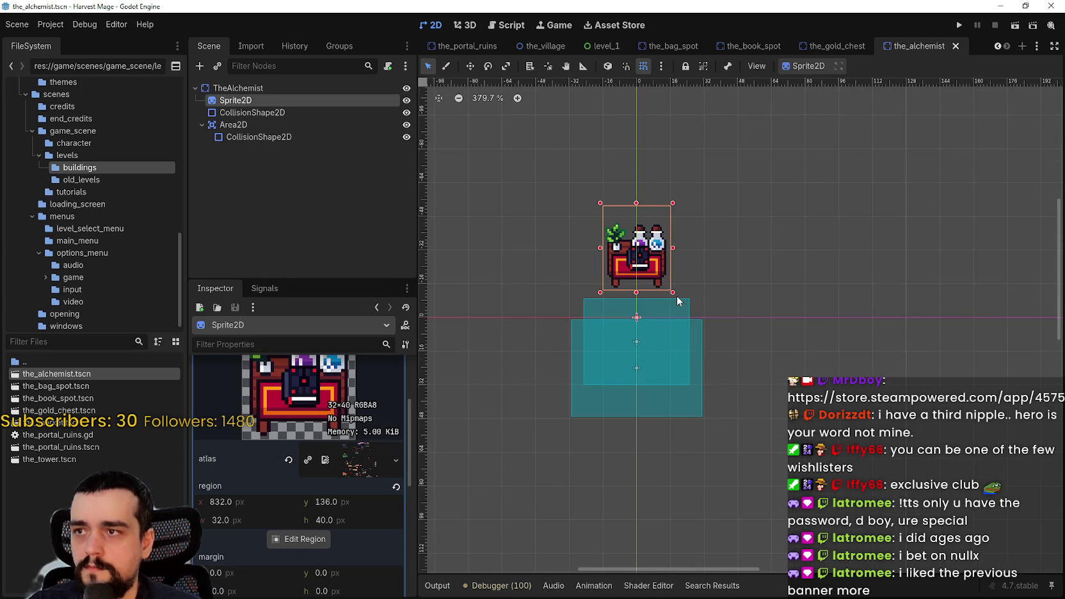
scroll(677, 299, down, 3)
scroll(293, 464, up, 3)
click(347, 406)
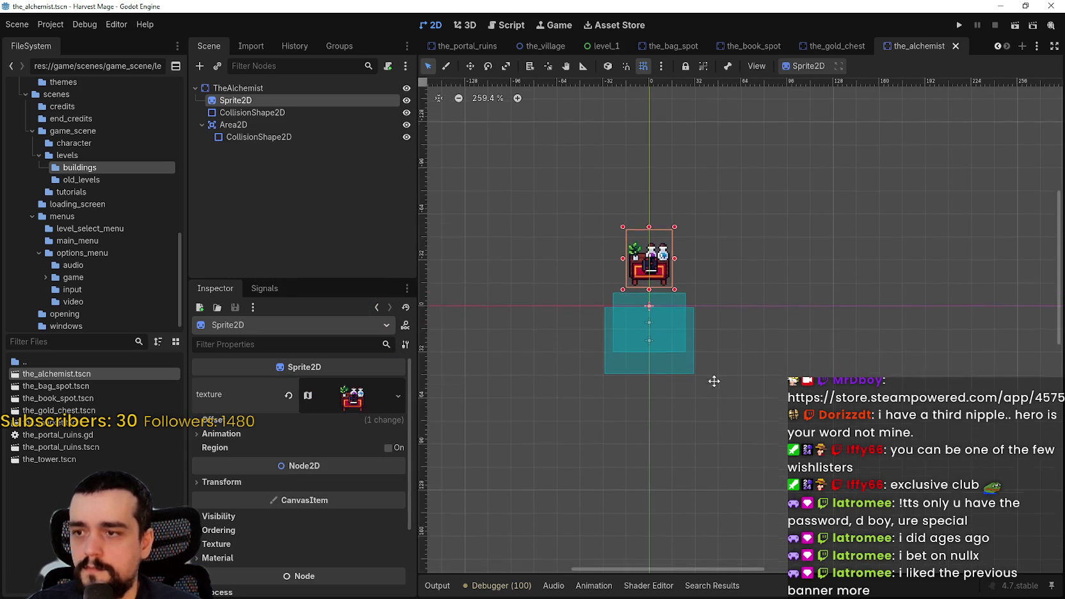
scroll(676, 251, up, 3)
click(296, 420)
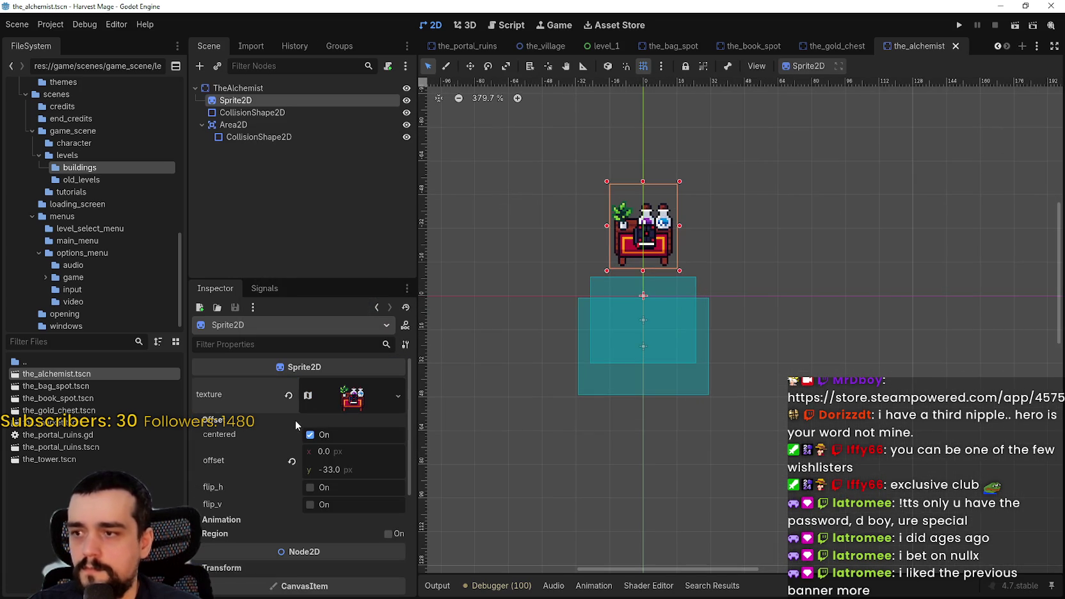
scroll(323, 471, down, 2)
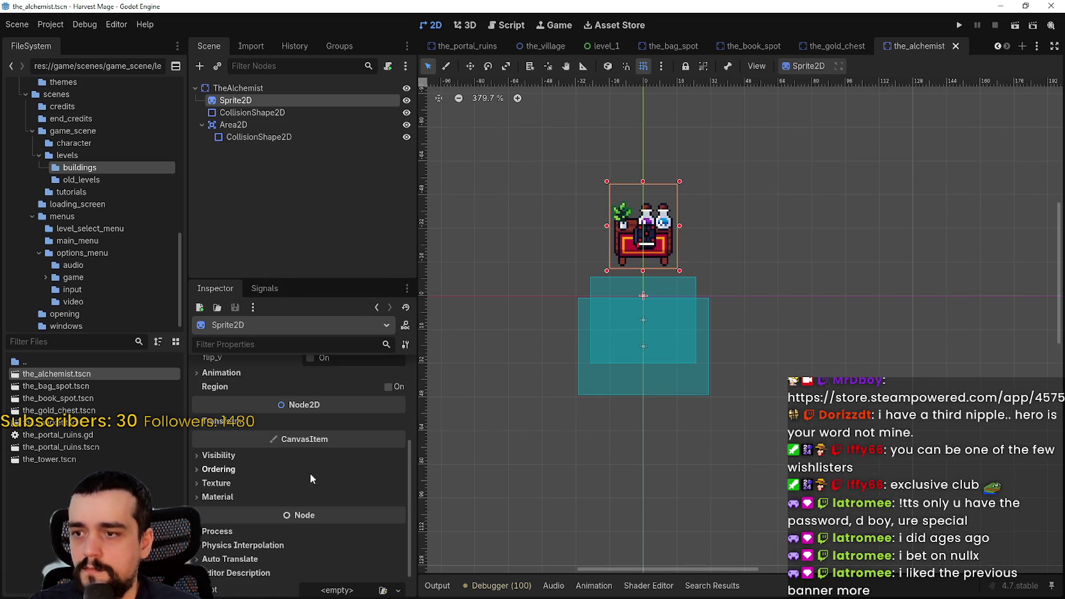
click(223, 423)
click(222, 422)
scroll(650, 274, up, 2)
scroll(323, 444, up, 5)
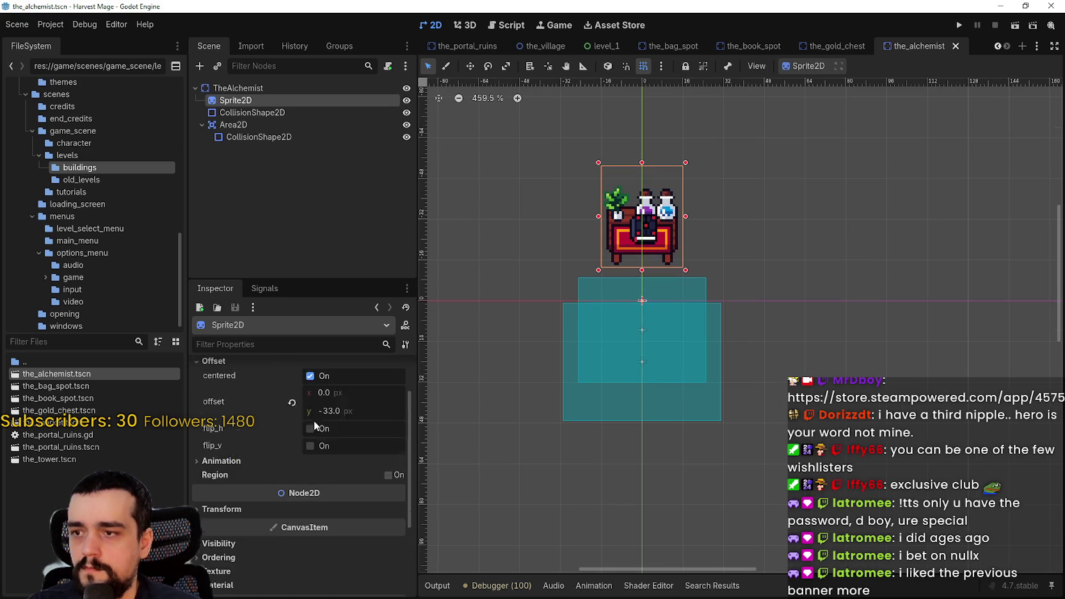
click(291, 432)
- Save again, then nudge the sprite up with the arrow keys to position 0, -19
scroll(714, 326, up, 2)
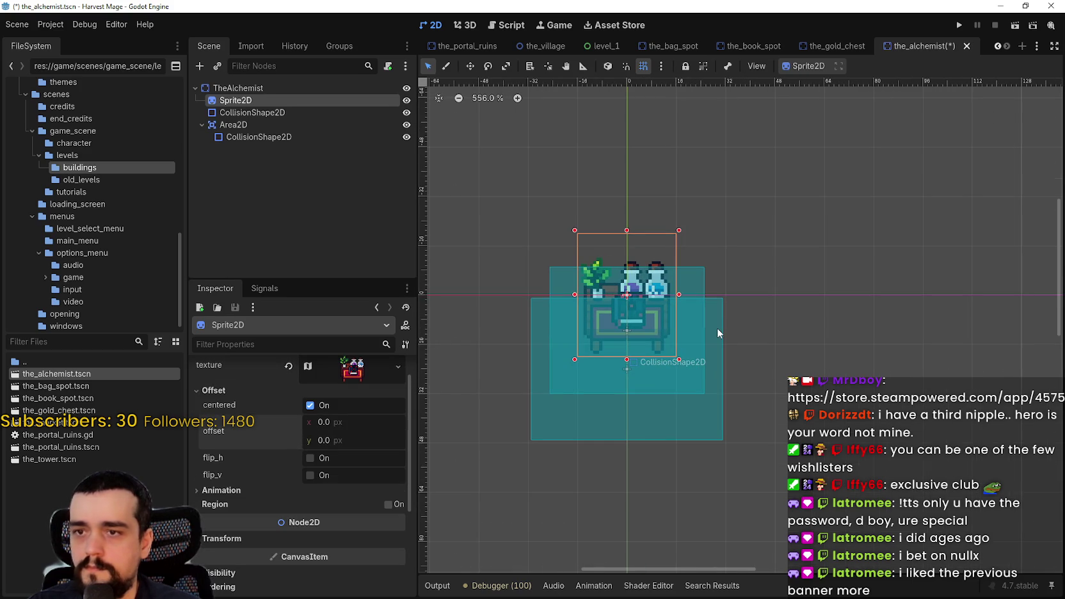
scroll(717, 327, down, 2)
key(ctrl+s)
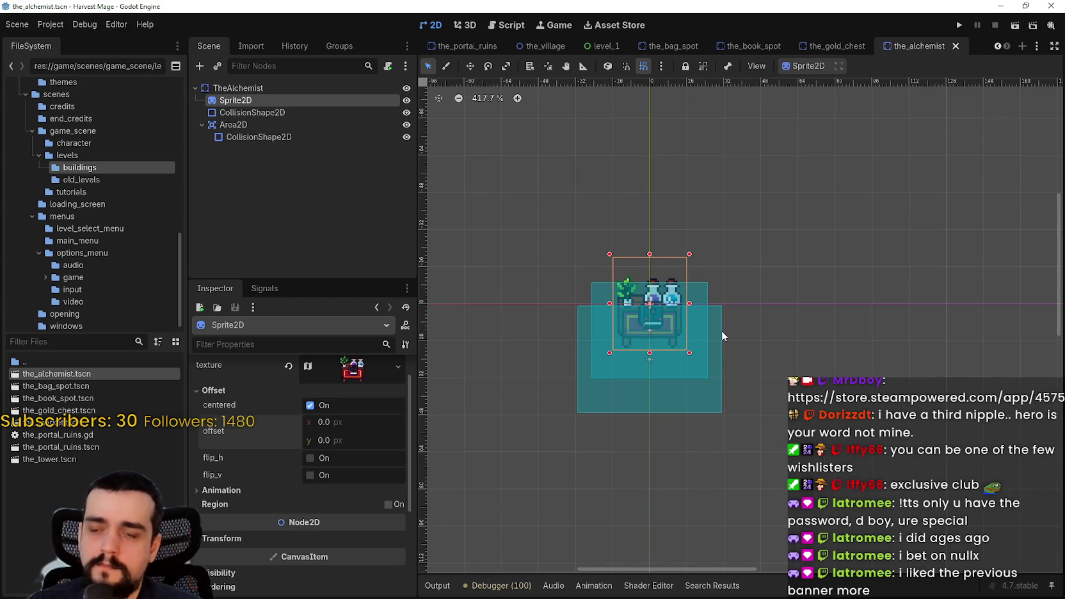
scroll(721, 331, up, 1)
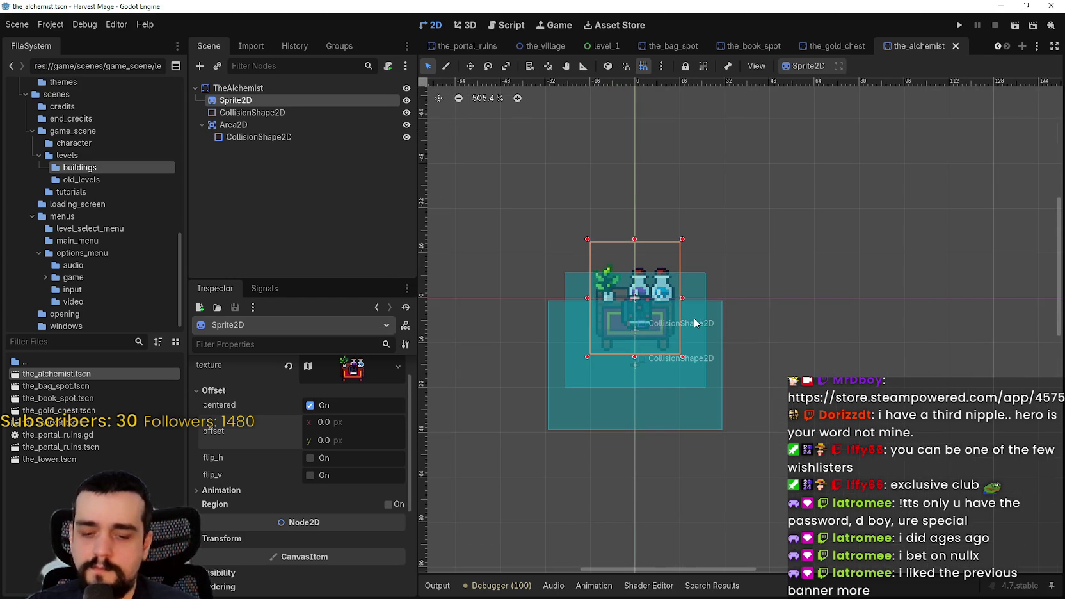
key(Up)
key(Up)
key(Up)
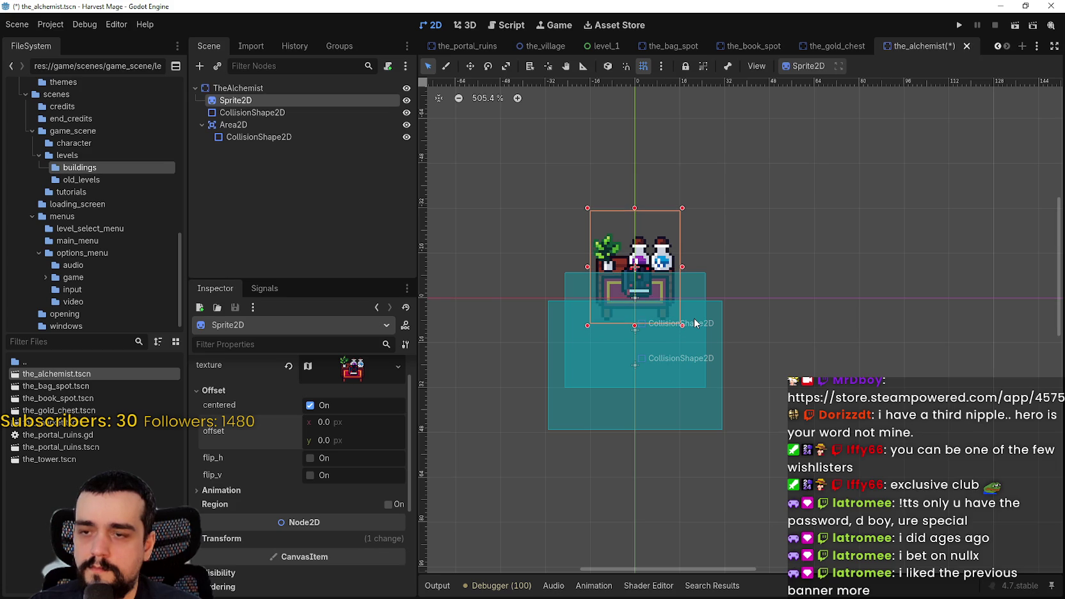
key(Up)
key(Up)
key(Up)
key(Down)
scroll(683, 259, up, 3)
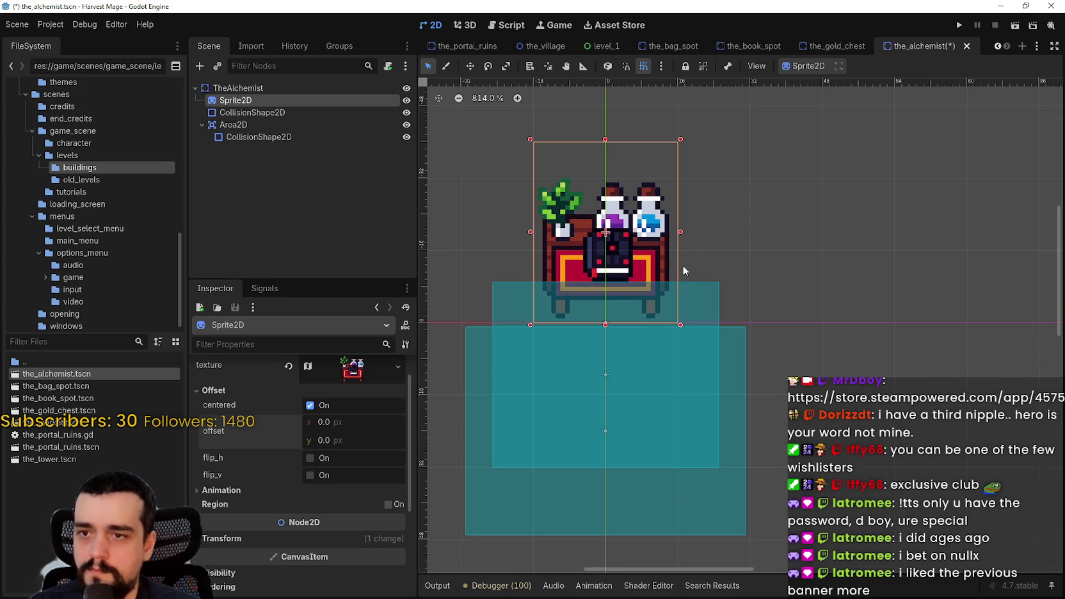
scroll(684, 260, up, 6)
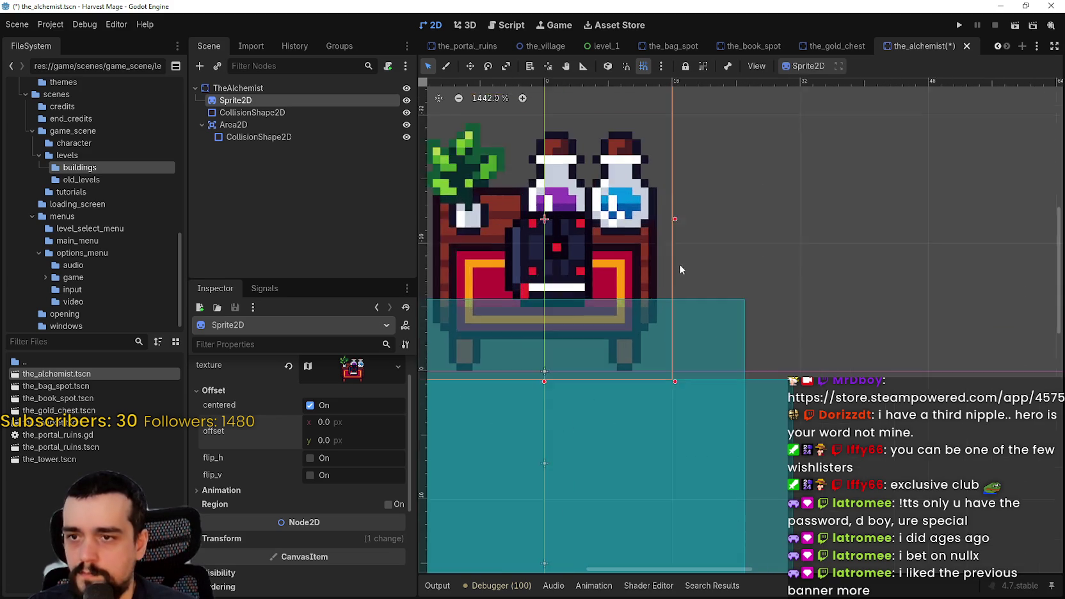
scroll(676, 284, down, 4)
scroll(368, 445, down, 3)
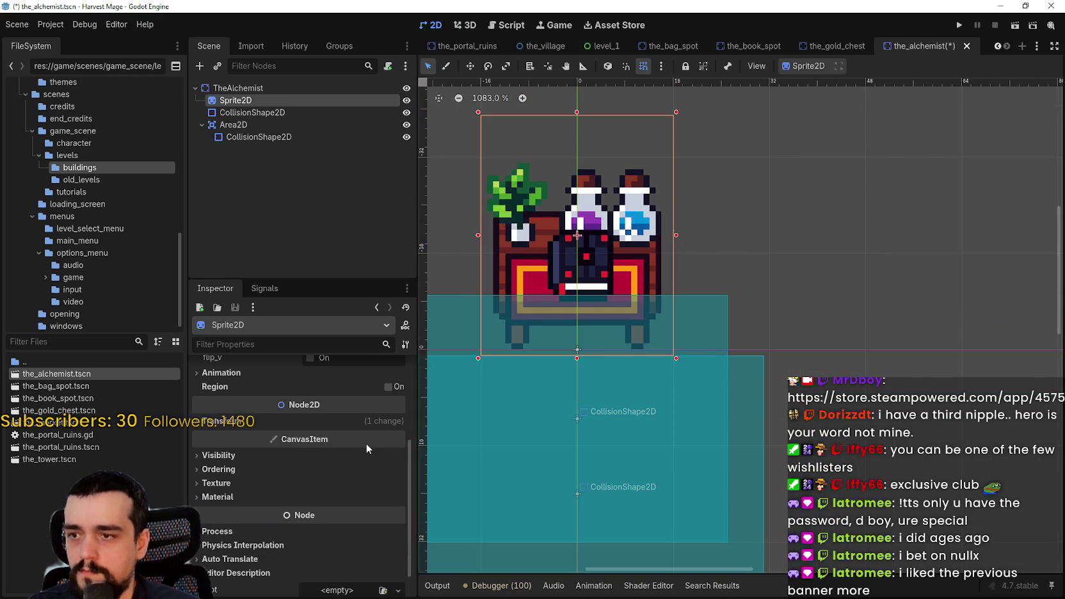
click(334, 421)
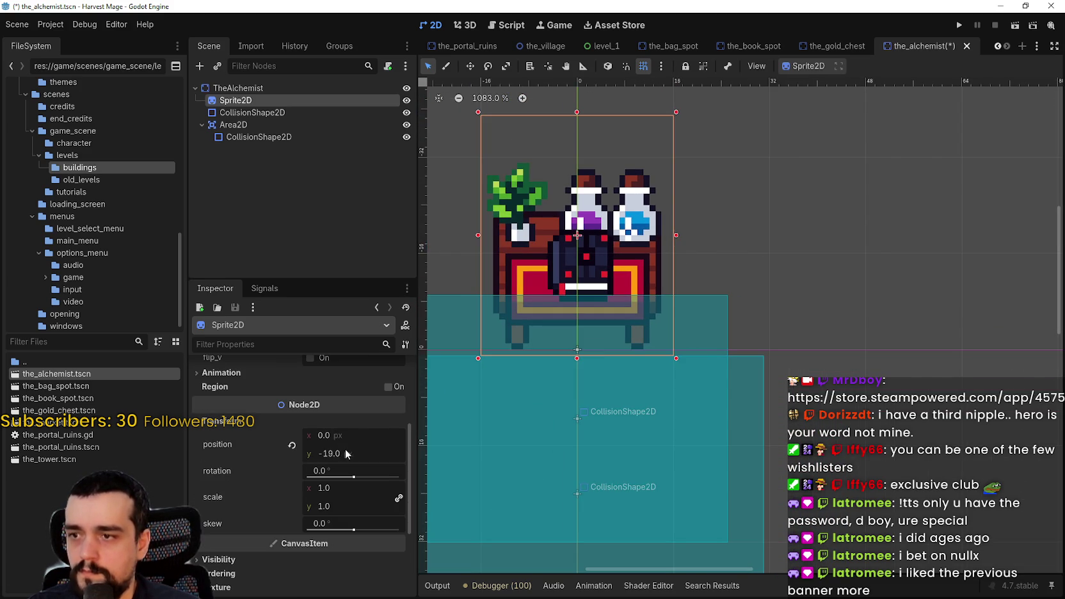
- Set the sprite's position y to -8 and its Offset y to -12
scroll(352, 452, up, 4)
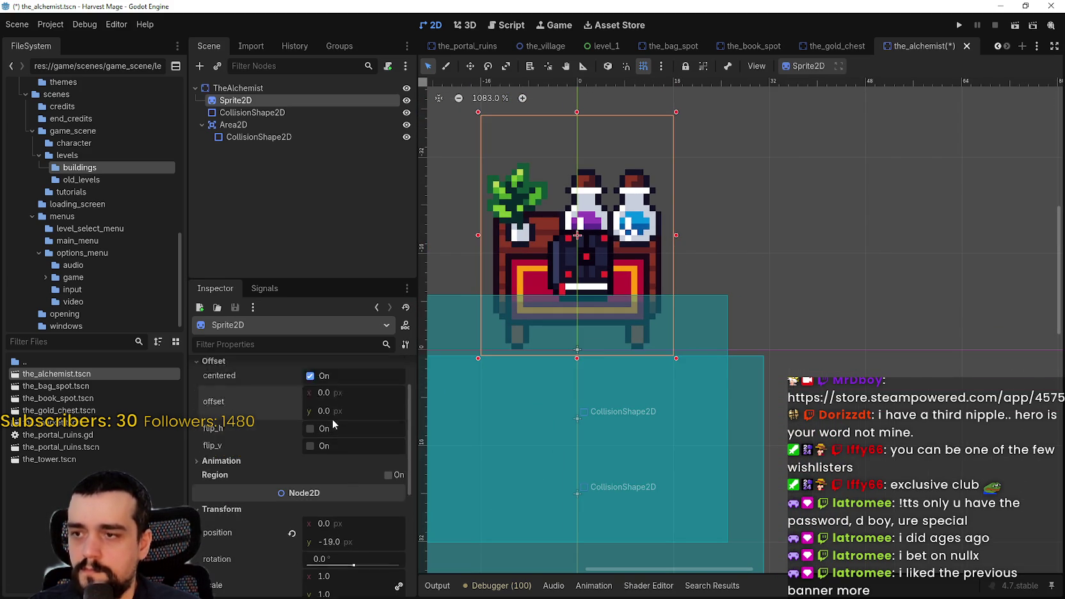
drag(318, 439, 351, 439)
drag(347, 577, 368, 577)
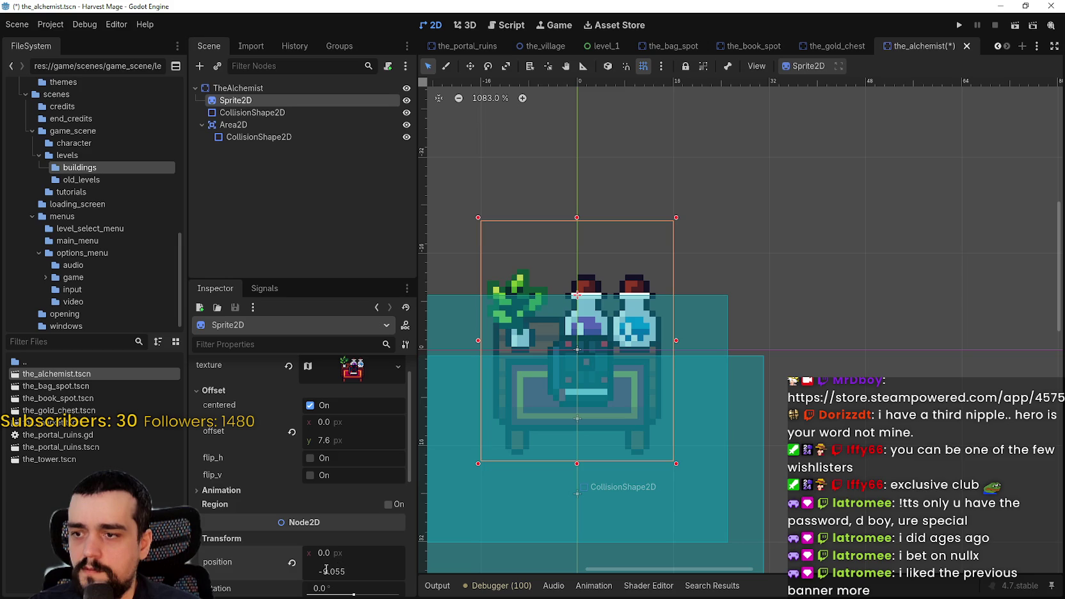
text(8)
key(Return)
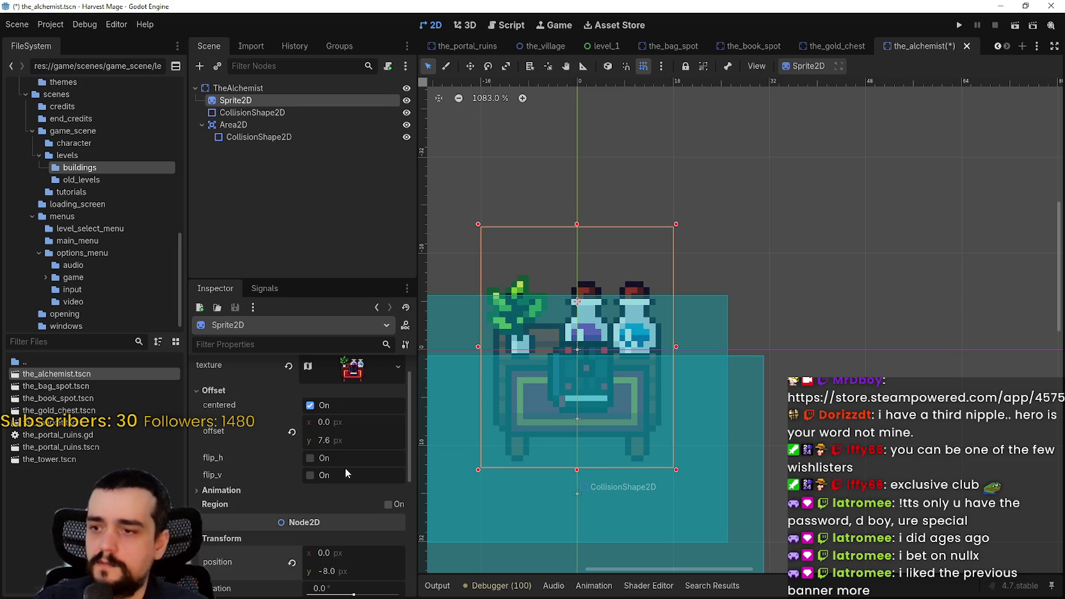
drag(349, 443, 306, 443)
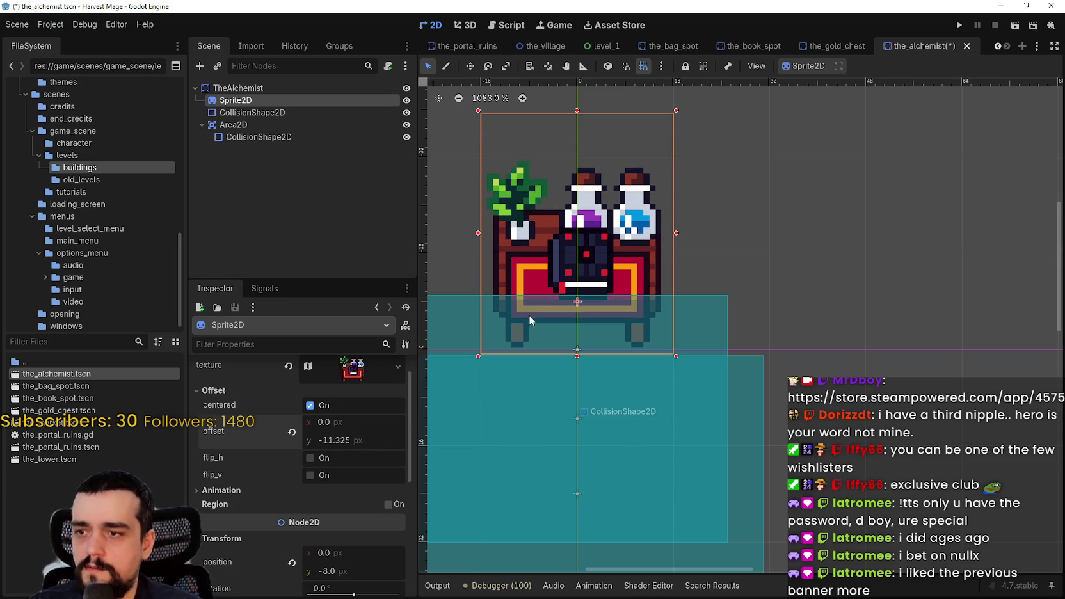
click(366, 436)
text(-11.3)
key(BackSpace)
text(2)
key(Return)
- Nudge the sprite down to position y -7 and save the_alchemist scene
scroll(625, 317, up, 3)
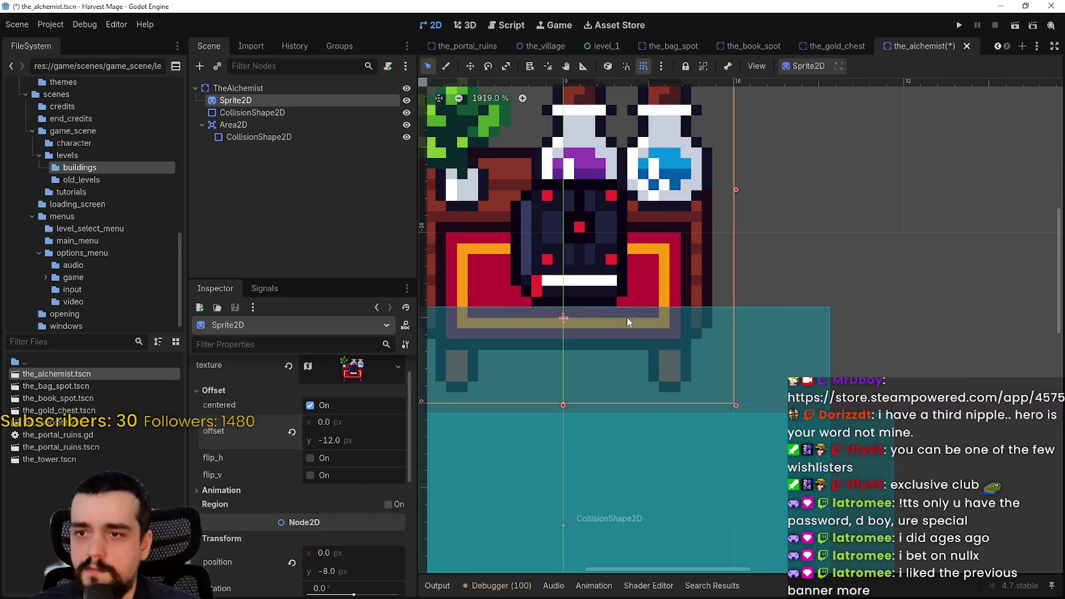
scroll(626, 359, down, 4)
scroll(668, 398, up, 1)
key(Down)
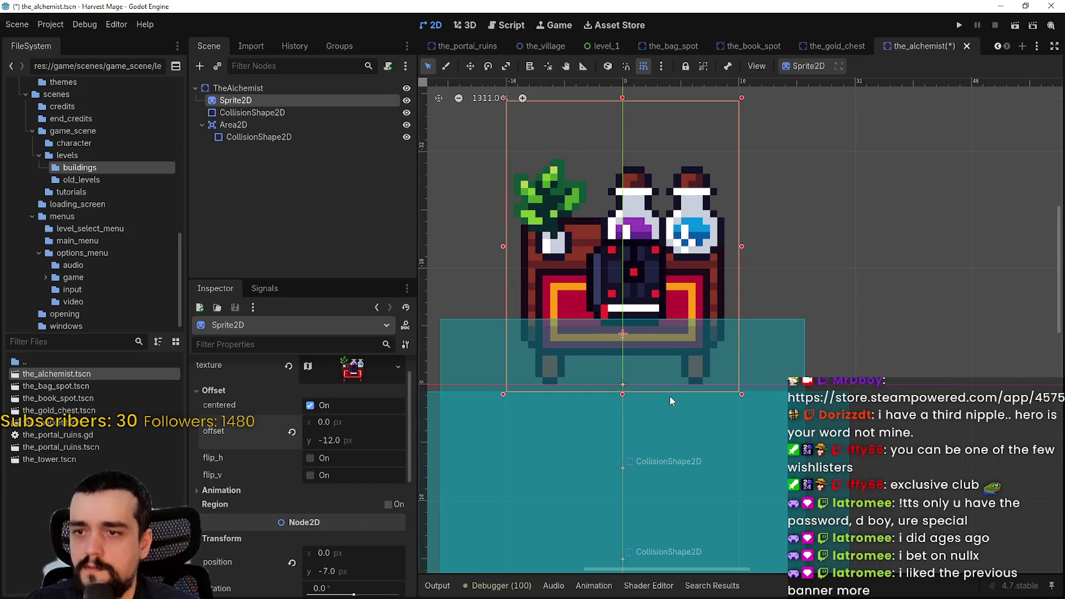
scroll(671, 396, down, 3)
key(ctrl+s)
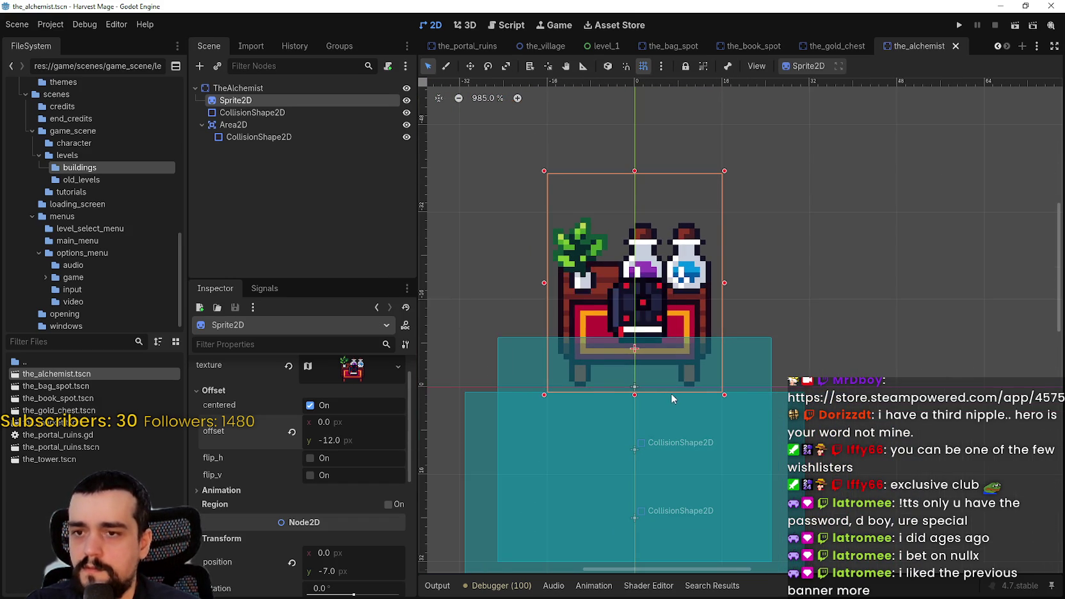
scroll(736, 429, down, 2)
click(253, 112)
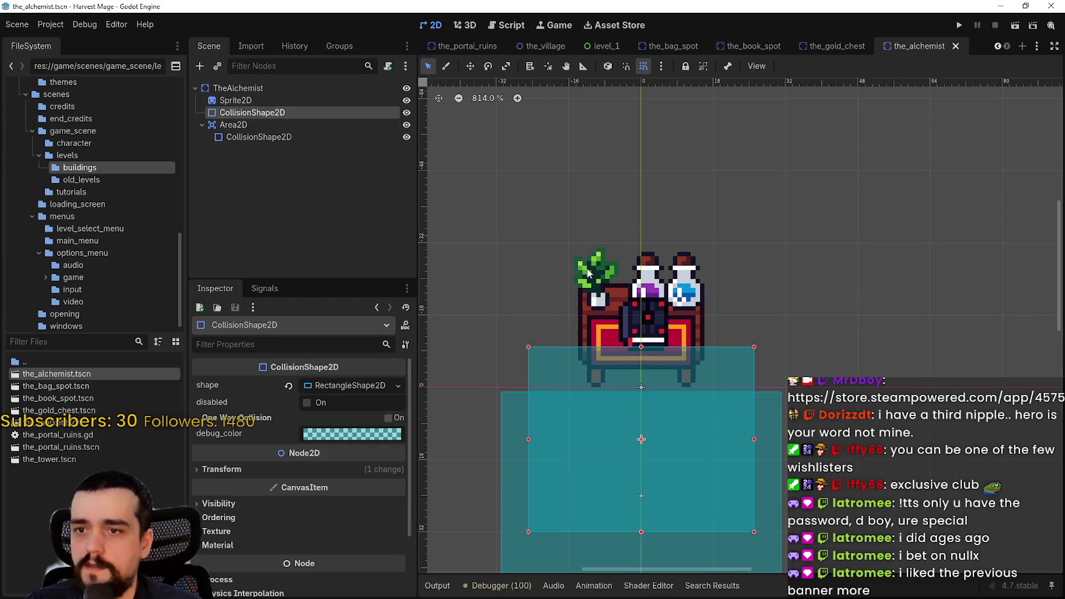
- Move the collision shapes upward and narrow the body collision box from both sides
scroll(730, 400, up, 1)
mouse_move(722, 412)
mouse_down()
mouse_move(734, 377)
mouse_move(737, 487)
mouse_up()
click(253, 112)
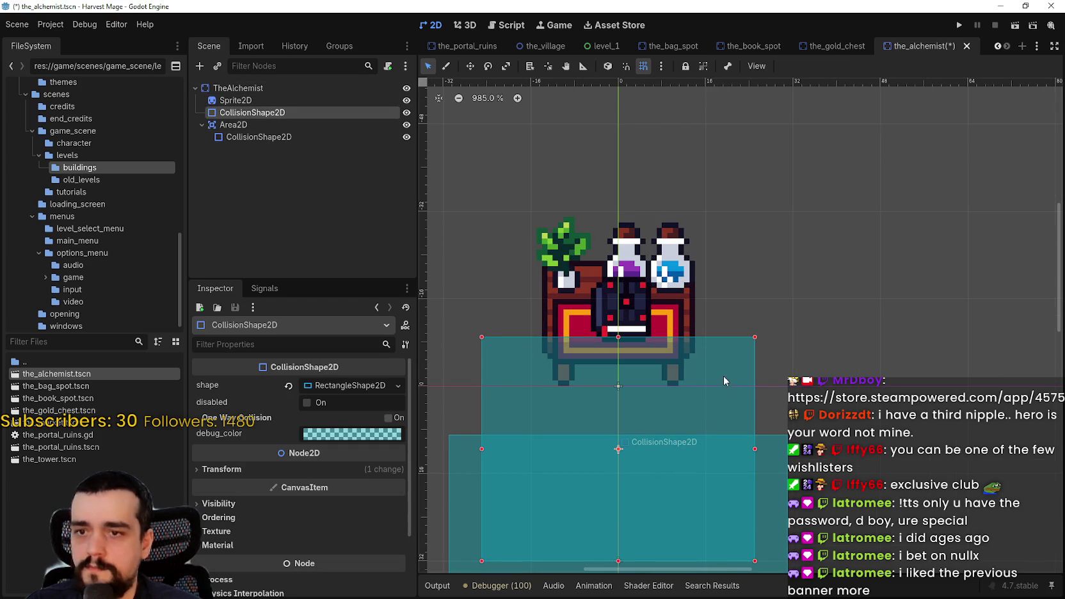
drag(724, 425, 729, 352)
scroll(731, 330, up, 2)
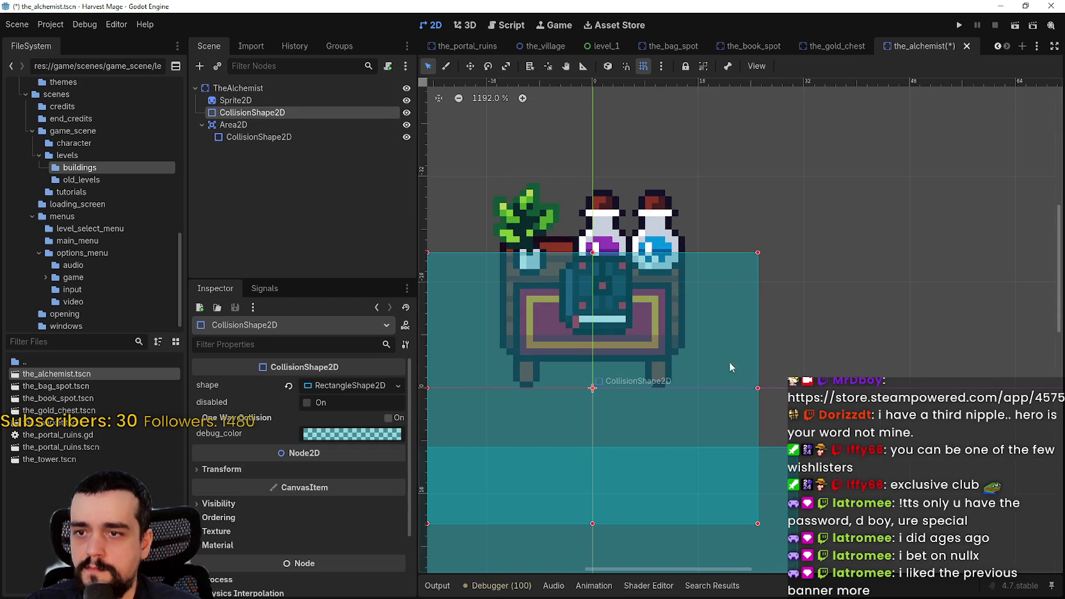
drag(799, 349, 740, 350)
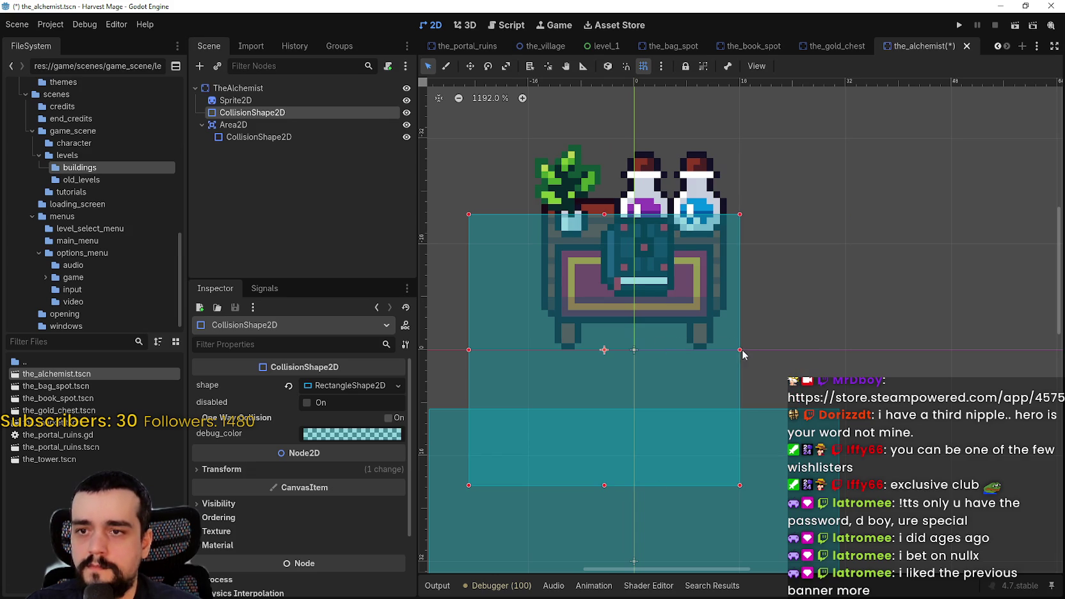
mouse_move(468, 349)
mouse_down()
mouse_move(425, 350)
mouse_move(528, 350)
mouse_up()
drag(636, 486, 638, 365)
- Pull the body box's left and right edges in to the table's width and save
scroll(757, 260, up, 3)
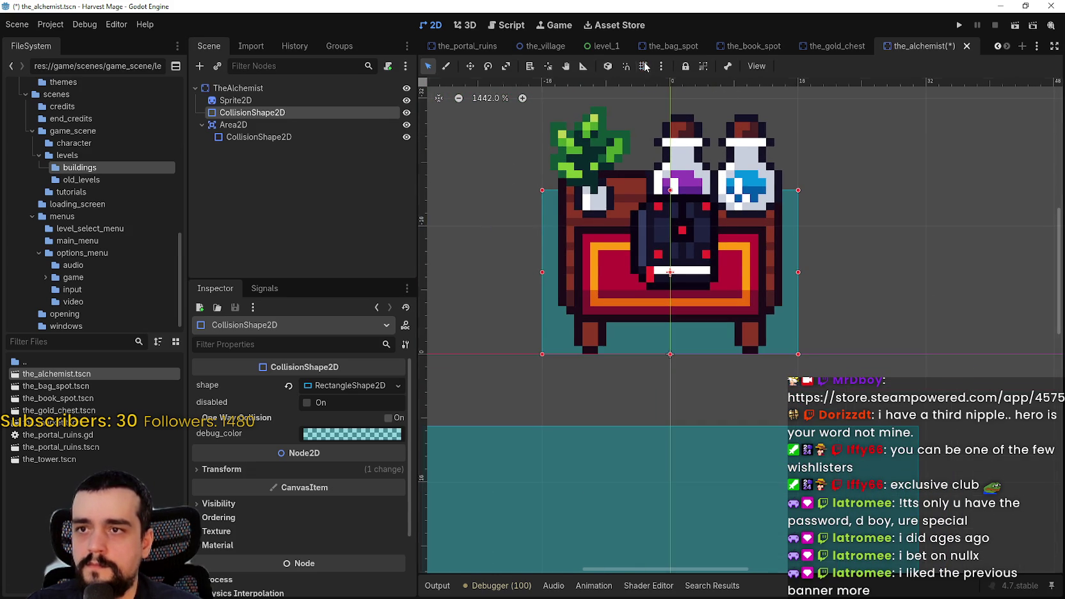
scroll(810, 278, up, 3)
drag(800, 284, 782, 283)
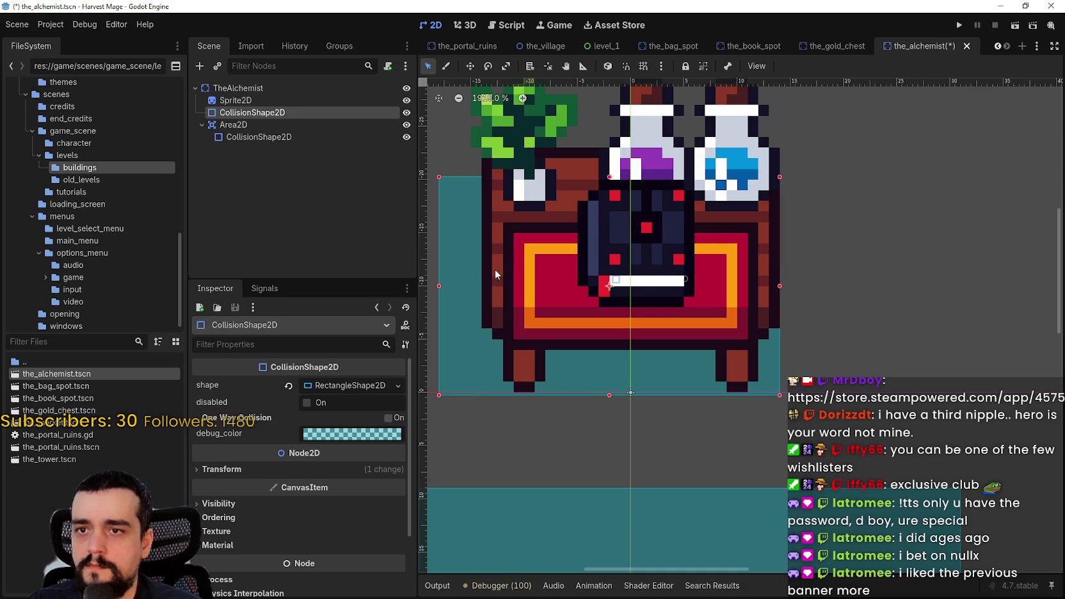
drag(439, 284, 485, 290)
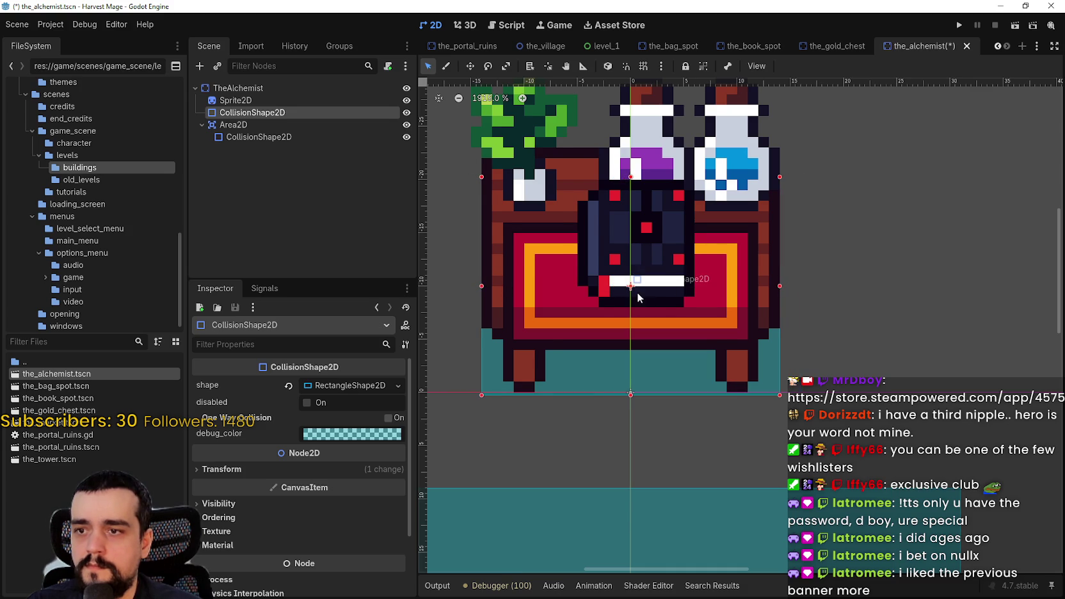
scroll(616, 403, up, 2)
scroll(616, 353, down, 5)
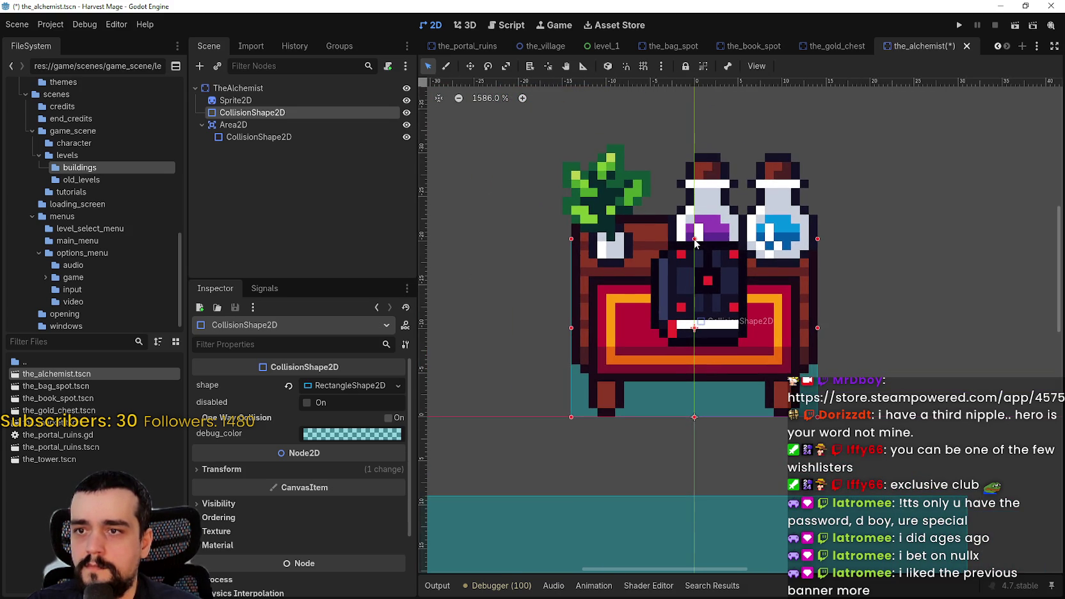
key(ctrl+s)
- Move the Area2D's collision shape up and slightly left so it sits over the table
scroll(693, 270, down, 3)
click(745, 538)
scroll(745, 537, down, 3)
drag(773, 522, 772, 428)
scroll(768, 446, down, 3)
drag(777, 470, 780, 444)
scroll(775, 448, up, 3)
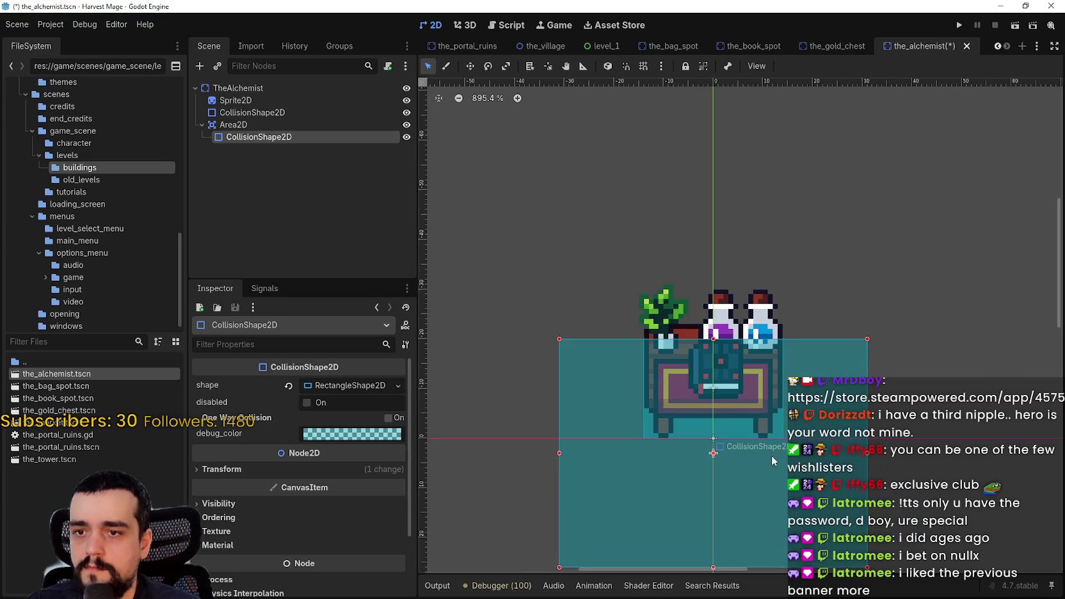
- Enable smart and grid snapping and pull the interaction zone's edges in toward the table
click(626, 66)
click(643, 66)
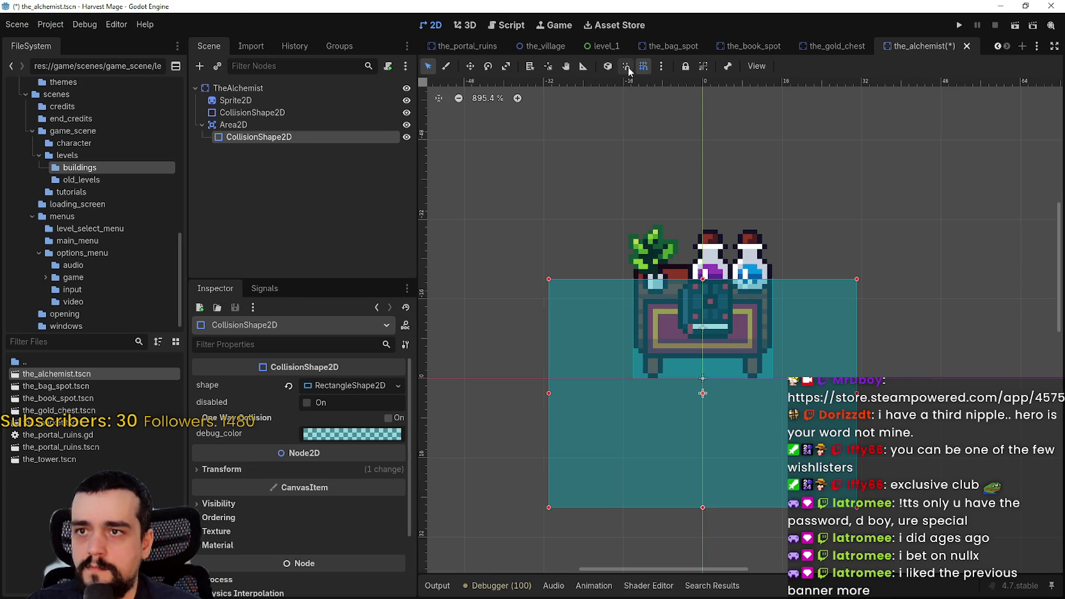
drag(703, 508, 707, 478)
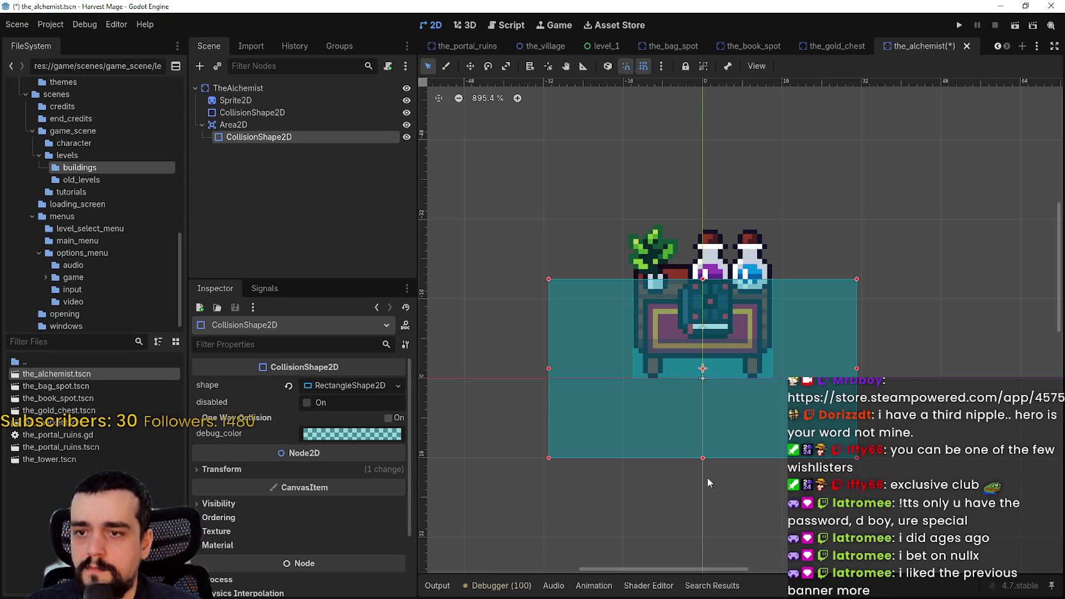
scroll(809, 414, up, 3)
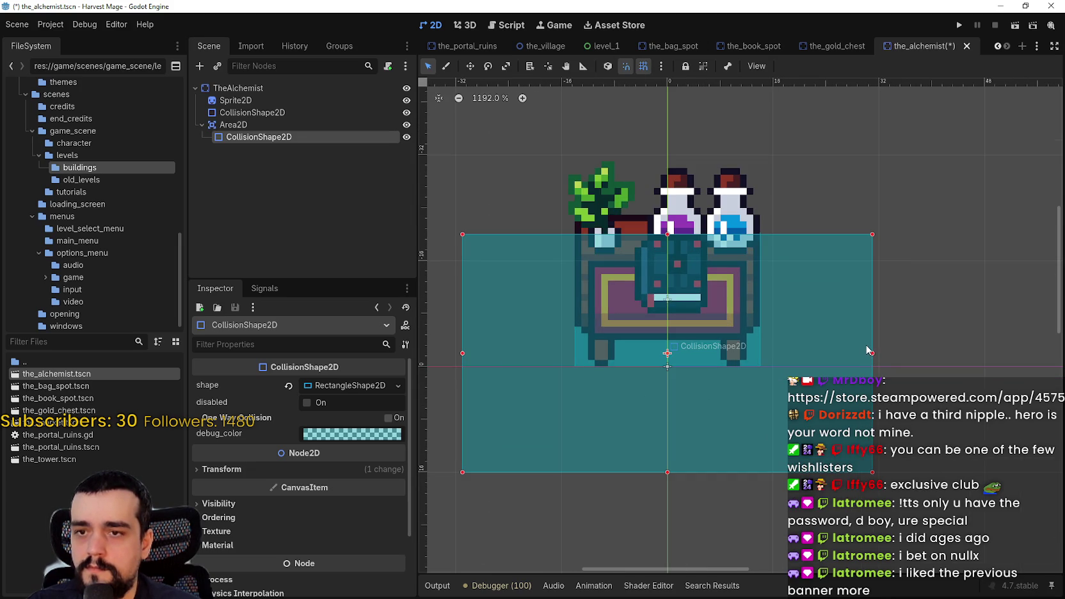
drag(873, 356, 792, 365)
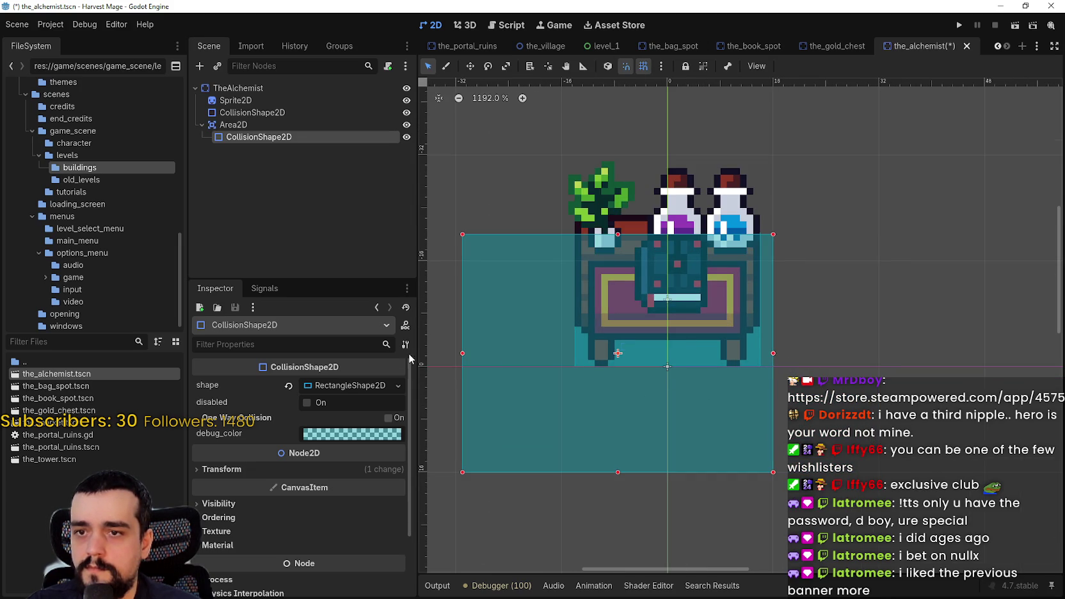
drag(468, 356, 553, 358)
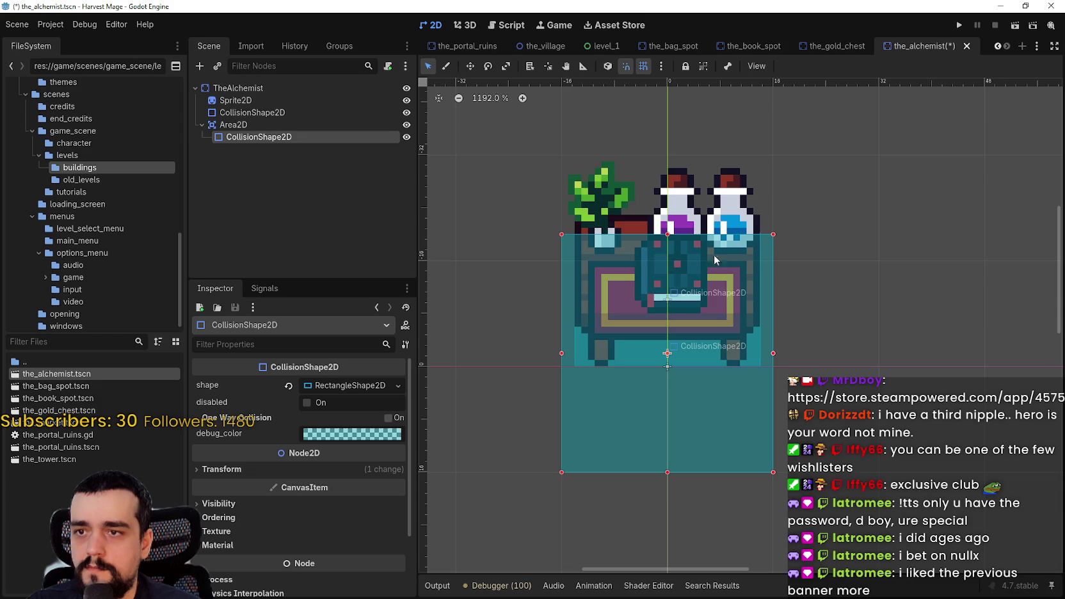
- Align the zone's left, right, top and bottom edges with the table and save
scroll(759, 277, up, 3)
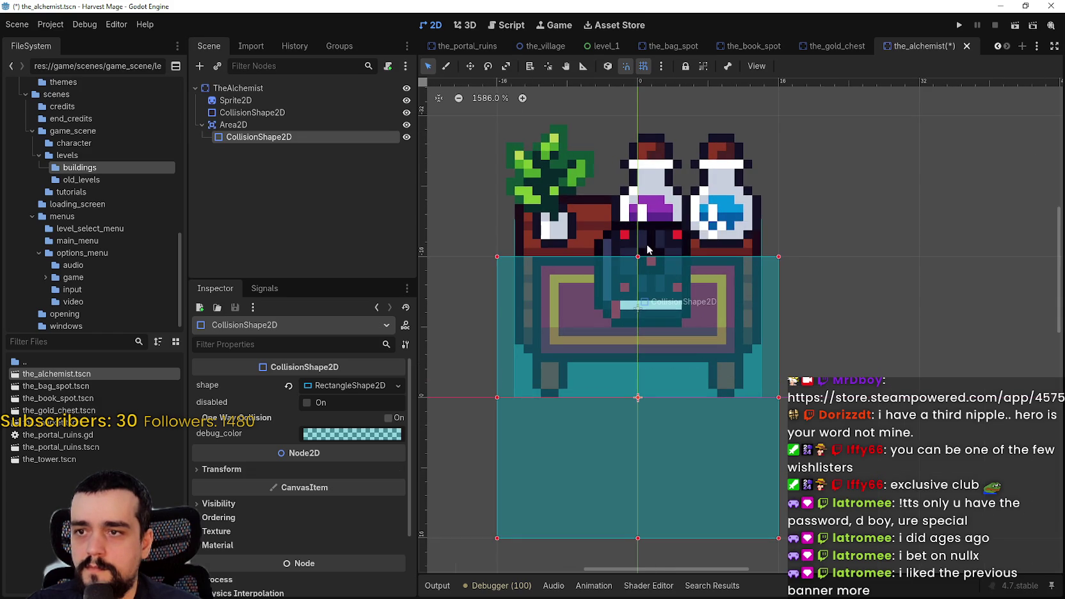
scroll(721, 449, down, 4)
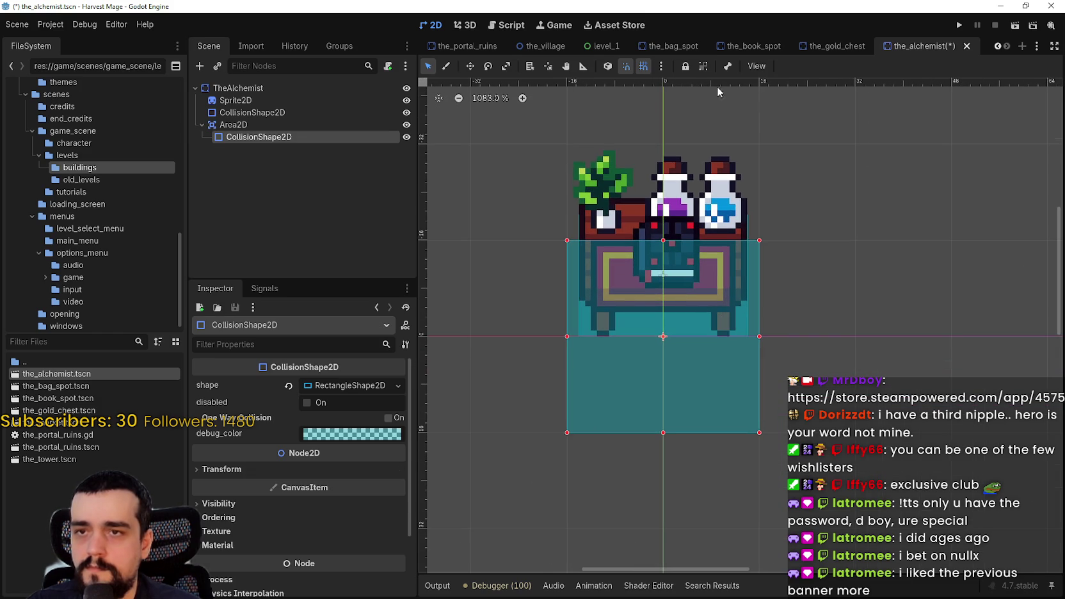
scroll(567, 384, up, 4)
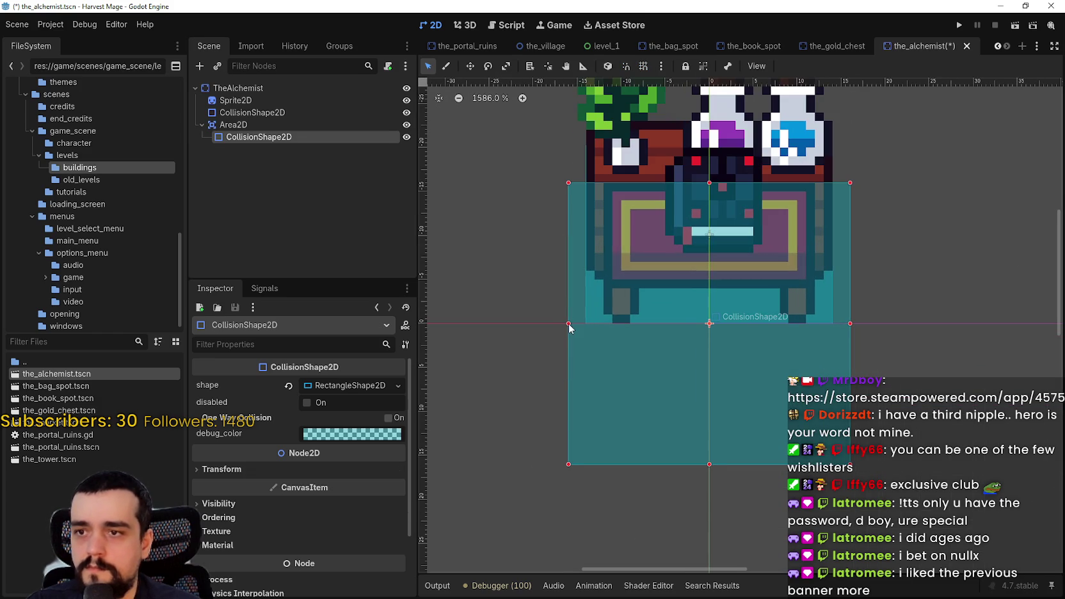
drag(569, 324, 575, 324)
drag(846, 328, 838, 328)
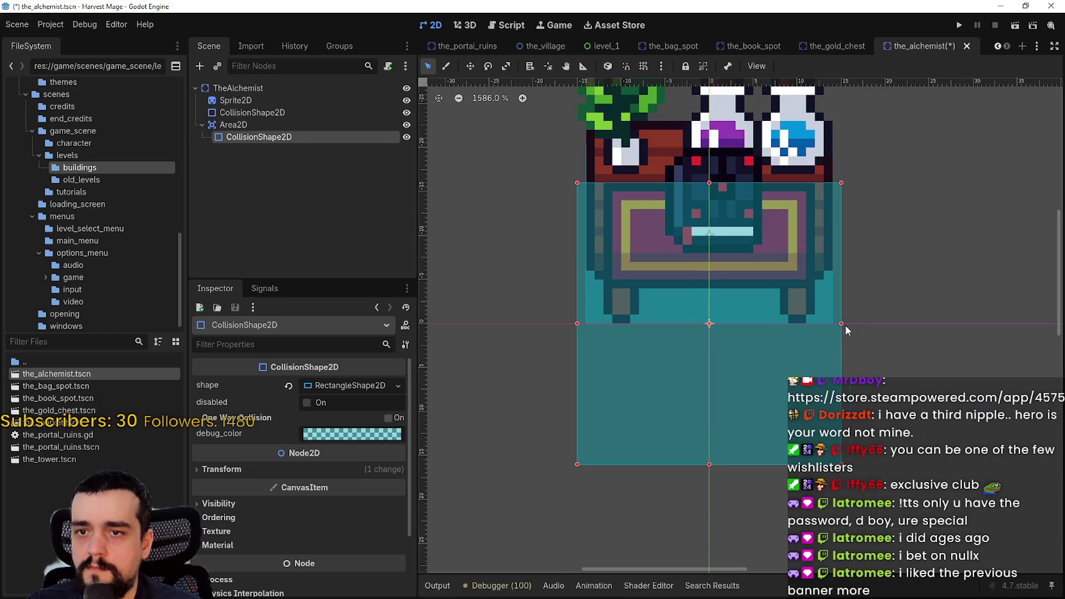
drag(711, 187, 709, 192)
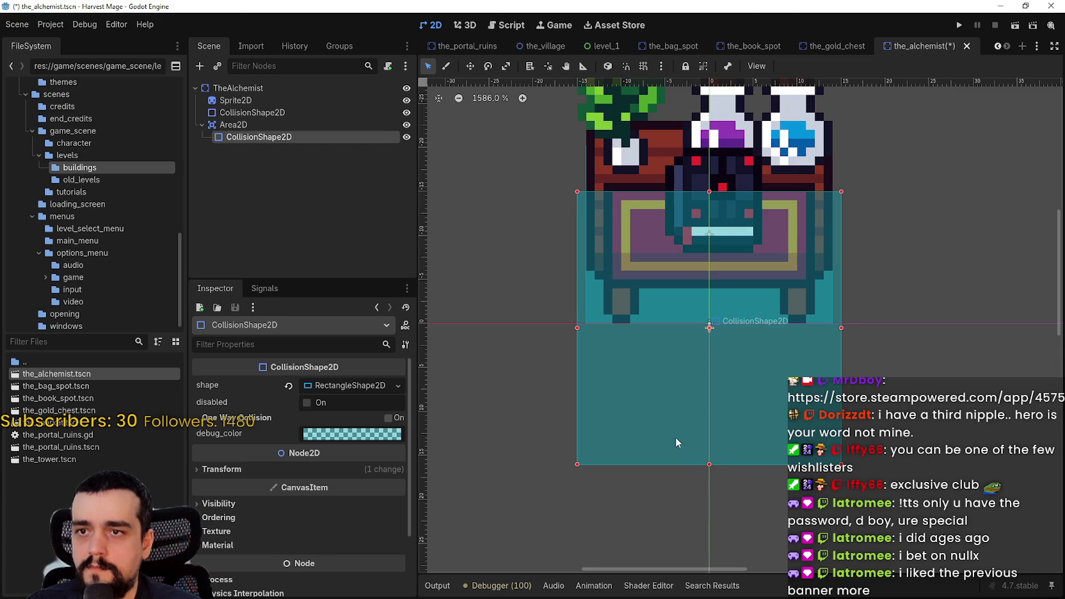
drag(710, 464, 711, 447)
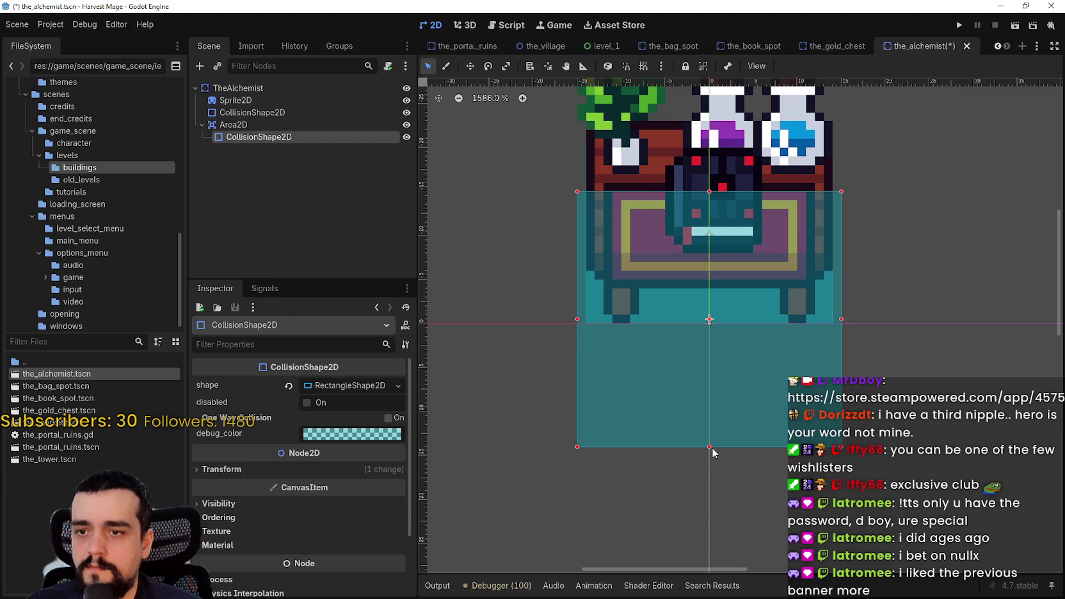
key(ctrl+s)
scroll(717, 349, down, 2)
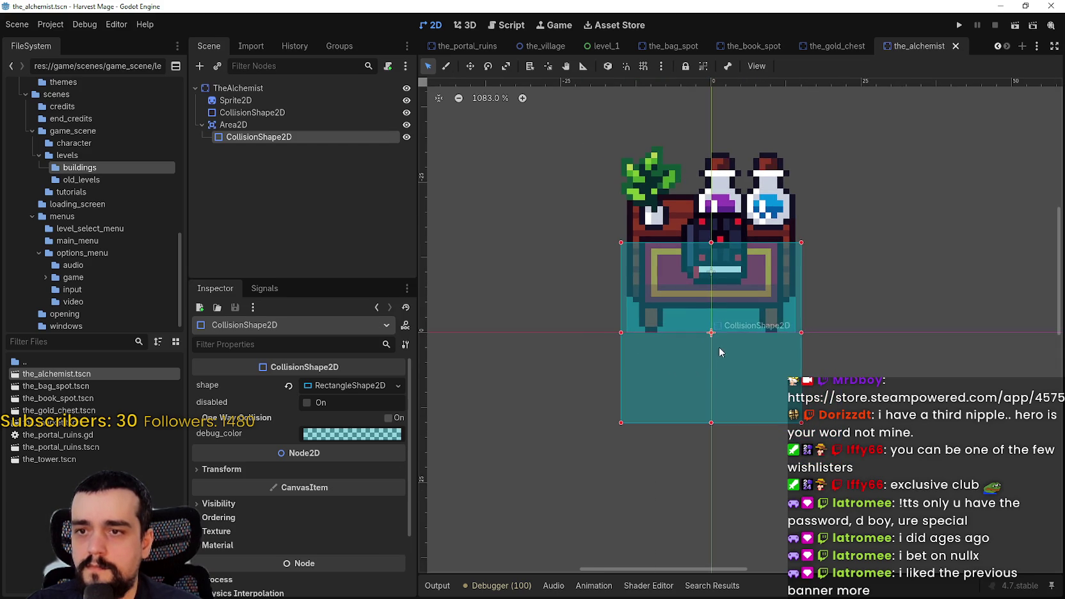
- Rename the root node to TheAlchemistTable and save the scene
click(263, 88)
click(279, 88)
key(End)
text(Table)
key(Return)
key(ctrl+s)
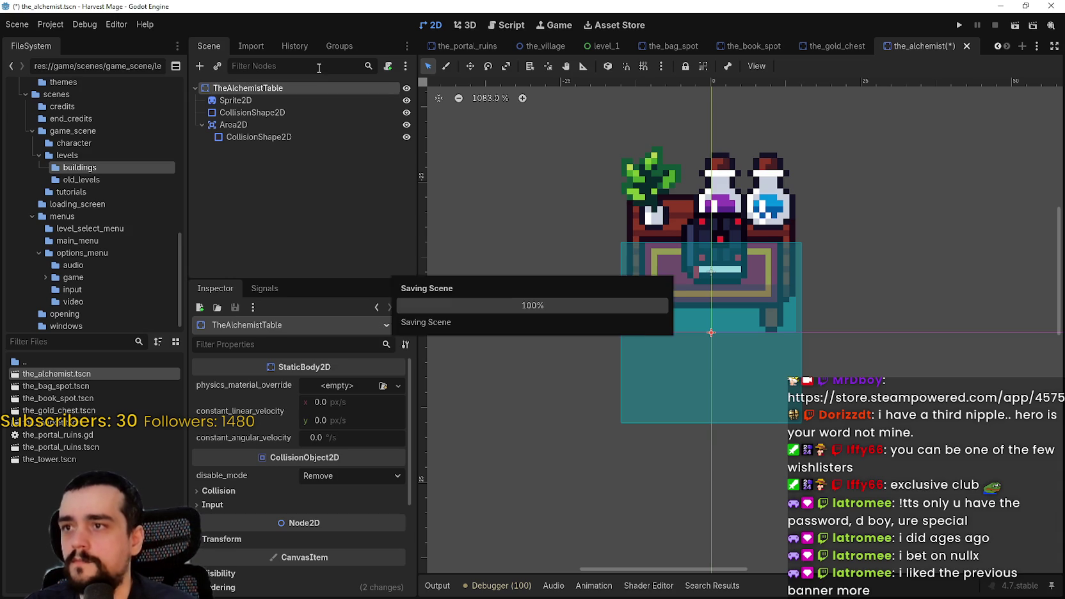
- Switch back to the_village scene tab
scroll(747, 246, down, 2)
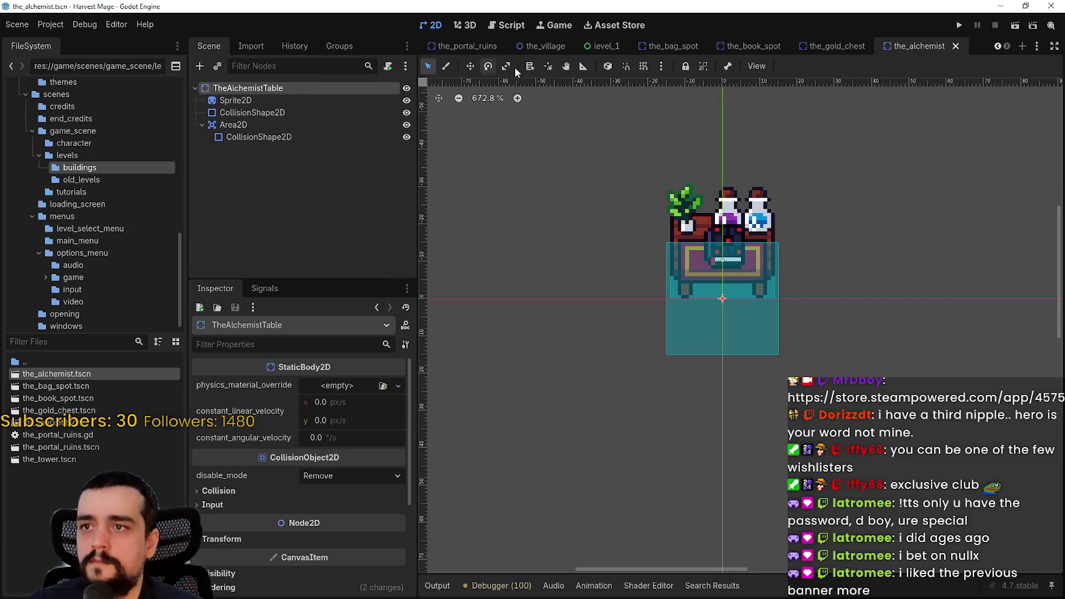
click(997, 46)
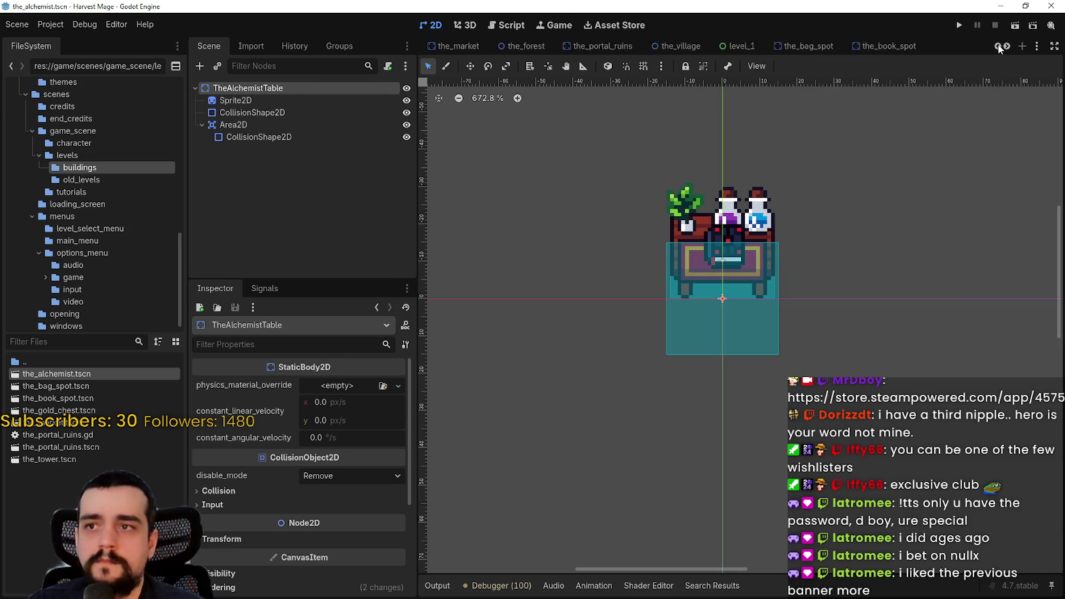
click(997, 46)
click(996, 46)
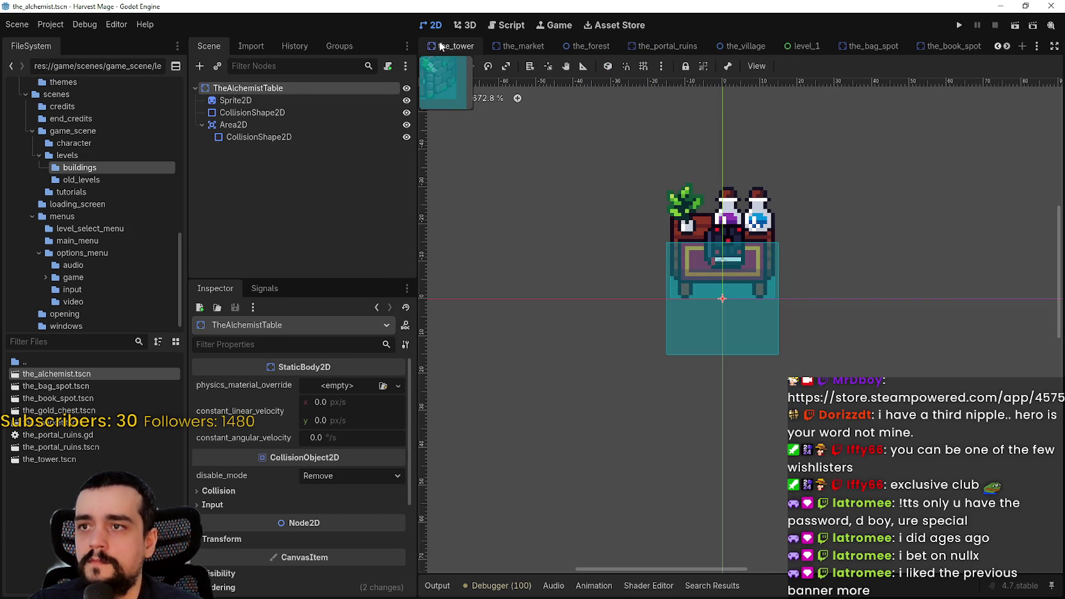
click(743, 46)
- Instance the_alchemist.tscn as a child of the buildings node, found by searching 'the_alc'
scroll(586, 256, up, 4)
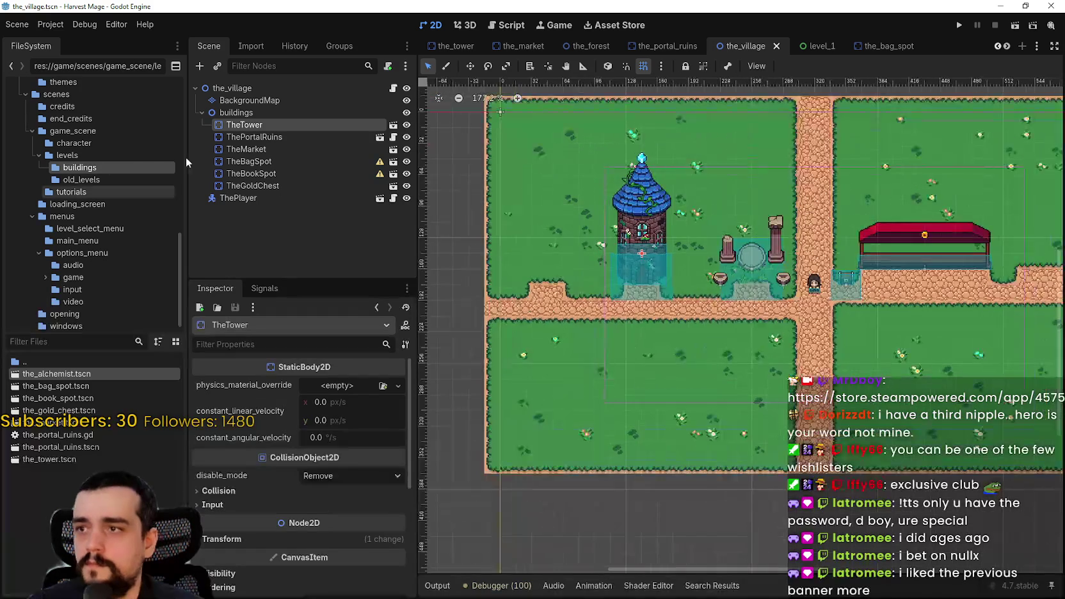
right_click(235, 113)
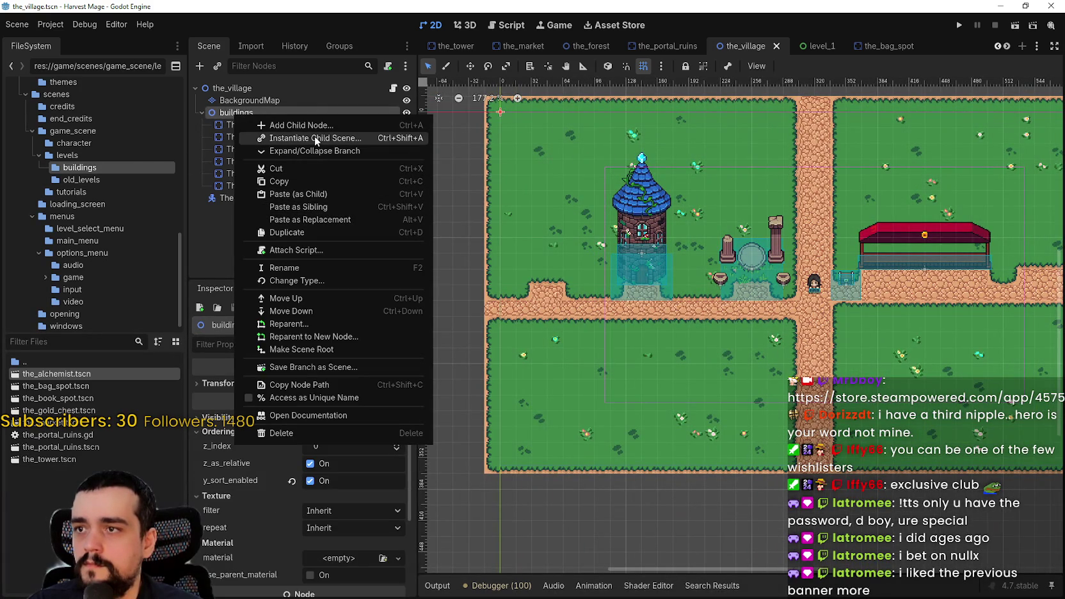
click(316, 140)
text(t)
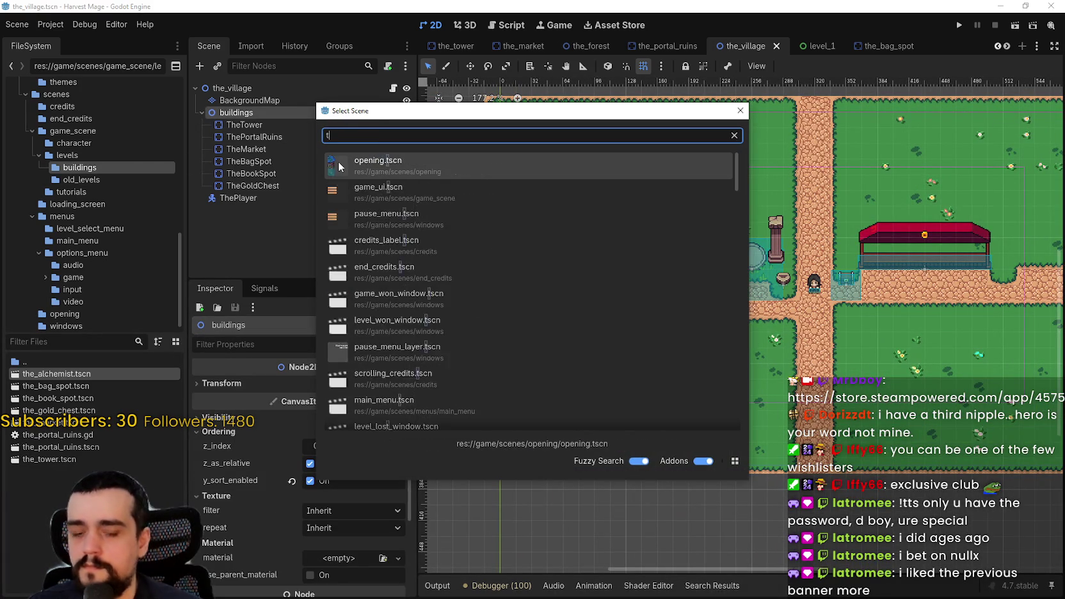
text(he_alc)
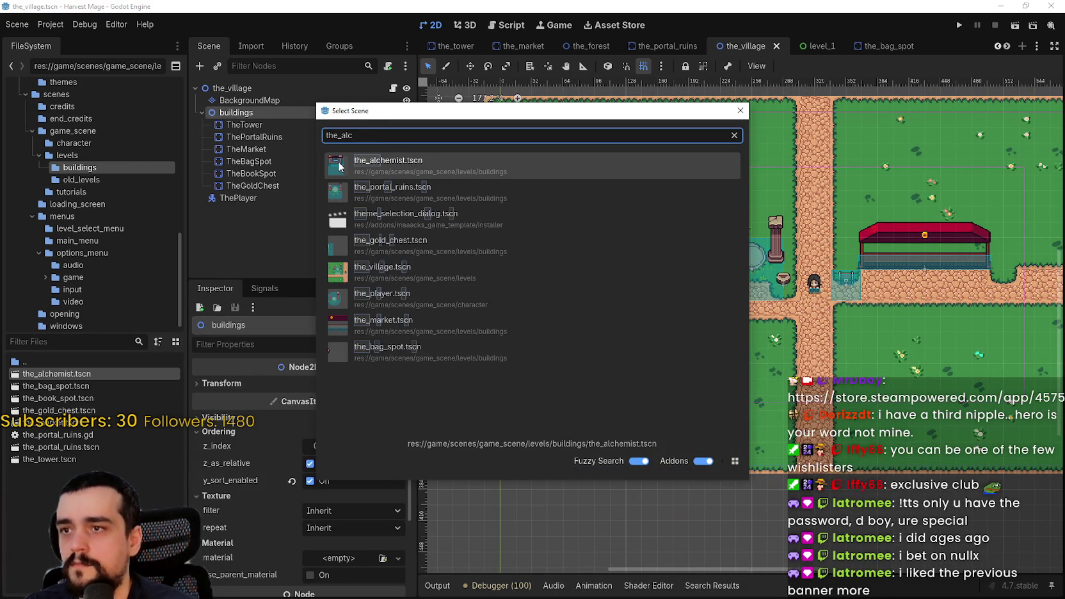
double_click(338, 165)
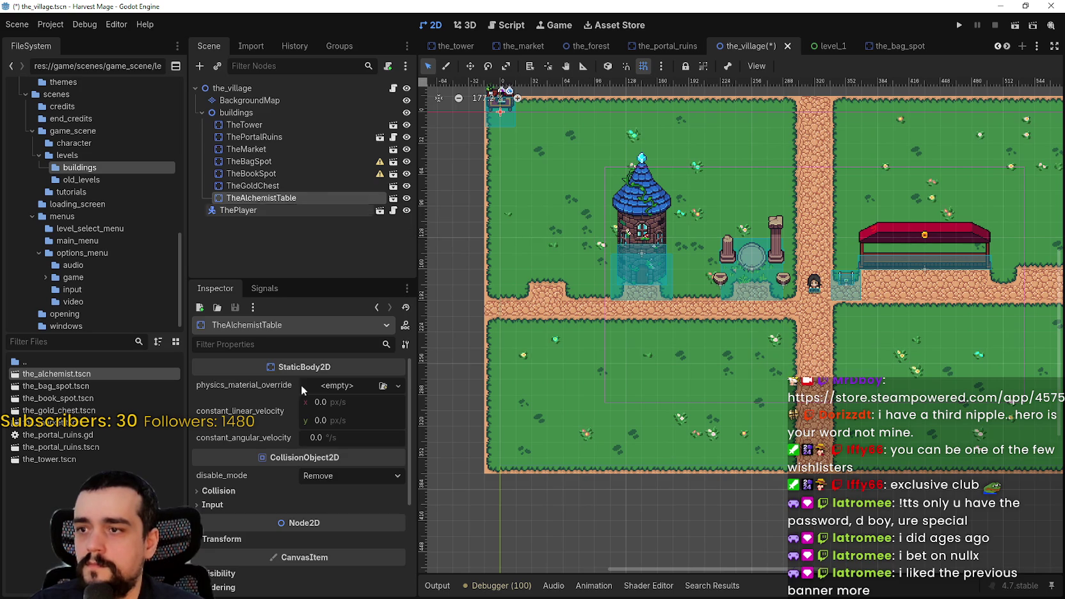
scroll(603, 271, up, 2)
click(465, 66)
scroll(536, 152, up, 2)
drag(526, 134, 585, 323)
scroll(581, 322, up, 6)
scroll(585, 323, up, 2)
key(ctrl+s)
scroll(576, 324, up, 10)
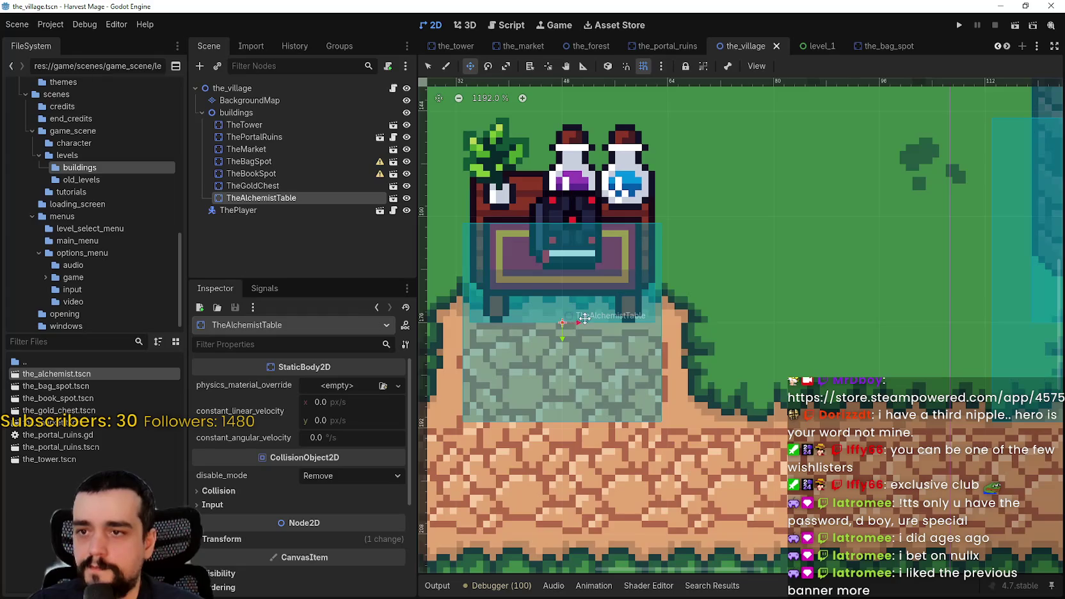
scroll(672, 358, down, 4)
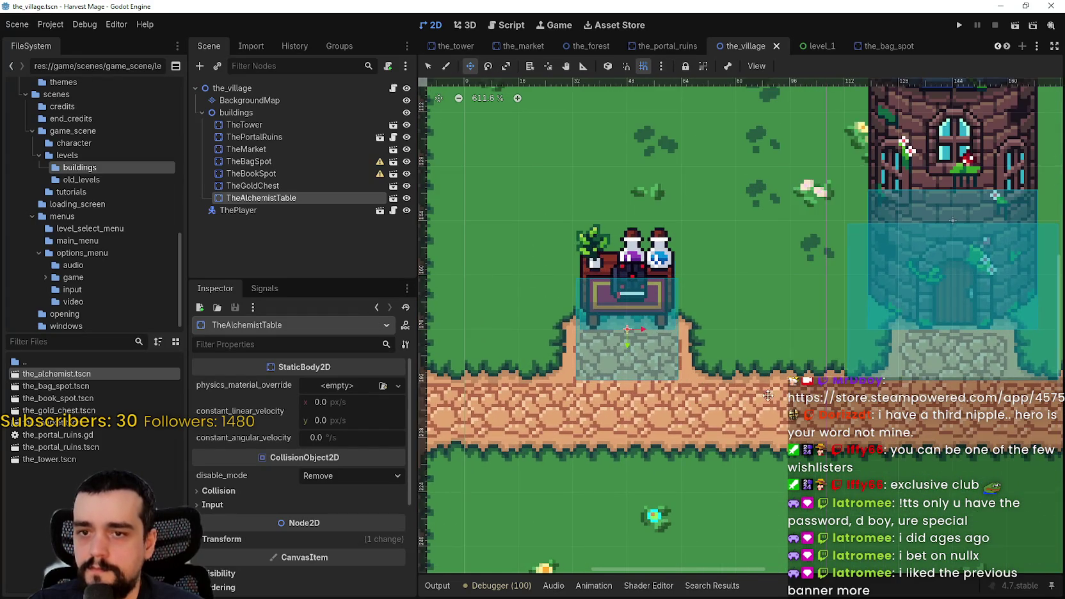
scroll(764, 395, down, 3)
scroll(736, 378, right, 5)
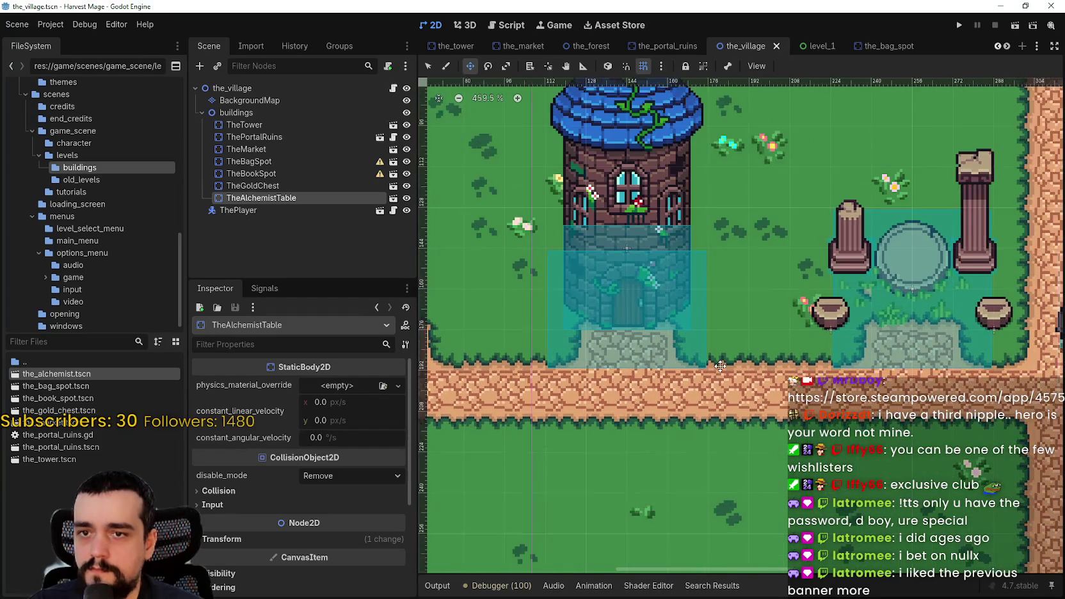
scroll(720, 365, up, 1)
scroll(720, 366, down, 4)
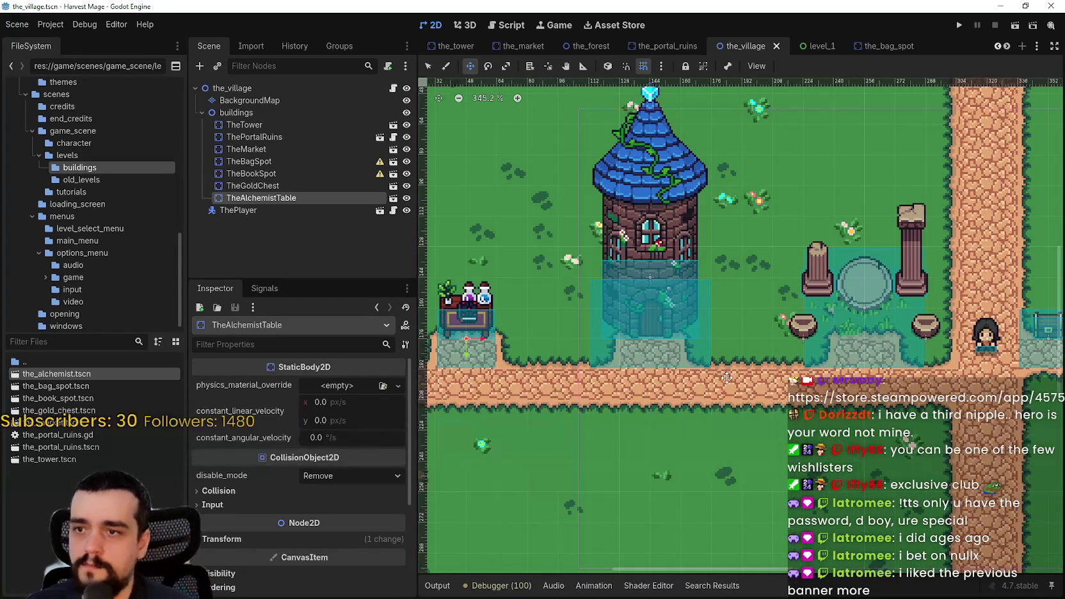
scroll(602, 352, down, 2)
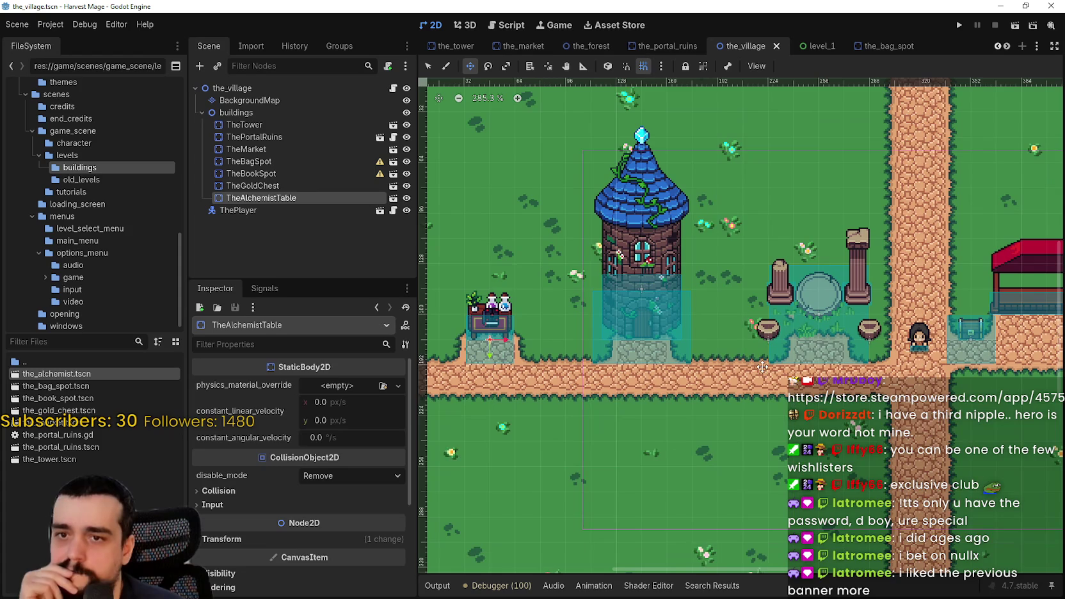
scroll(764, 364, up, 6)
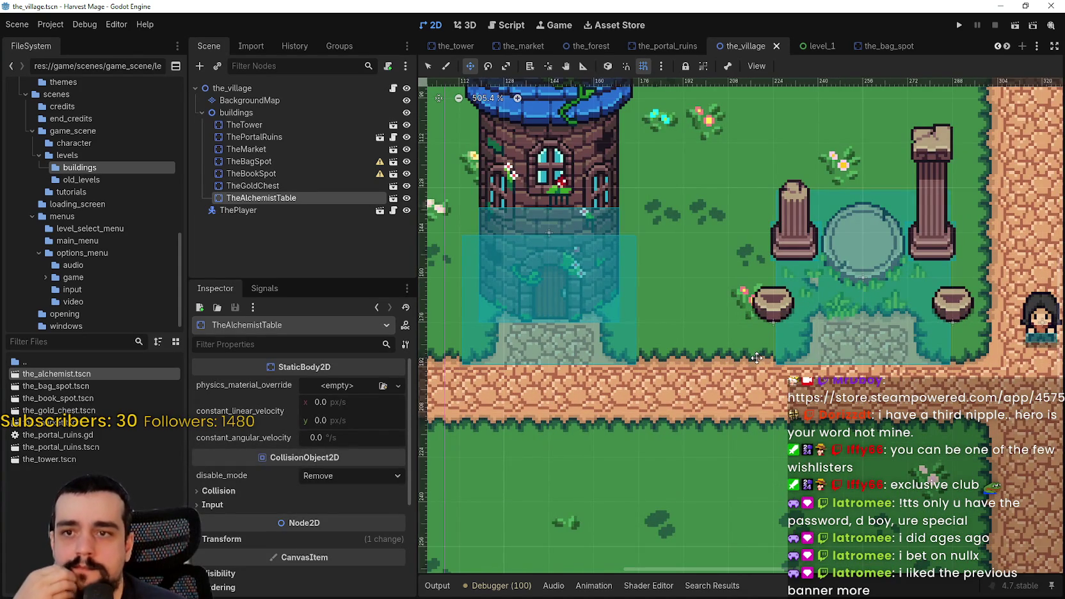
scroll(754, 359, down, 2)
scroll(748, 361, down, 2)
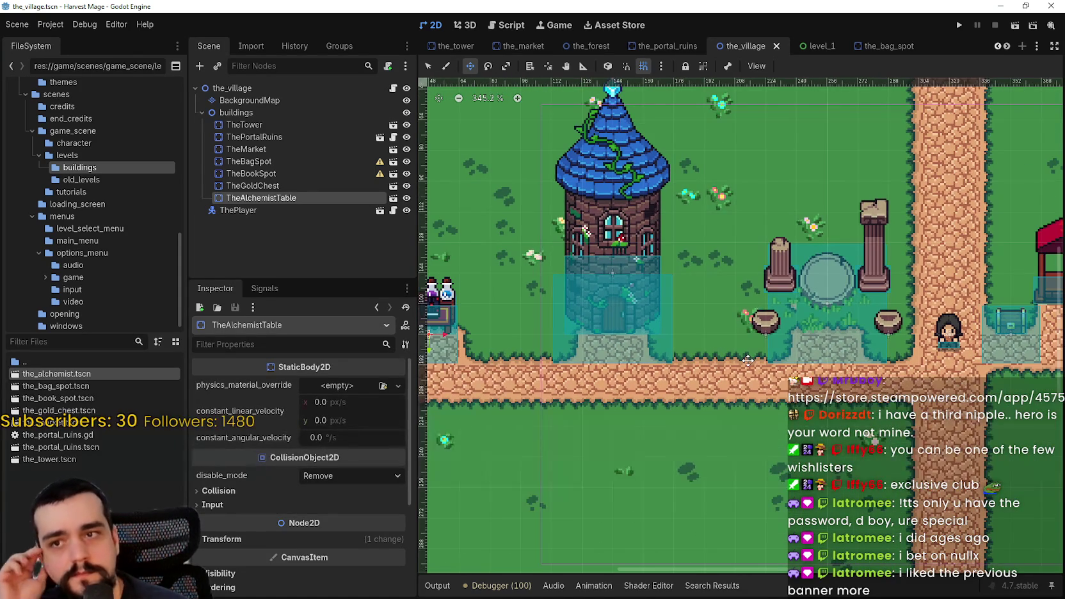
scroll(748, 360, down, 2)
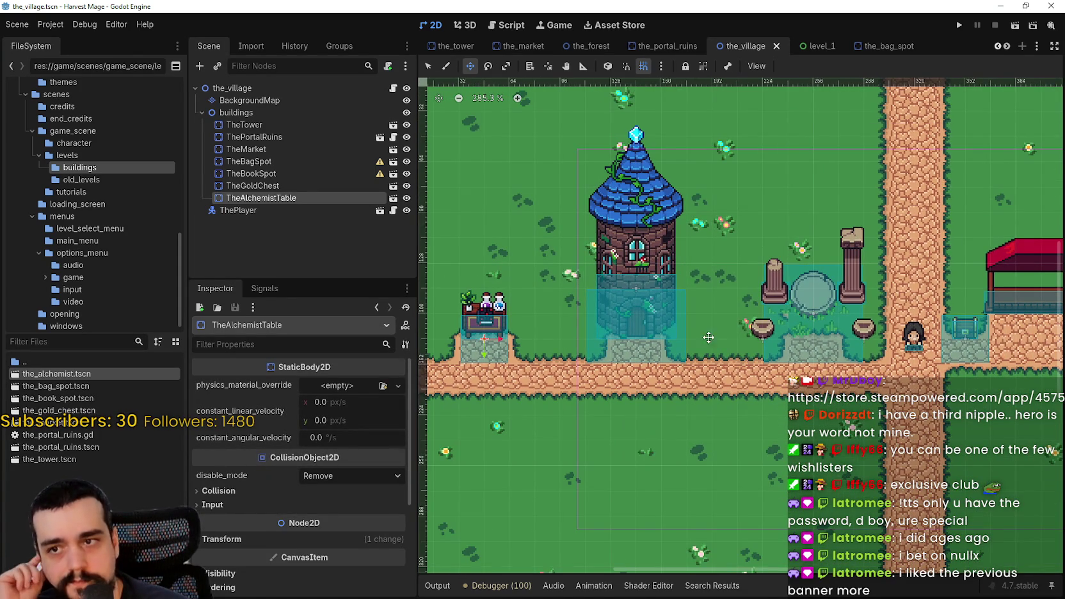
scroll(721, 339, down, 1)
scroll(698, 344, up, 4)
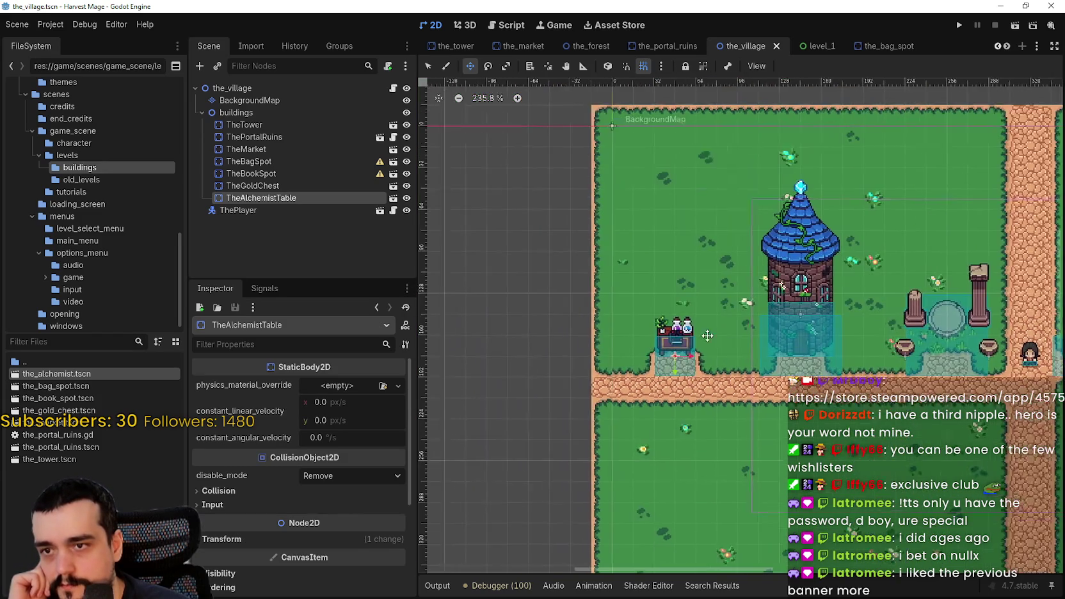
scroll(694, 345, down, 1)
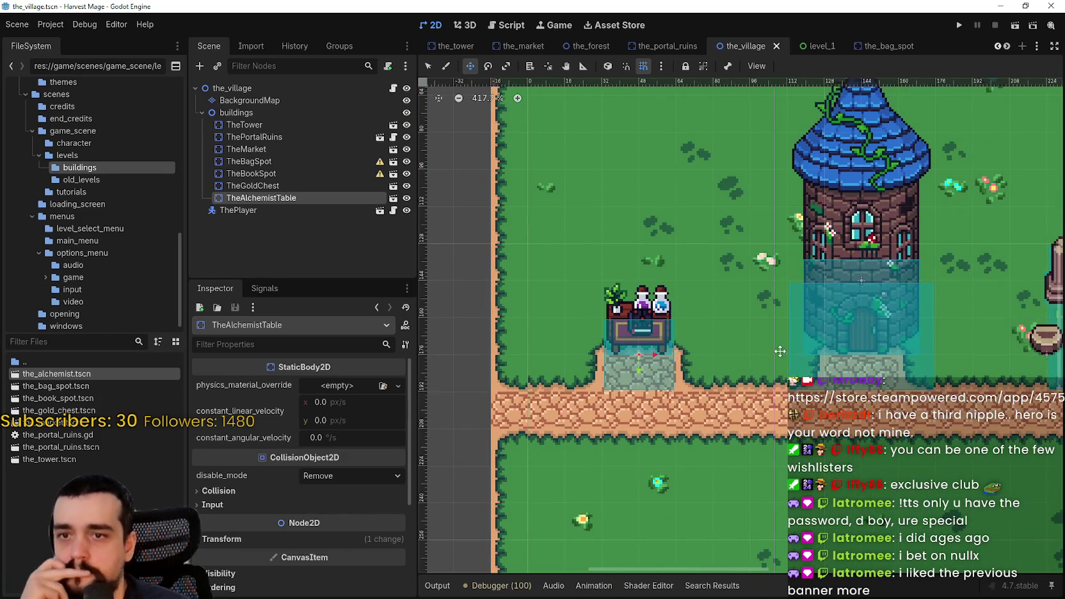
drag(780, 351, 694, 335)
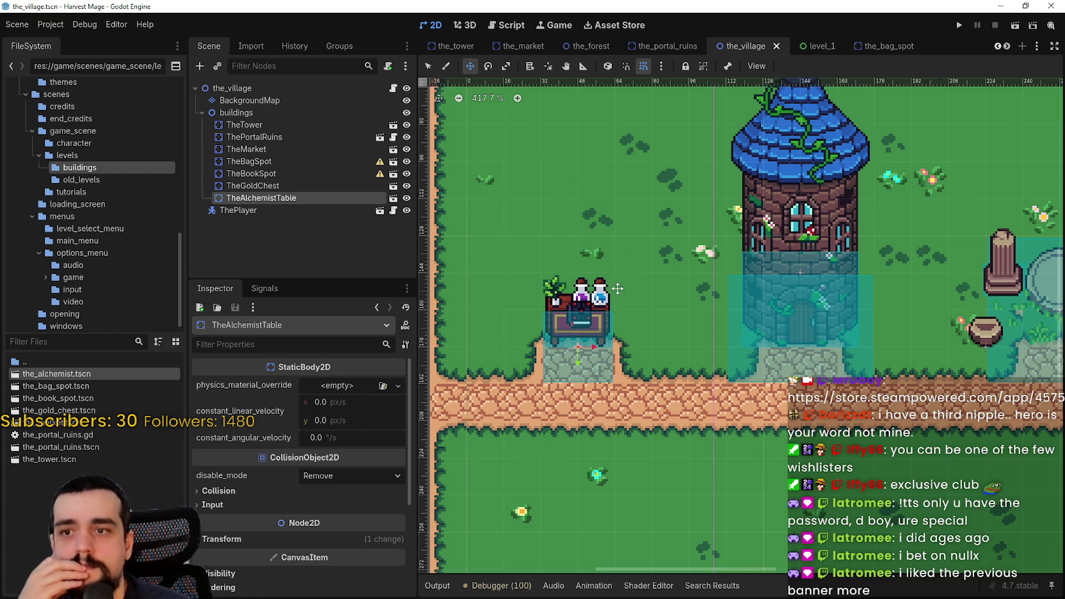
click(1006, 46)
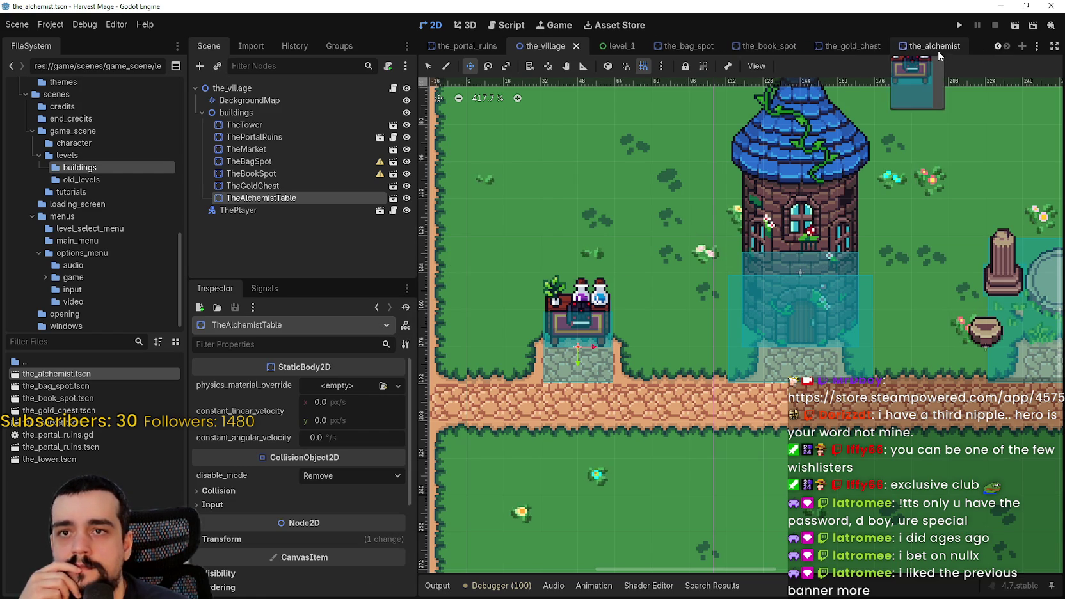
- In the_alchemist scene, widen the Area2D collision shape around the table and save
click(938, 50)
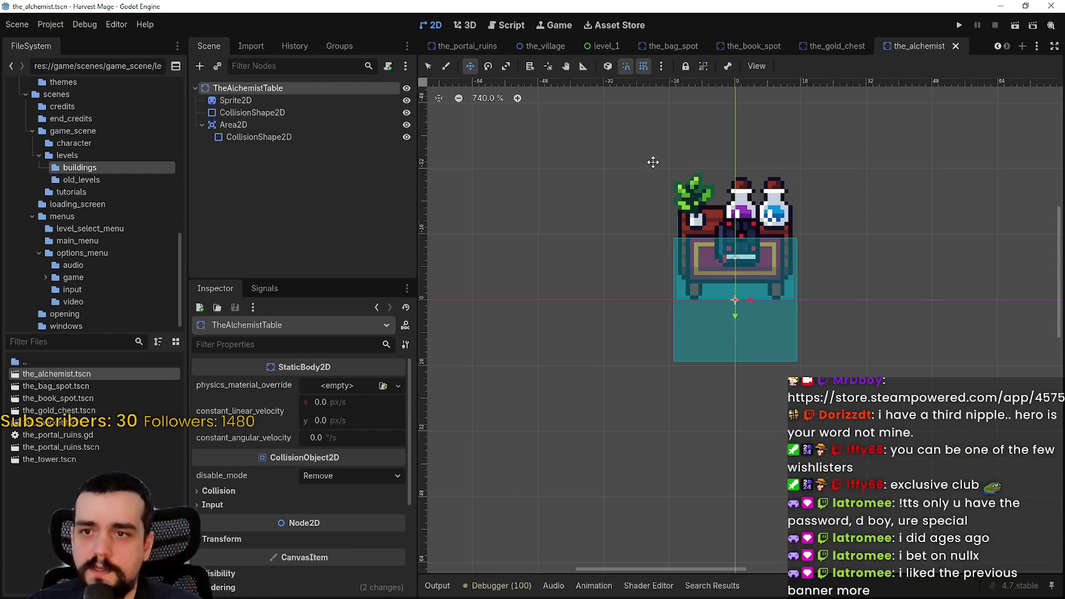
click(430, 65)
scroll(672, 302, up, 2)
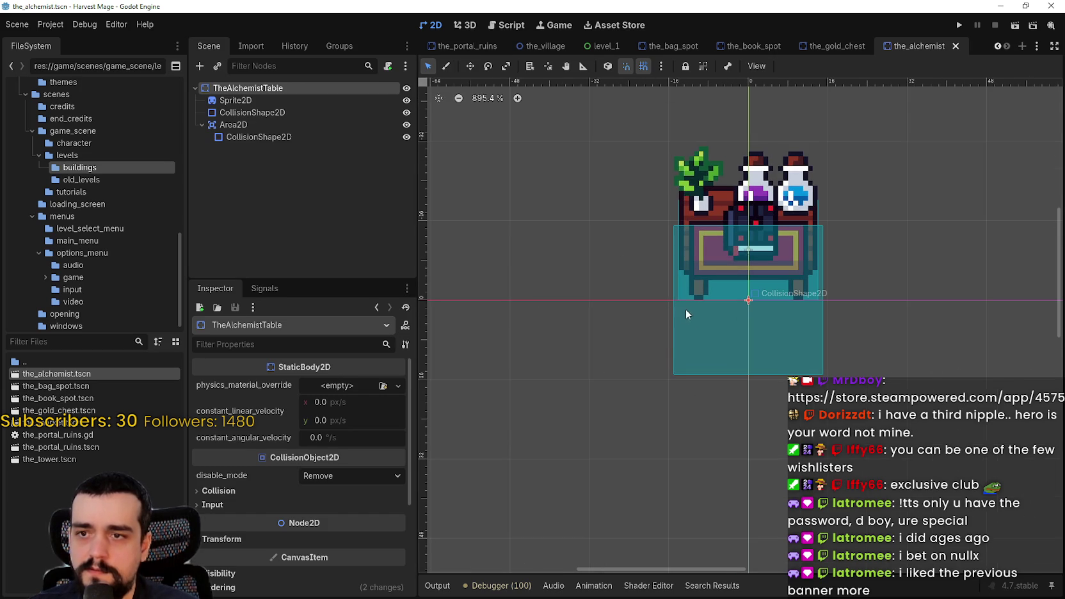
click(685, 308)
drag(671, 300, 611, 295)
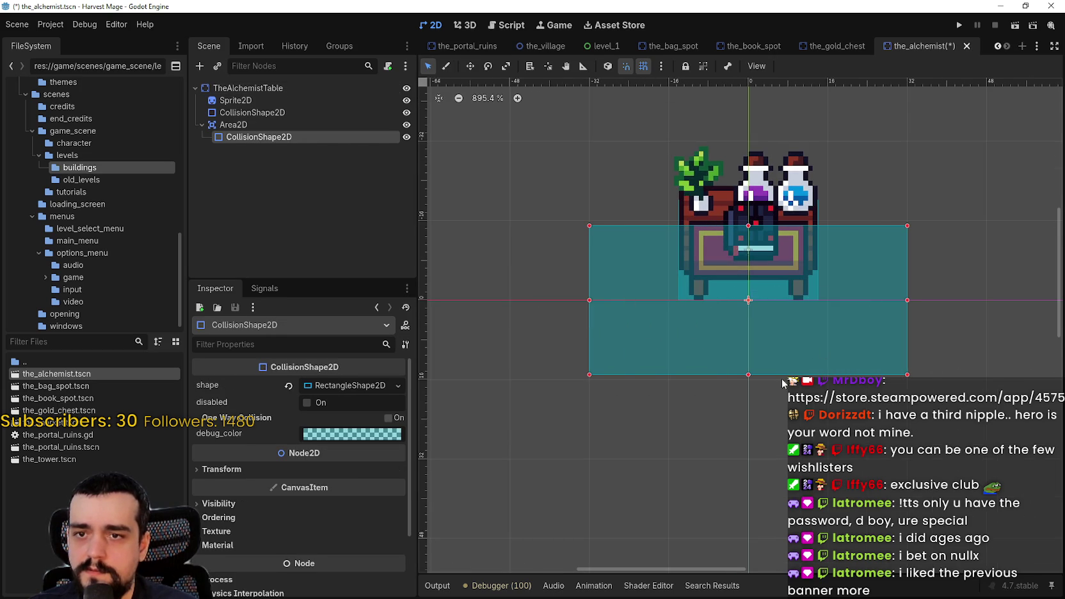
scroll(793, 344, down, 2)
key(ctrl+s)
- After checking the village, raise the zone's top edge, fine-tune its left, right and top edges, and save
click(544, 46)
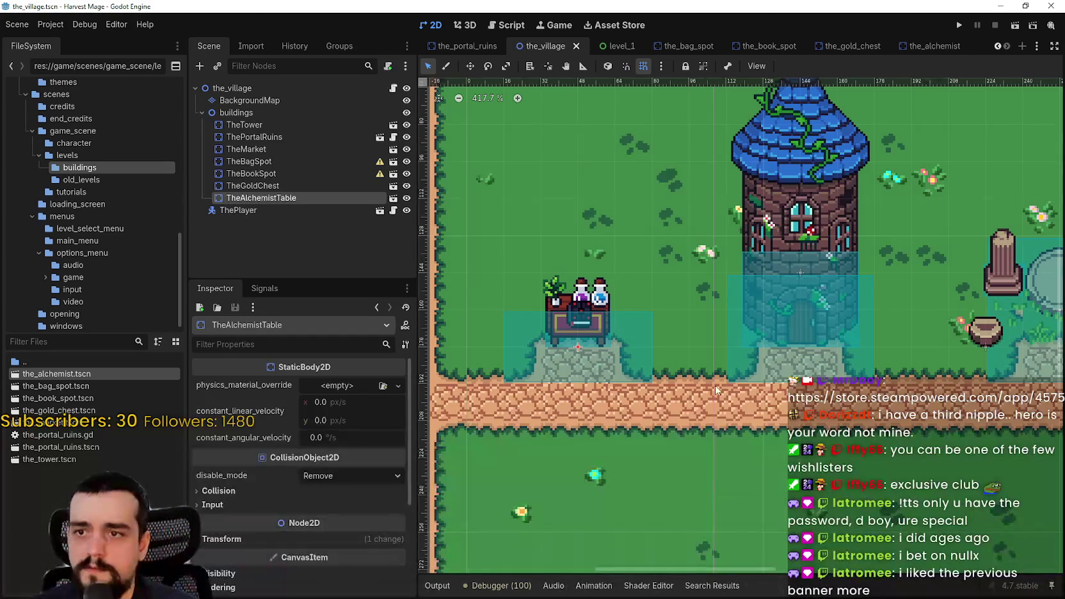
click(934, 46)
drag(705, 259, 701, 249)
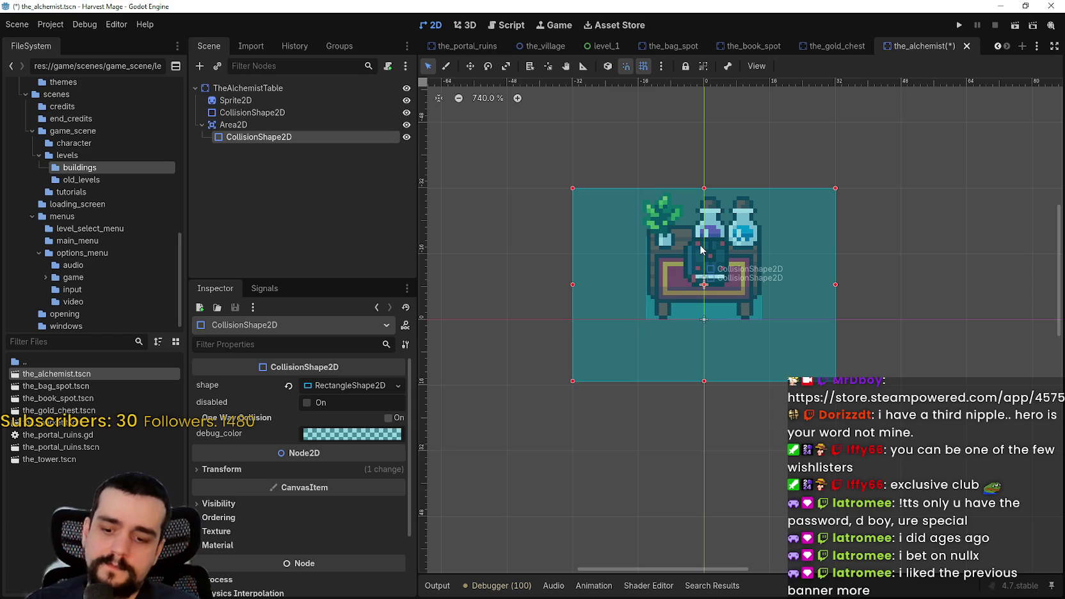
key(ctrl+s)
scroll(567, 265, up, 2)
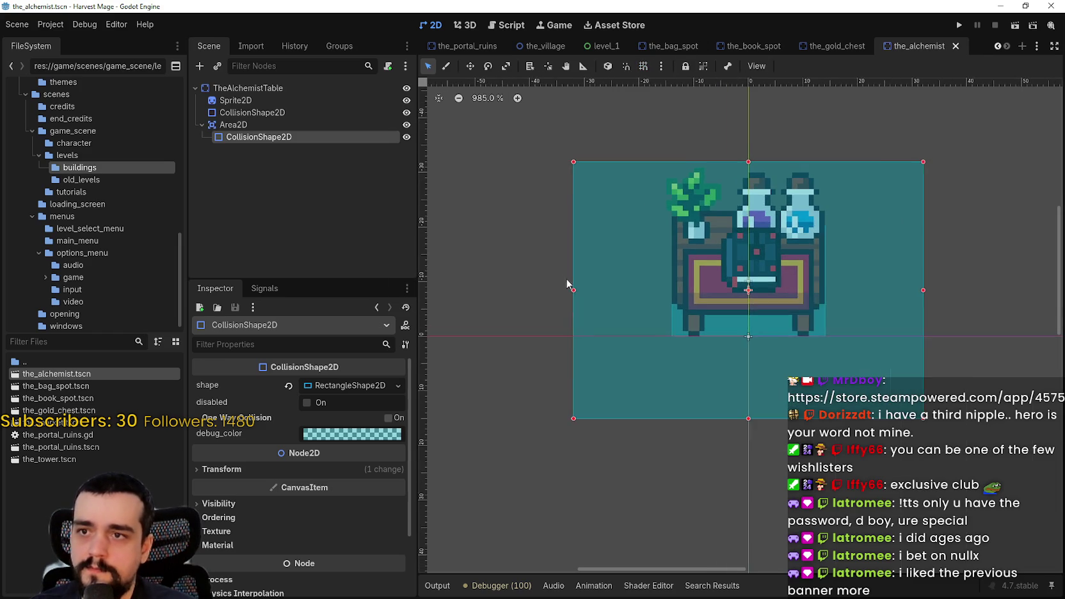
drag(577, 289, 582, 289)
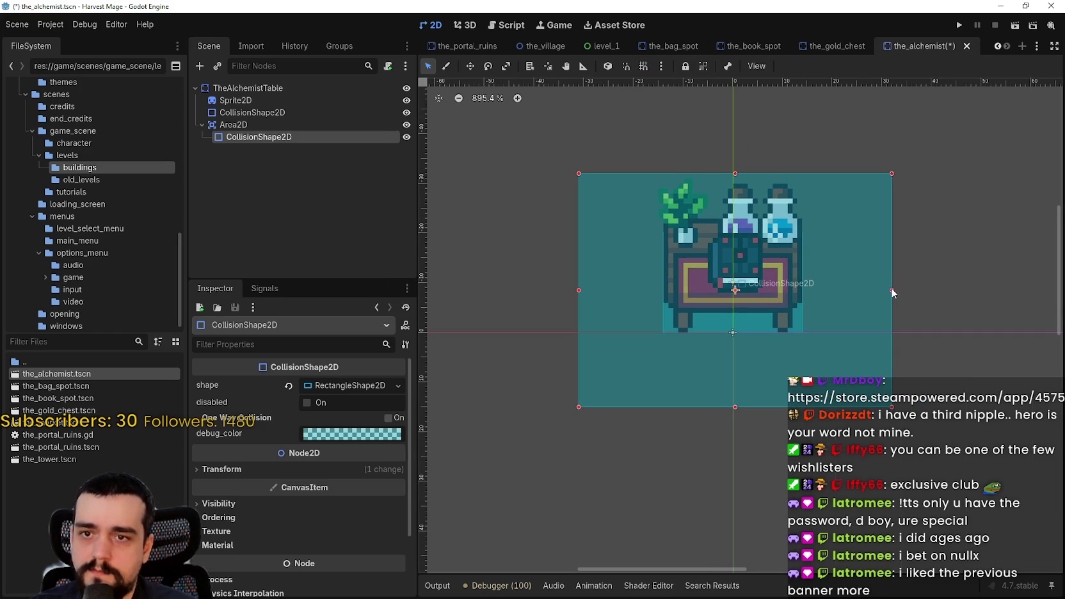
drag(890, 290, 887, 290)
drag(733, 175, 734, 180)
key(ctrl+s)
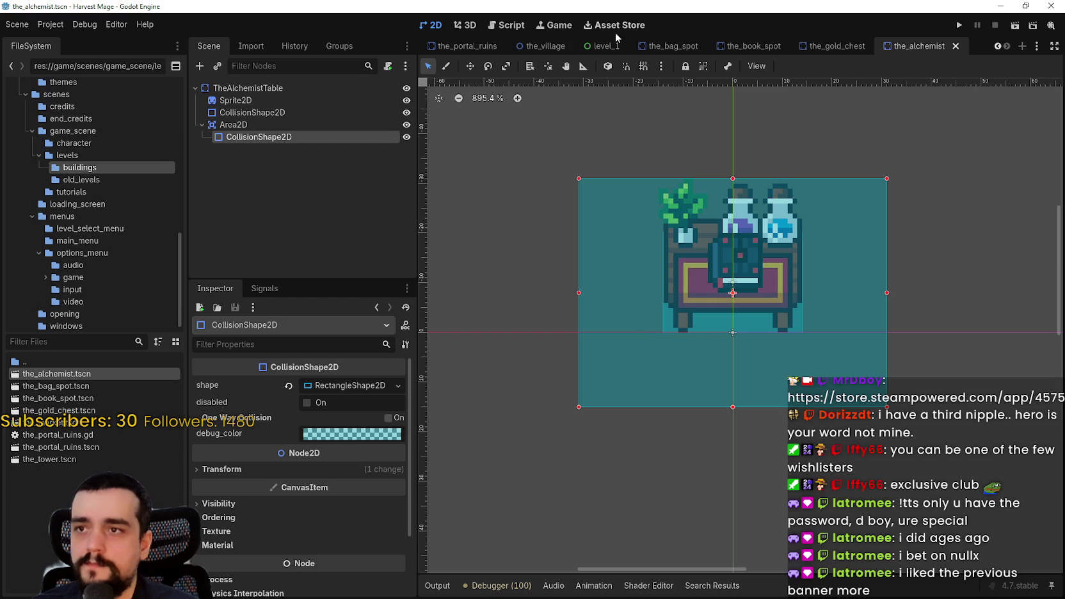
- Save the_village scene and run the game to test the interaction zones
click(543, 46)
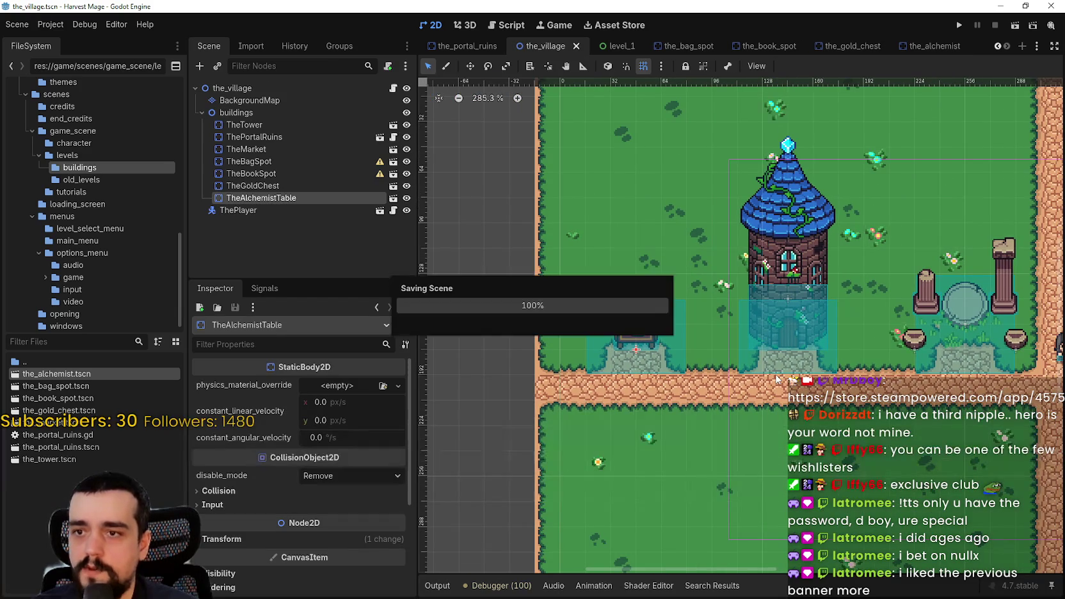
scroll(645, 356, up, 3)
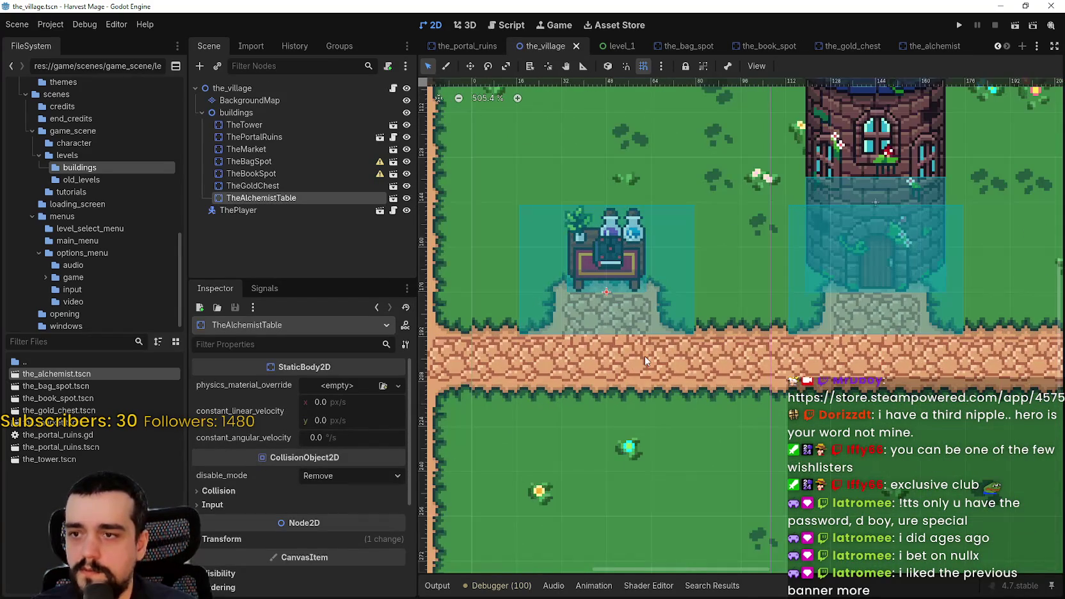
scroll(645, 356, down, 4)
scroll(681, 312, up, 2)
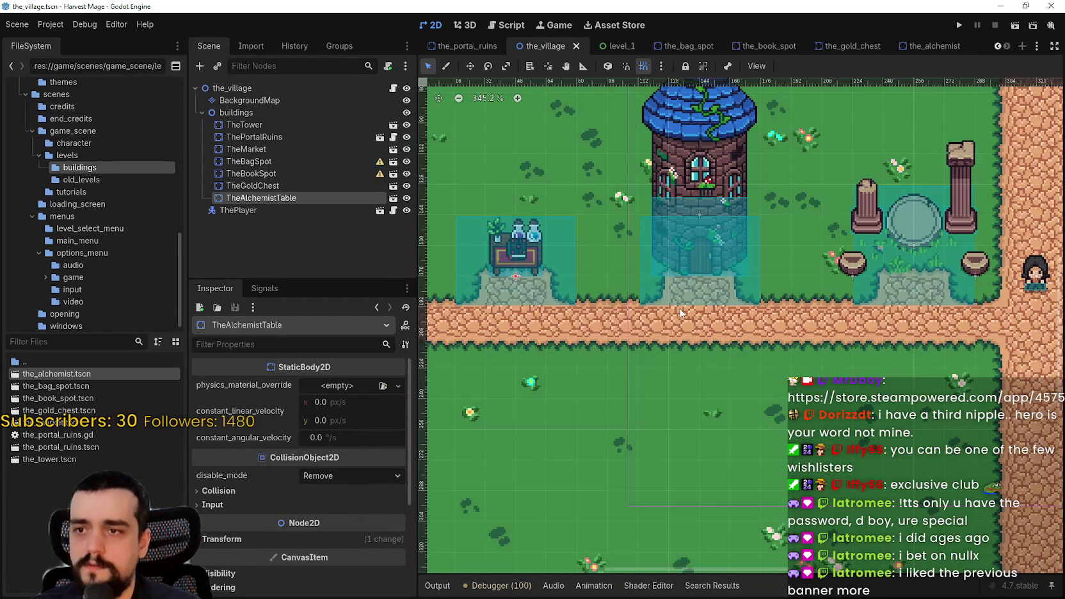
key(ctrl+s)
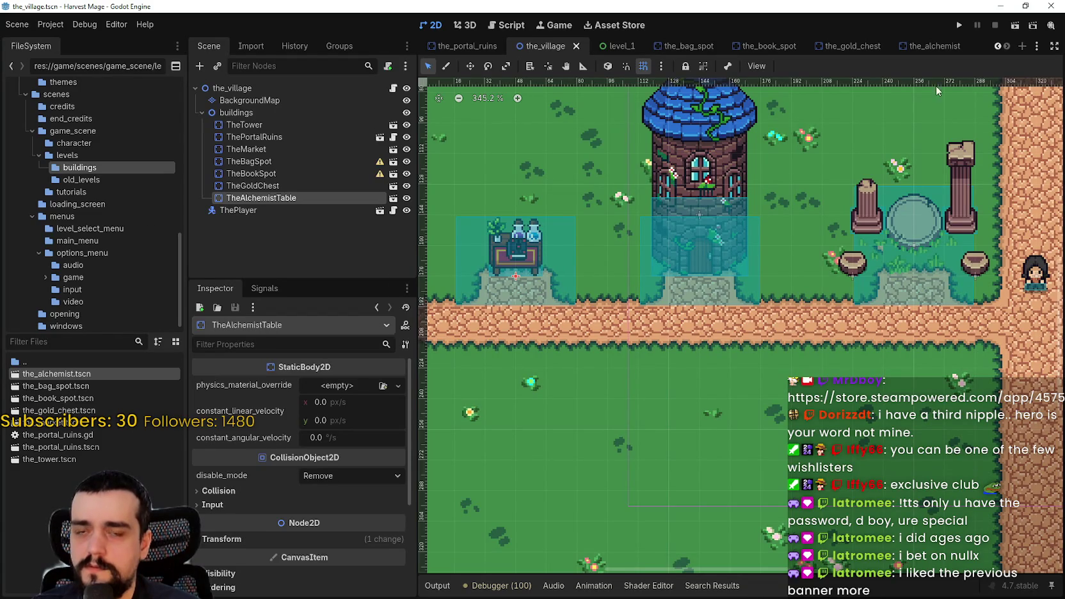
click(960, 26)
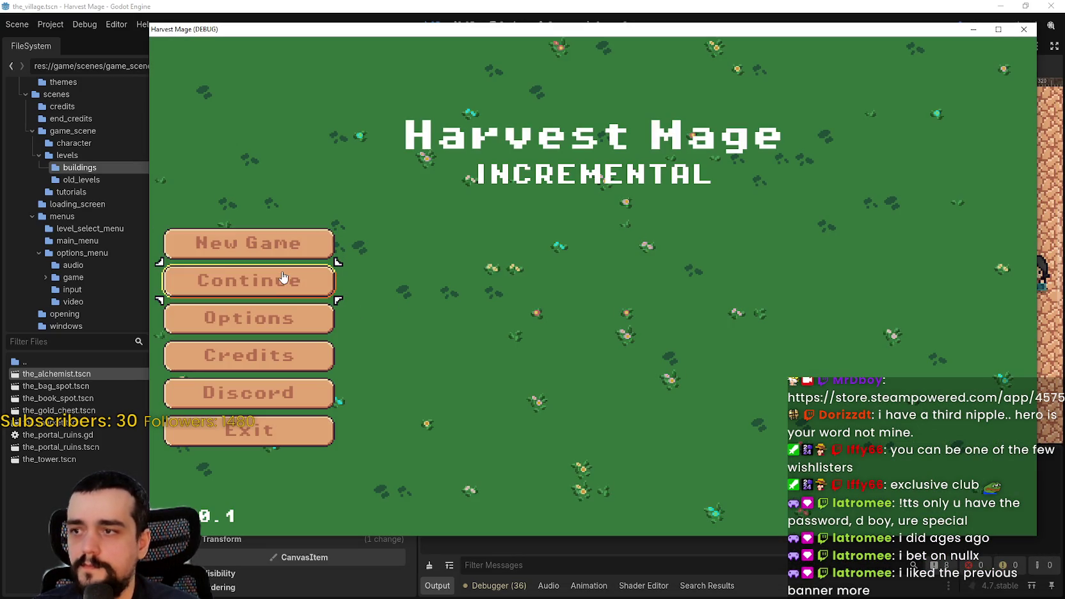
- Continue into the village, maximize the game window, and walk the character around the alchemist table
click(283, 277)
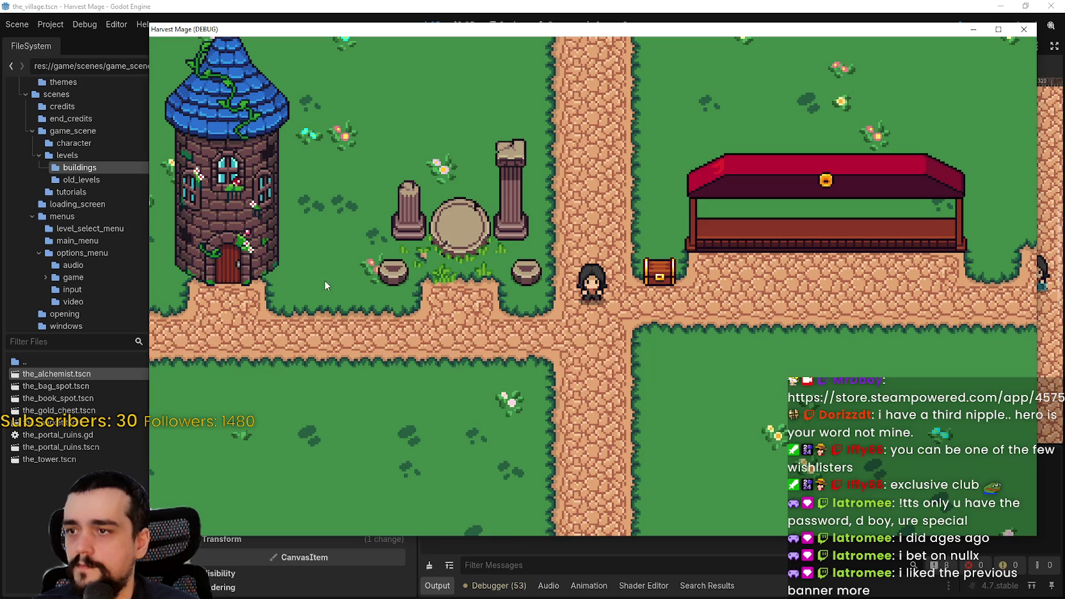
key(d)
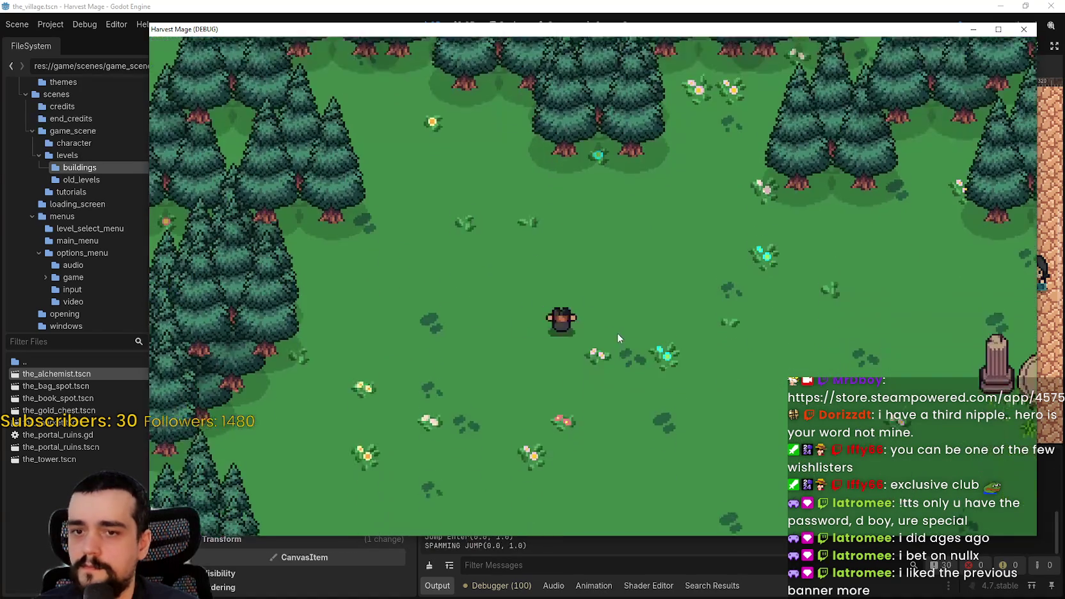
key(s)
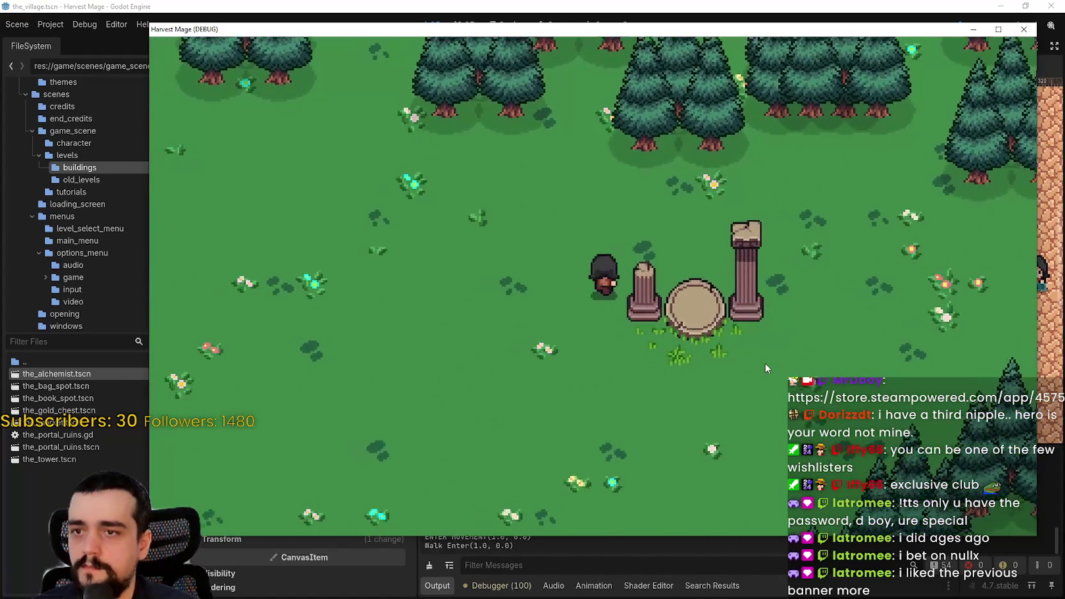
key(a)
key(a)
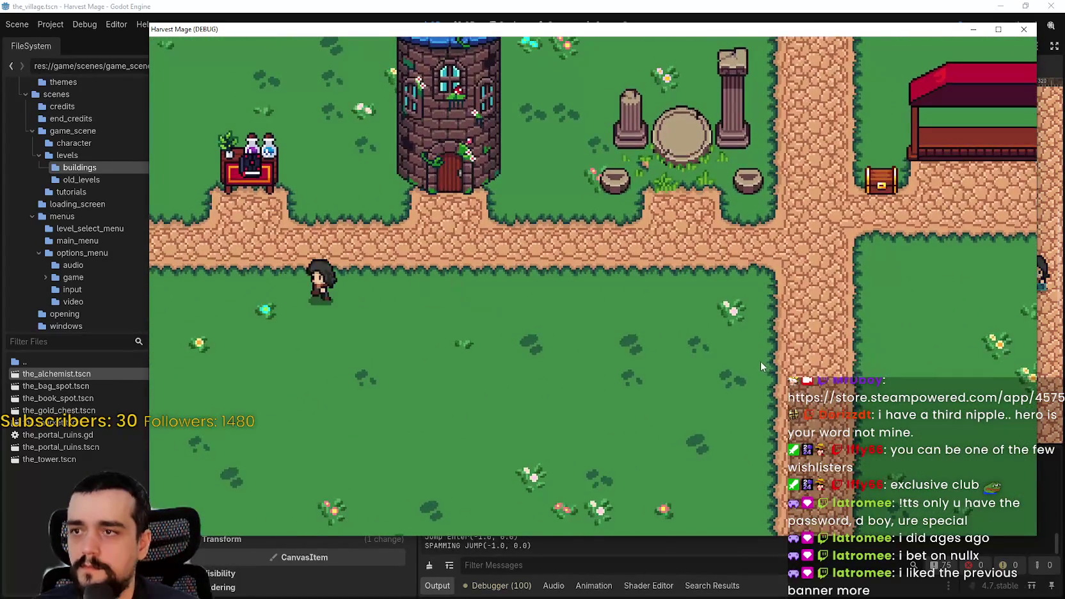
key(w)
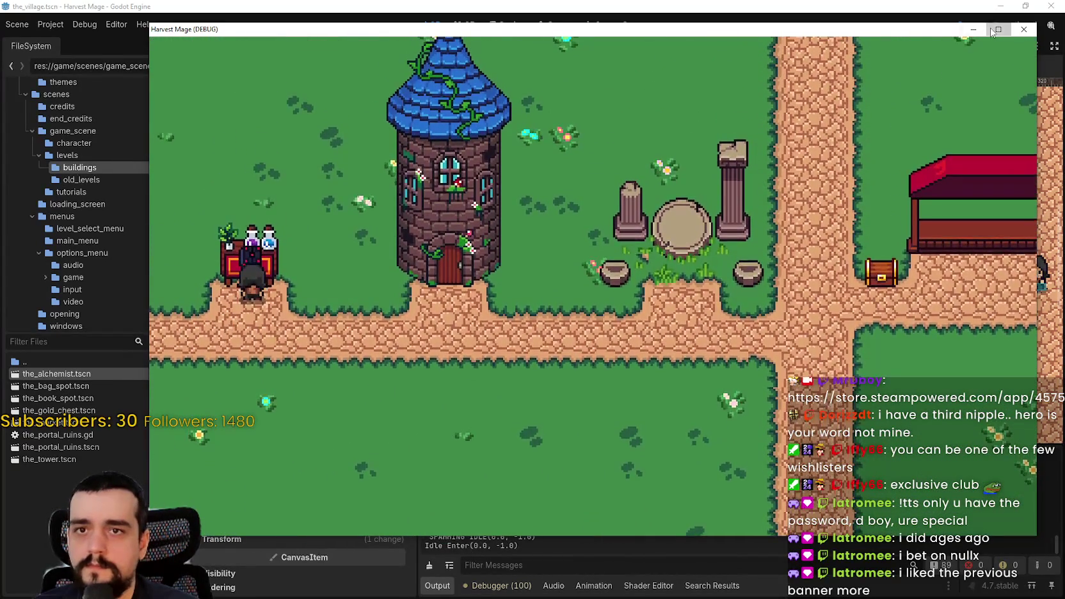
click(998, 29)
key(d)
key(w)
key(a)
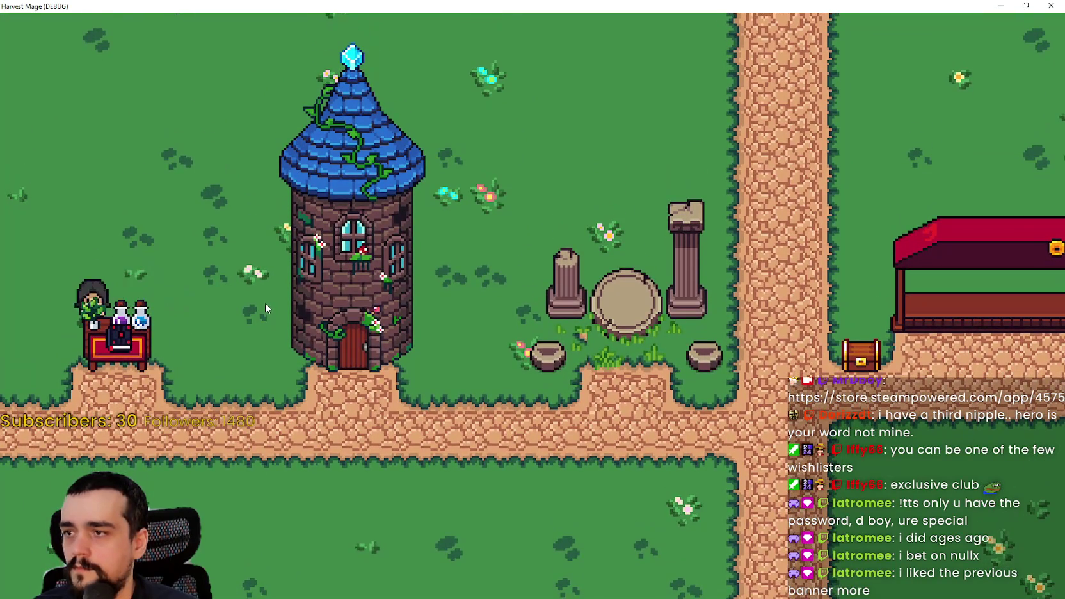
key(s)
key(d)
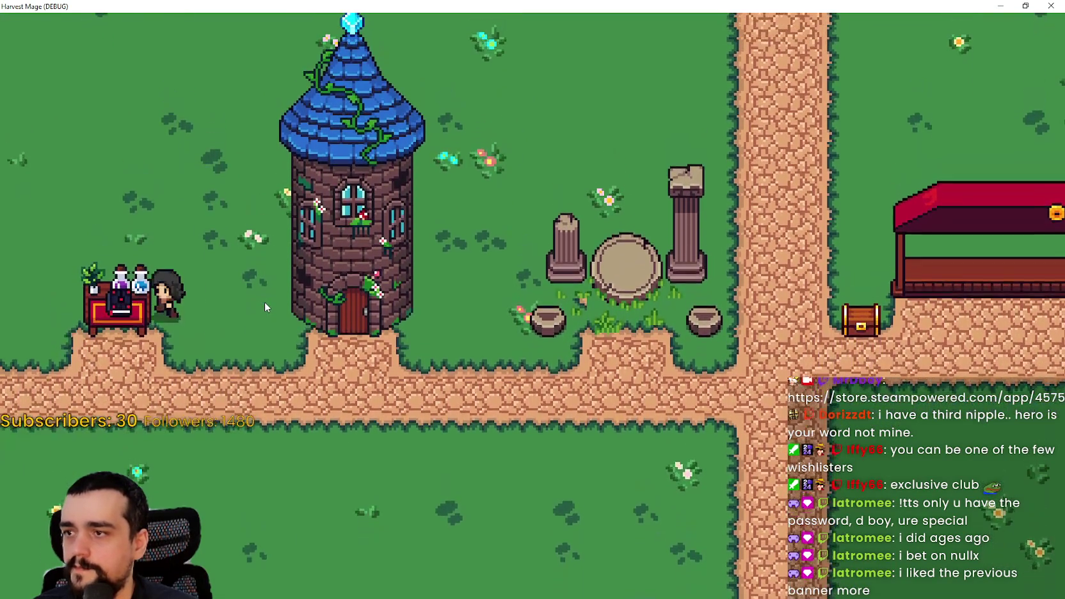
key(w)
key(a)
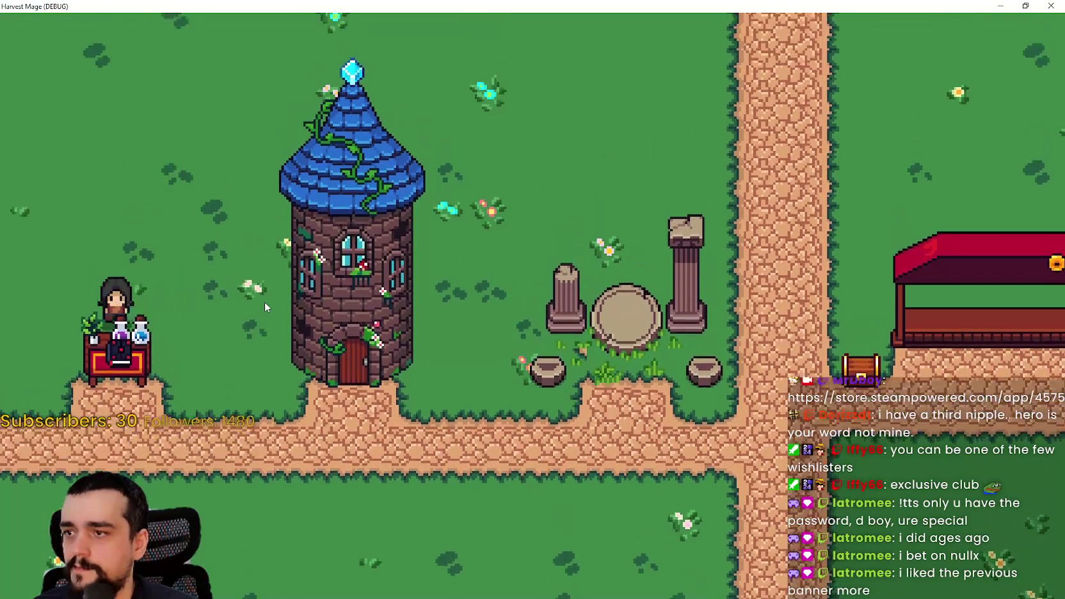
key(s)
key(d)
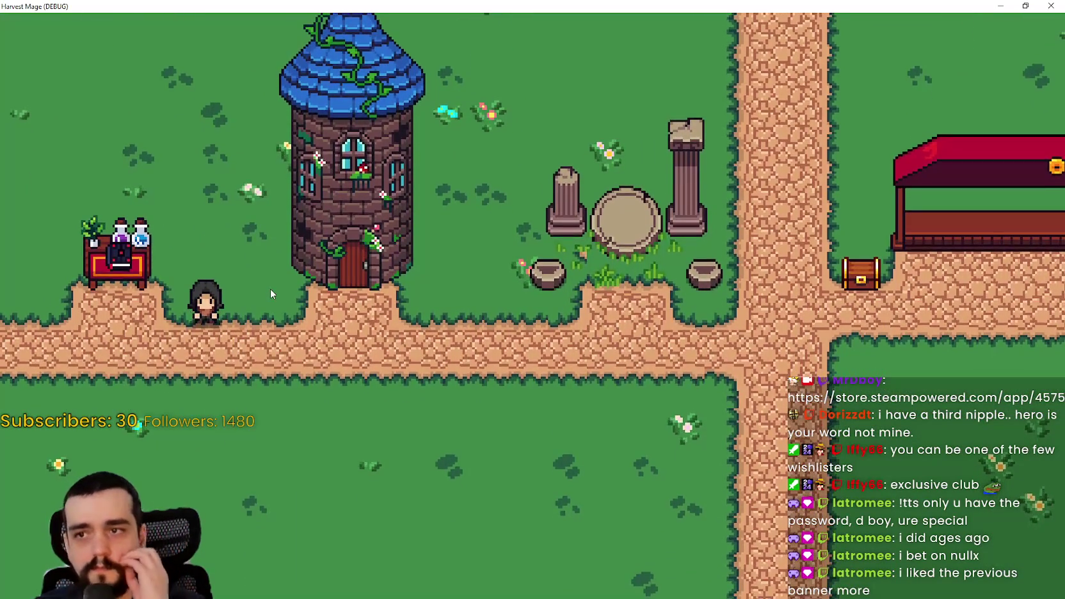
key(w)
key(a)
key(d)
key(d)
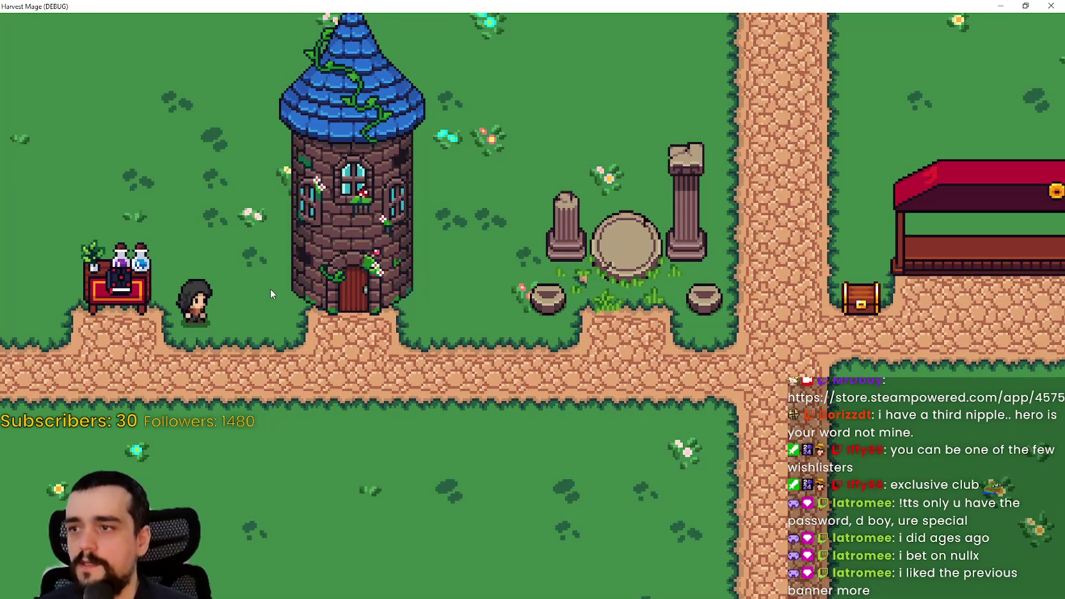
key(s)
key(d)
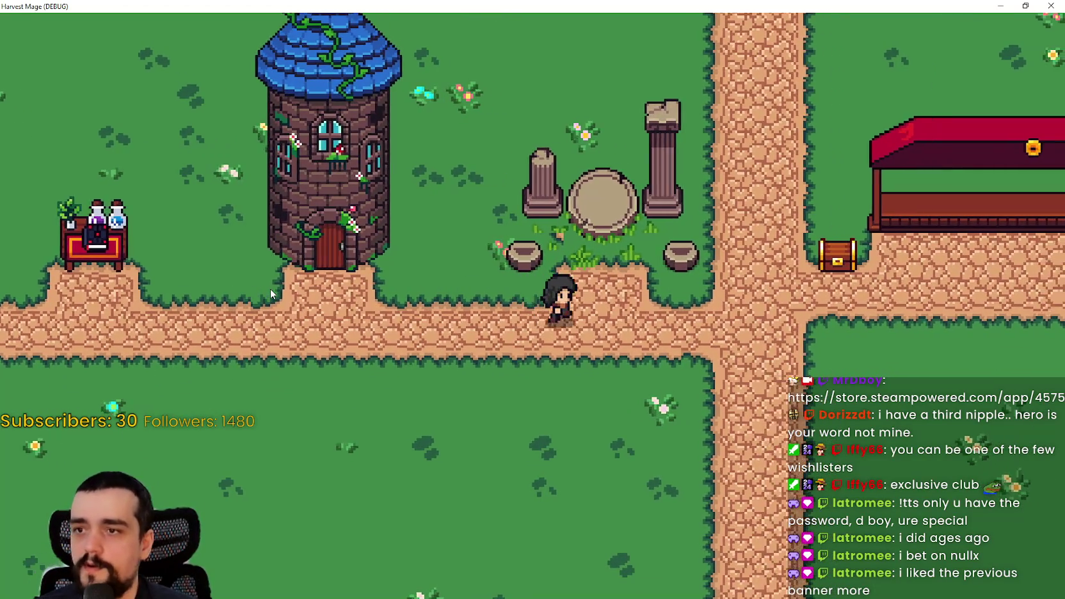
key(a)
key(a)
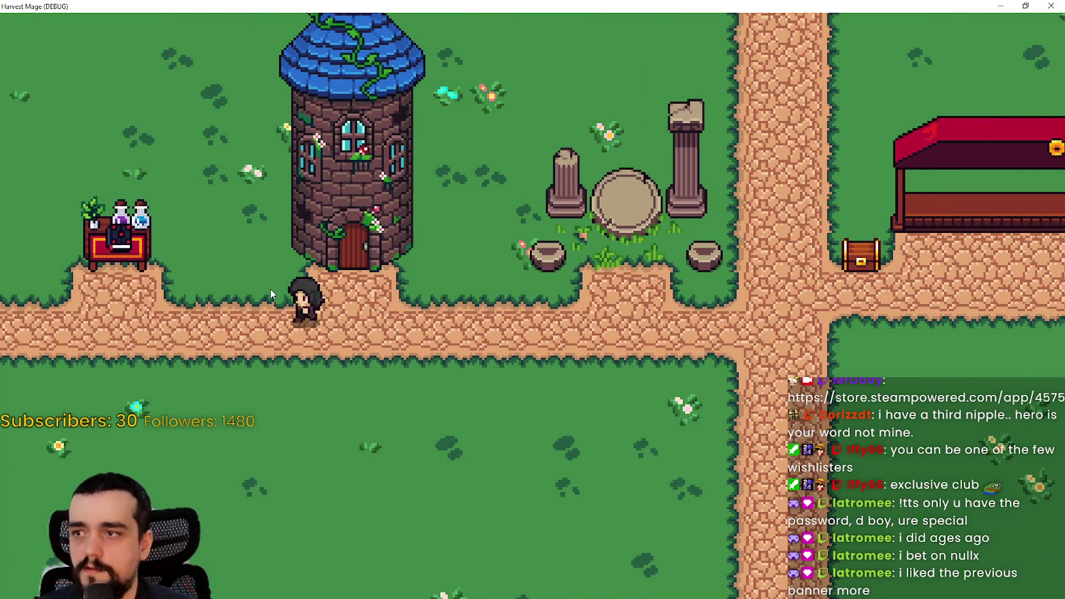
key(w)
key(d)
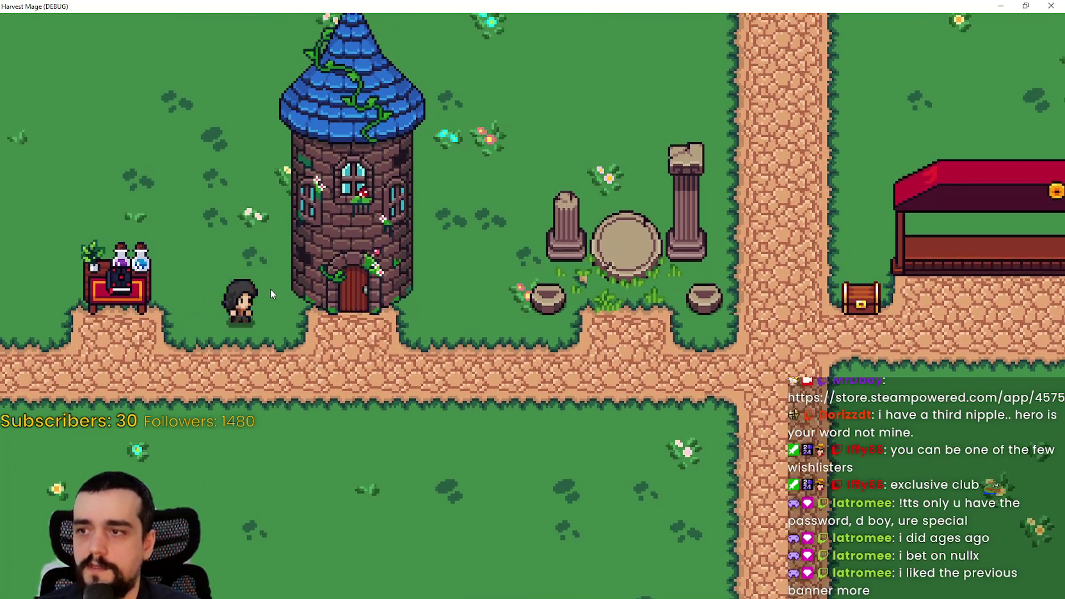
key(d)
key(d)
- Teleport through the stone circle to the forest and back, then walk the village path toward the market
key(s)
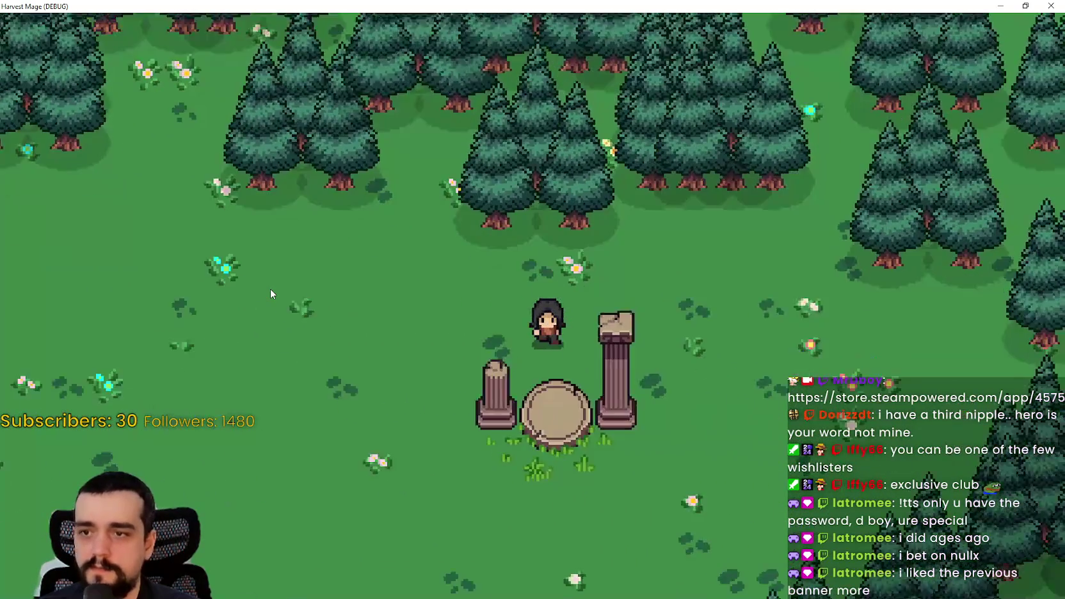
key(a)
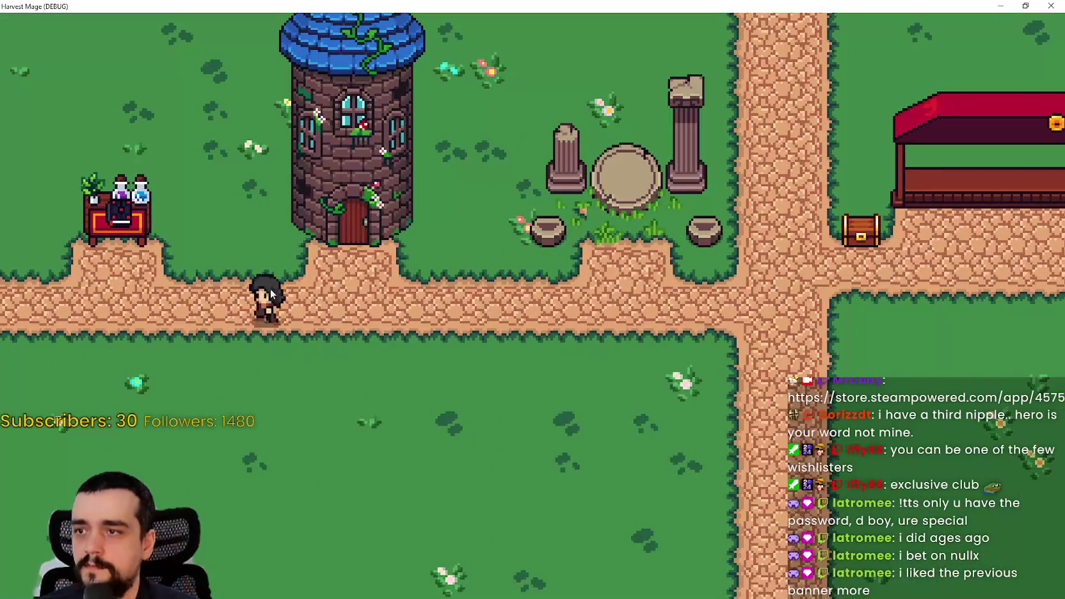
key(w)
key(d)
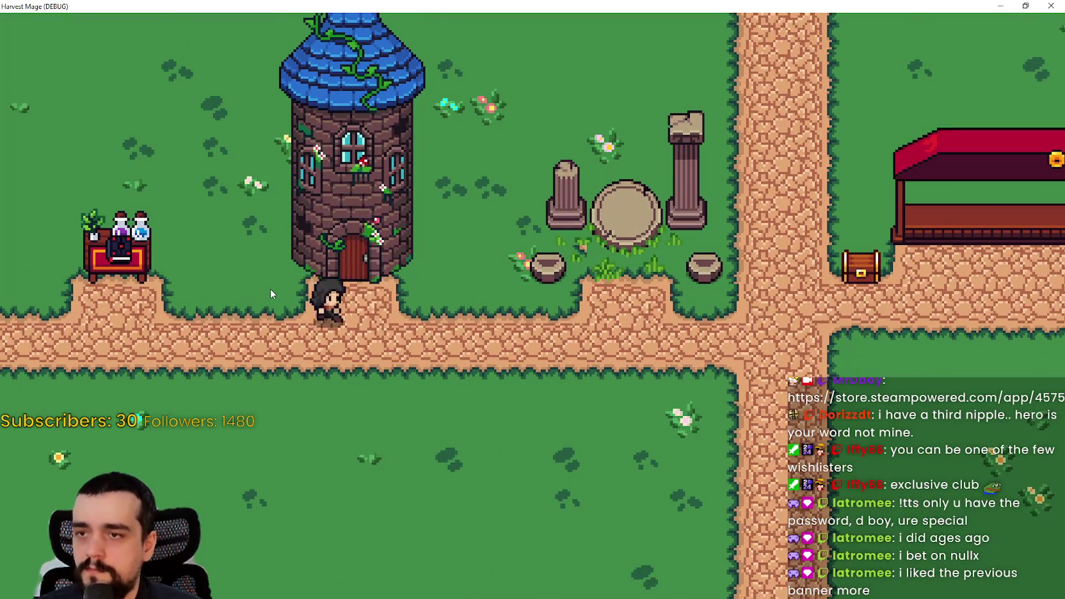
key(d)
key(s)
key(s)
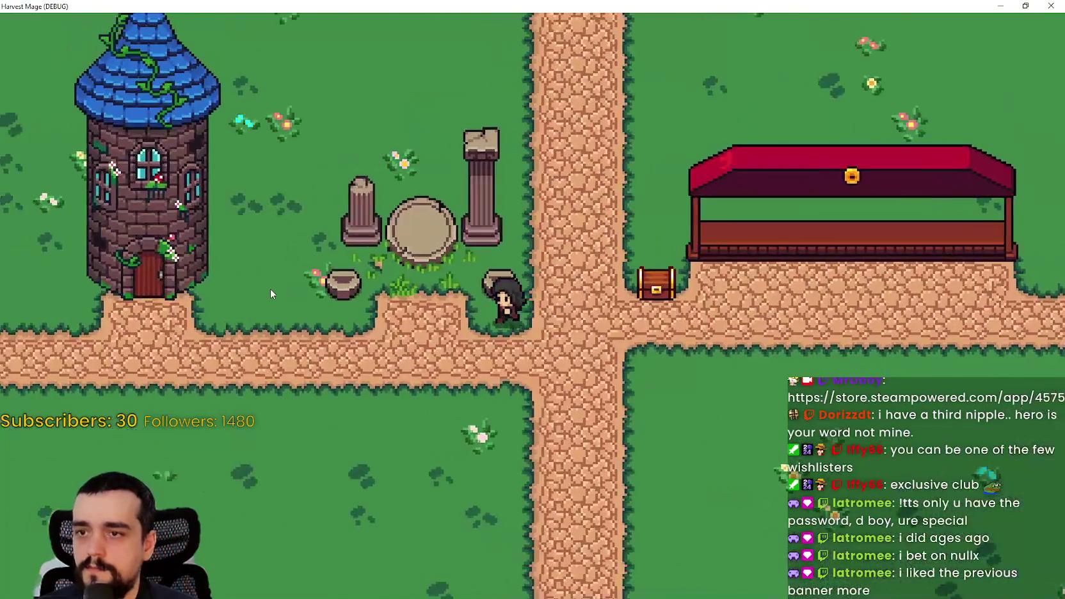
key(d)
key(d)
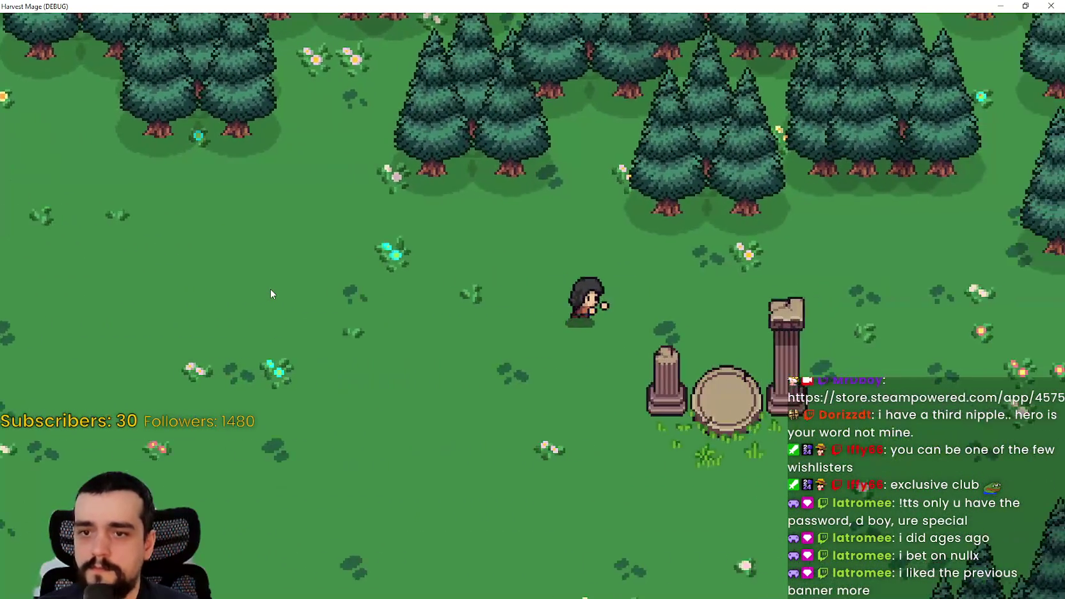
key(s)
key(a)
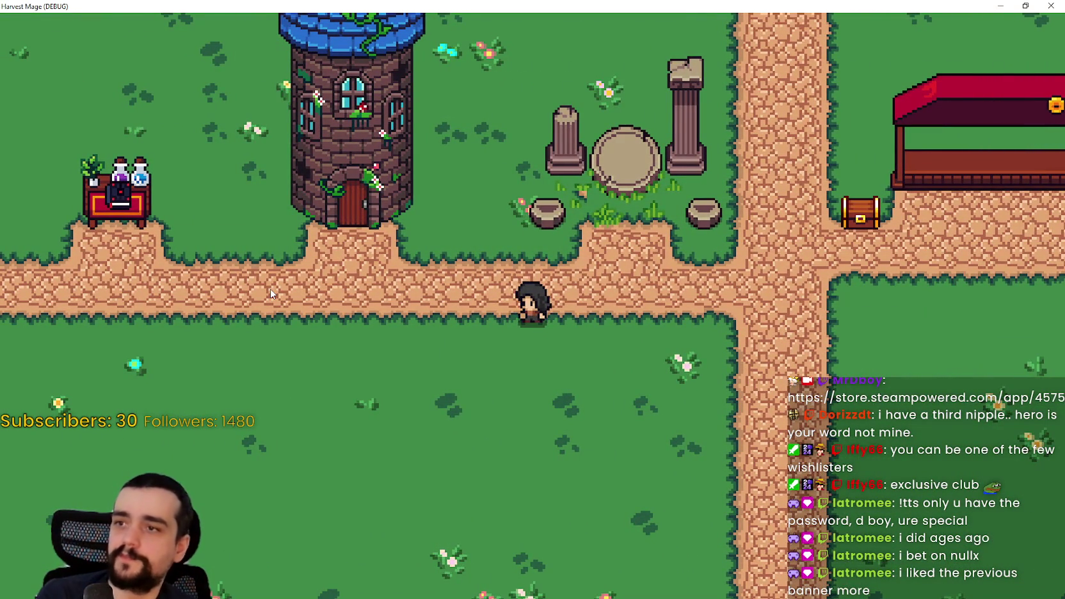
key(d)
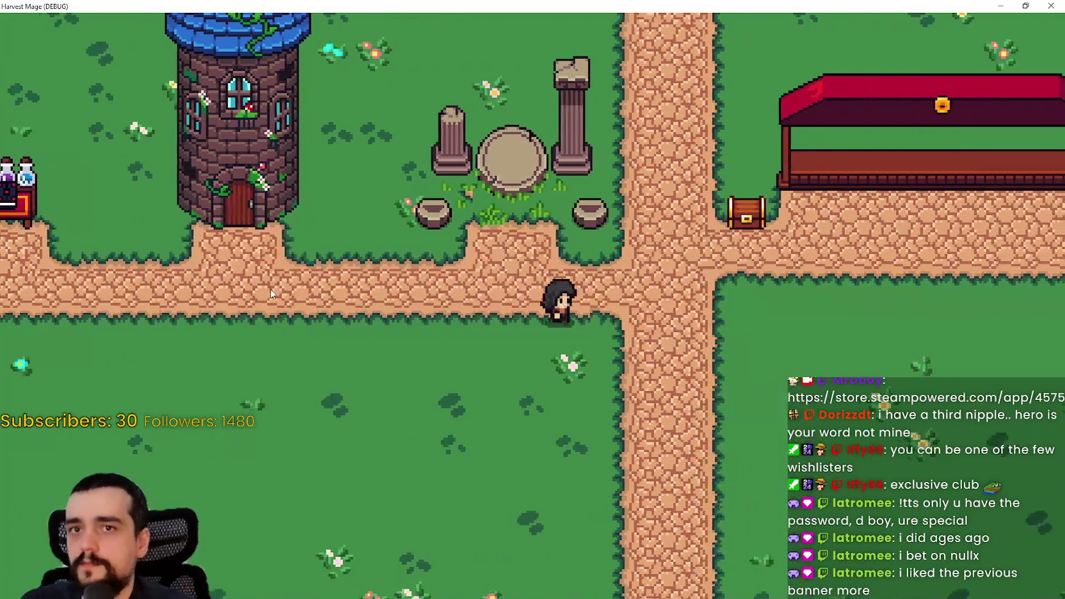
key(d)
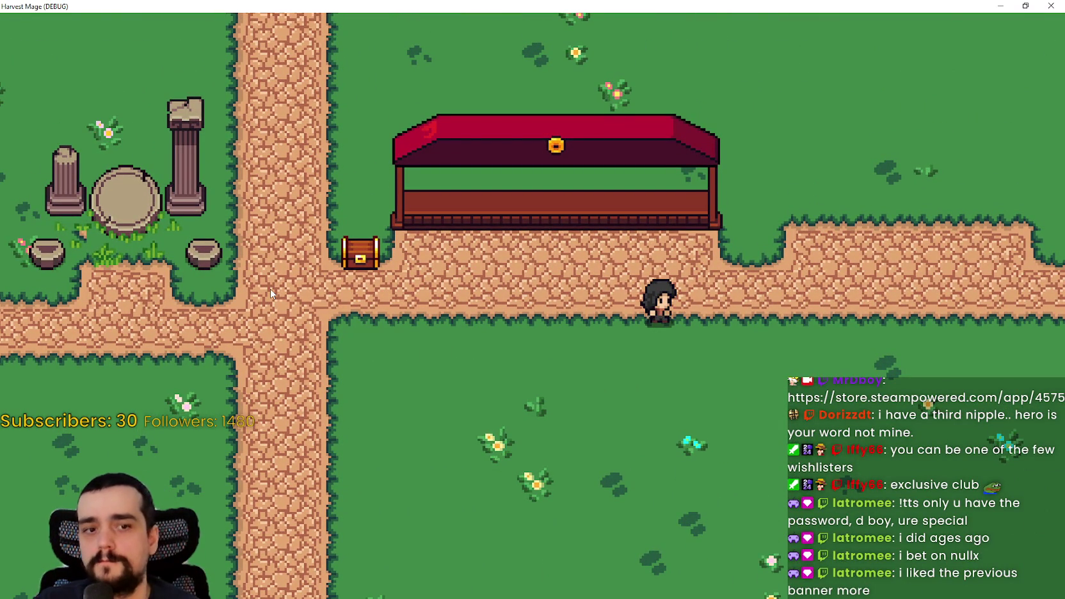
- Walk around the tower and the grass behind the market, then restore the game window down
key(a)
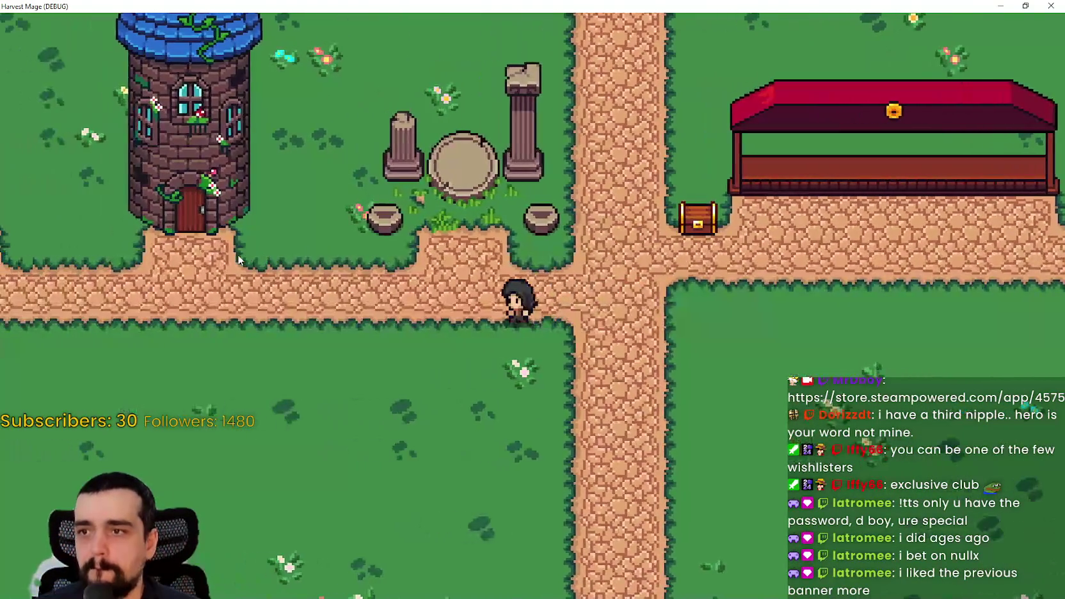
key(w)
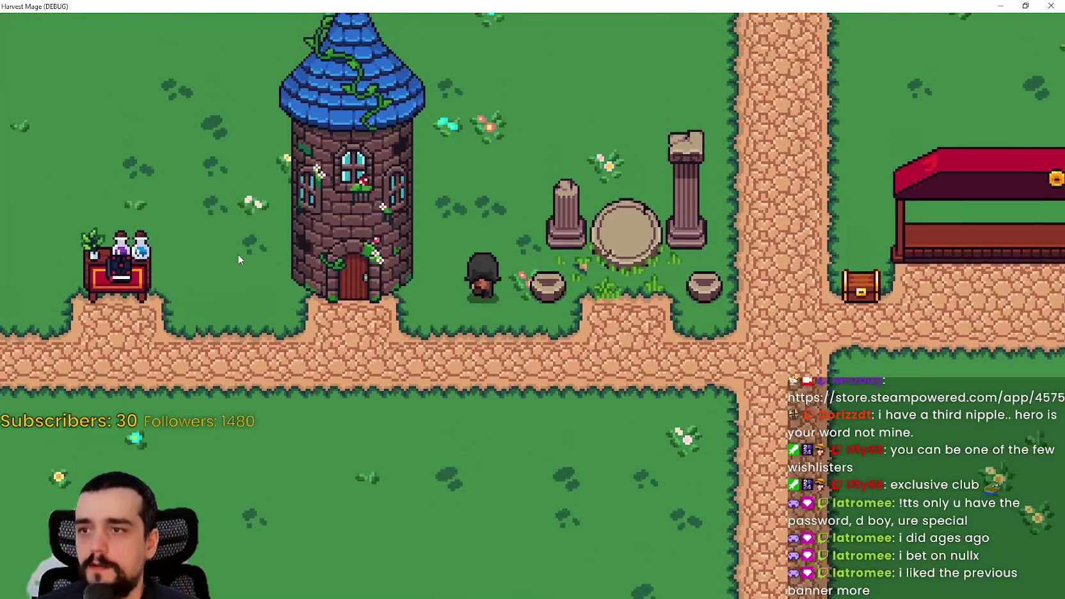
key(a)
key(s)
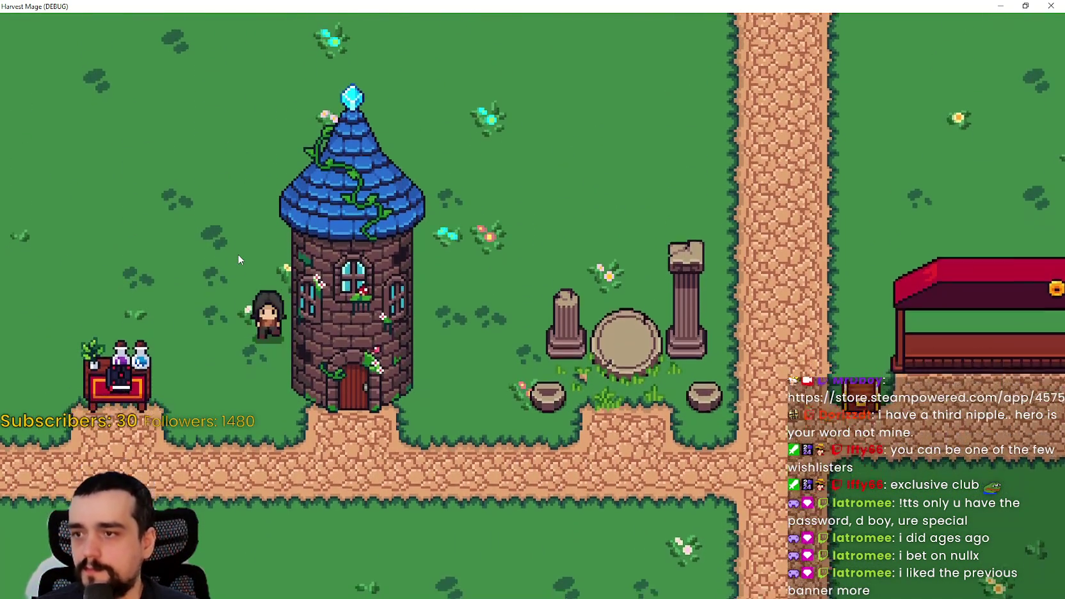
key(s)
key(d)
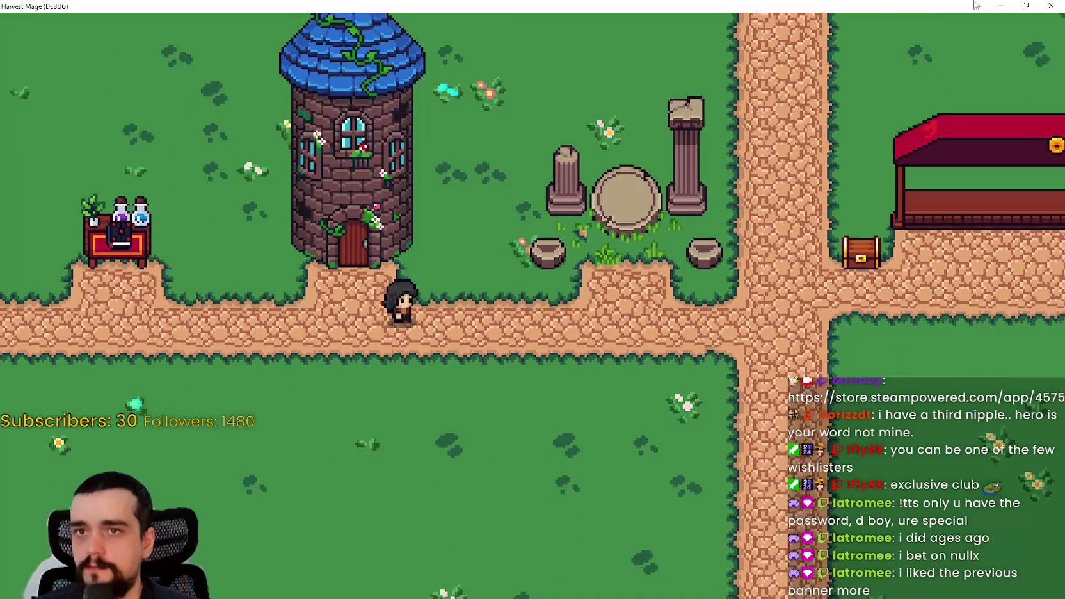
key(d)
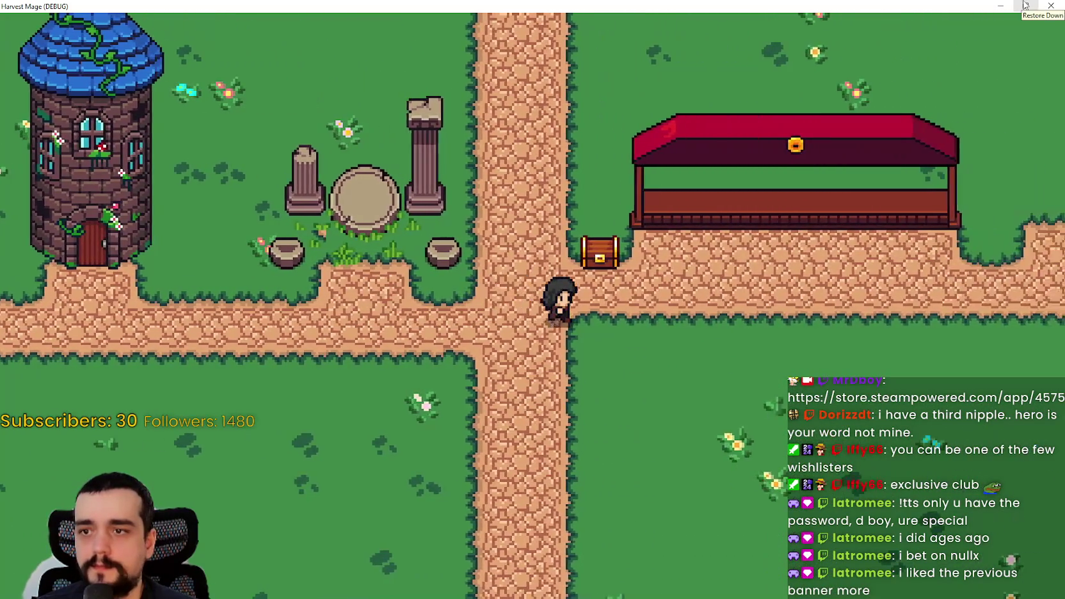
key(d)
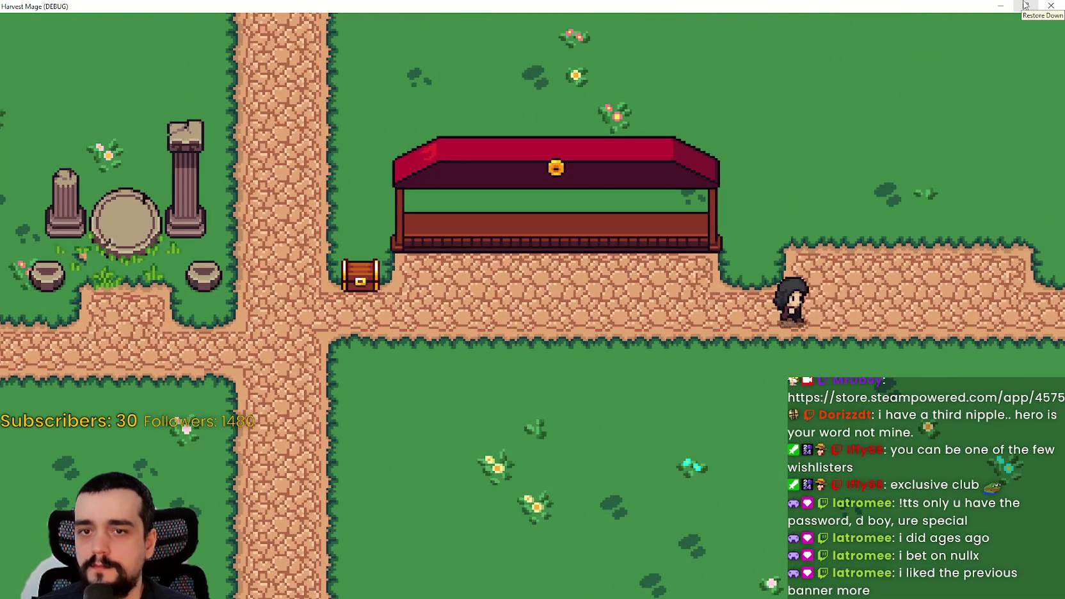
key(d)
key(w)
key(a)
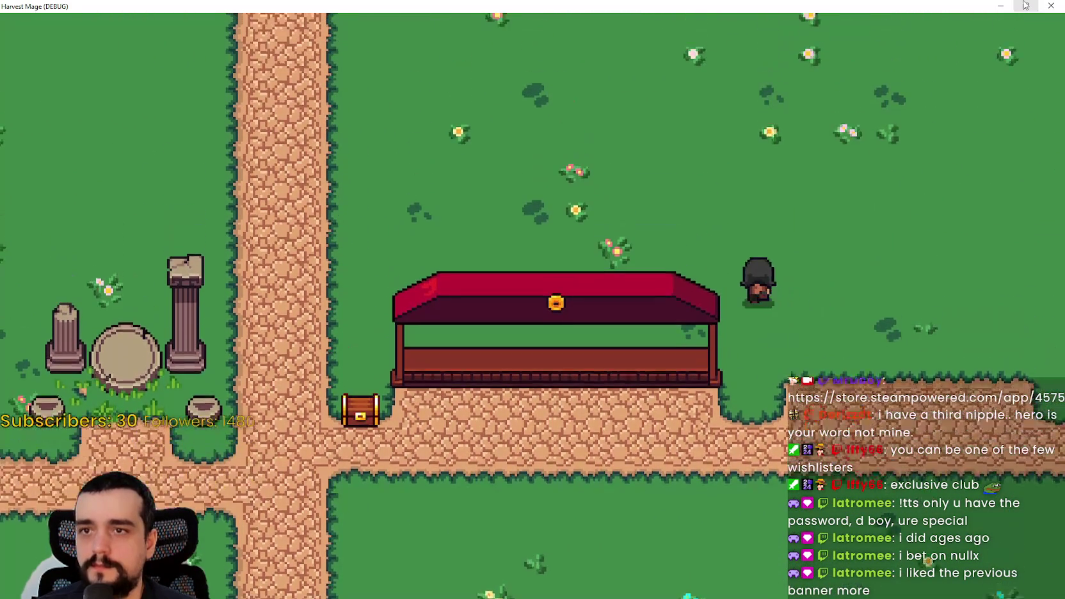
key(w)
key(a)
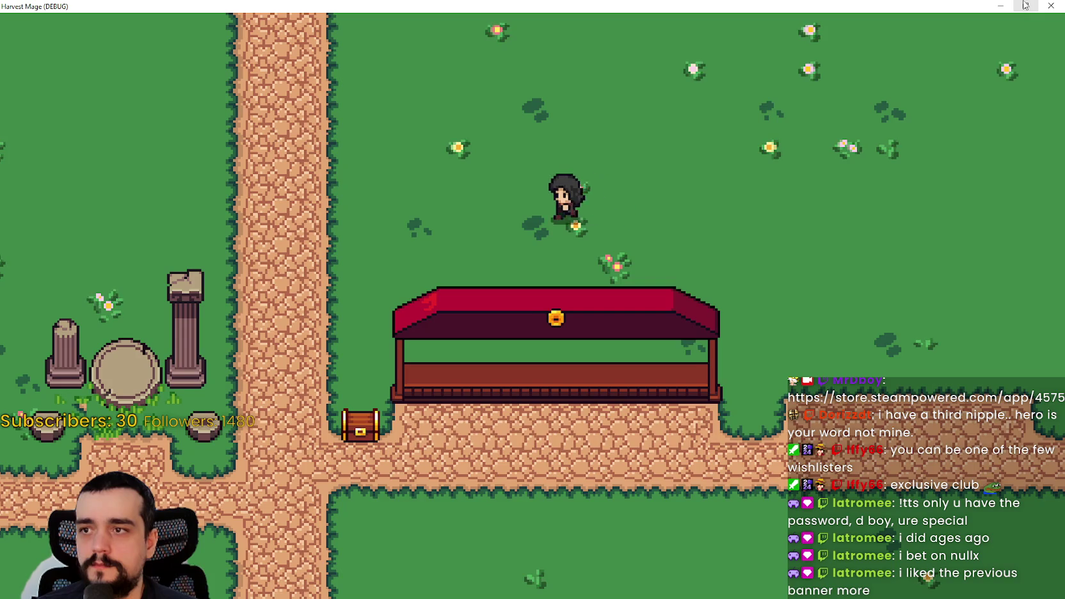
key(a)
key(w)
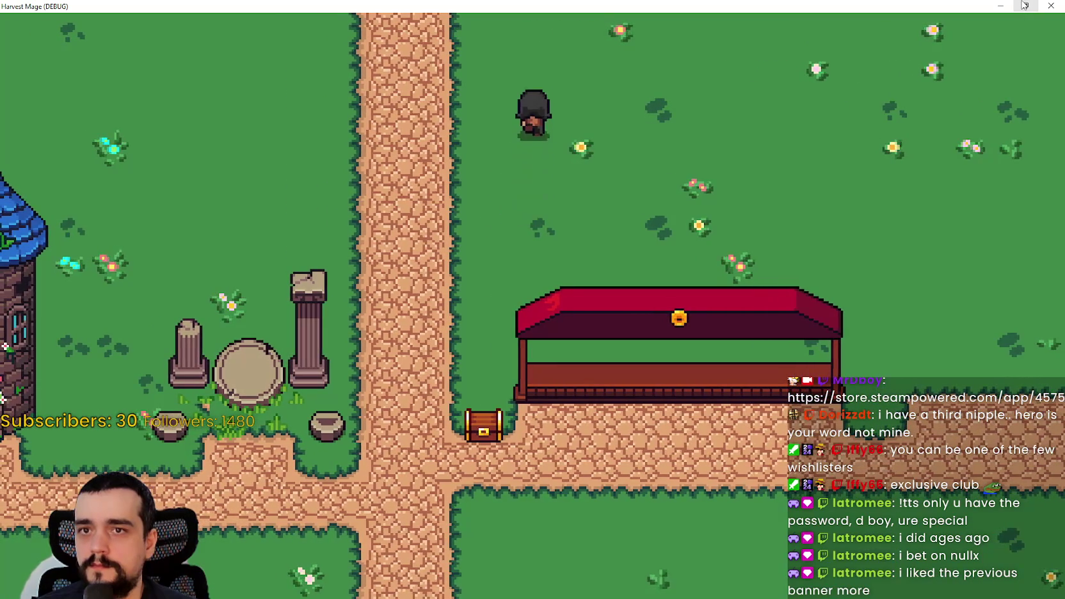
key(s)
key(a)
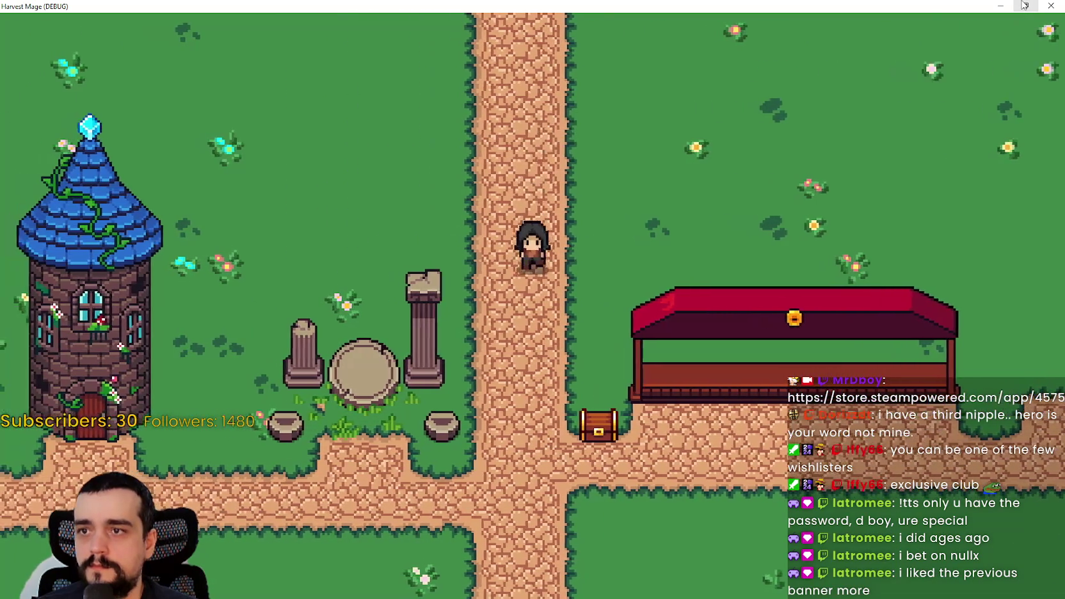
key(s)
click(1024, 5)
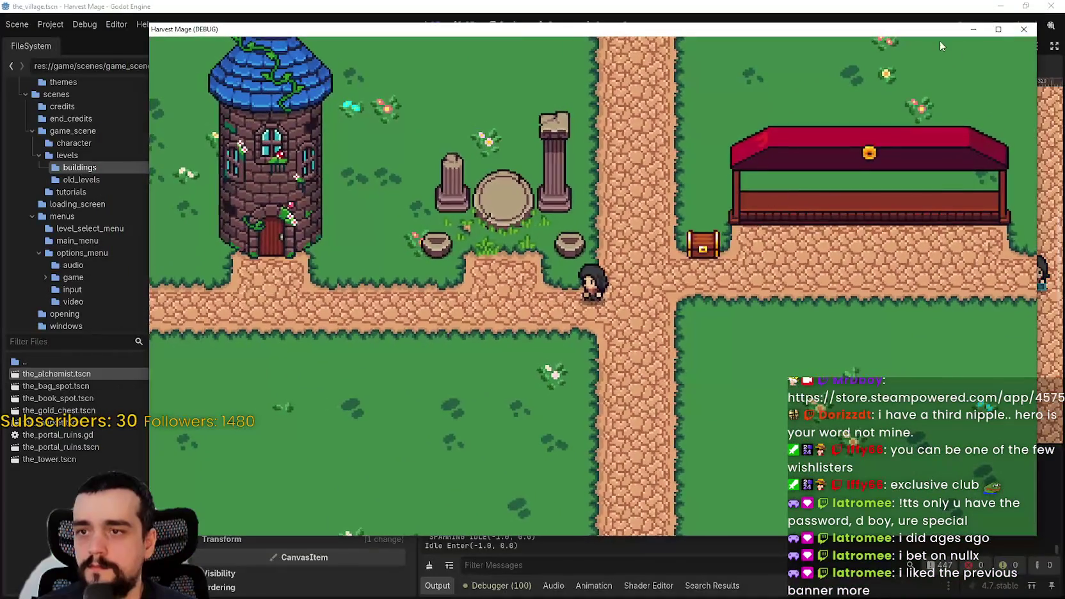
- Stop the running game and save the village scene
click(1024, 29)
scroll(762, 376, down, 3)
drag(979, 345, 829, 344)
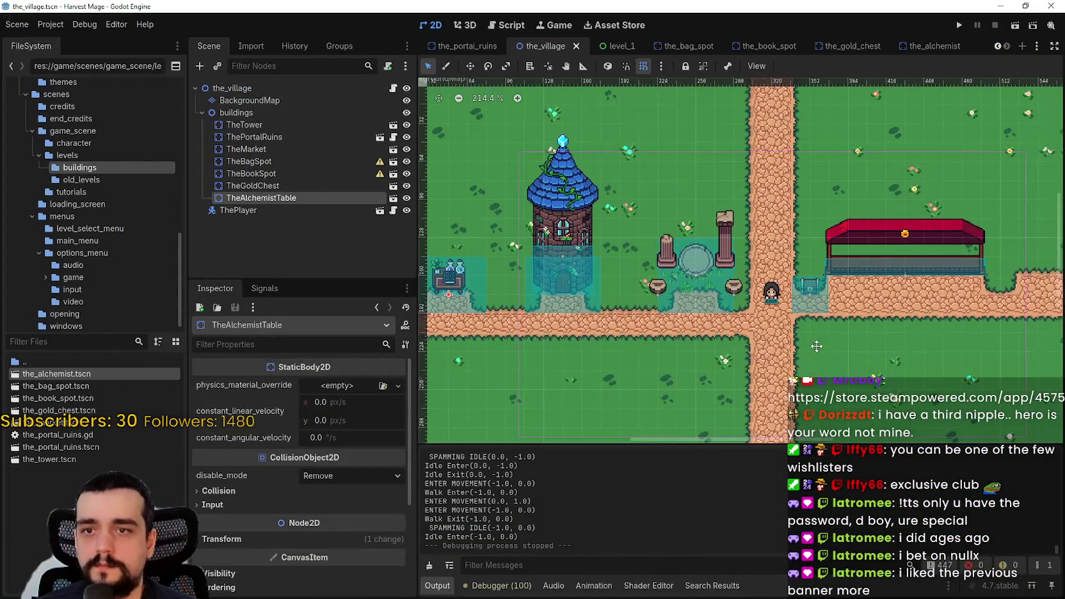
scroll(829, 344, right, 5)
scroll(836, 344, up, 2)
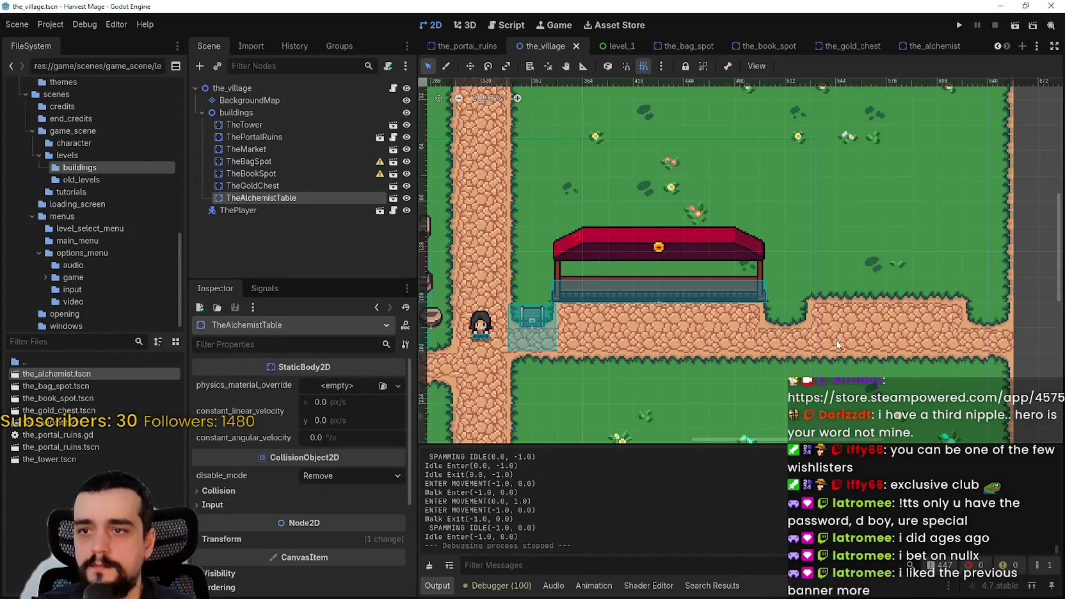
scroll(840, 339, down, 2)
key(ctrl+s)
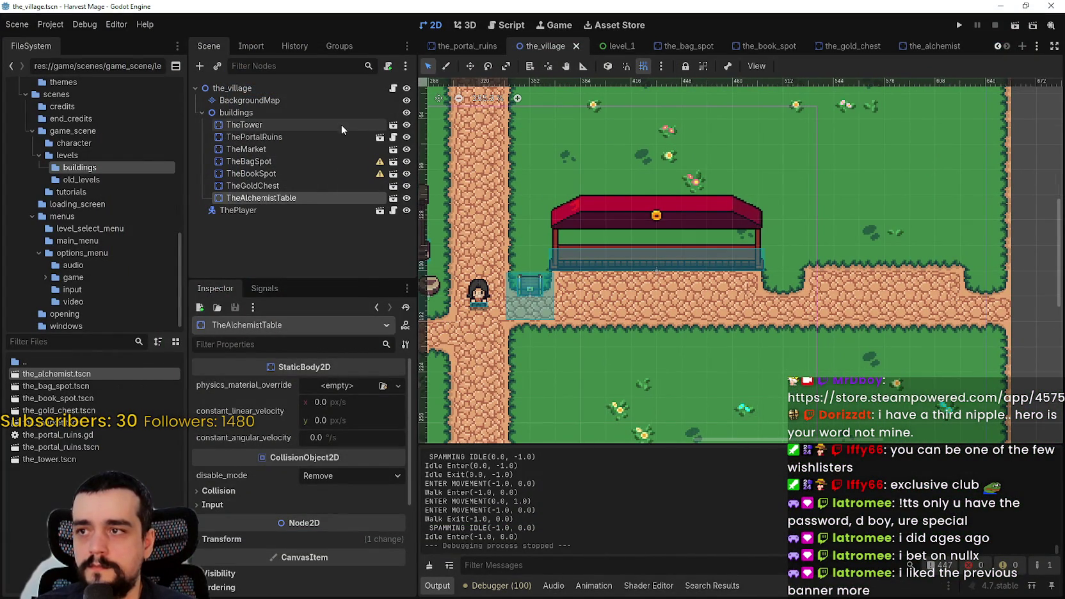
- Copy the tower scene's Area2D, save the tower, and bring up the_market scene
click(397, 125)
click(251, 123)
right_click(251, 123)
click(316, 190)
key(ctrl+s)
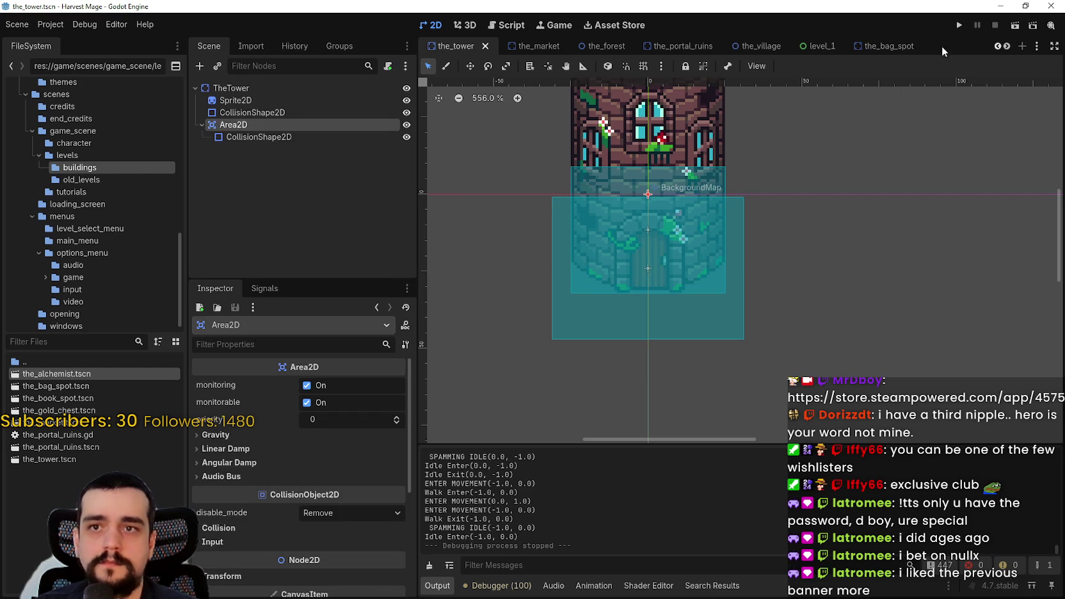
click(543, 48)
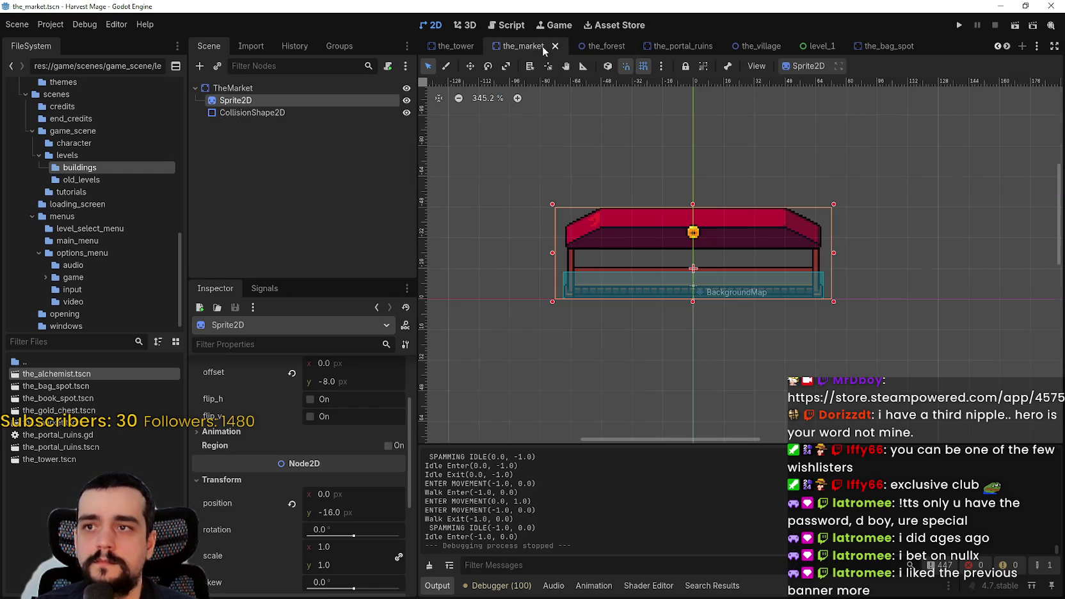
- Paste the copied Area2D under TheMarket and give it a new name
click(246, 88)
right_click(247, 87)
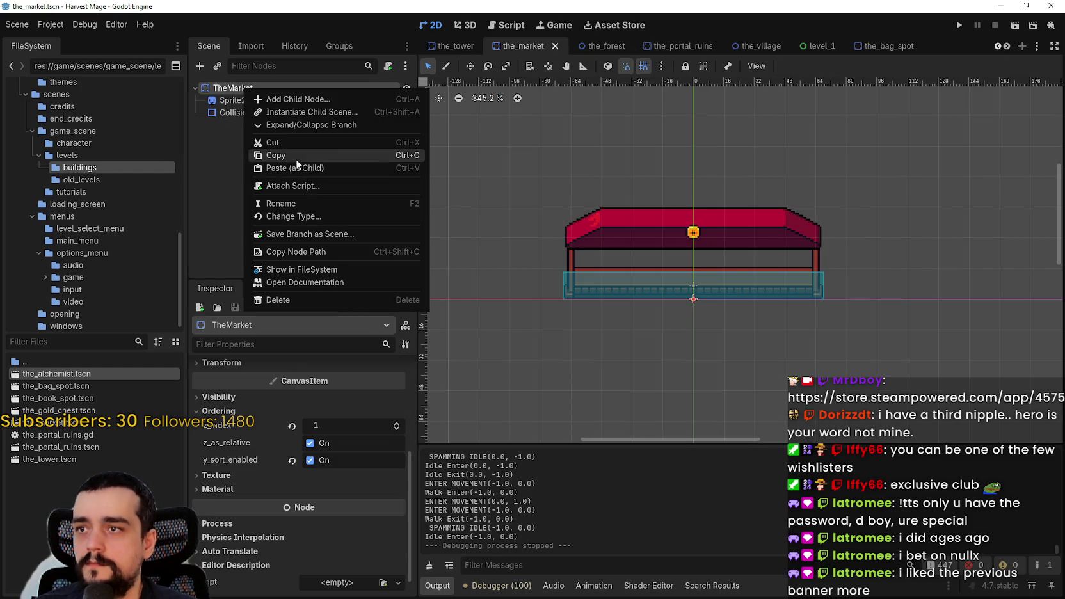
click(260, 163)
click(246, 135)
scroll(663, 349, up, 1)
scroll(663, 347, up, 2)
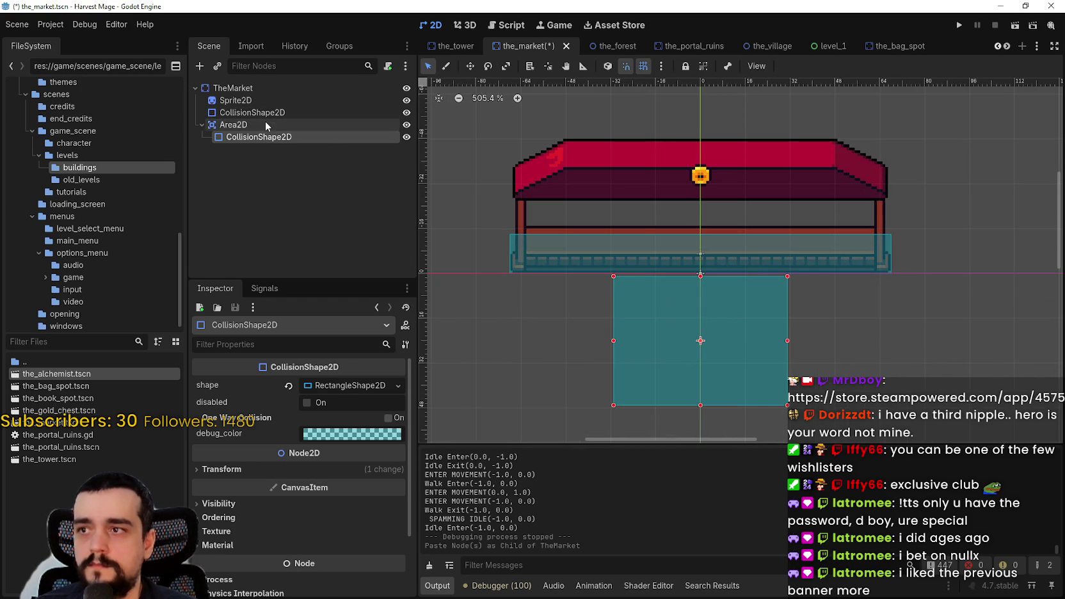
click(234, 123)
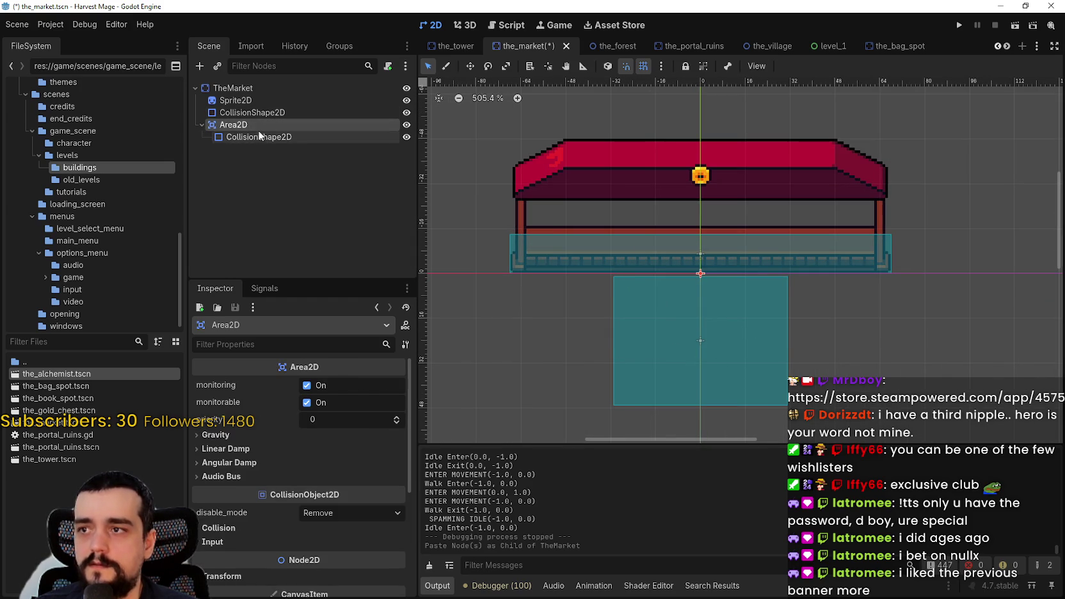
click(249, 124)
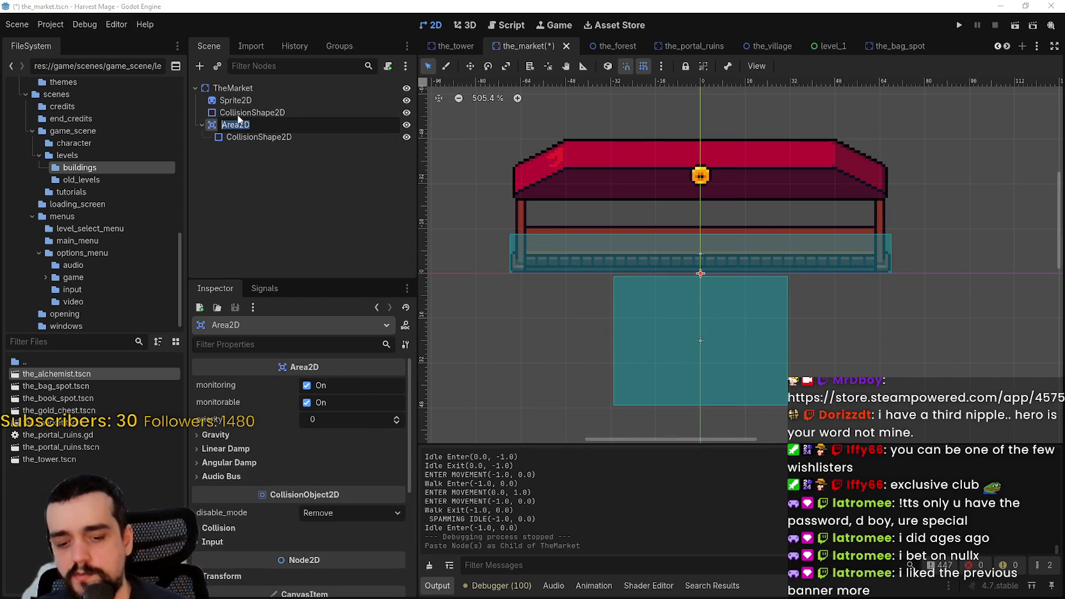
text(Interacable)
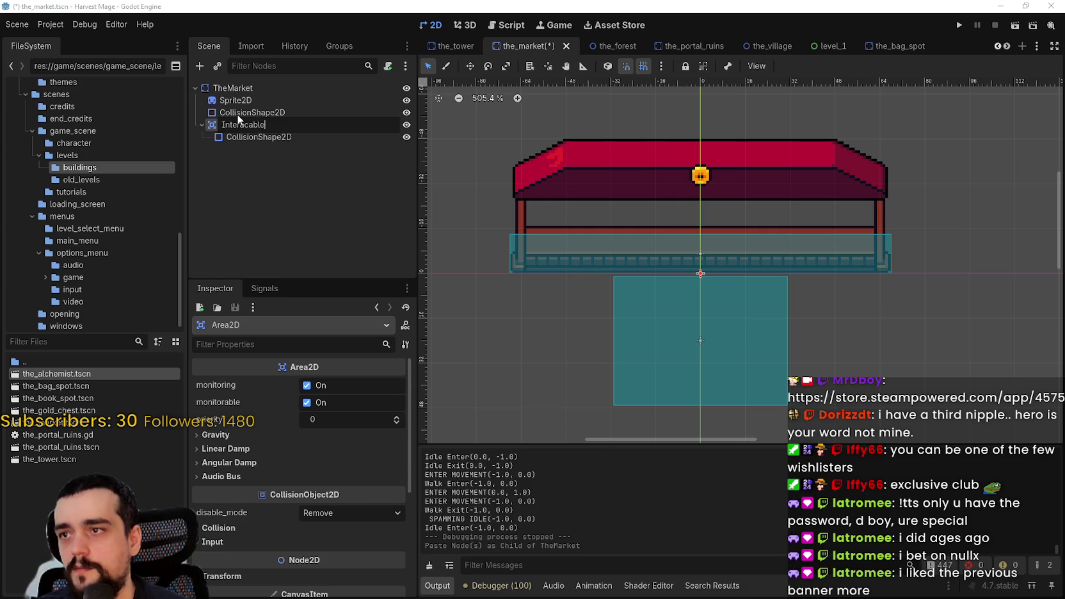
key(Return)
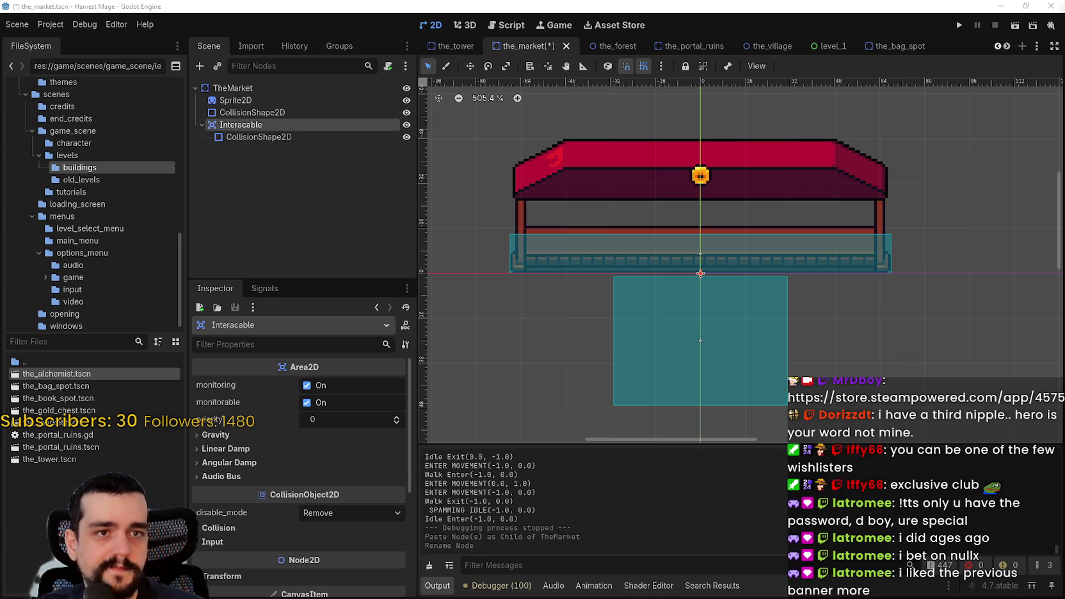
- Correct the misspelled Interacable node name to Interactable and save the market scene
double_click(251, 124)
text(t)
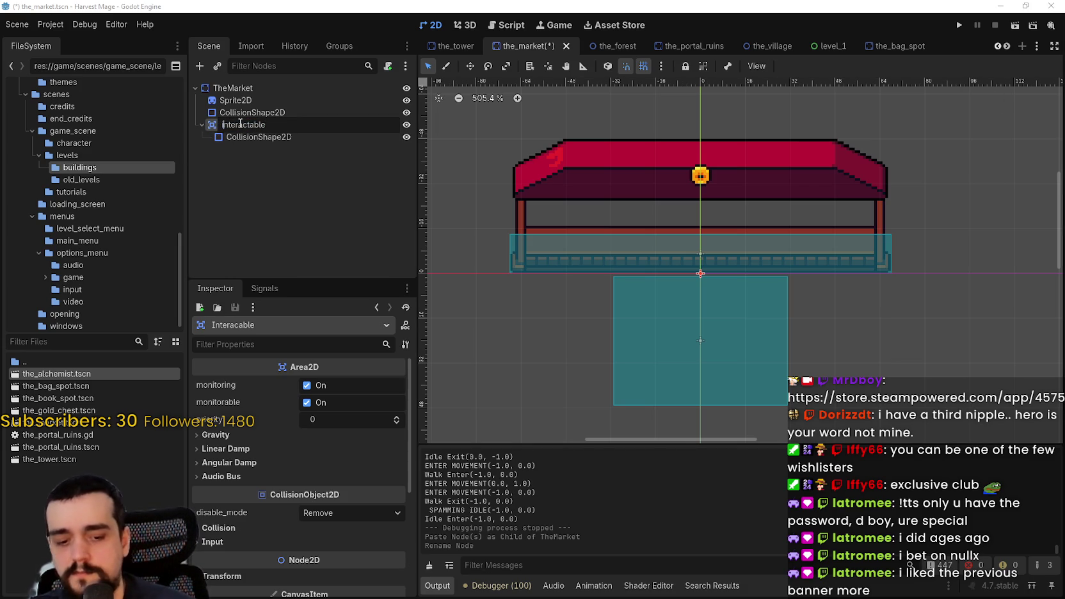
key(Return)
key(ctrl+s)
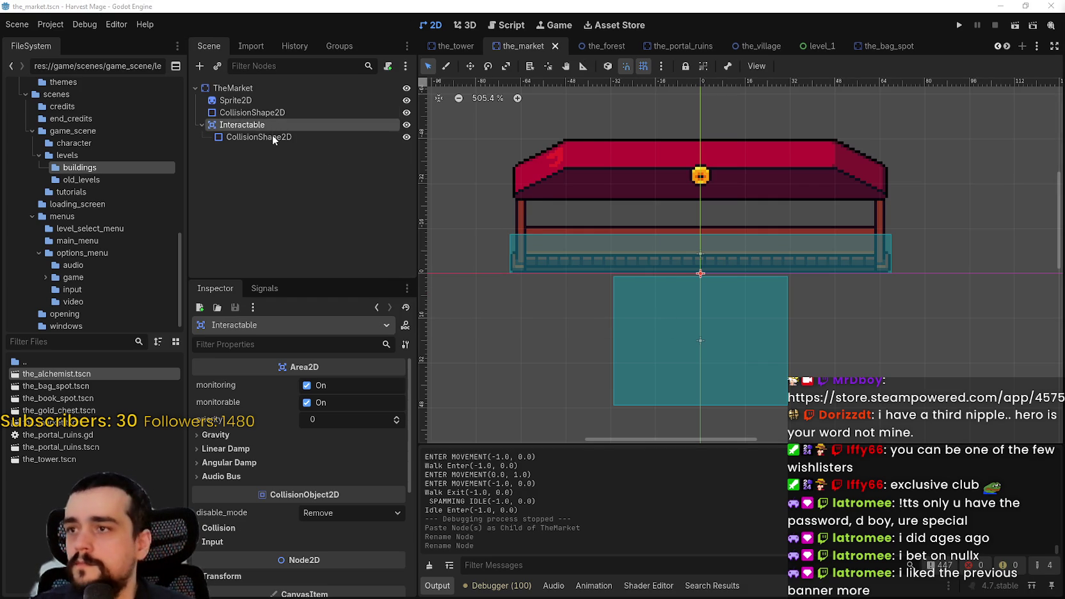
double_click(249, 124)
key(ctrl+c)
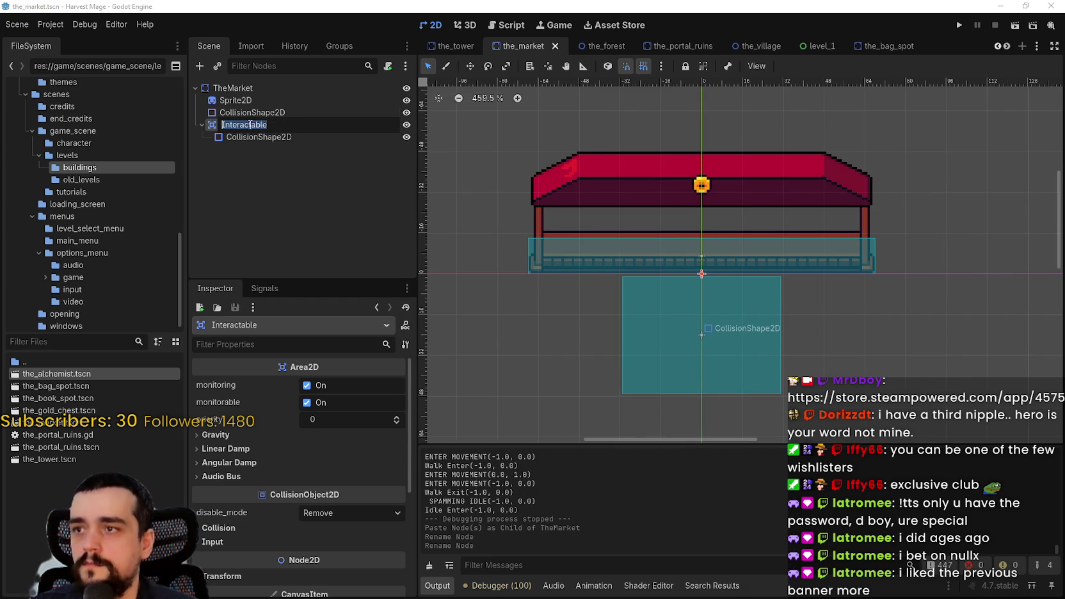
key(Escape)
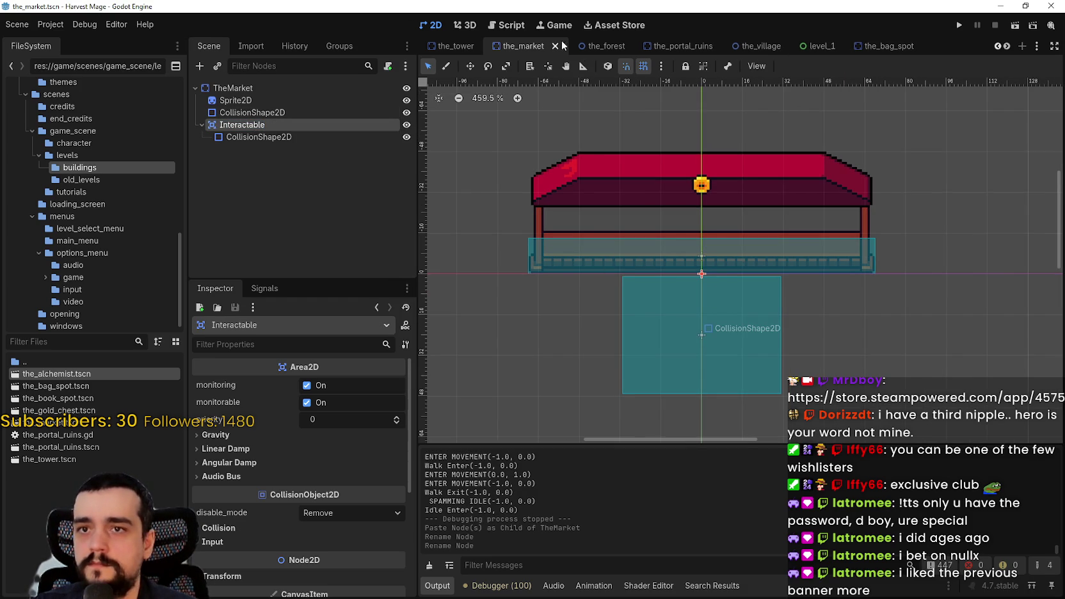
- Rename the portal ruins' Area2D to Interactable
click(663, 51)
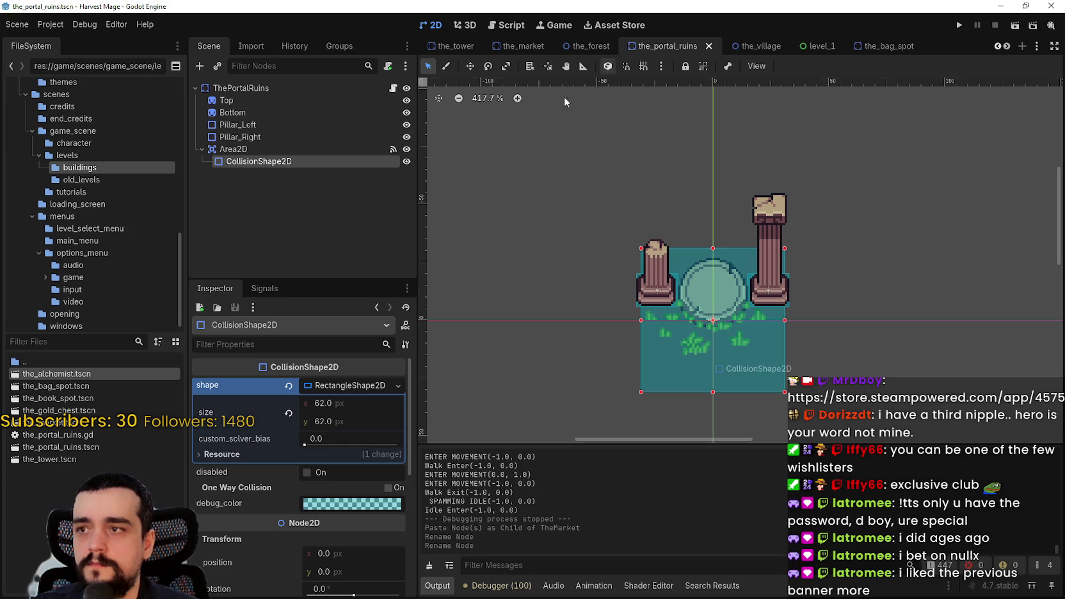
double_click(236, 149)
text(Interactable)
key(Return)
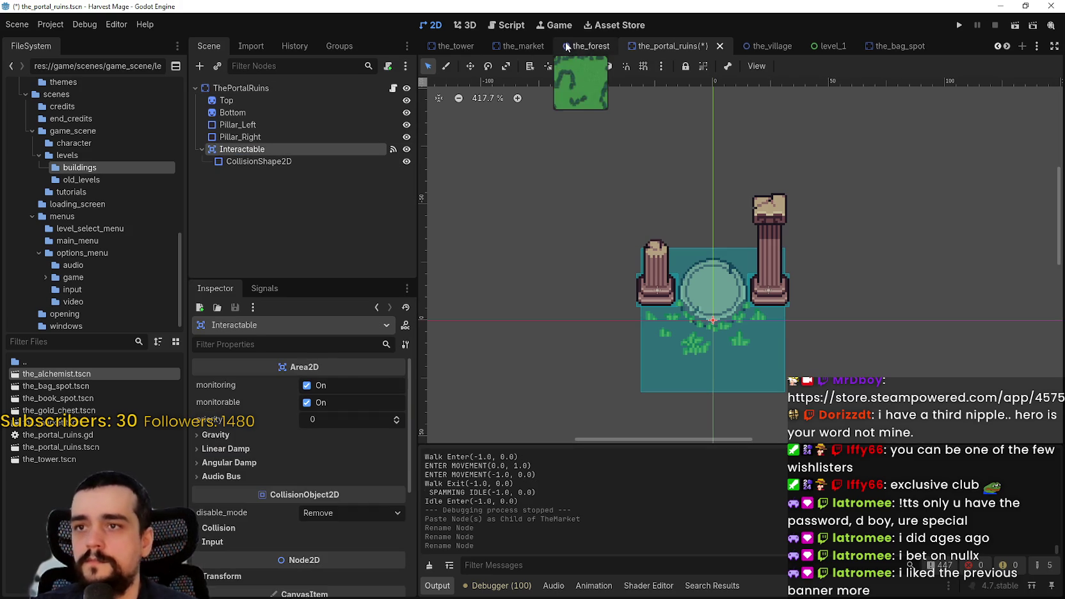
- Rename the tower's Area2D to Interactable by pasting the name
click(496, 44)
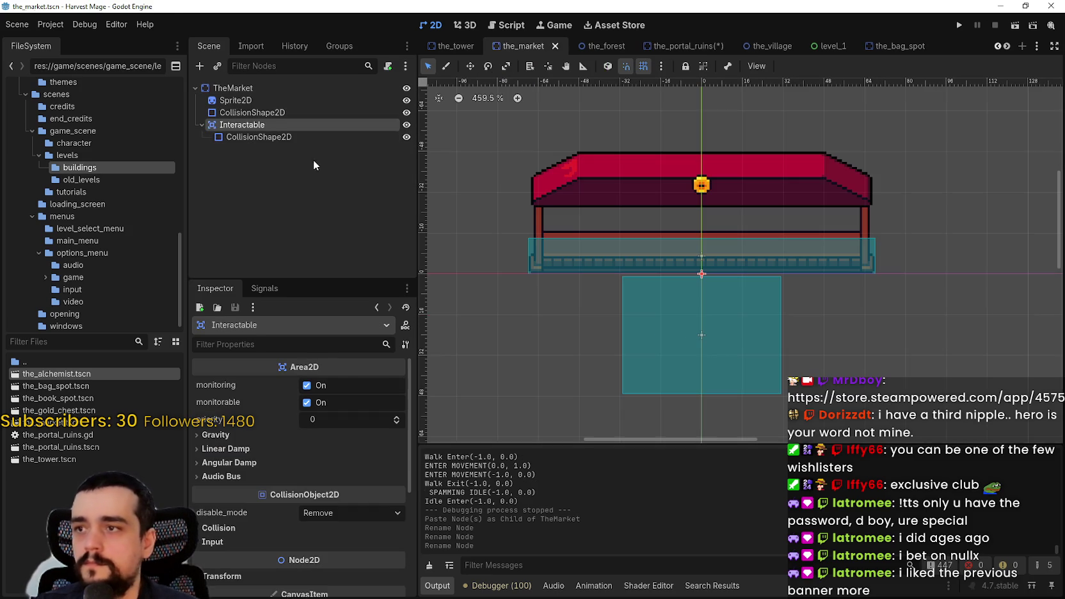
scroll(618, 46, up, 2)
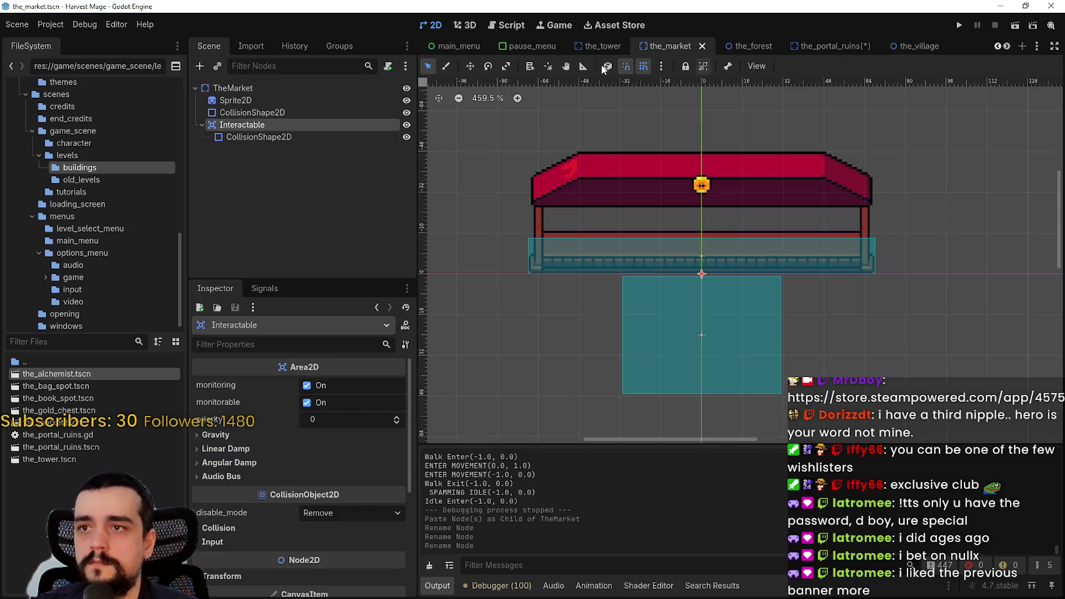
click(599, 49)
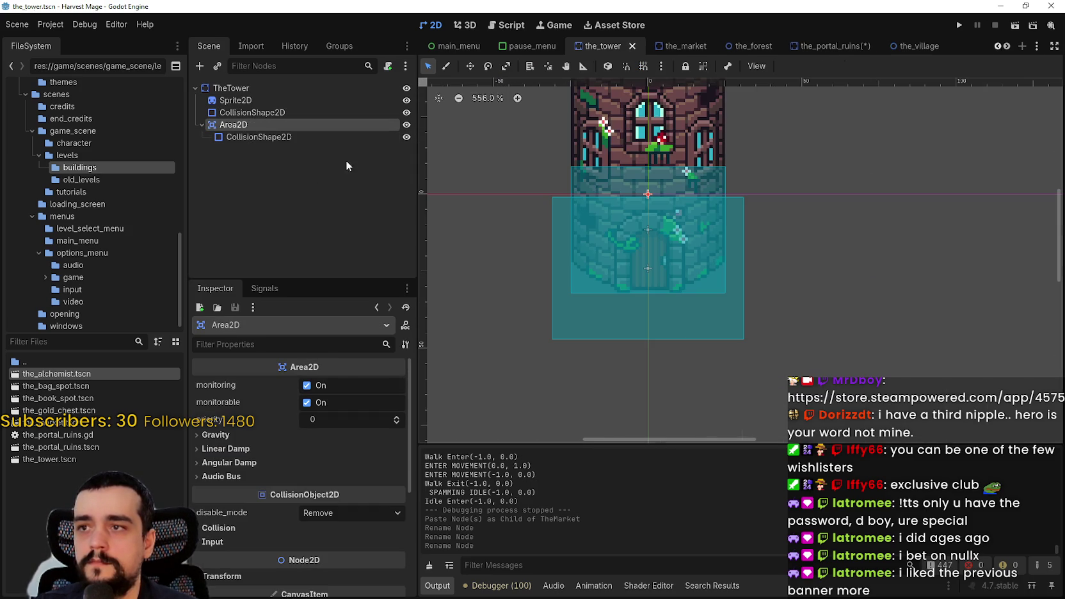
double_click(247, 125)
key(ctrl+v)
key(Return)
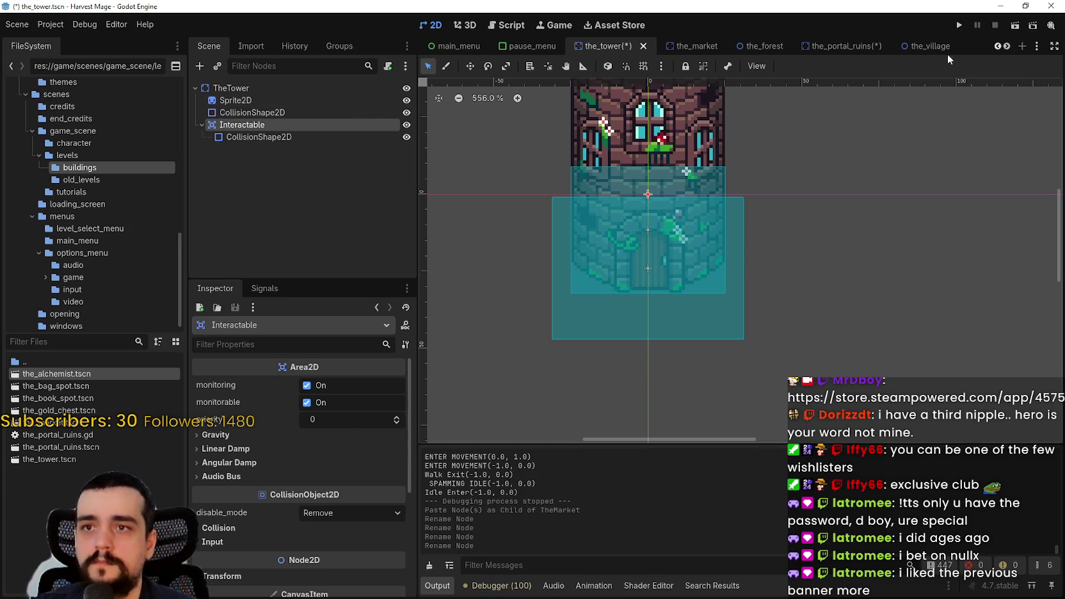
scroll(1008, 46, down, 5)
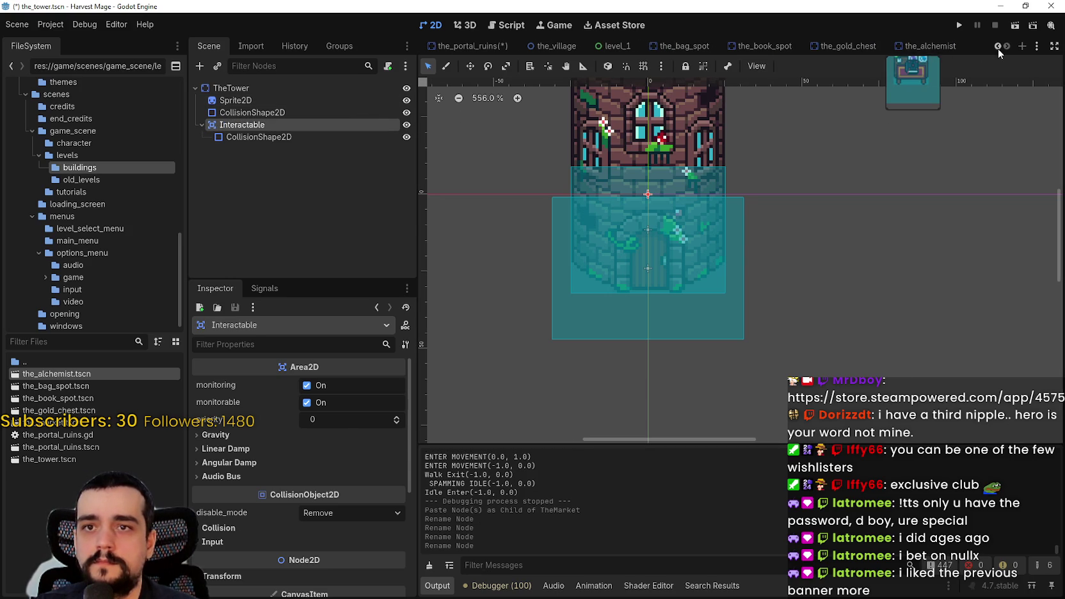
- Rename the alchemist scene's Area2D node to Interactable
click(930, 46)
click(236, 125)
key(F2)
key(ctrl+v)
key(Return)
- Rename the scene file to the_alchemist_table.tscn and save the scene
right_click(58, 377)
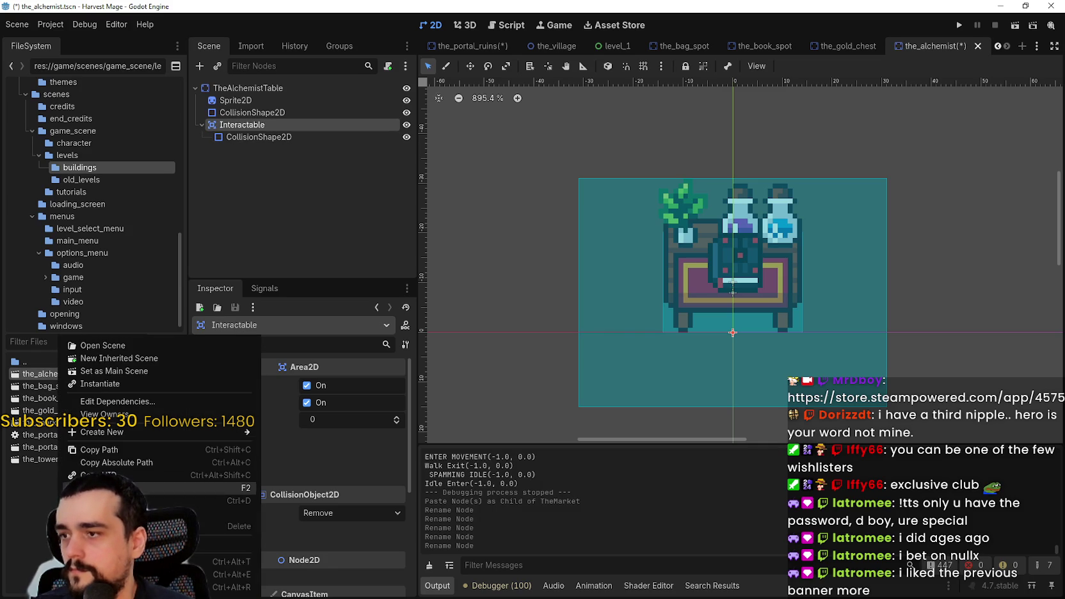
click(120, 488)
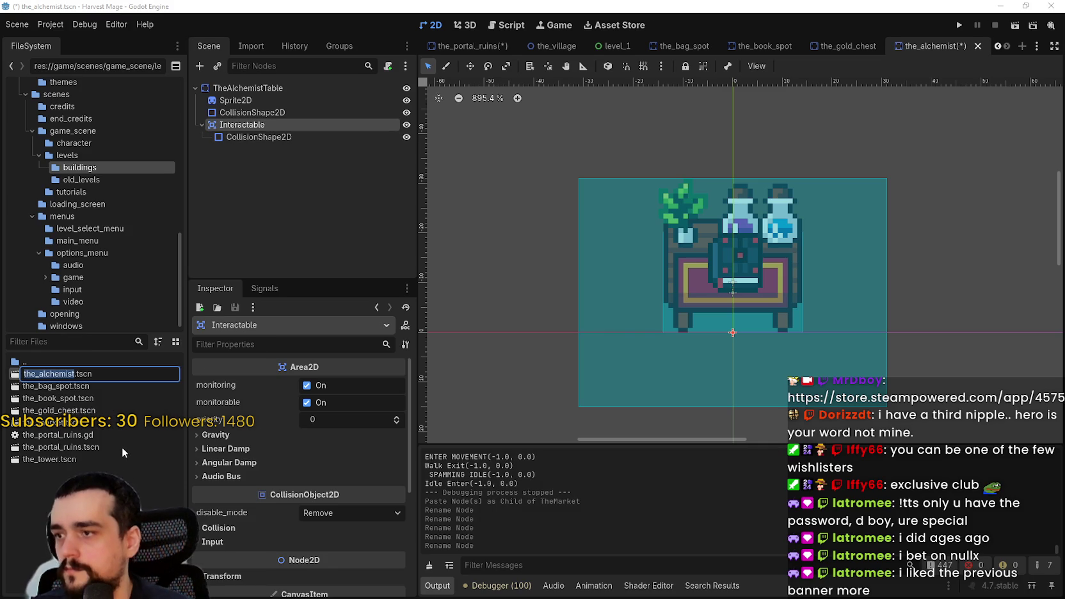
text(_table)
key(Return)
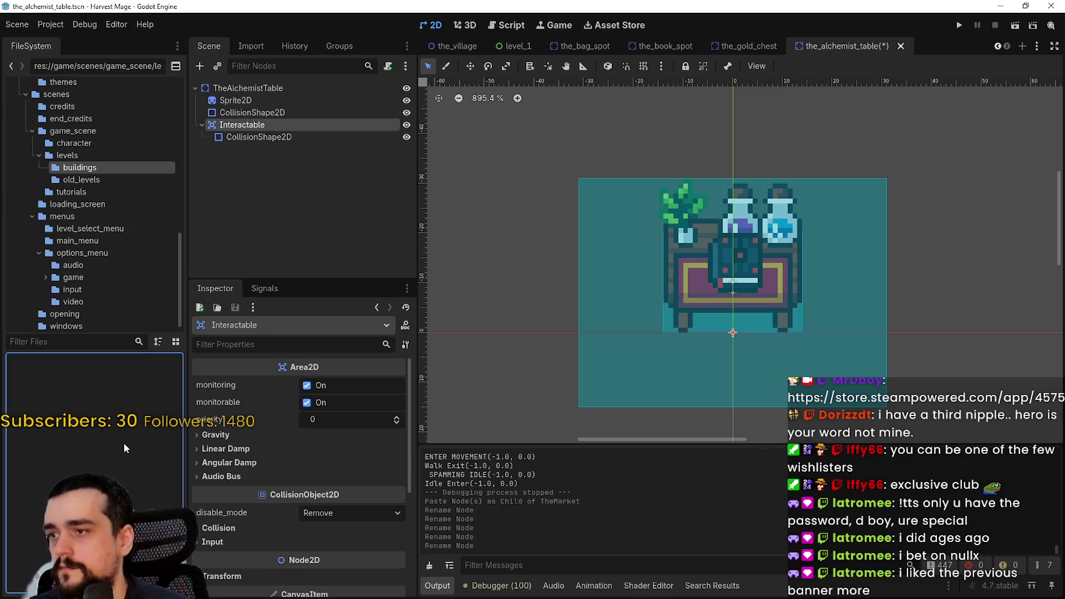
key(ctrl+s)
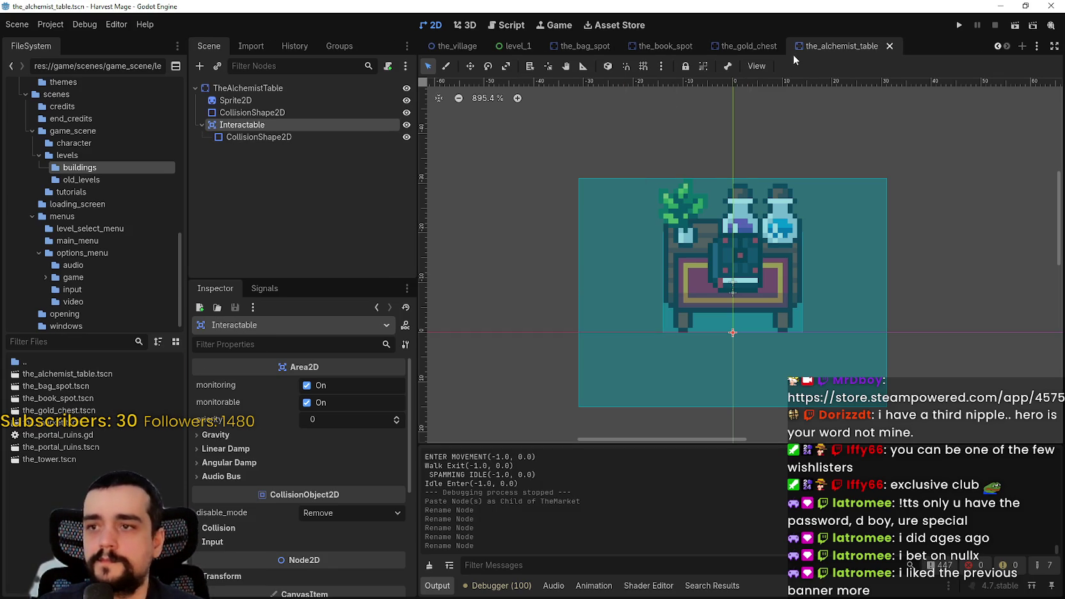
- Save the portal ruins, tower and market scenes
click(998, 46)
click(998, 46)
click(998, 46)
click(662, 49)
key(ctrl+s)
click(492, 52)
key(ctrl+s)
click(1007, 46)
click(1007, 46)
click(1007, 46)
click(999, 46)
click(999, 46)
click(999, 46)
click(999, 46)
click(999, 46)
click(999, 46)
click(815, 46)
key(ctrl+s)
- Raise the market's Interactable collision shape 16 px to position (0, 0) over the counter and save
click(258, 137)
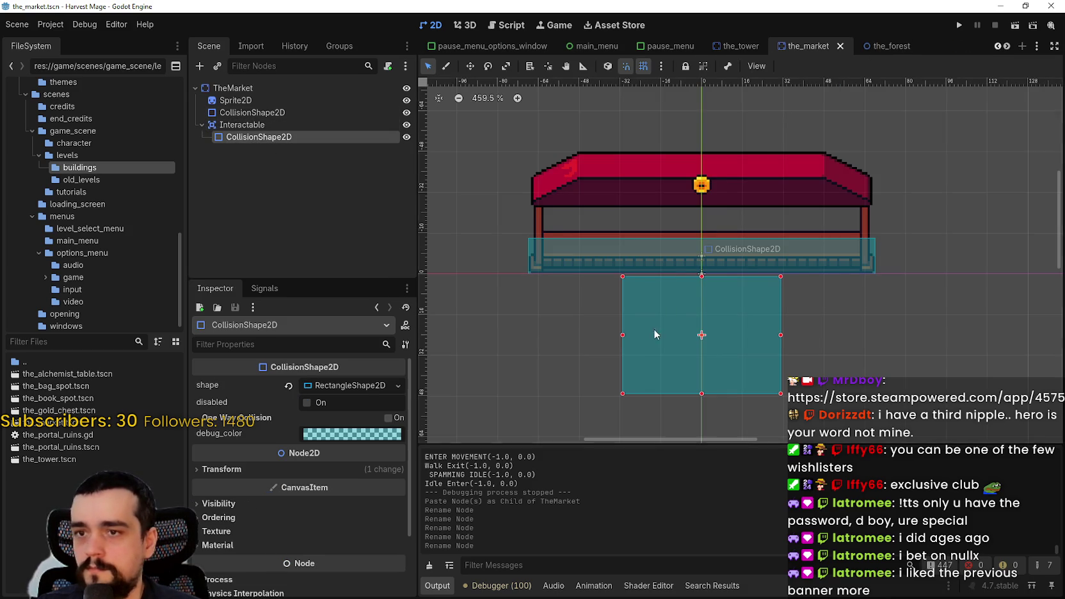
scroll(509, 248, up, 3)
click(289, 123)
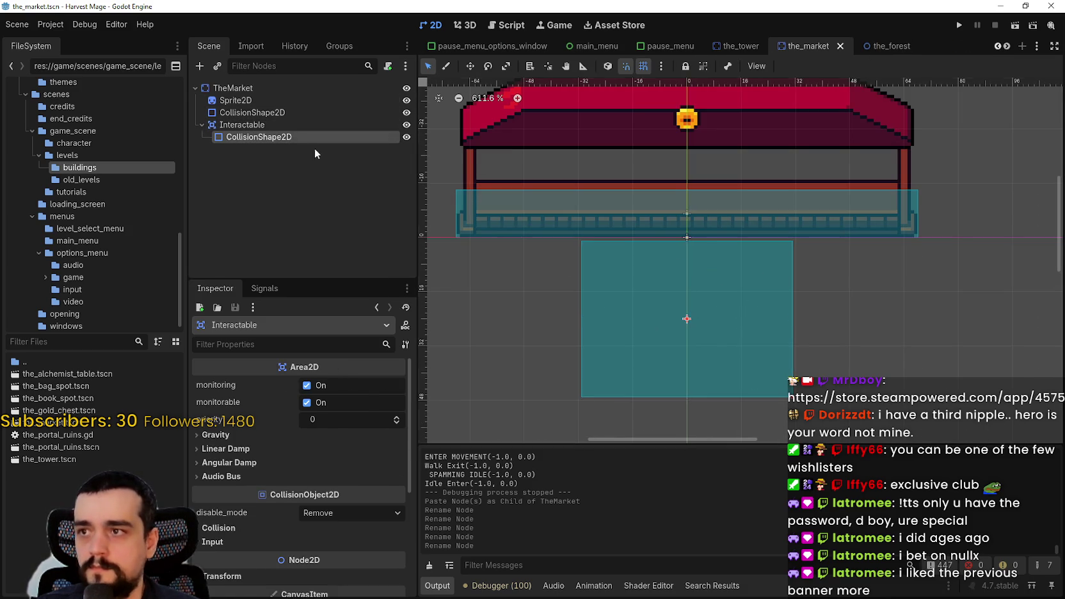
click(293, 137)
scroll(730, 364, down, 1)
drag(731, 360, 733, 317)
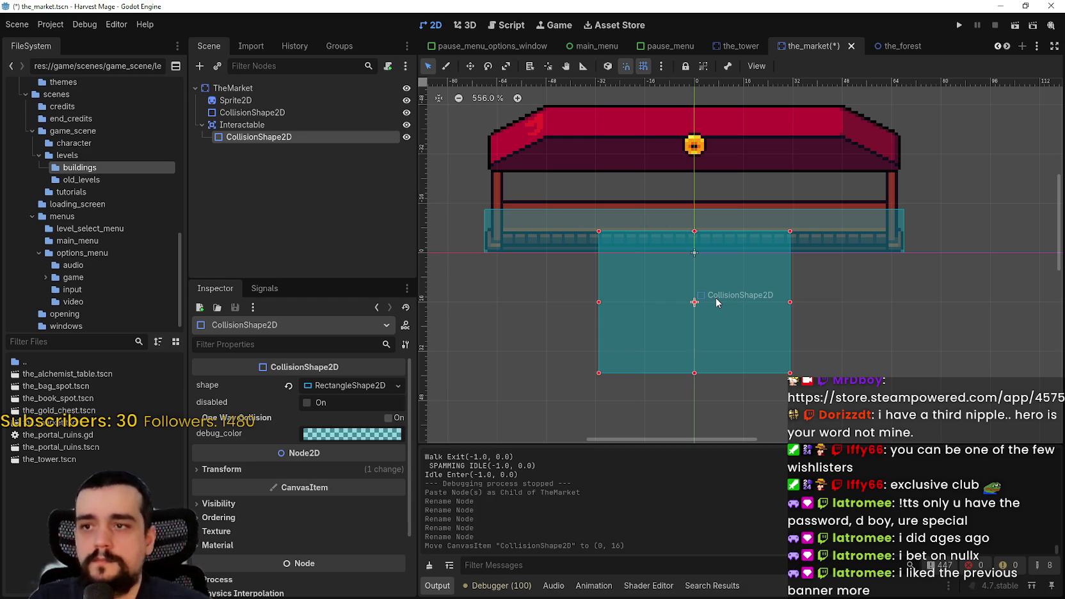
scroll(729, 249, up, 5)
scroll(737, 297, down, 2)
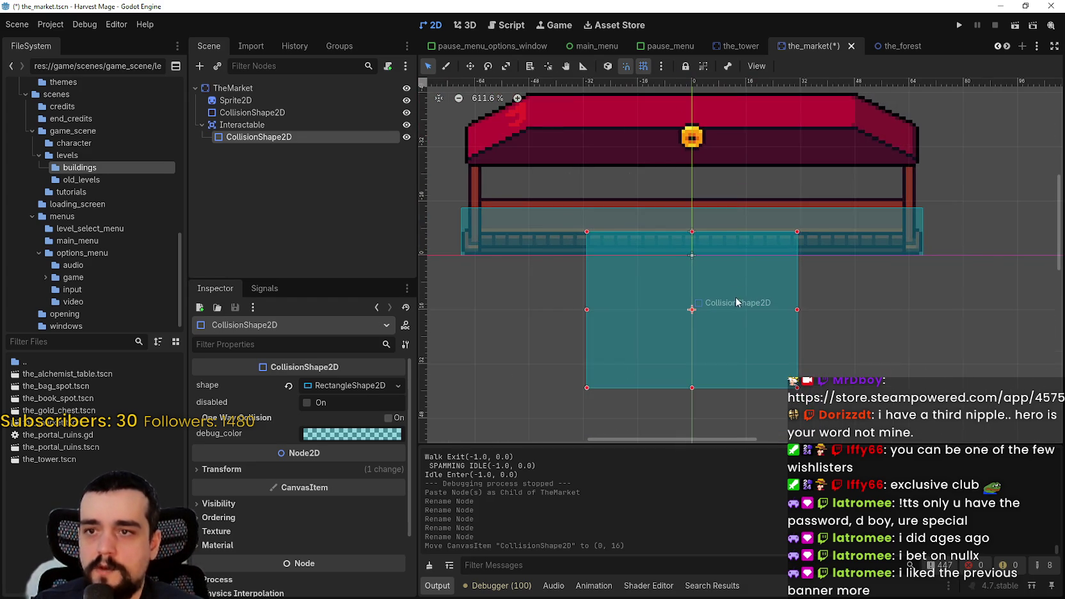
scroll(723, 262, up, 1)
mouse_move(755, 346)
mouse_down()
mouse_move(753, 313)
mouse_move(752, 323)
mouse_up()
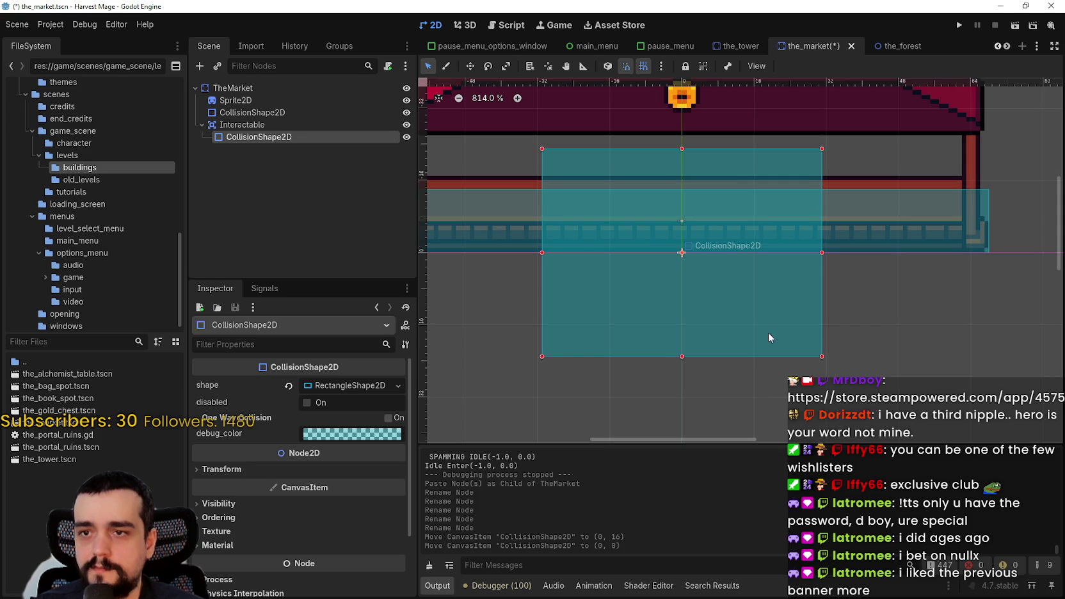
scroll(754, 313, down, 2)
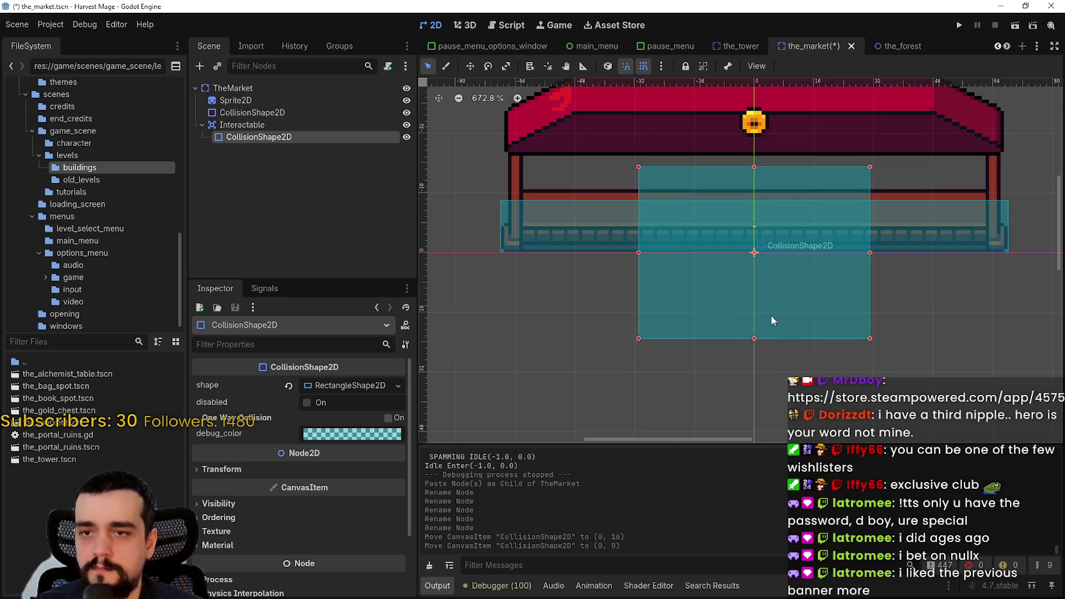
scroll(767, 327, down, 5)
key(ctrl+s)
click(1009, 47)
click(1008, 46)
click(1009, 47)
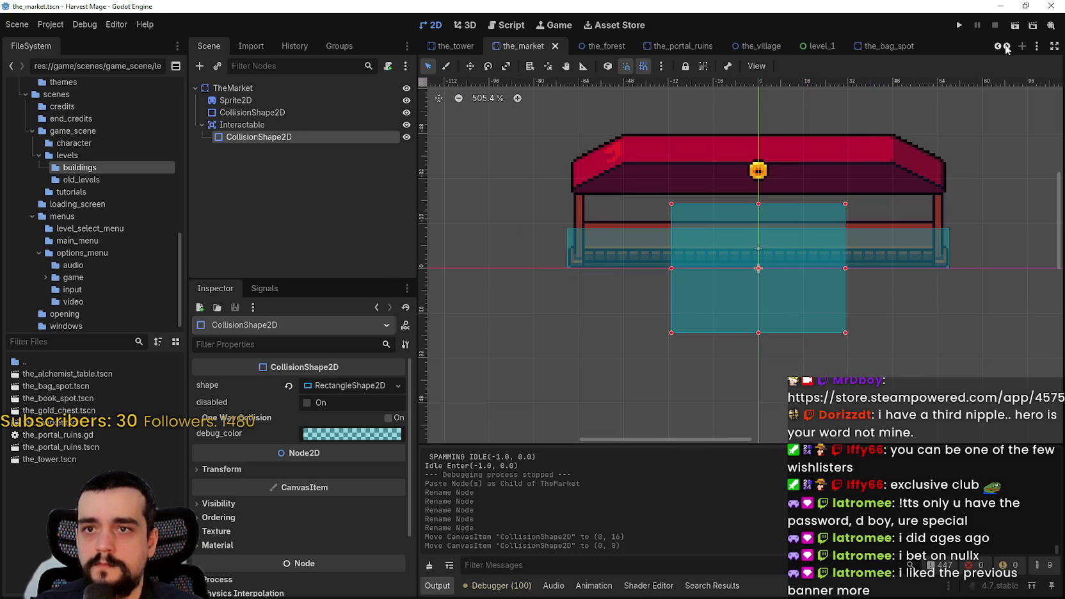
click(726, 50)
scroll(641, 283, up, 8)
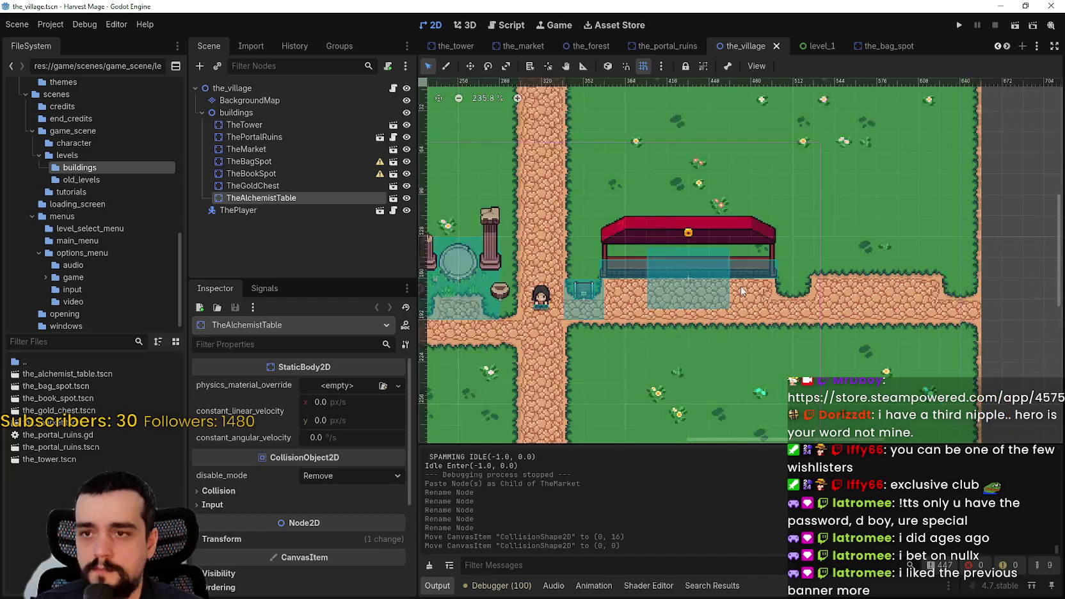
scroll(648, 286, down, 3)
scroll(704, 282, left, 10)
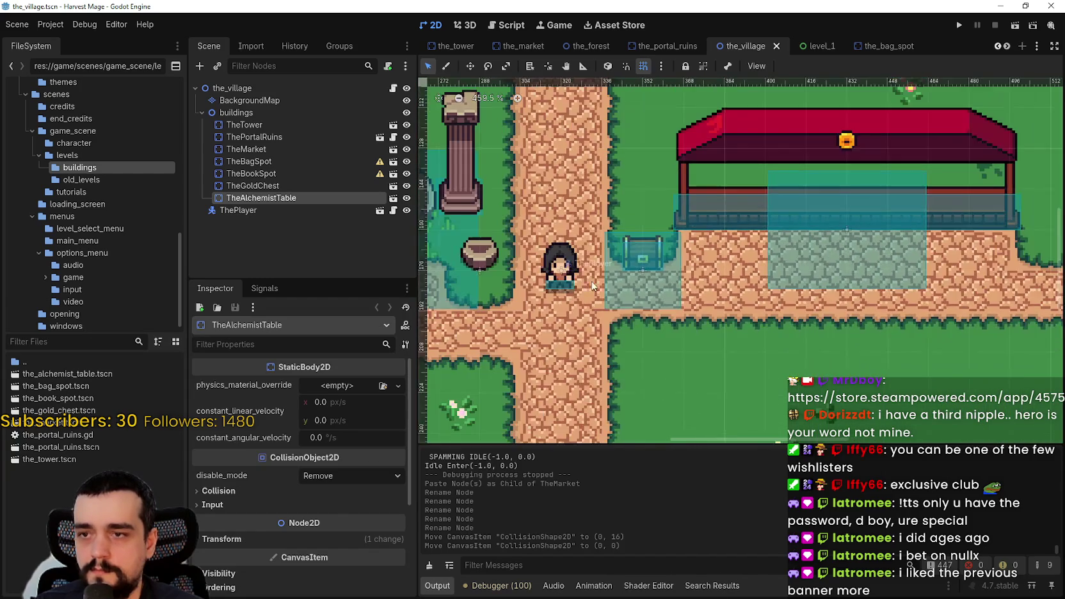
scroll(814, 268, right, 8)
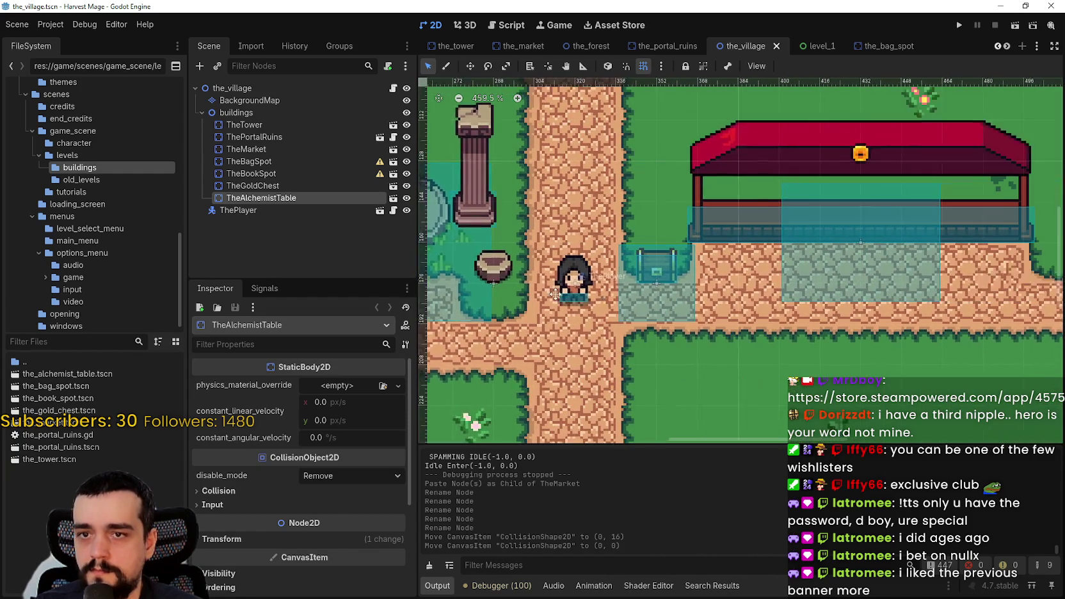
scroll(852, 319, up, 1)
scroll(807, 284, down, 1)
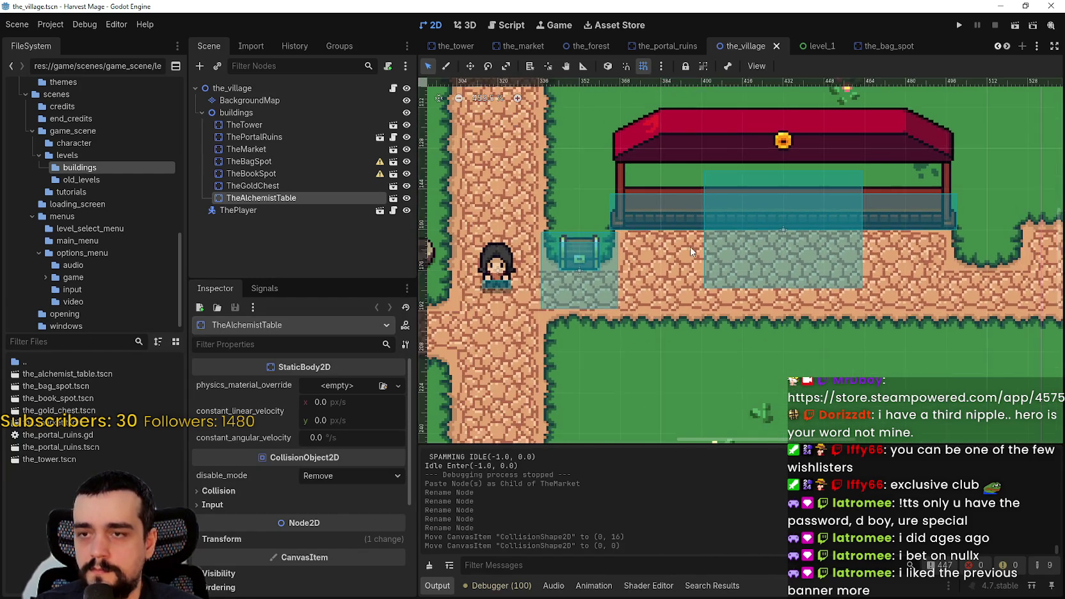
scroll(833, 278, left, 4)
drag(858, 273, 856, 276)
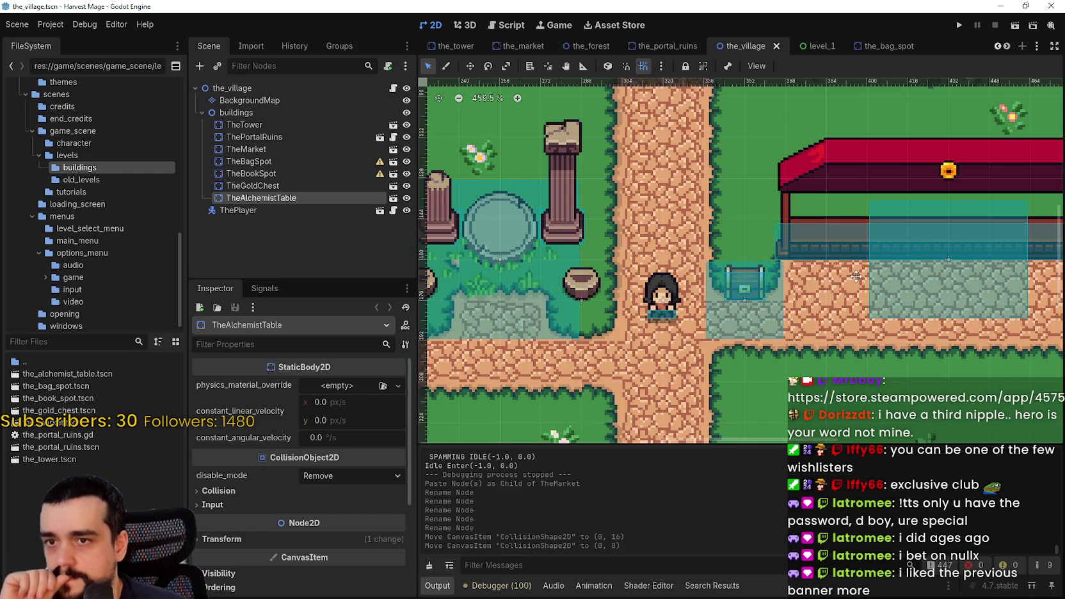
scroll(855, 276, down, 1)
scroll(769, 278, left, 5)
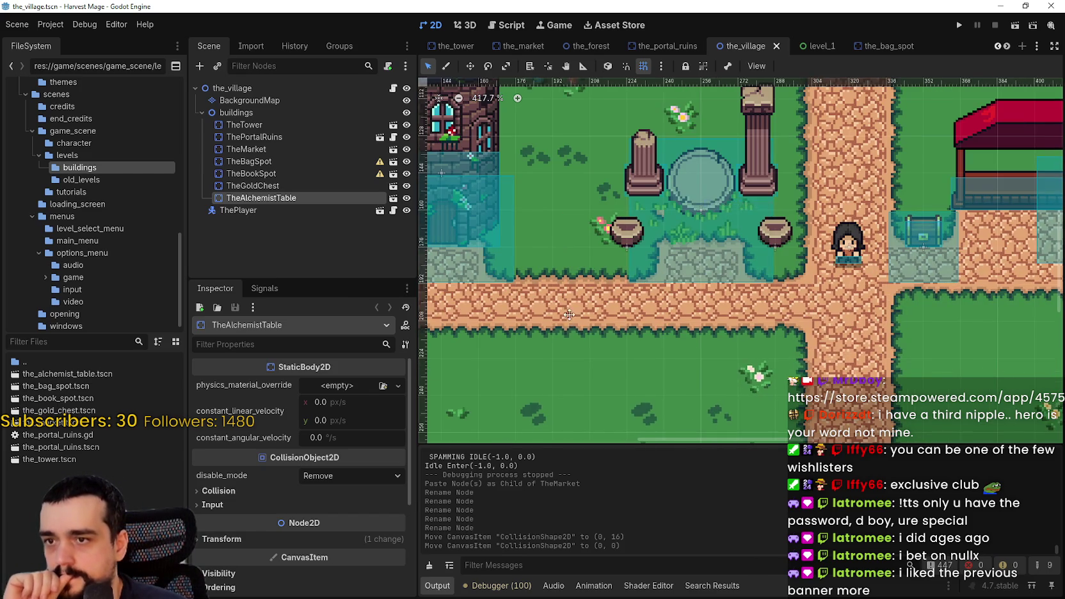
drag(567, 322, 723, 332)
scroll(723, 332, right, 10)
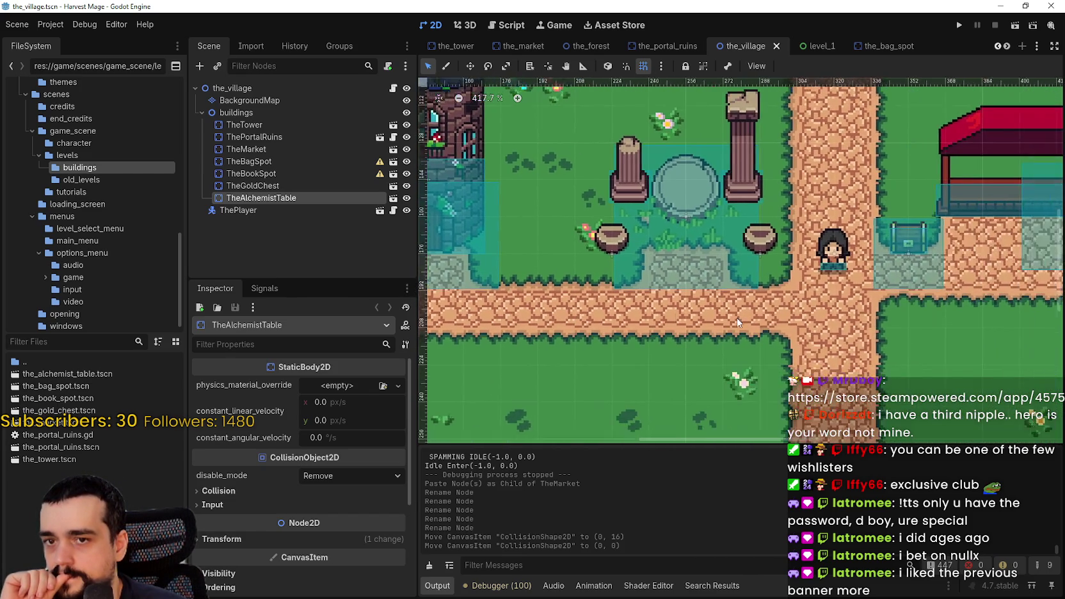
scroll(710, 336, down, 1)
mouse_move(711, 336)
mouse_down()
mouse_move(752, 306)
mouse_move(855, 291)
mouse_up()
scroll(855, 290, right, 5)
scroll(825, 288, up, 1)
scroll(712, 296, right, 4)
scroll(713, 279, up, 2)
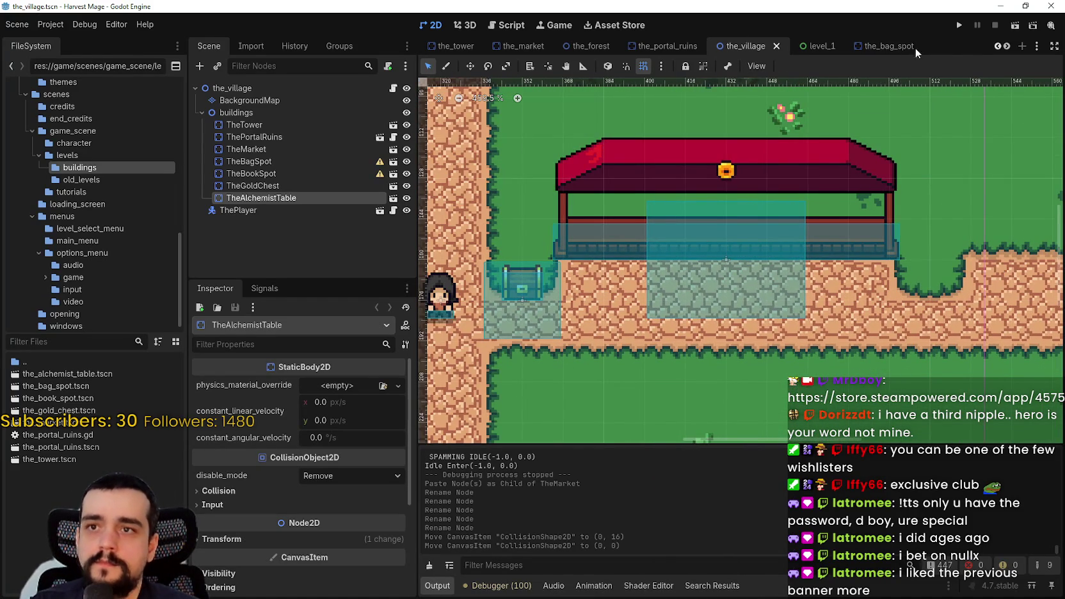
- In the_market scene, raise the interact zone's bottom edge and lower its top edge, then save
click(523, 45)
scroll(782, 326, up, 1)
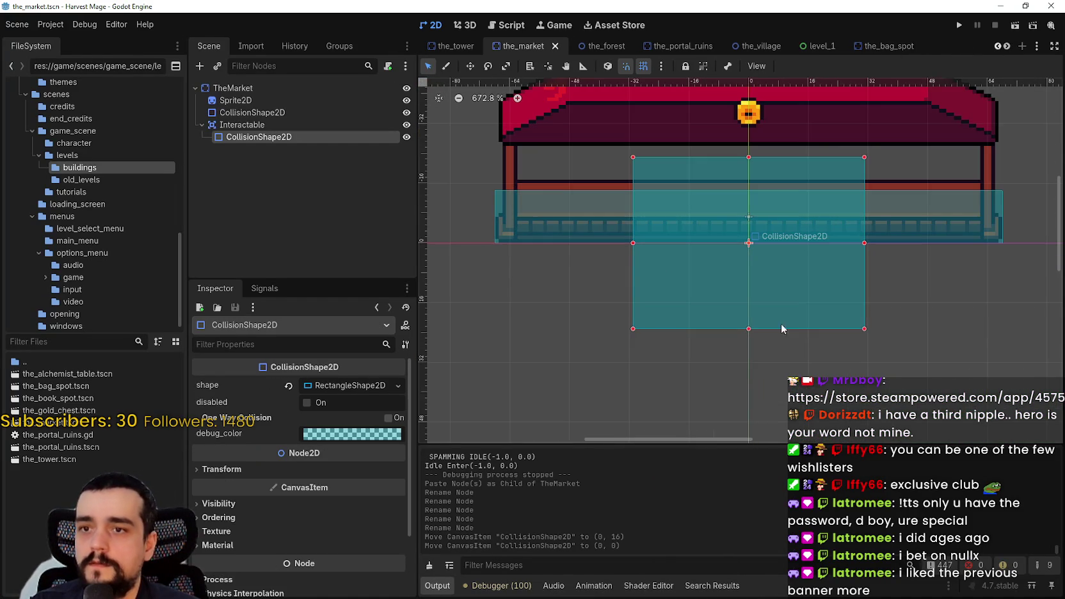
drag(749, 329, 749, 301)
scroll(753, 287, down, 1)
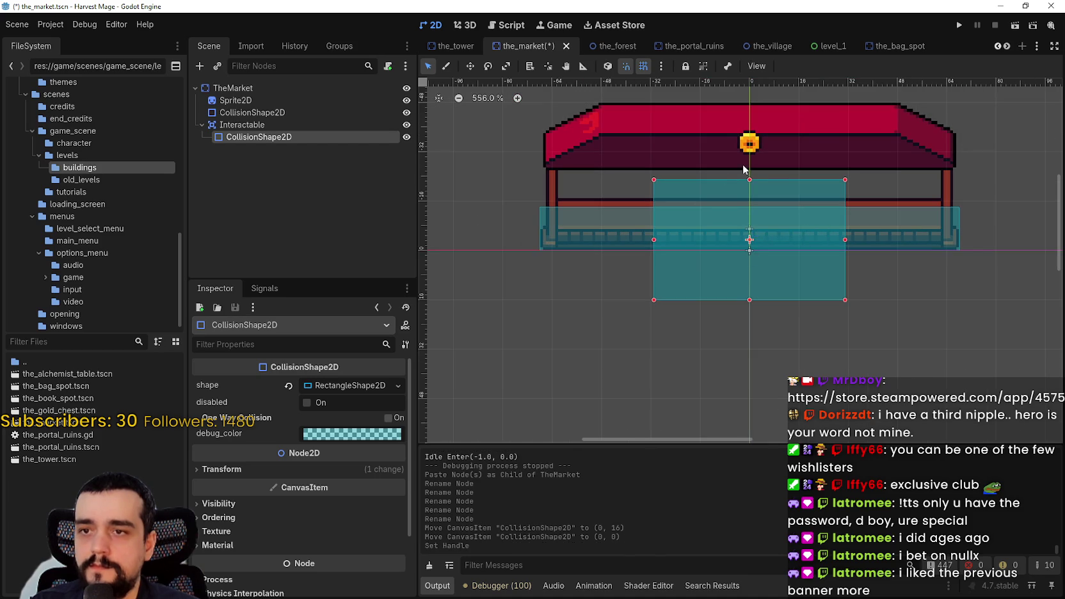
drag(748, 185, 750, 206)
scroll(752, 241, up, 5)
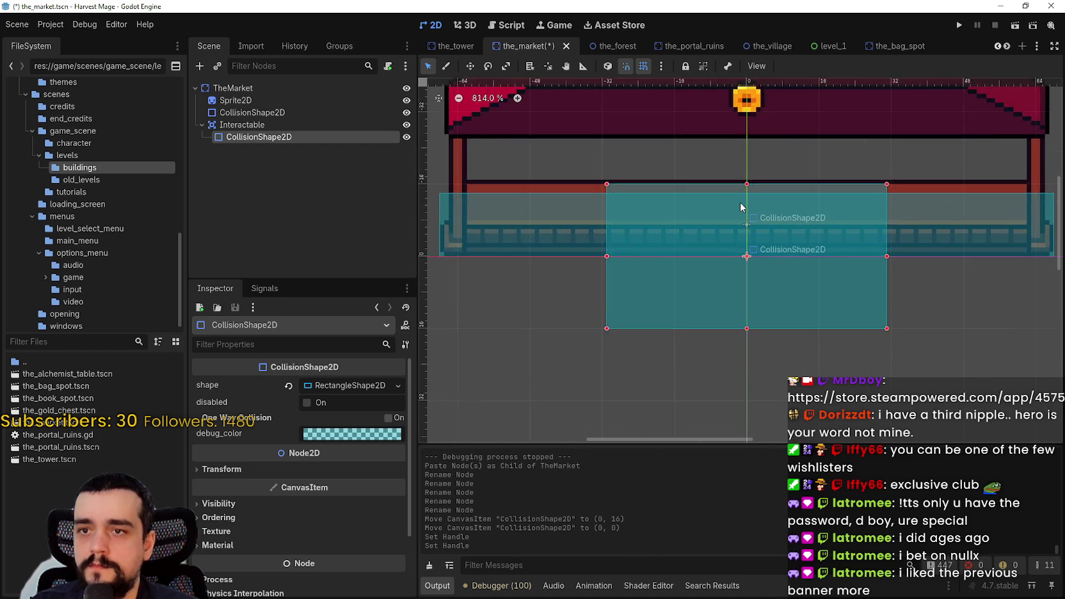
key(ctrl+s)
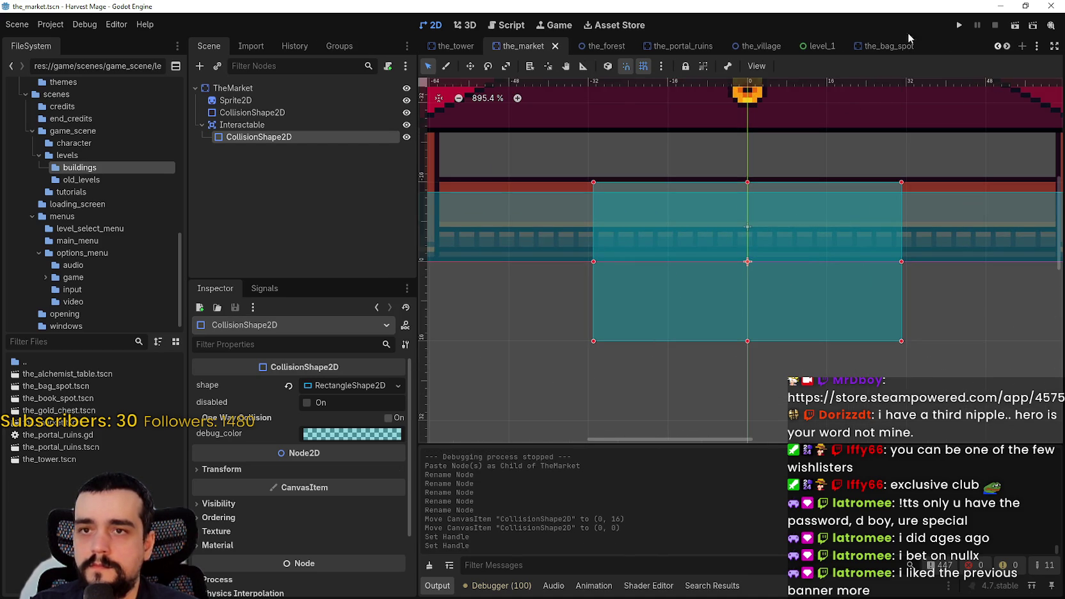
- Go through the_tower to the_village scene and select TheMarket
click(452, 46)
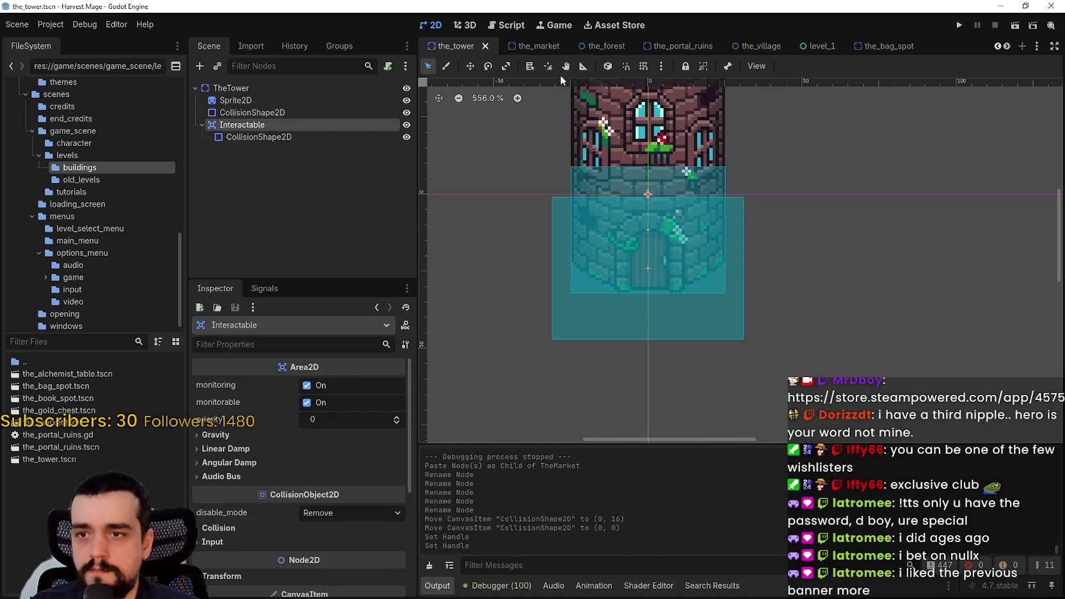
click(754, 46)
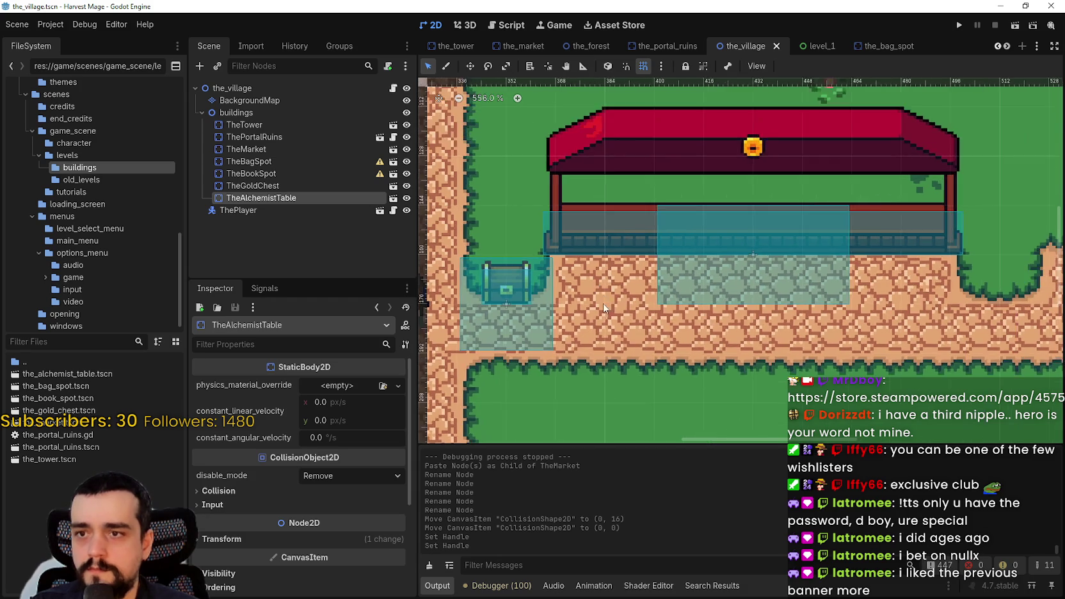
scroll(602, 300, up, 3)
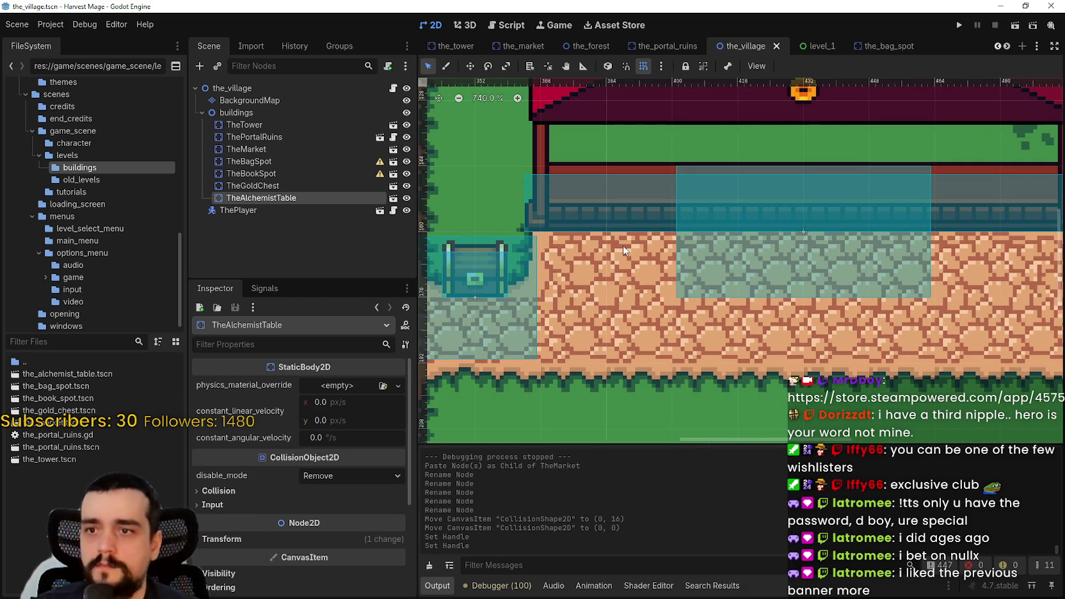
scroll(666, 308, down, 2)
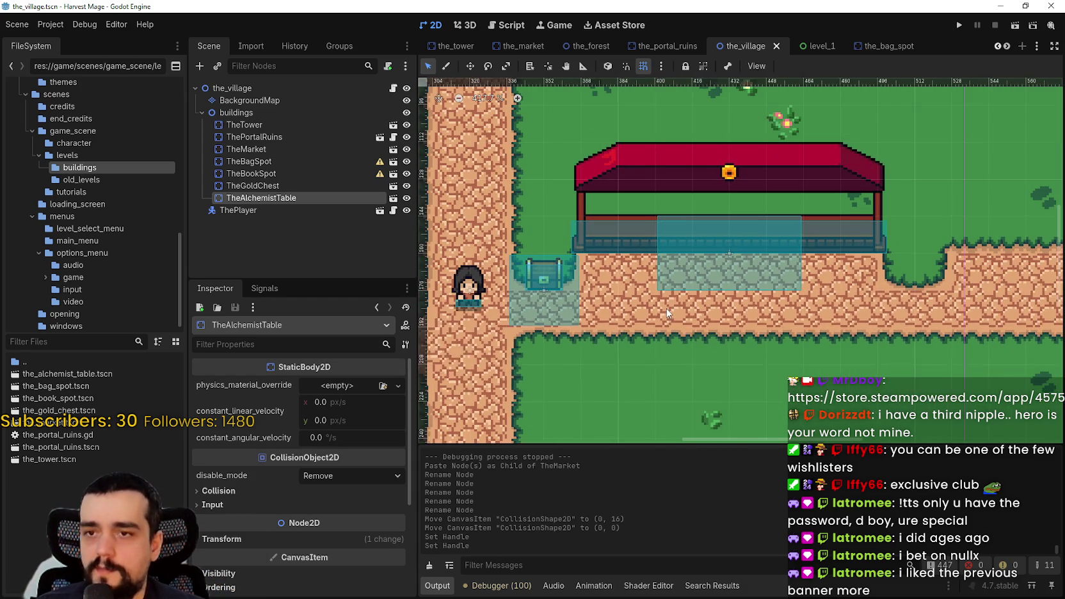
scroll(666, 308, up, 2)
scroll(662, 306, down, 2)
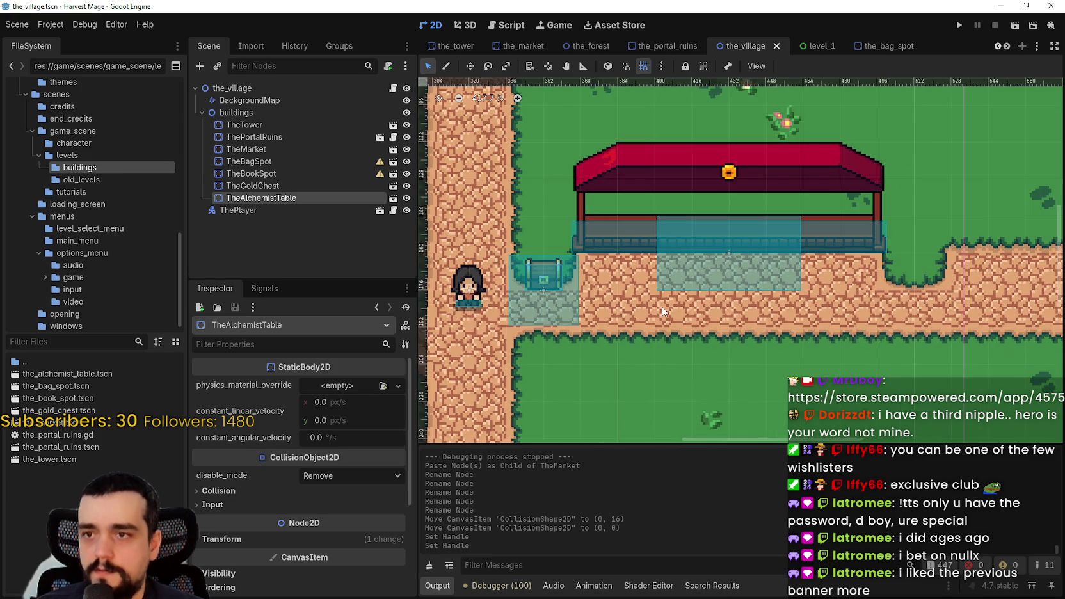
scroll(669, 297, up, 2)
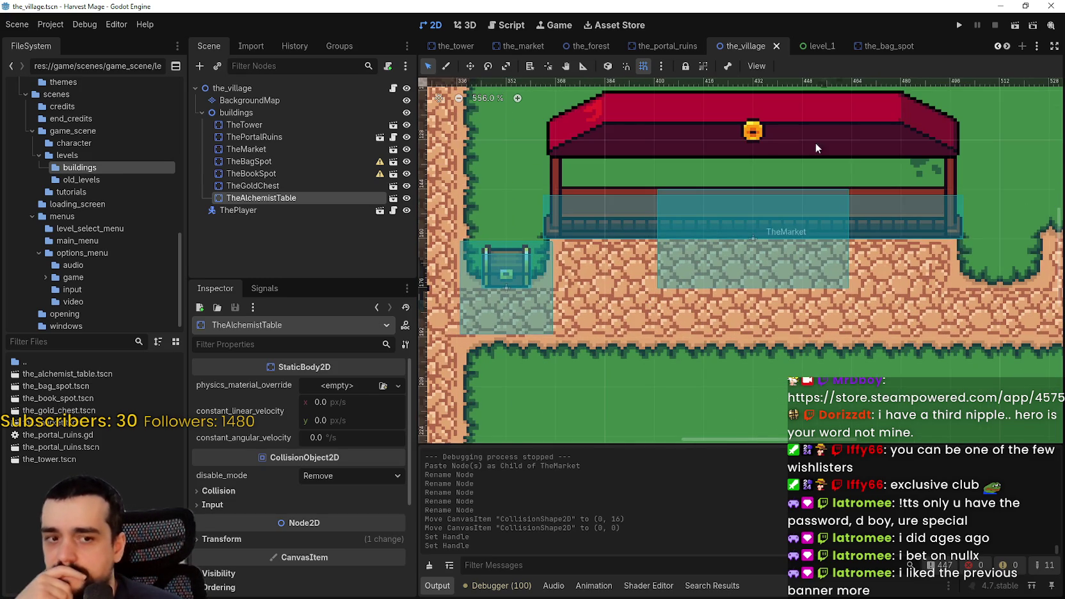
click(789, 272)
- Open TheMarket's scene and stretch the interact zone's left and right edges outward
click(393, 149)
drag(608, 257, 485, 256)
drag(839, 257, 963, 257)
scroll(685, 272, left, 2)
scroll(678, 273, down, 1)
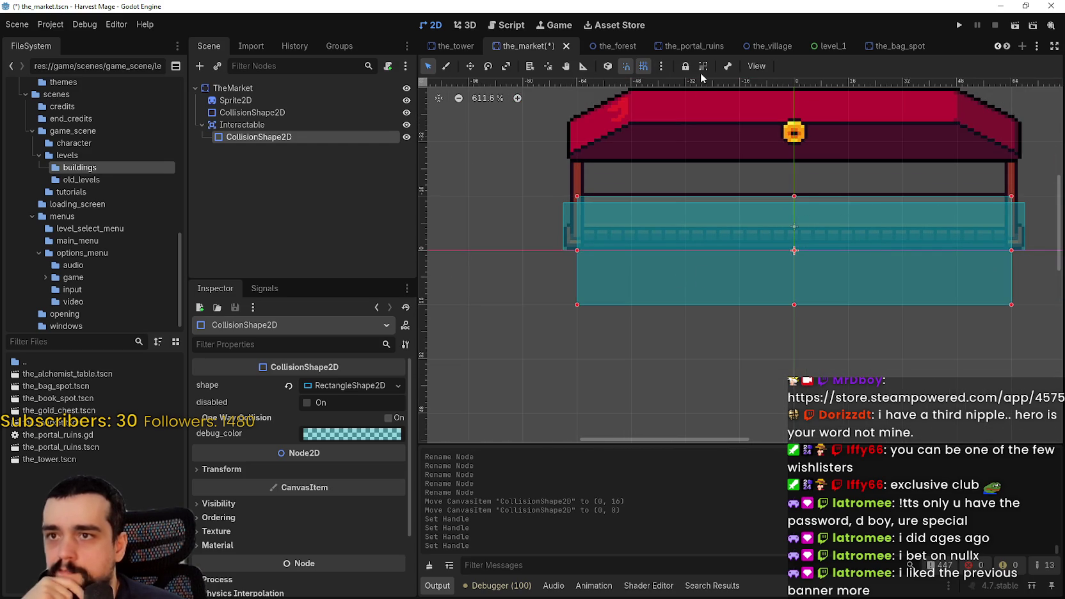
- Turn off smart and grid snapping, then lower the zone's top edge slightly
click(644, 66)
click(626, 66)
drag(797, 198, 797, 209)
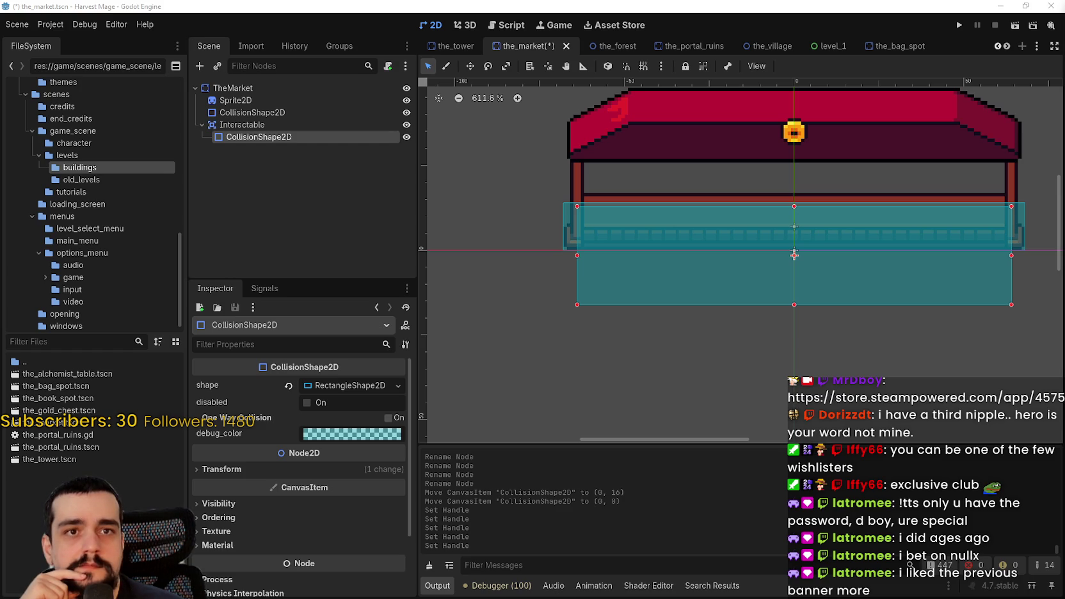
scroll(694, 268, up, 2)
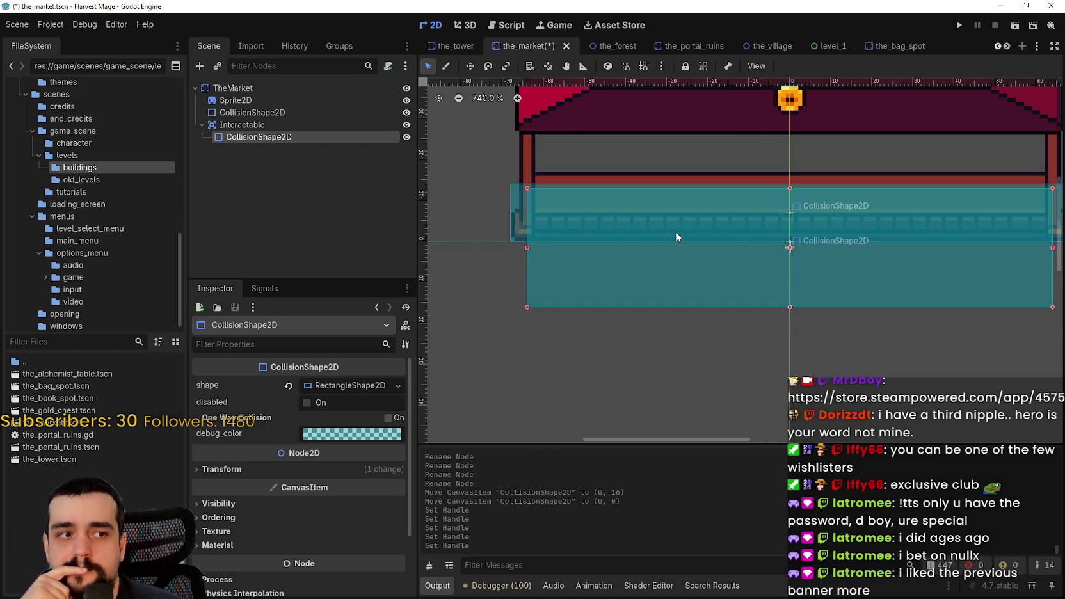
scroll(699, 220, up, 1)
scroll(832, 230, right, 3)
scroll(915, 239, down, 1)
- Nudge the zone's side edges inward and raise its bottom edge, then save the market scene
drag(916, 239, 914, 239)
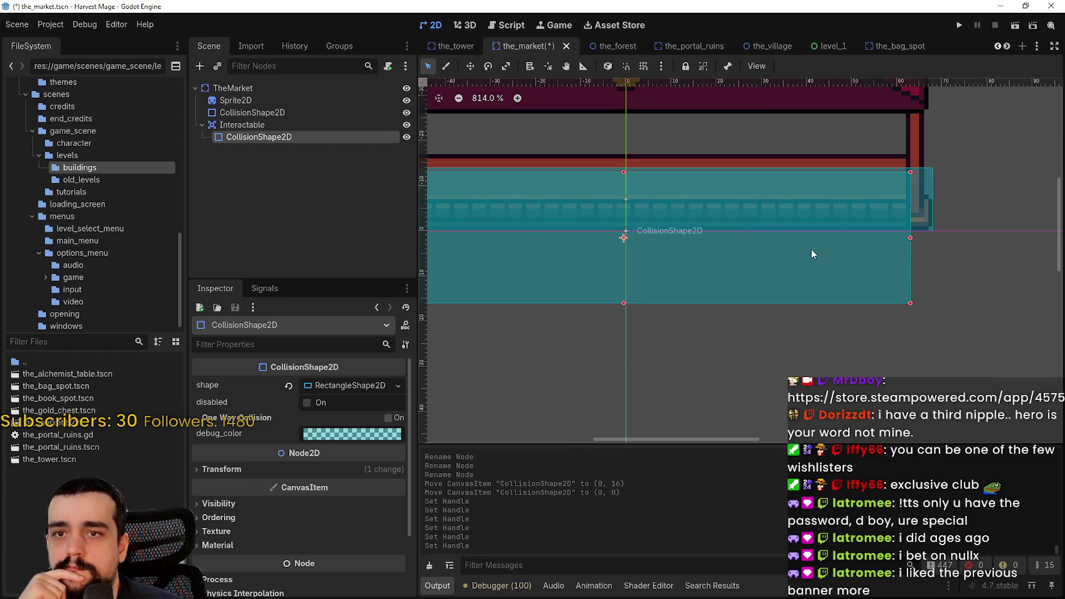
scroll(578, 244, left, 3)
drag(480, 243, 484, 244)
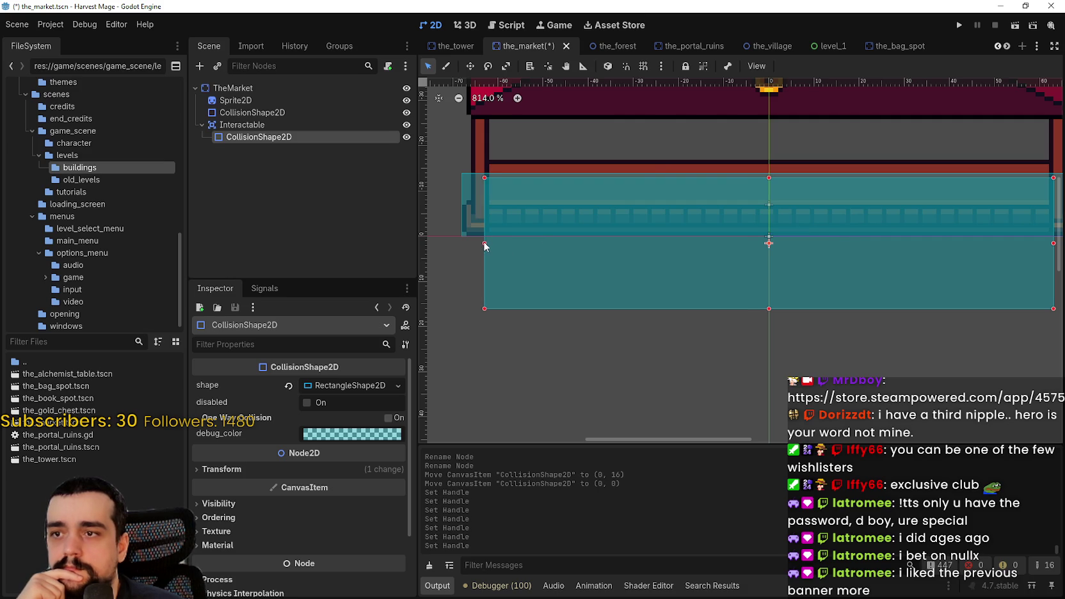
drag(770, 310, 769, 304)
scroll(762, 262, down, 3)
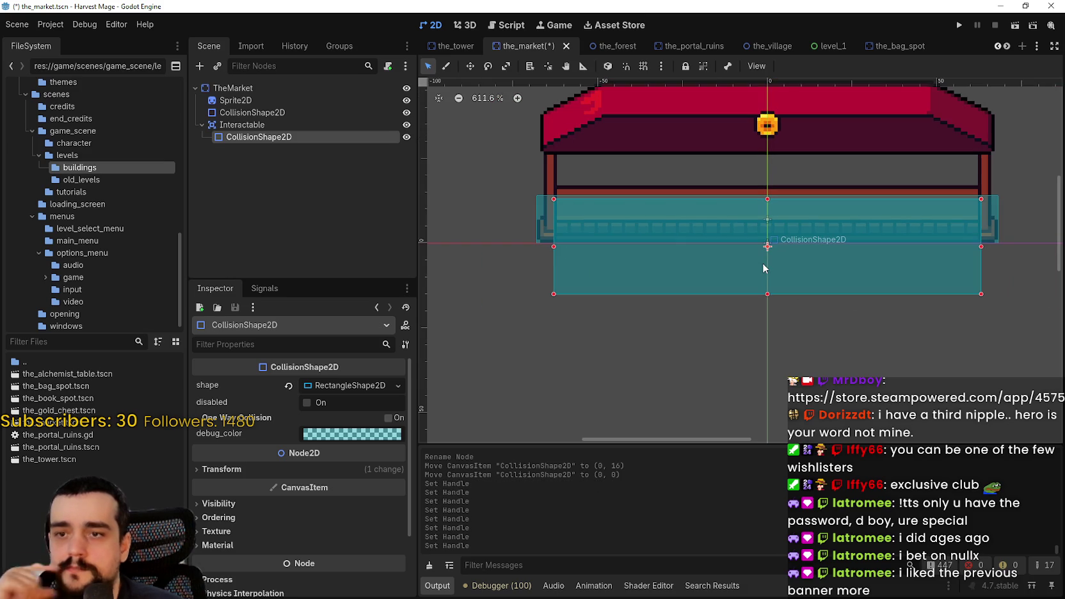
key(ctrl+s)
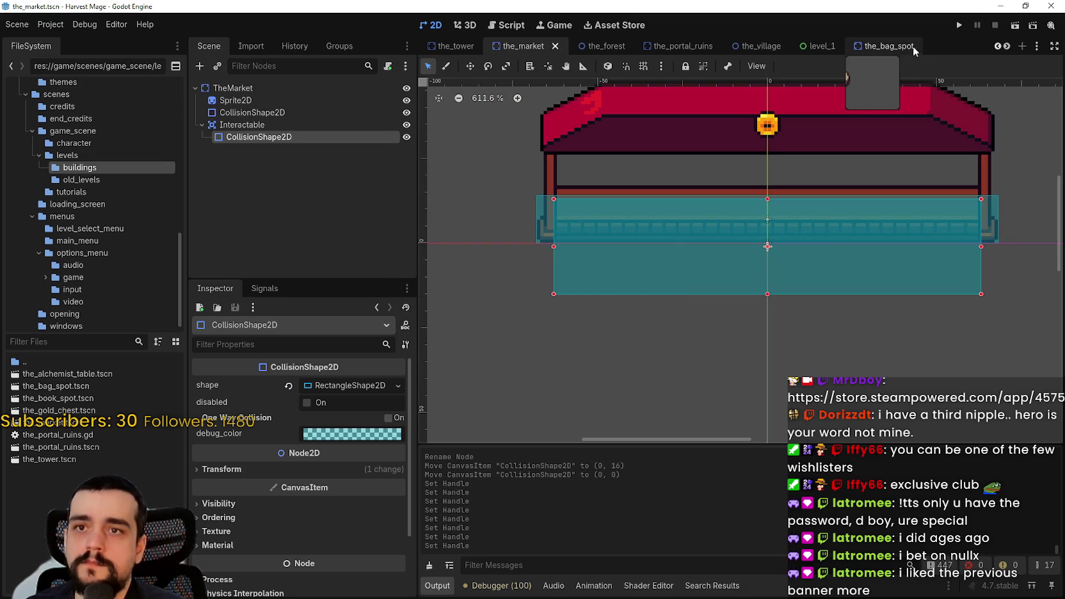
- Return to the_village scene and zoom in on TheMarket's widened interact zone across the counter
click(1007, 46)
click(1007, 46)
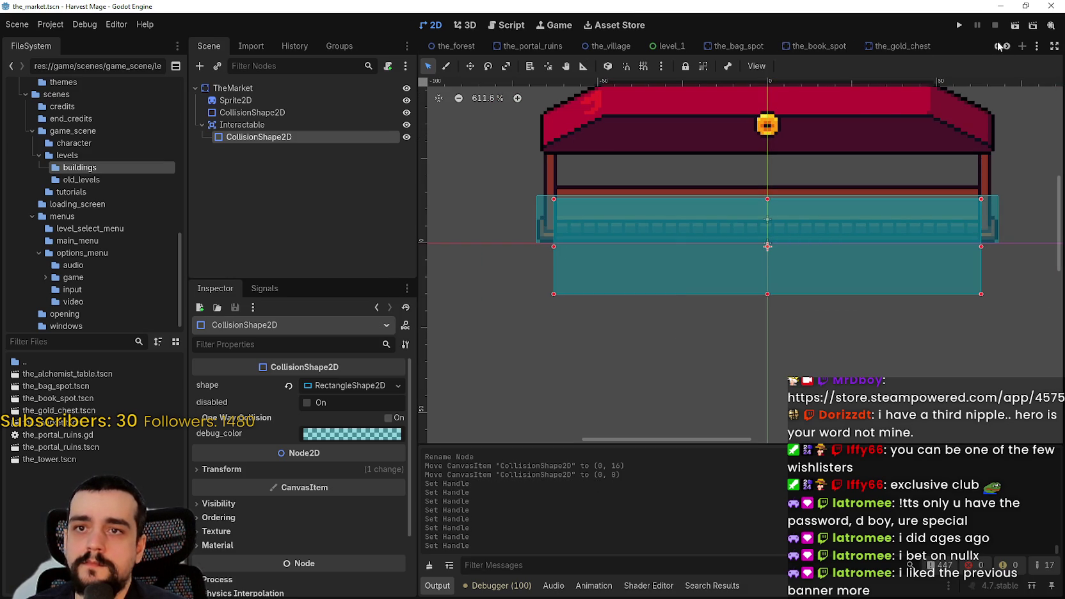
click(997, 46)
click(997, 46)
click(998, 46)
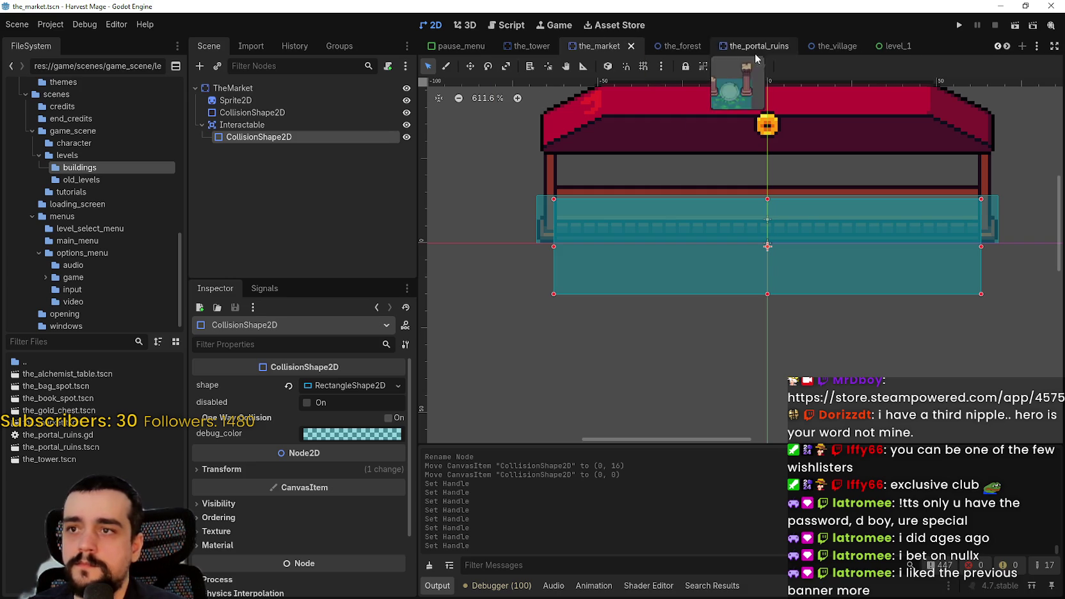
click(843, 51)
scroll(636, 266, up, 4)
scroll(513, 229, up, 4)
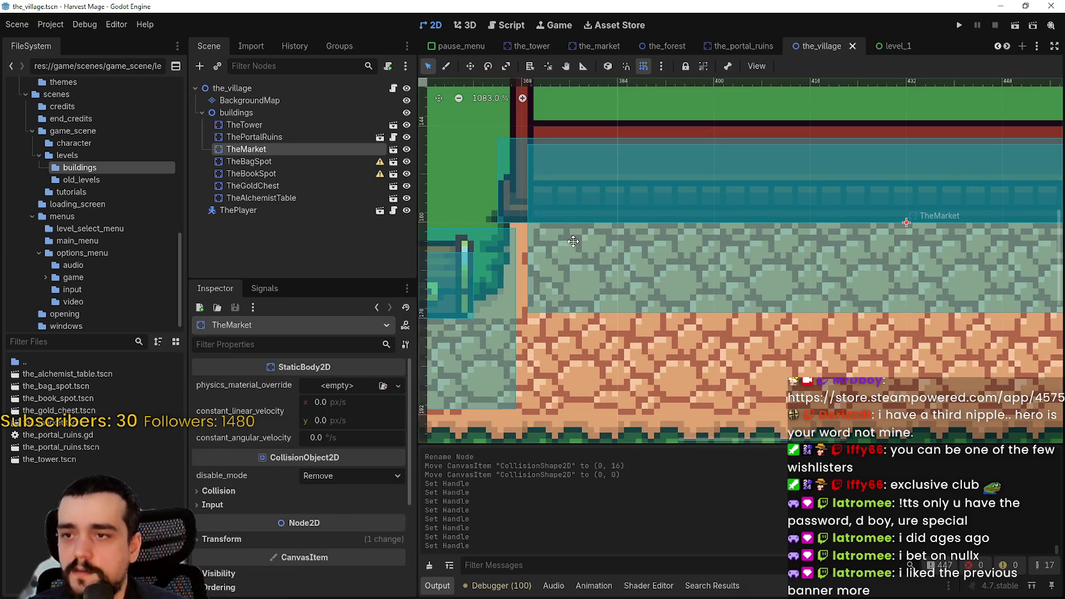
scroll(614, 216, down, 3)
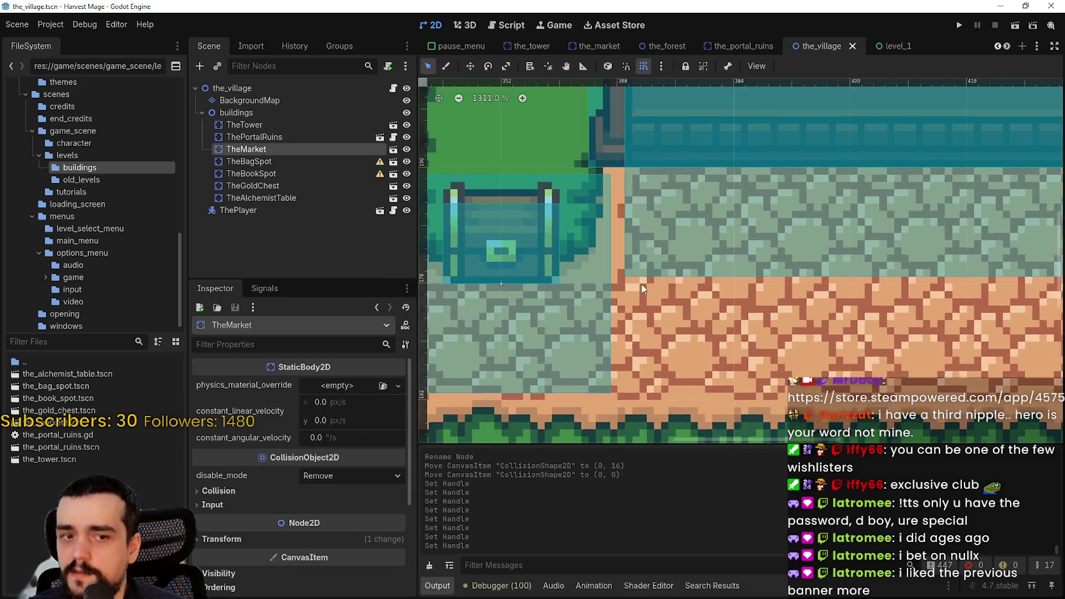
scroll(576, 327, down, 3)
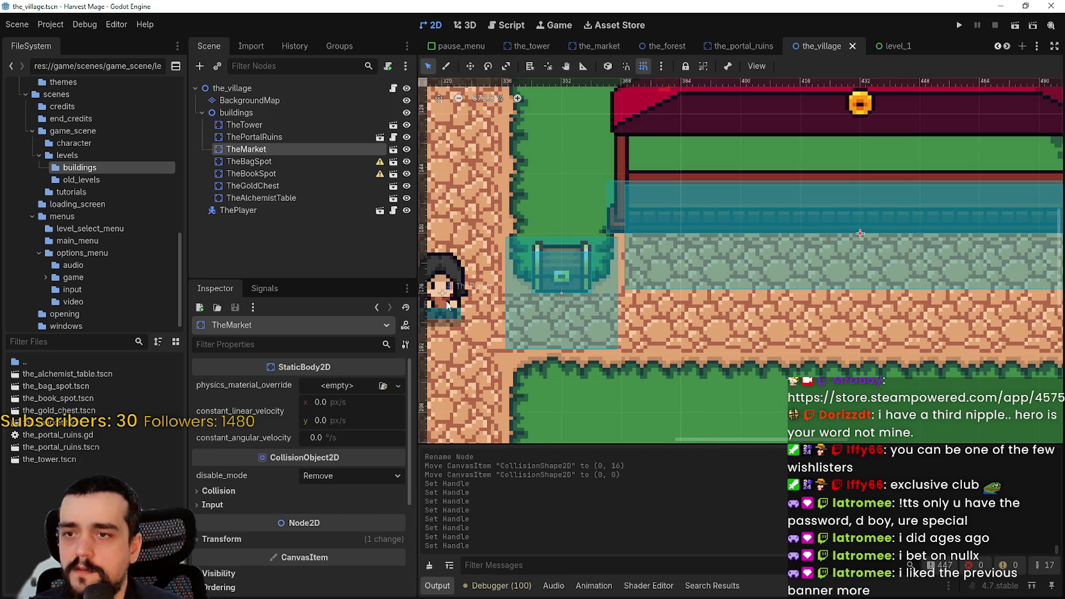